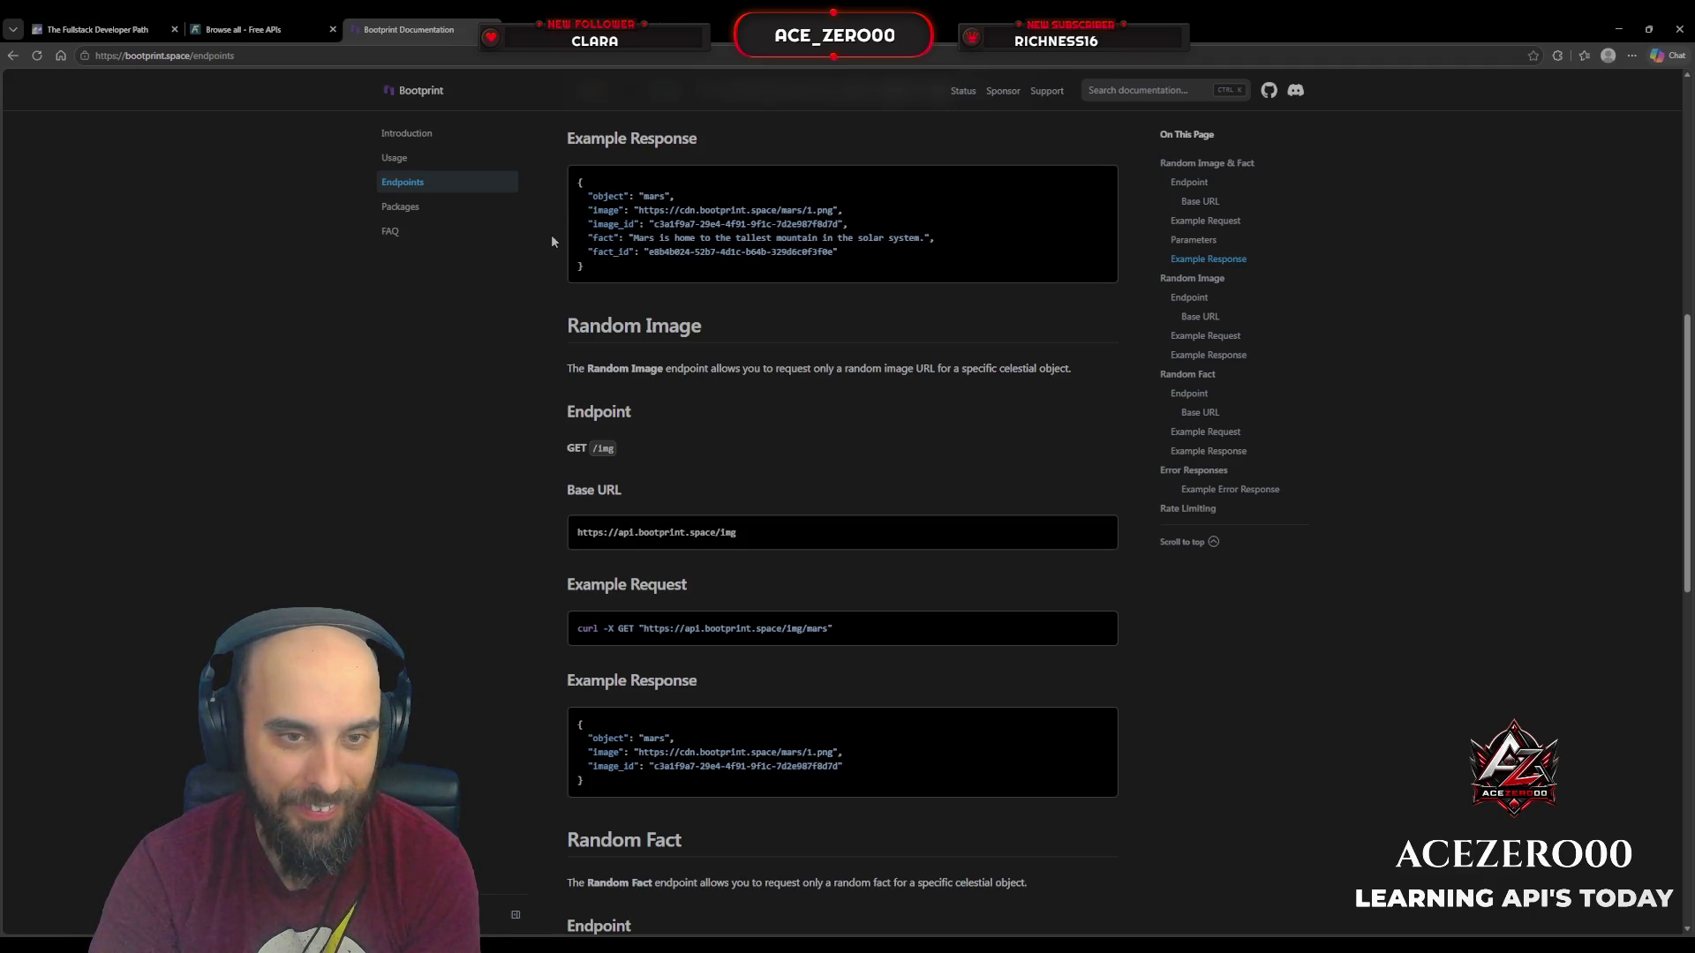
Step: Scroll up and down through the Bootprint documentation page to read it
scroll(551, 235, up, 5)
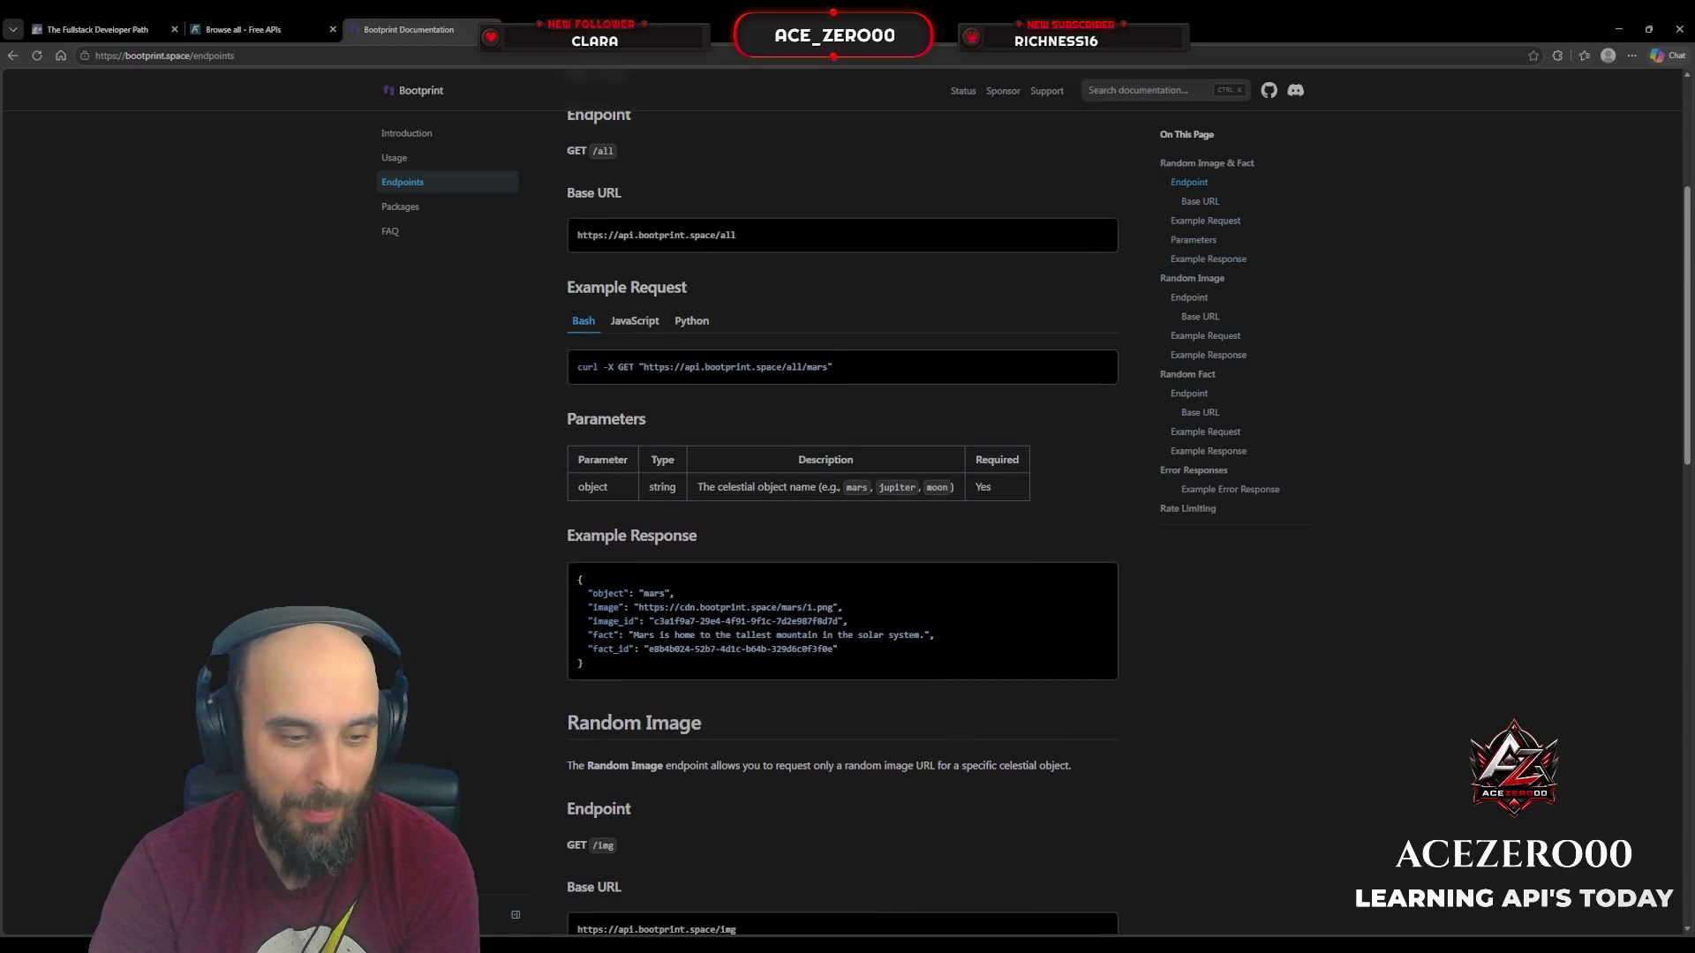
scroll(701, 421, up, 3)
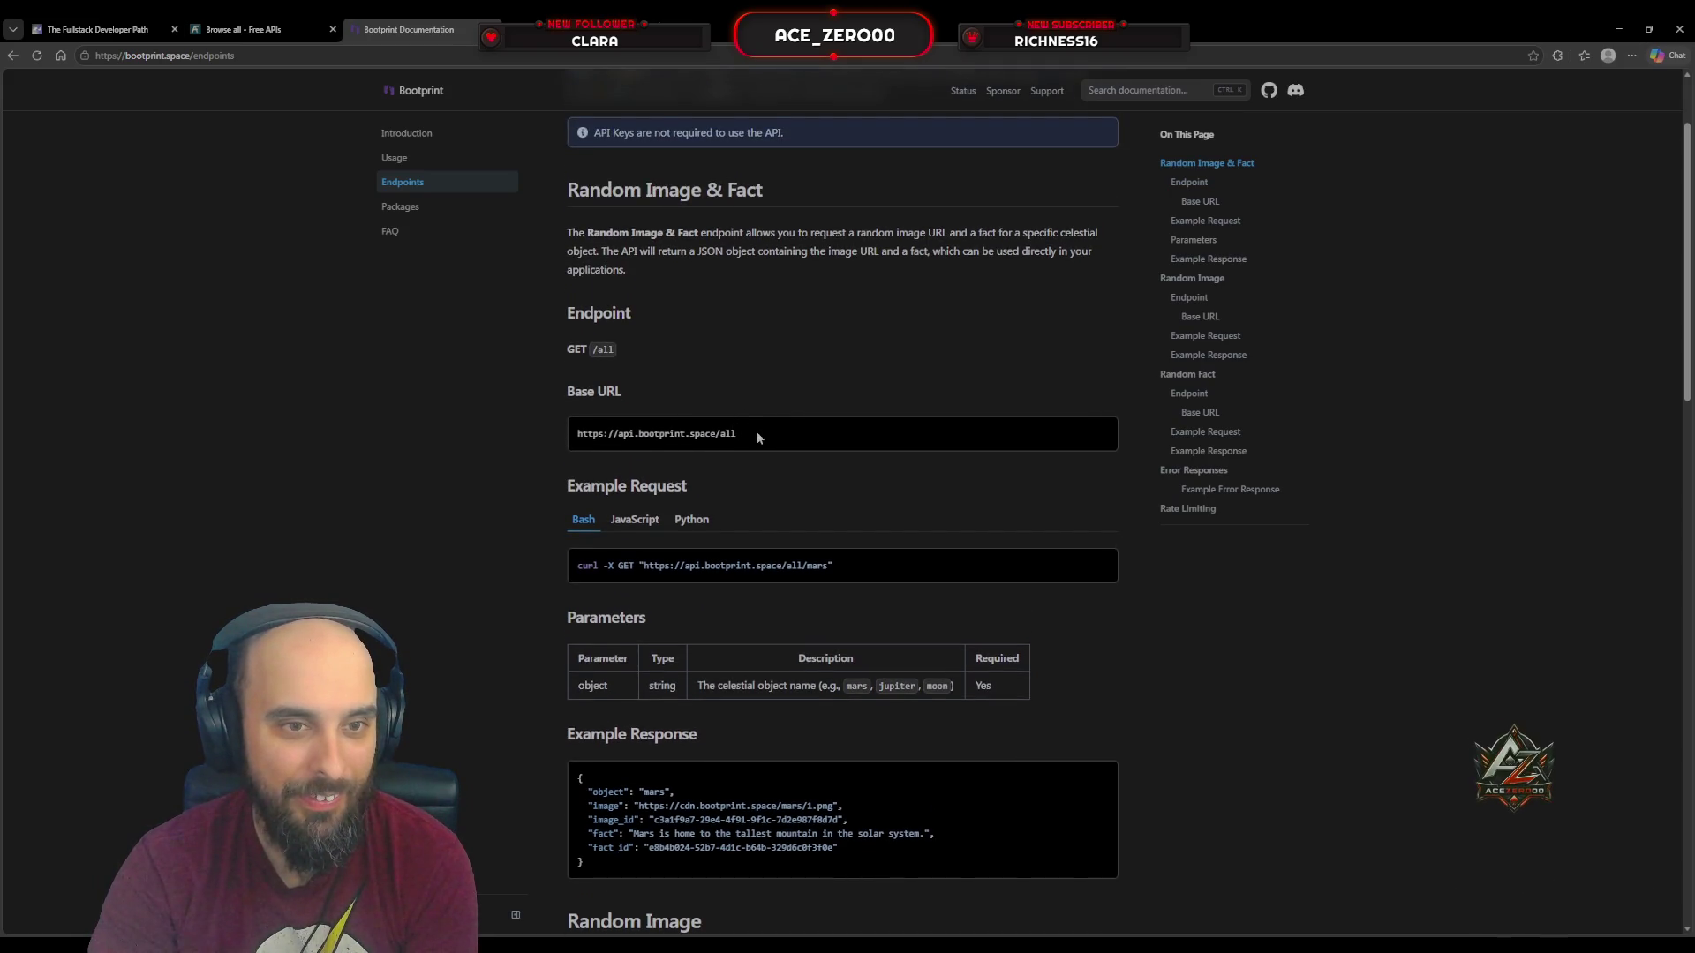
scroll(756, 432, down, 6)
scroll(756, 437, up, 2)
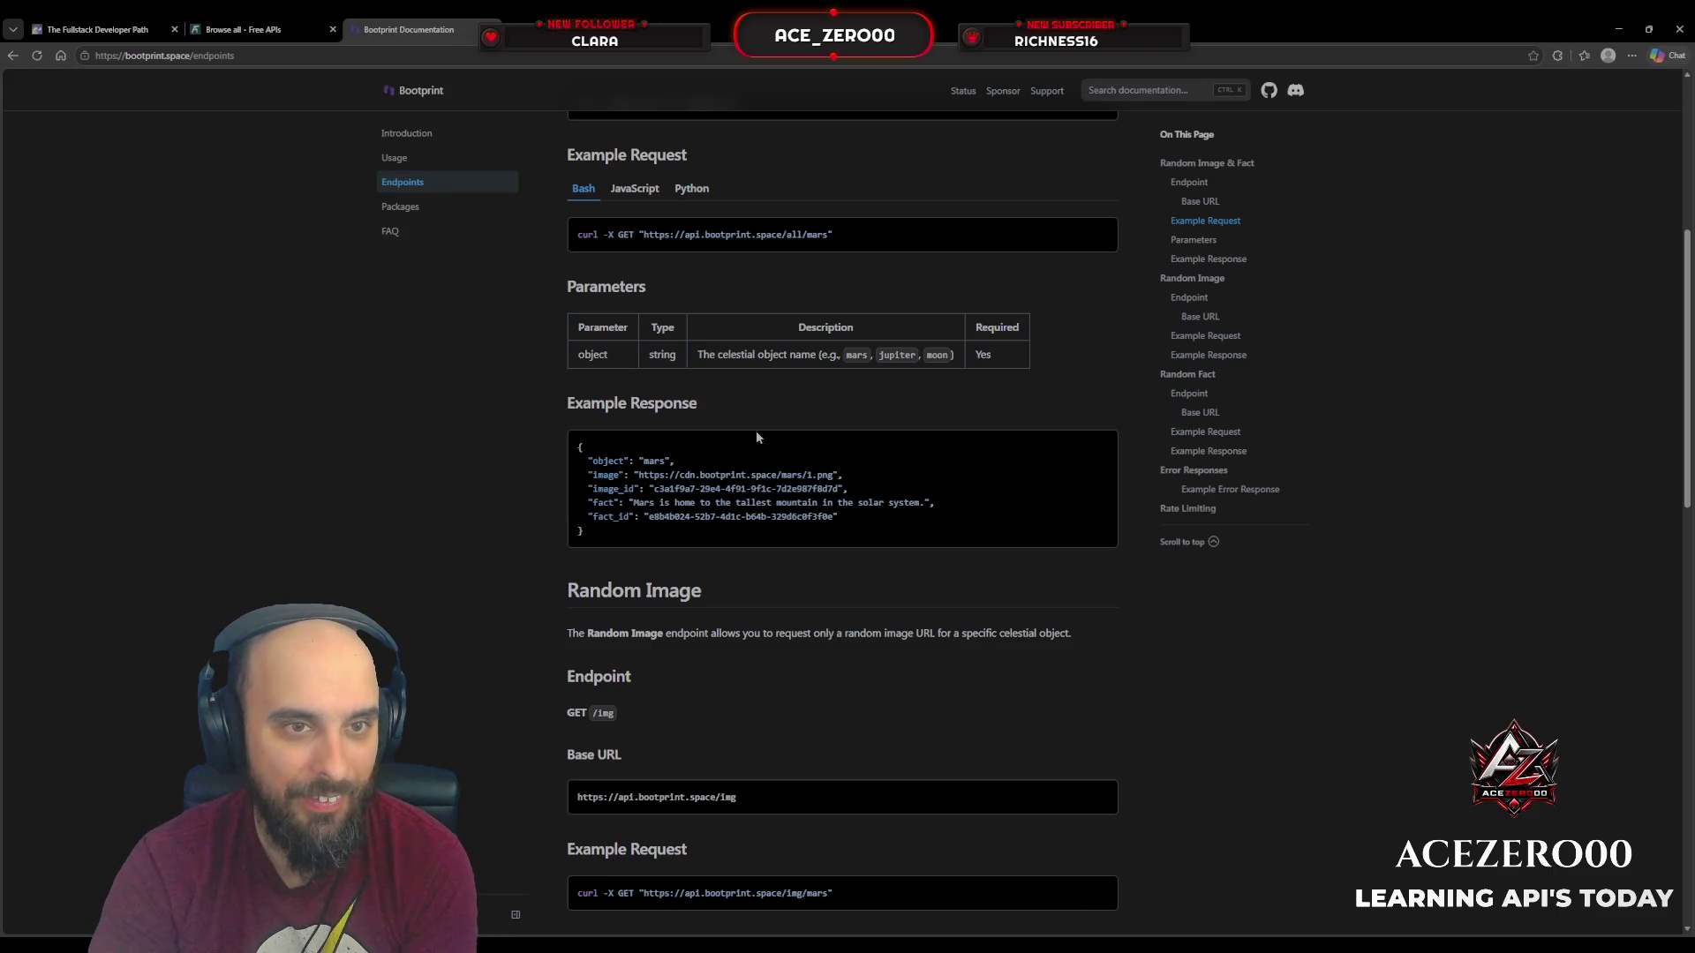
scroll(755, 434, down, 4)
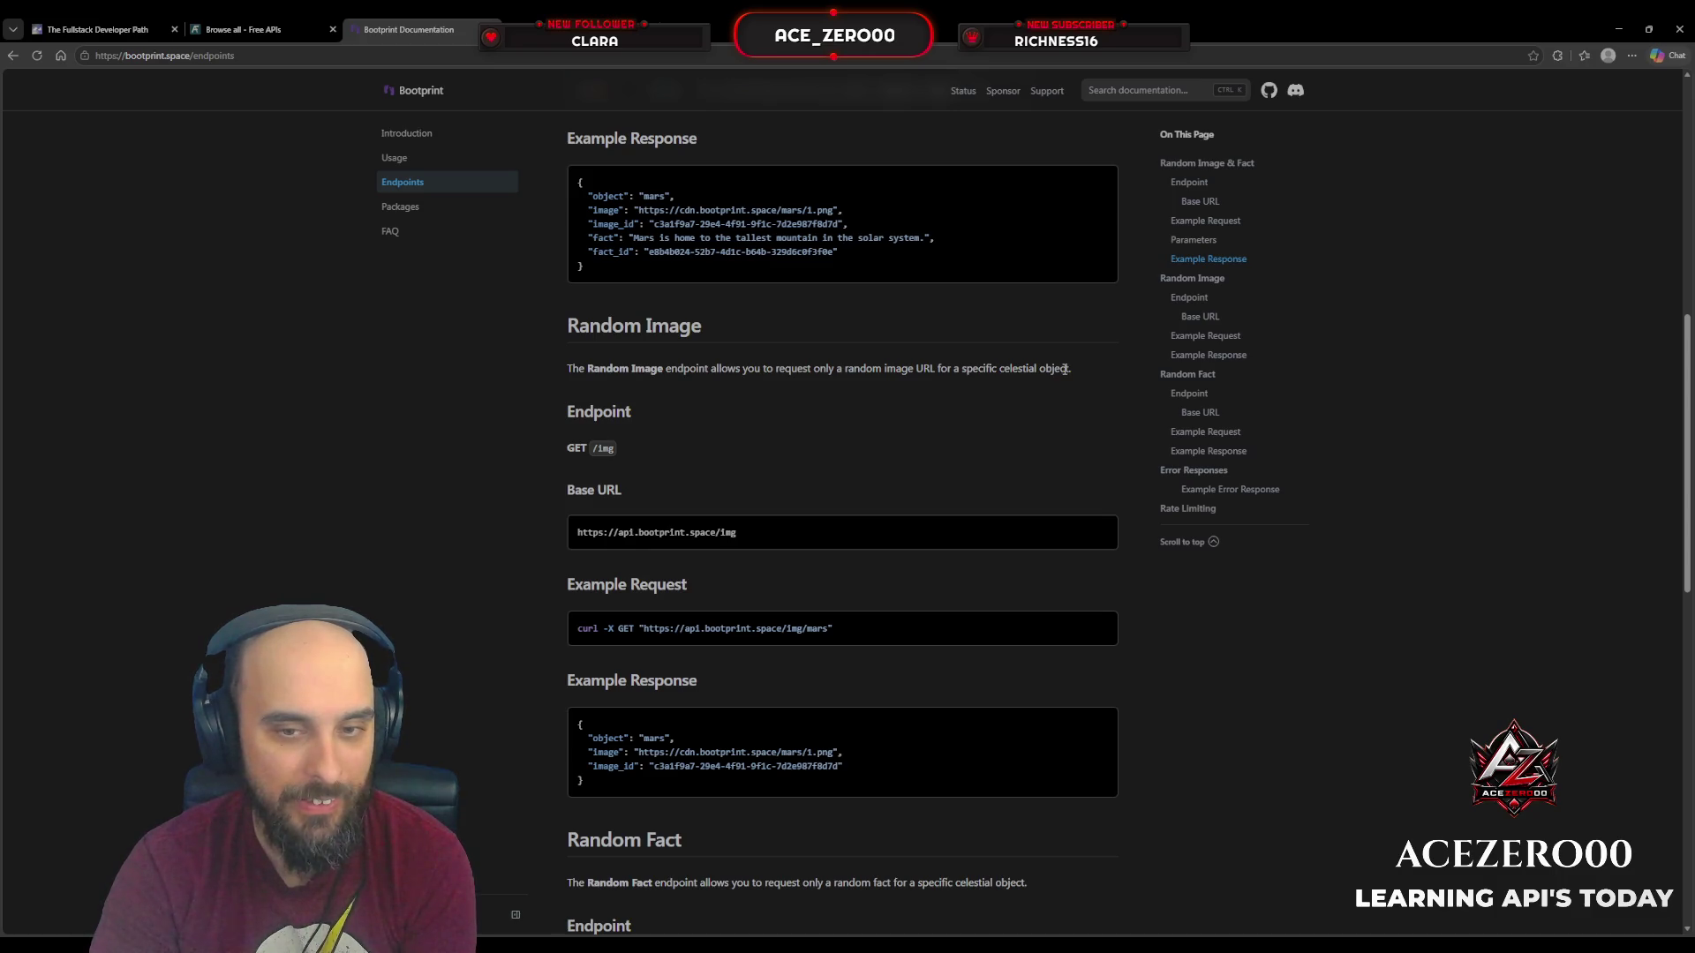
scroll(1091, 395, down, 2)
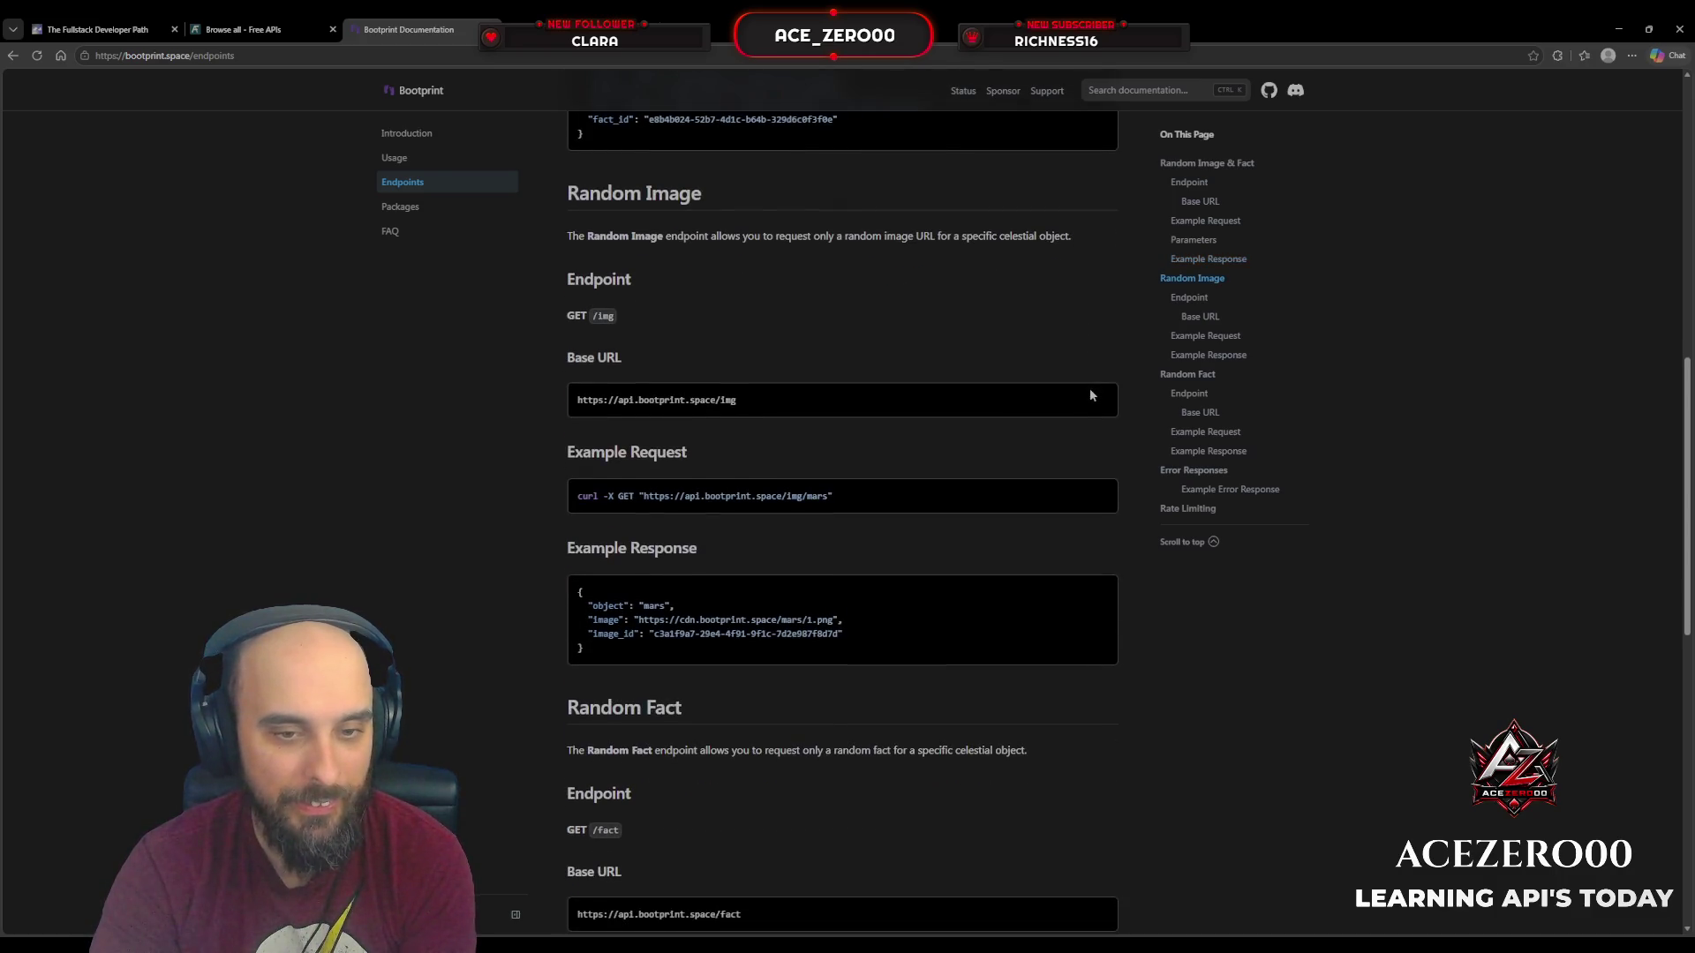
scroll(1090, 394, down, 1)
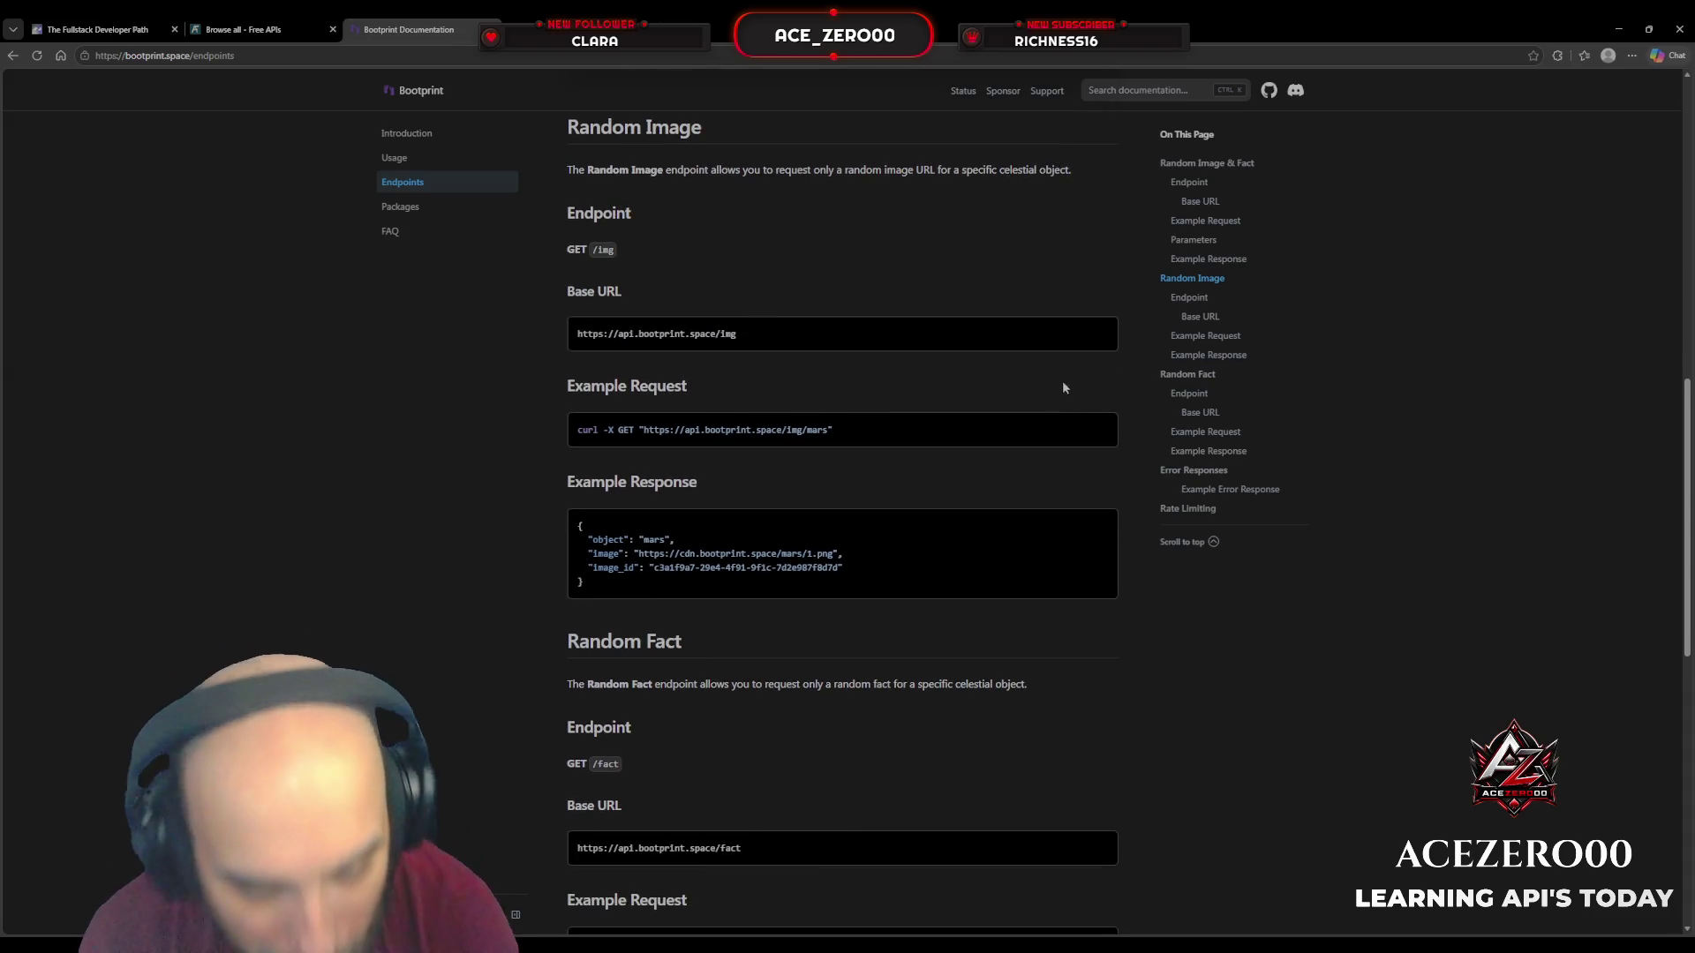
scroll(907, 634, down, 3)
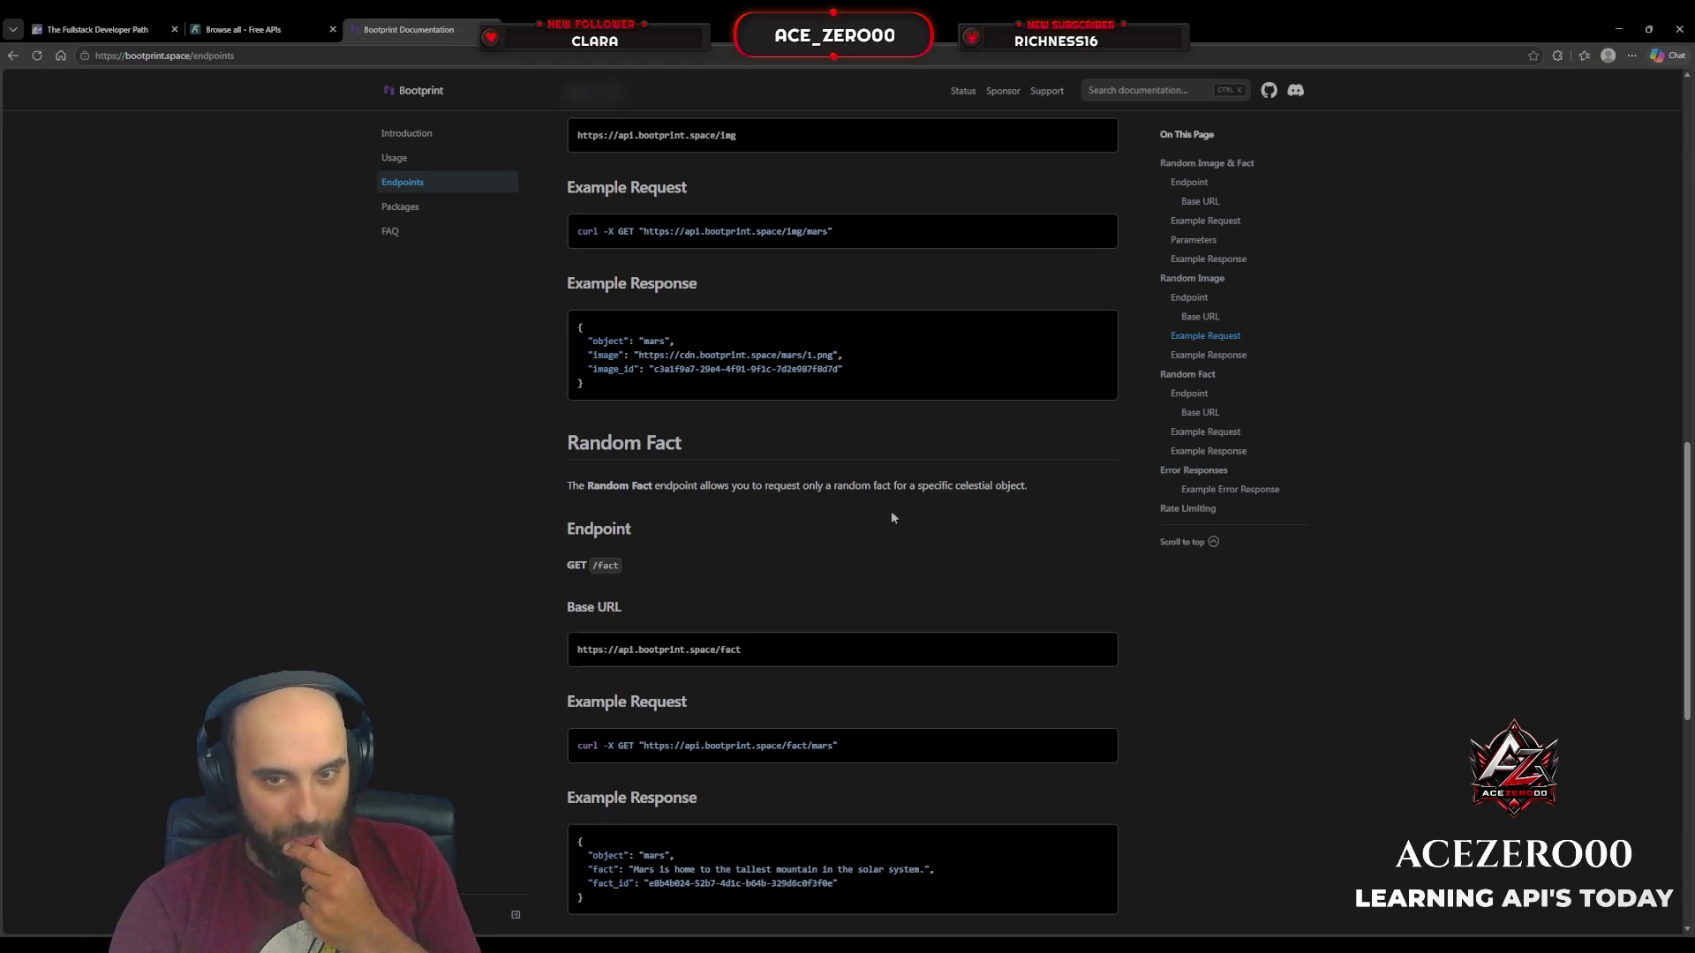
scroll(900, 517, down, 1)
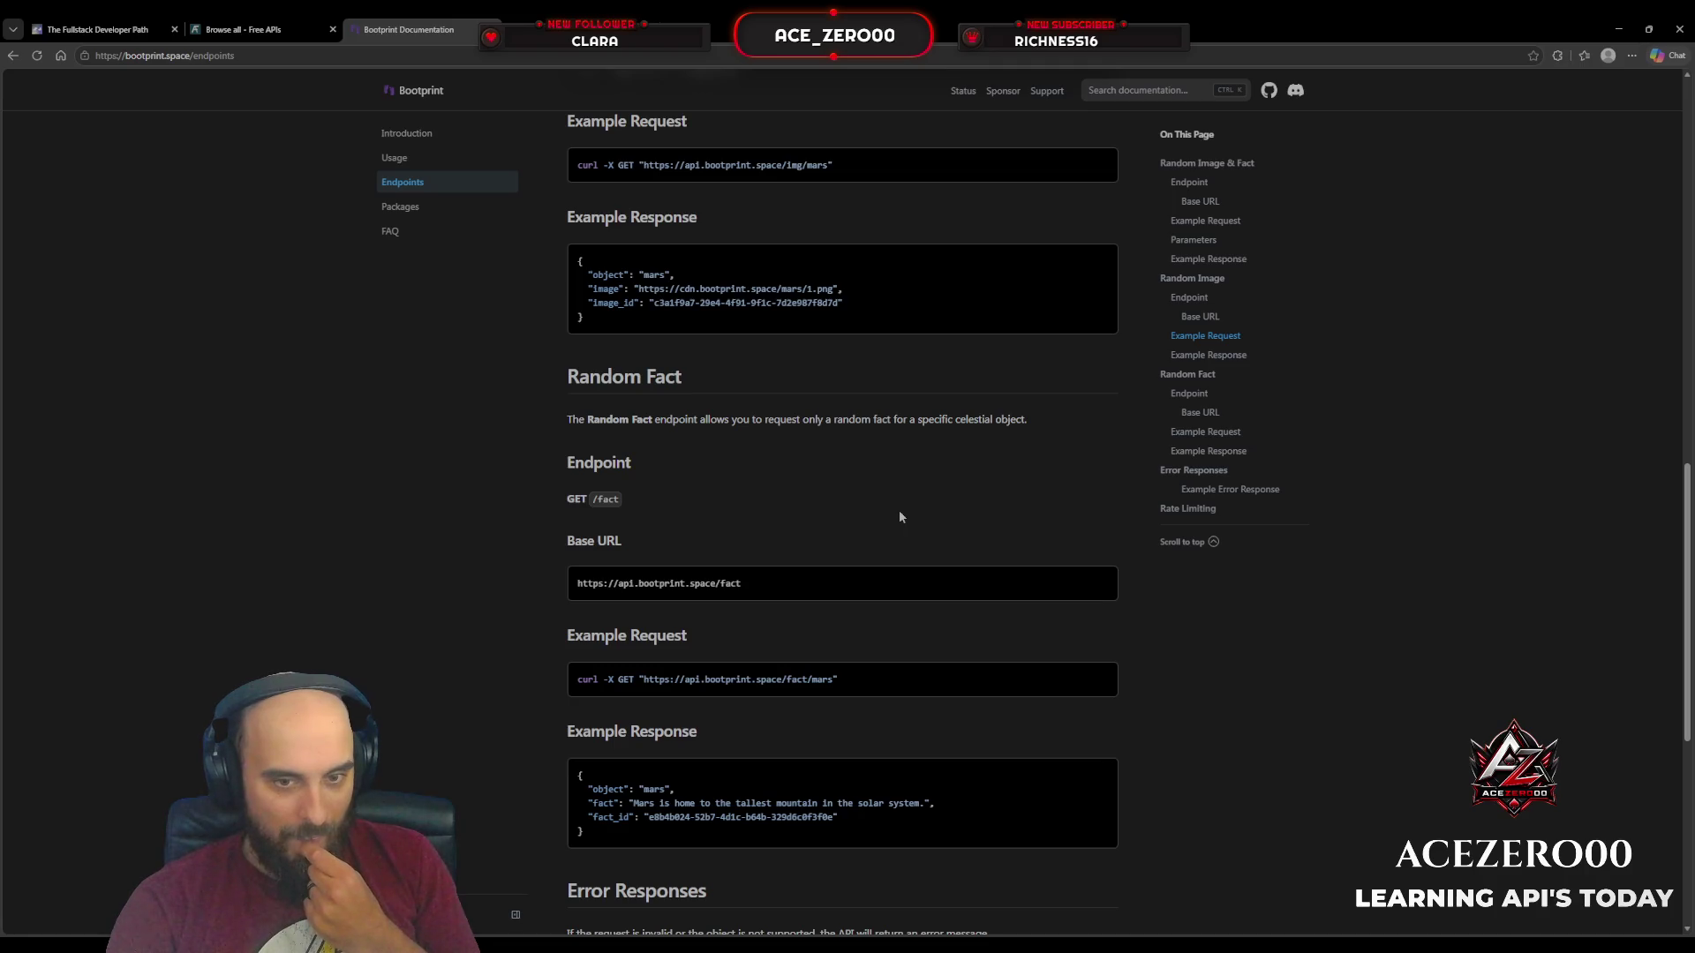
scroll(900, 517, down, 5)
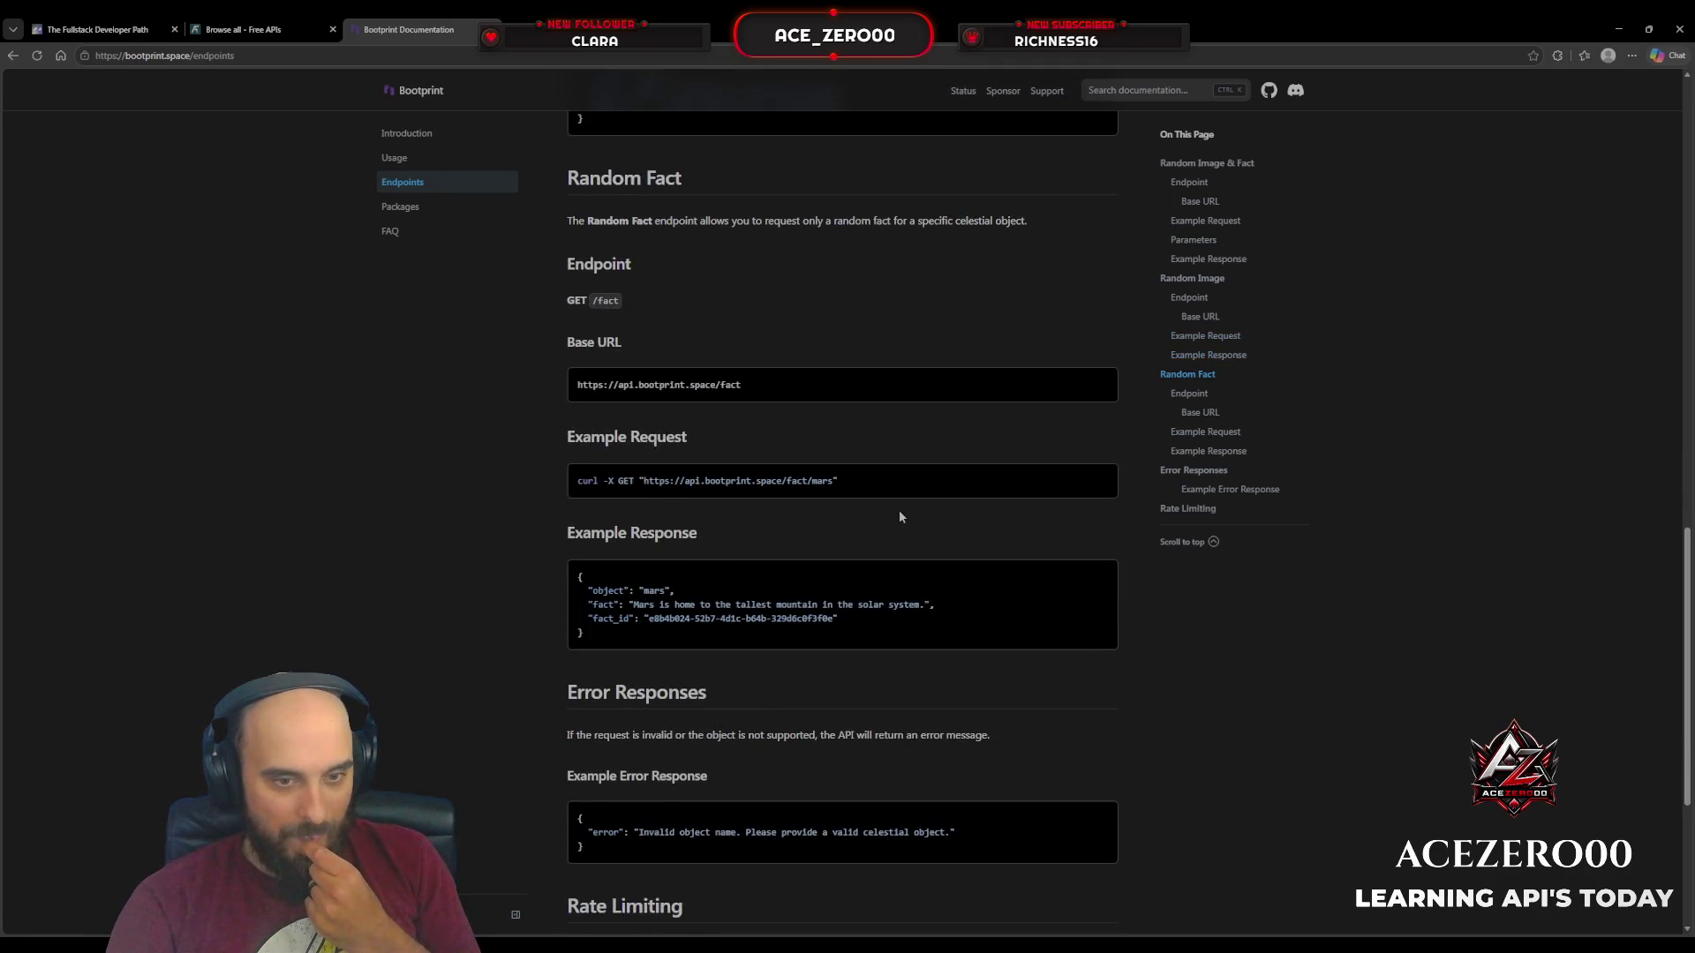
scroll(900, 517, up, 13)
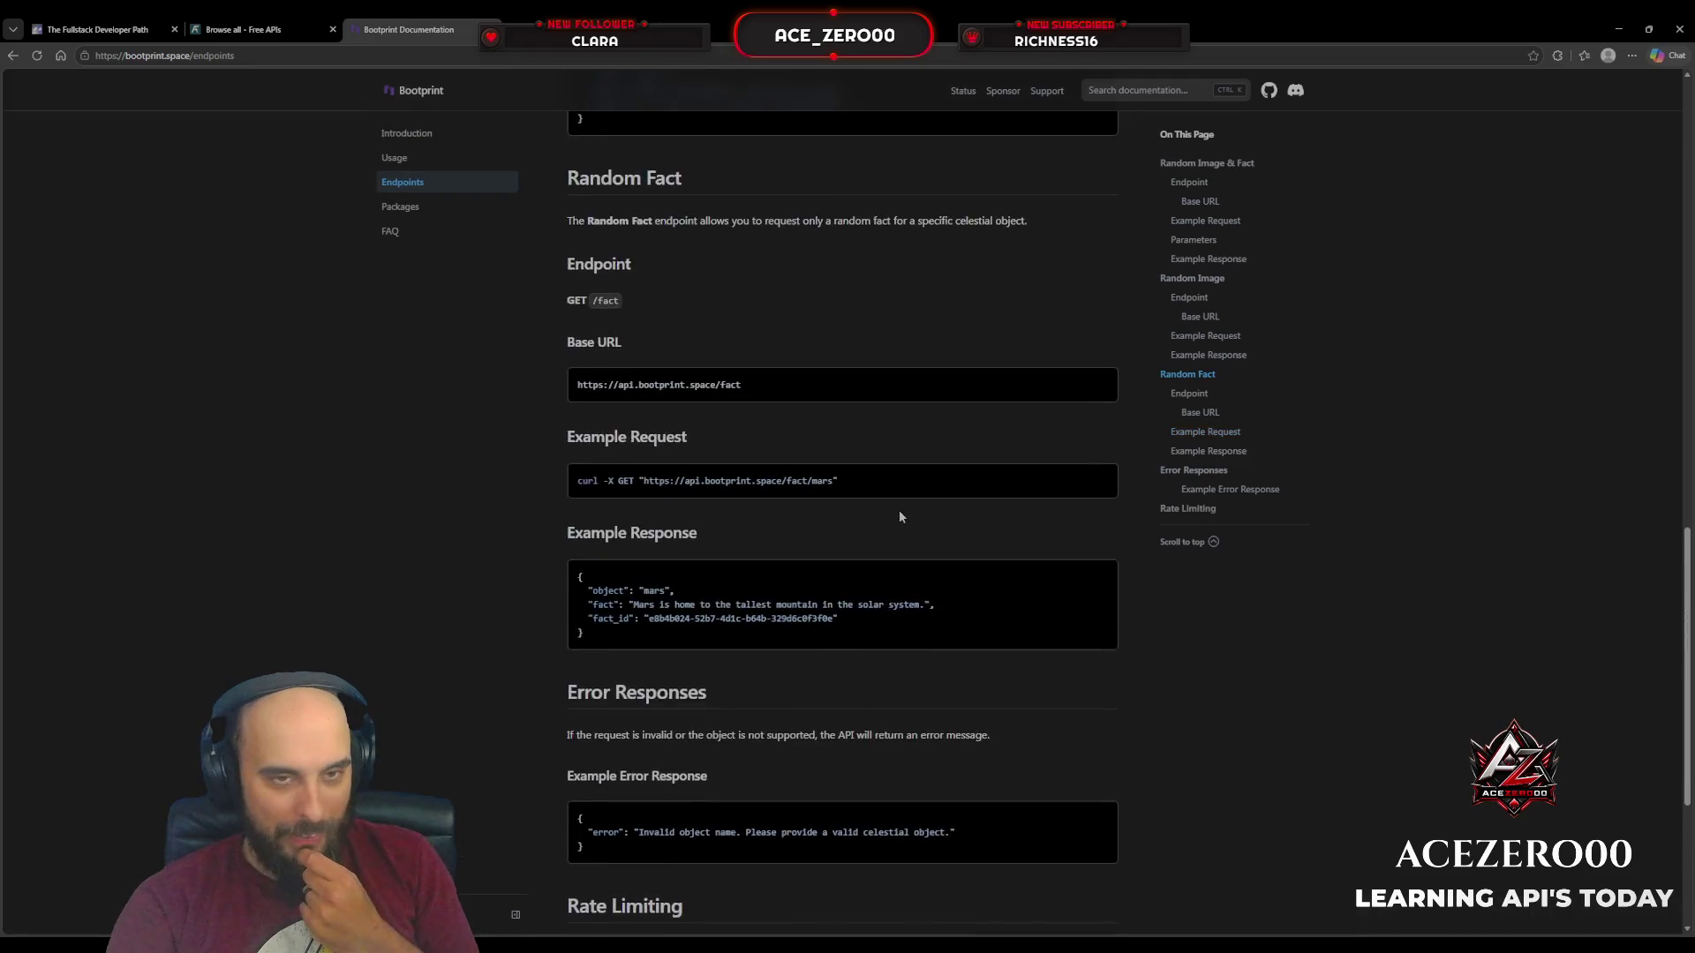
scroll(900, 517, up, 3)
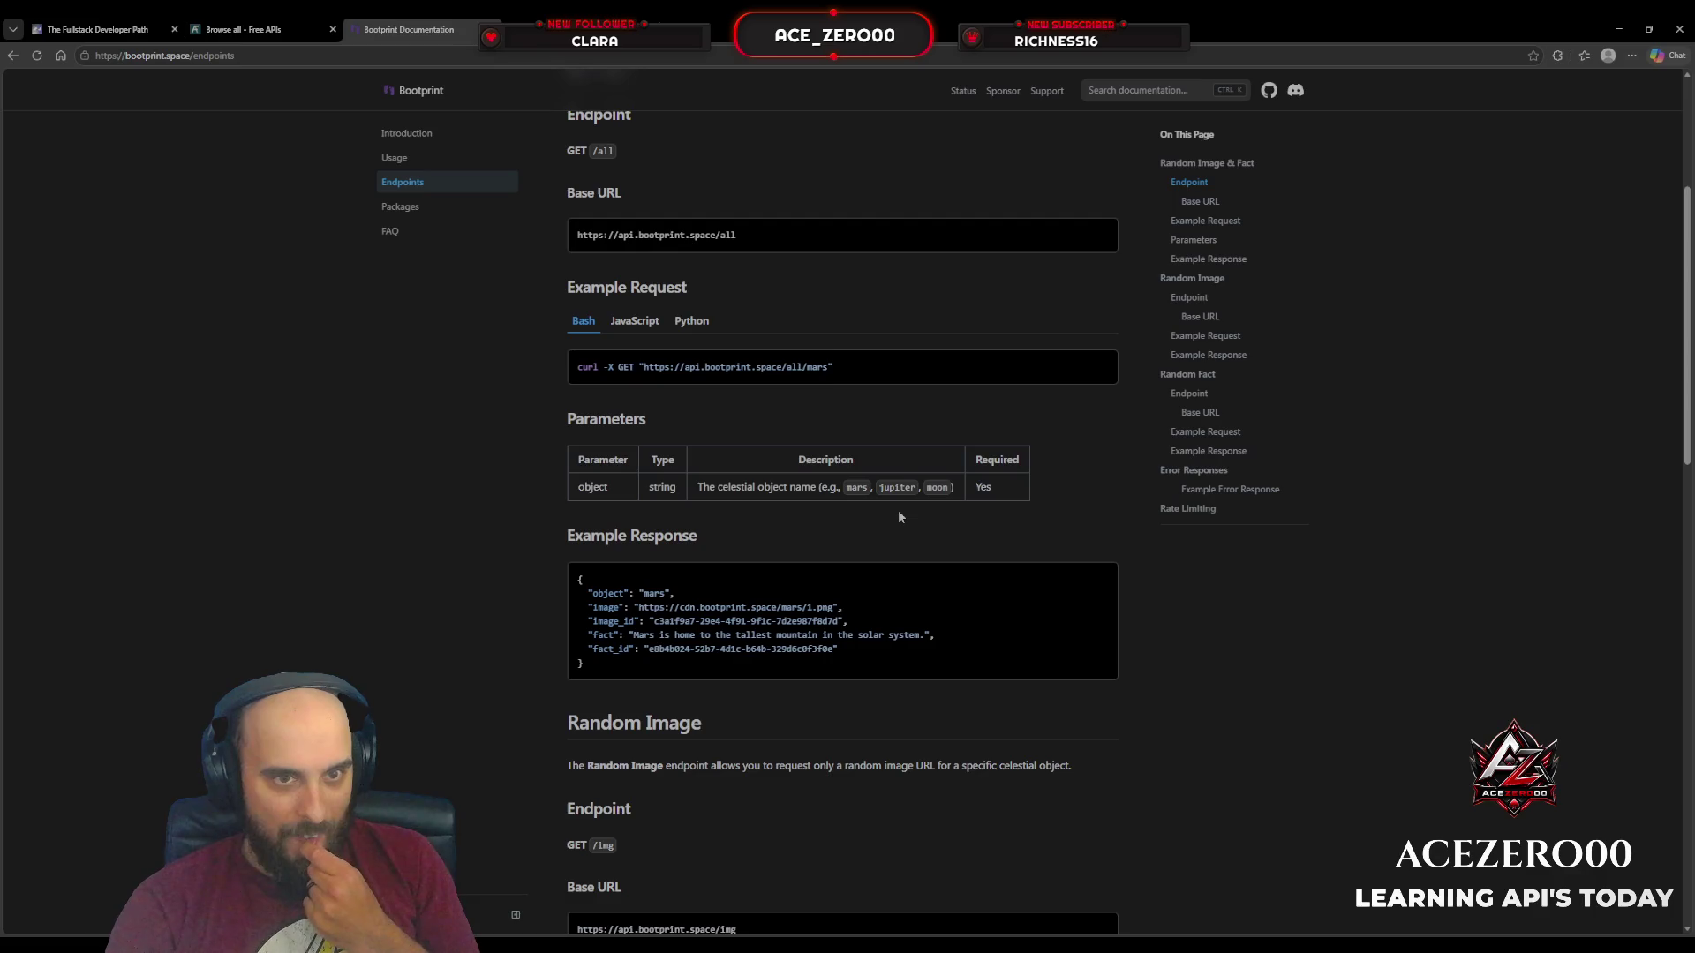
scroll(900, 517, up, 2)
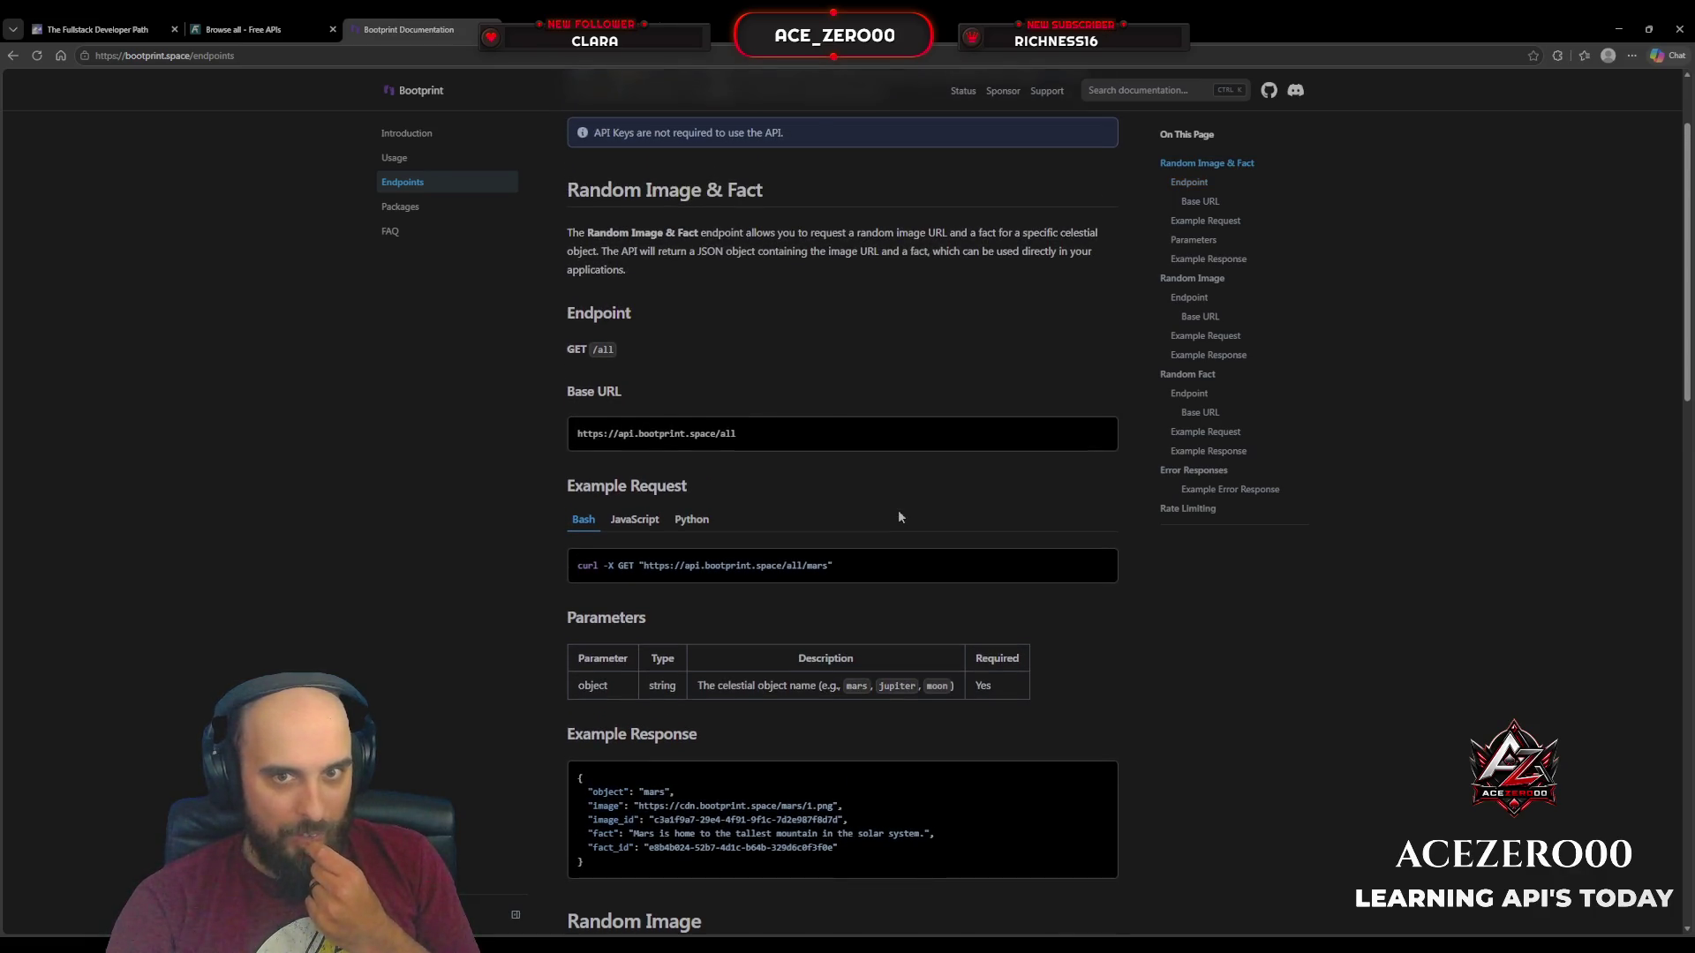
scroll(900, 516, up, 2)
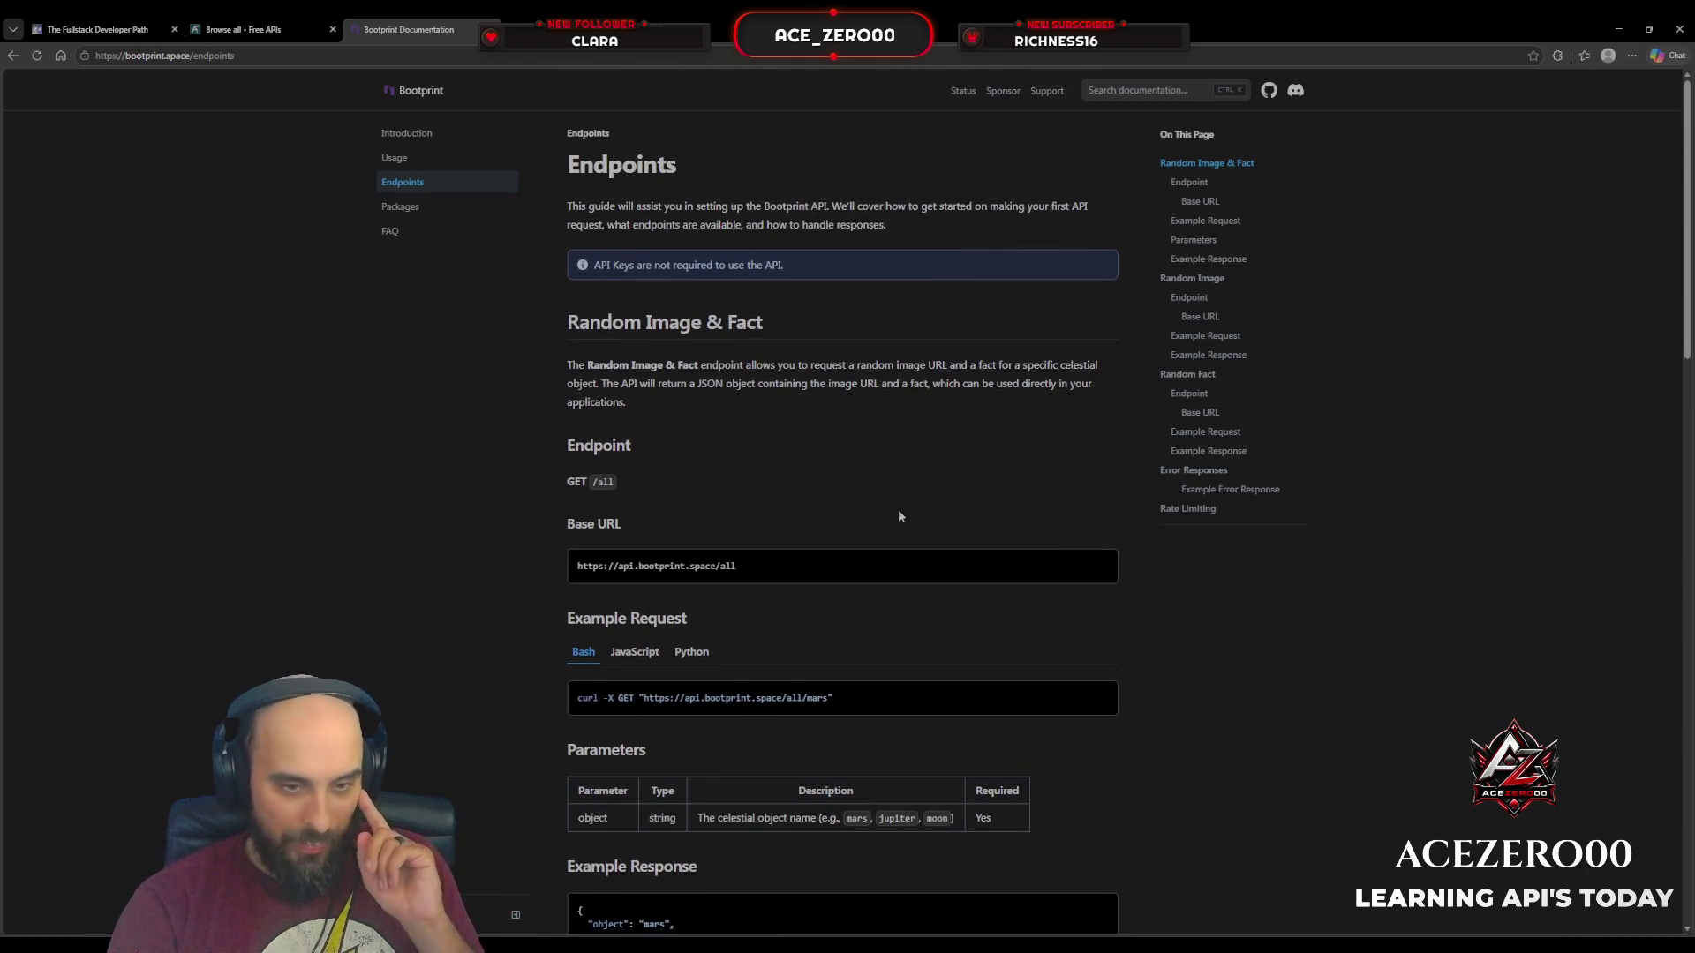
scroll(898, 511, down, 1)
scroll(956, 557, down, 1)
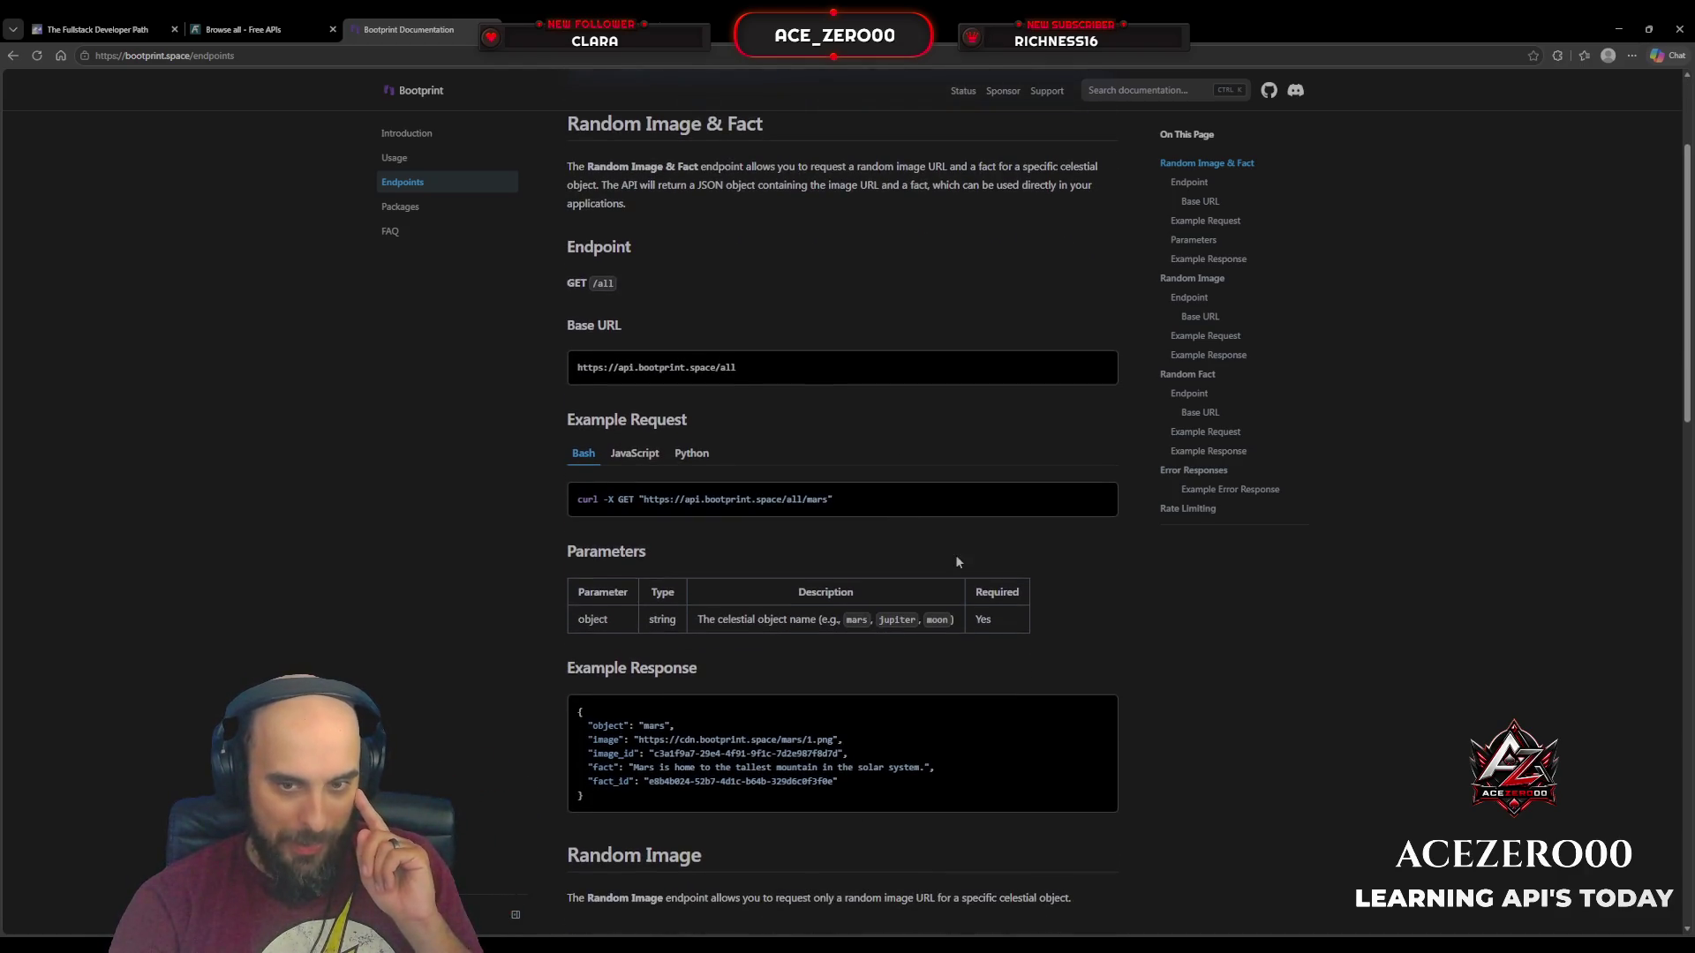
scroll(1092, 580, down, 1)
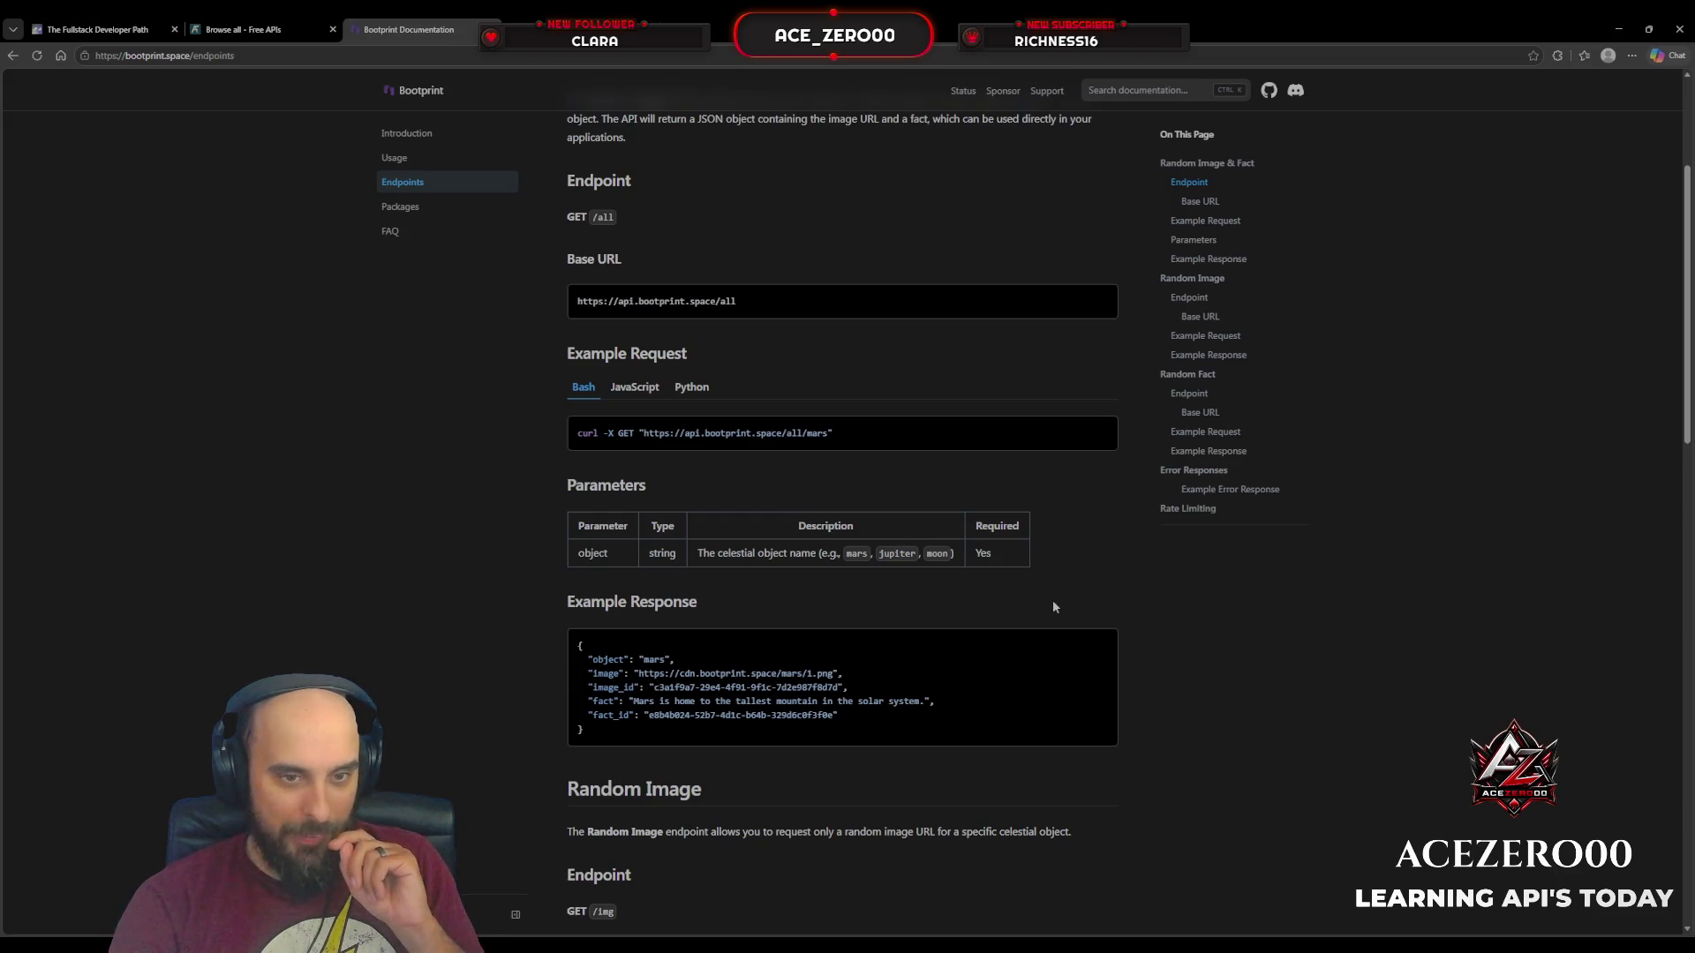
scroll(1052, 607, down, 5)
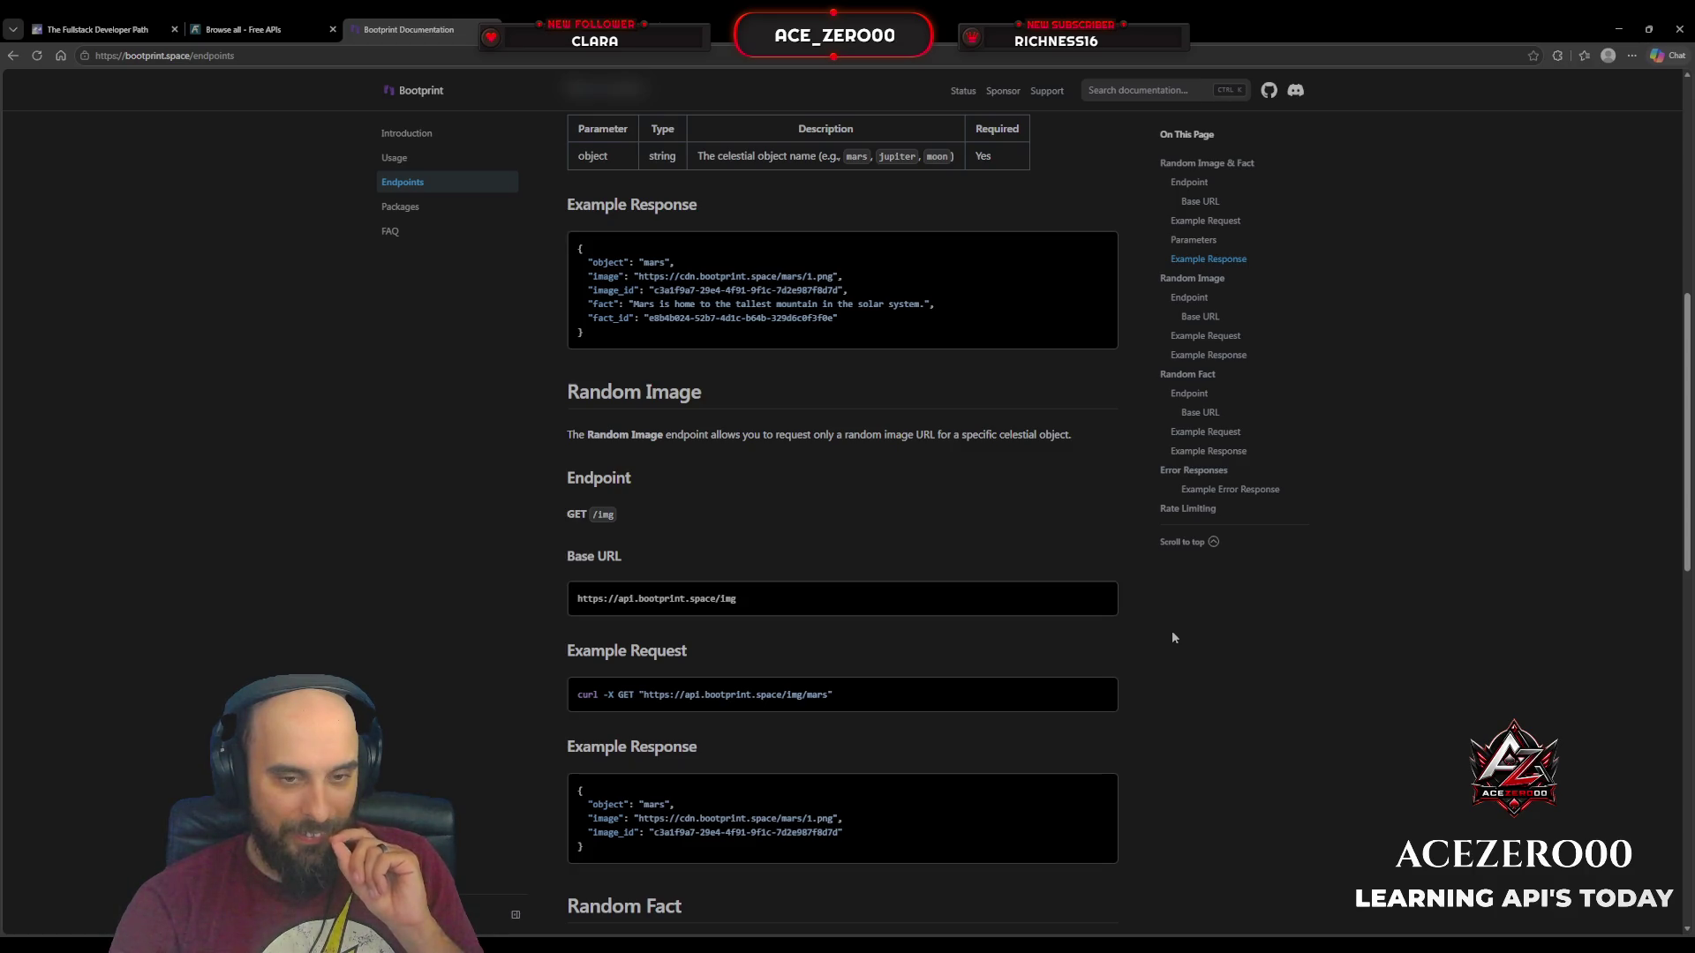
scroll(1172, 632, down, 2)
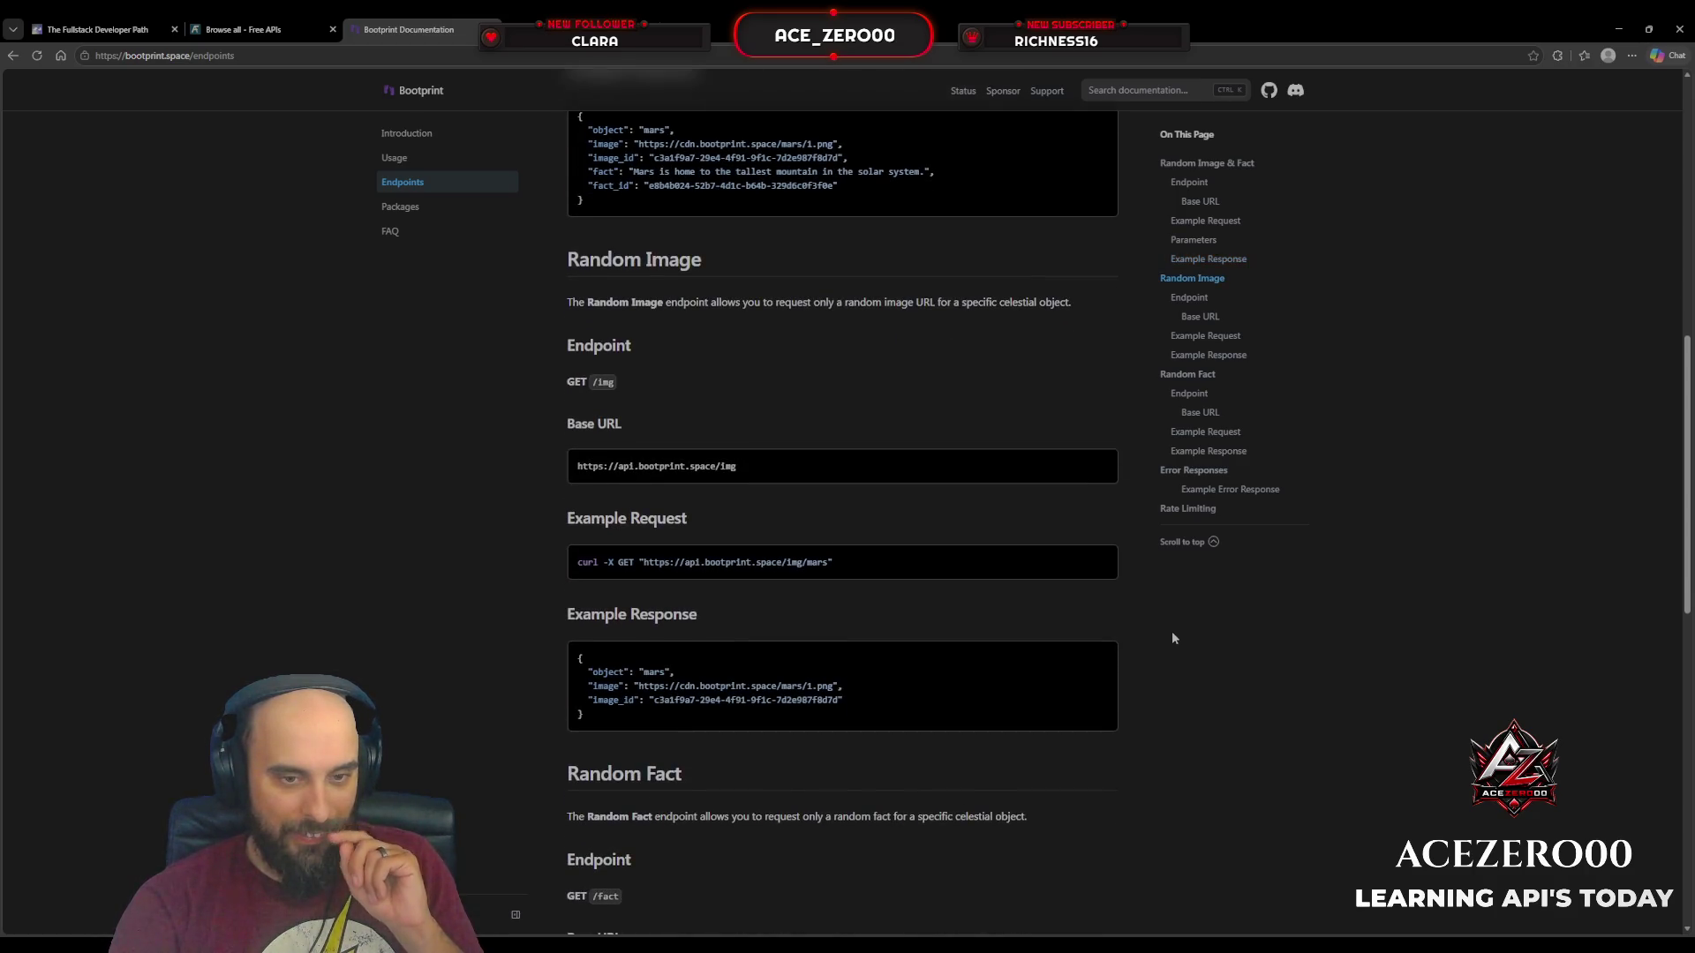
scroll(1172, 633, down, 2)
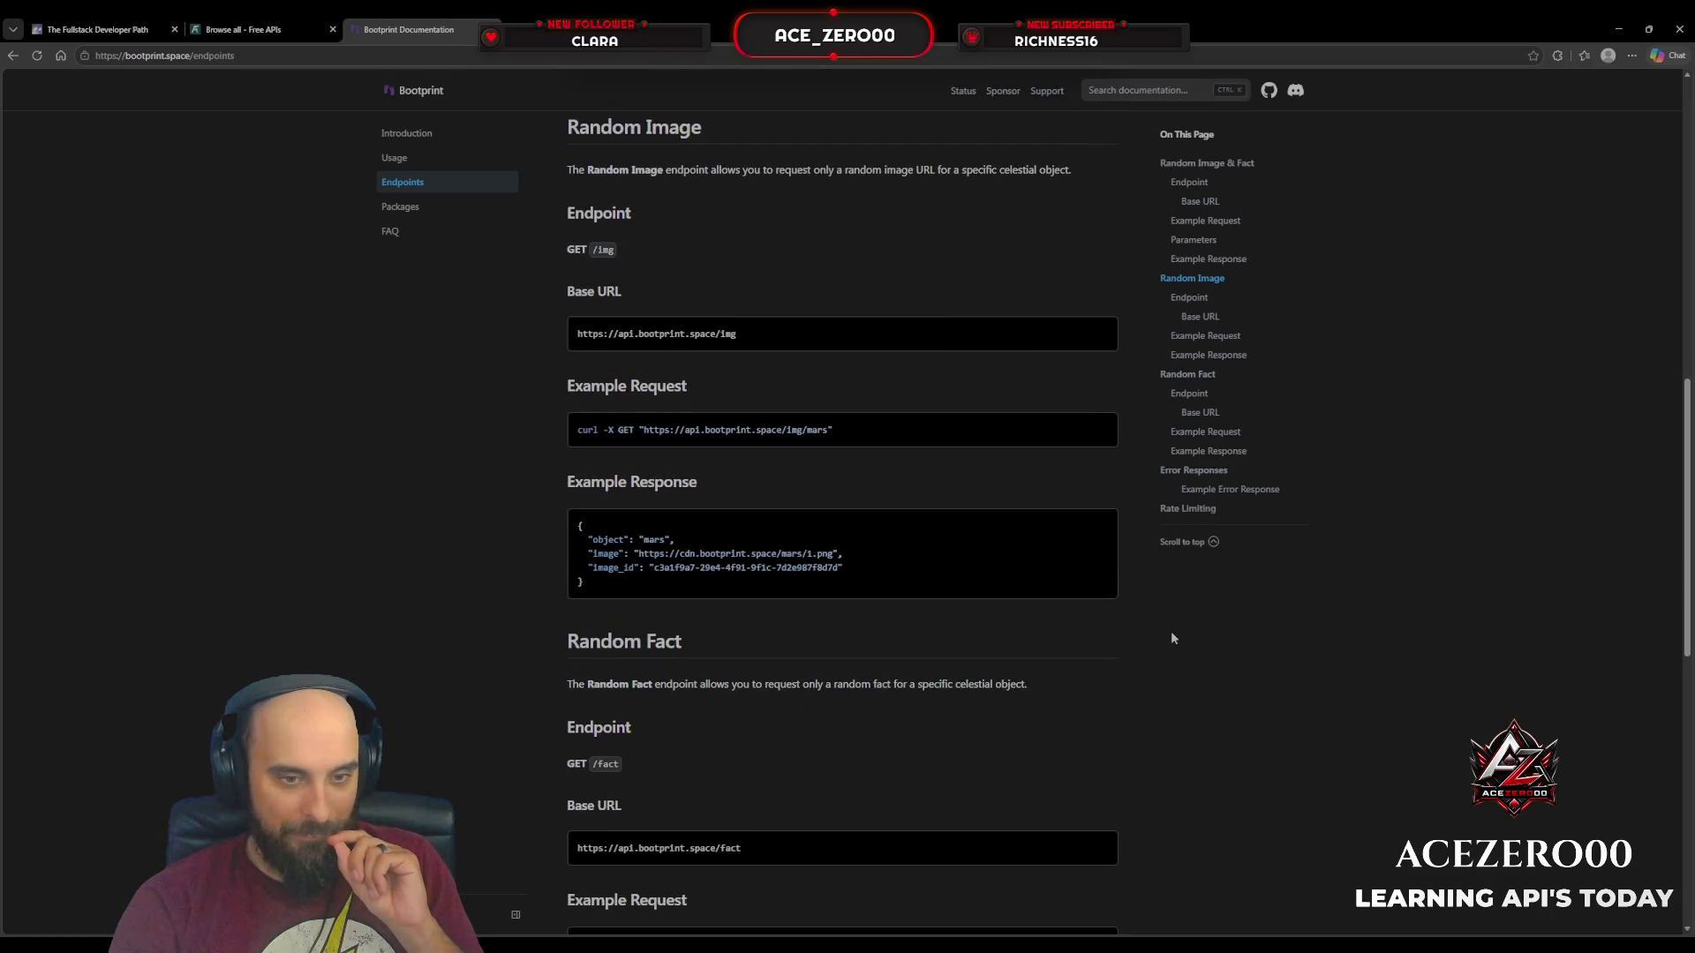
scroll(1171, 633, down, 3)
scroll(1171, 632, down, 4)
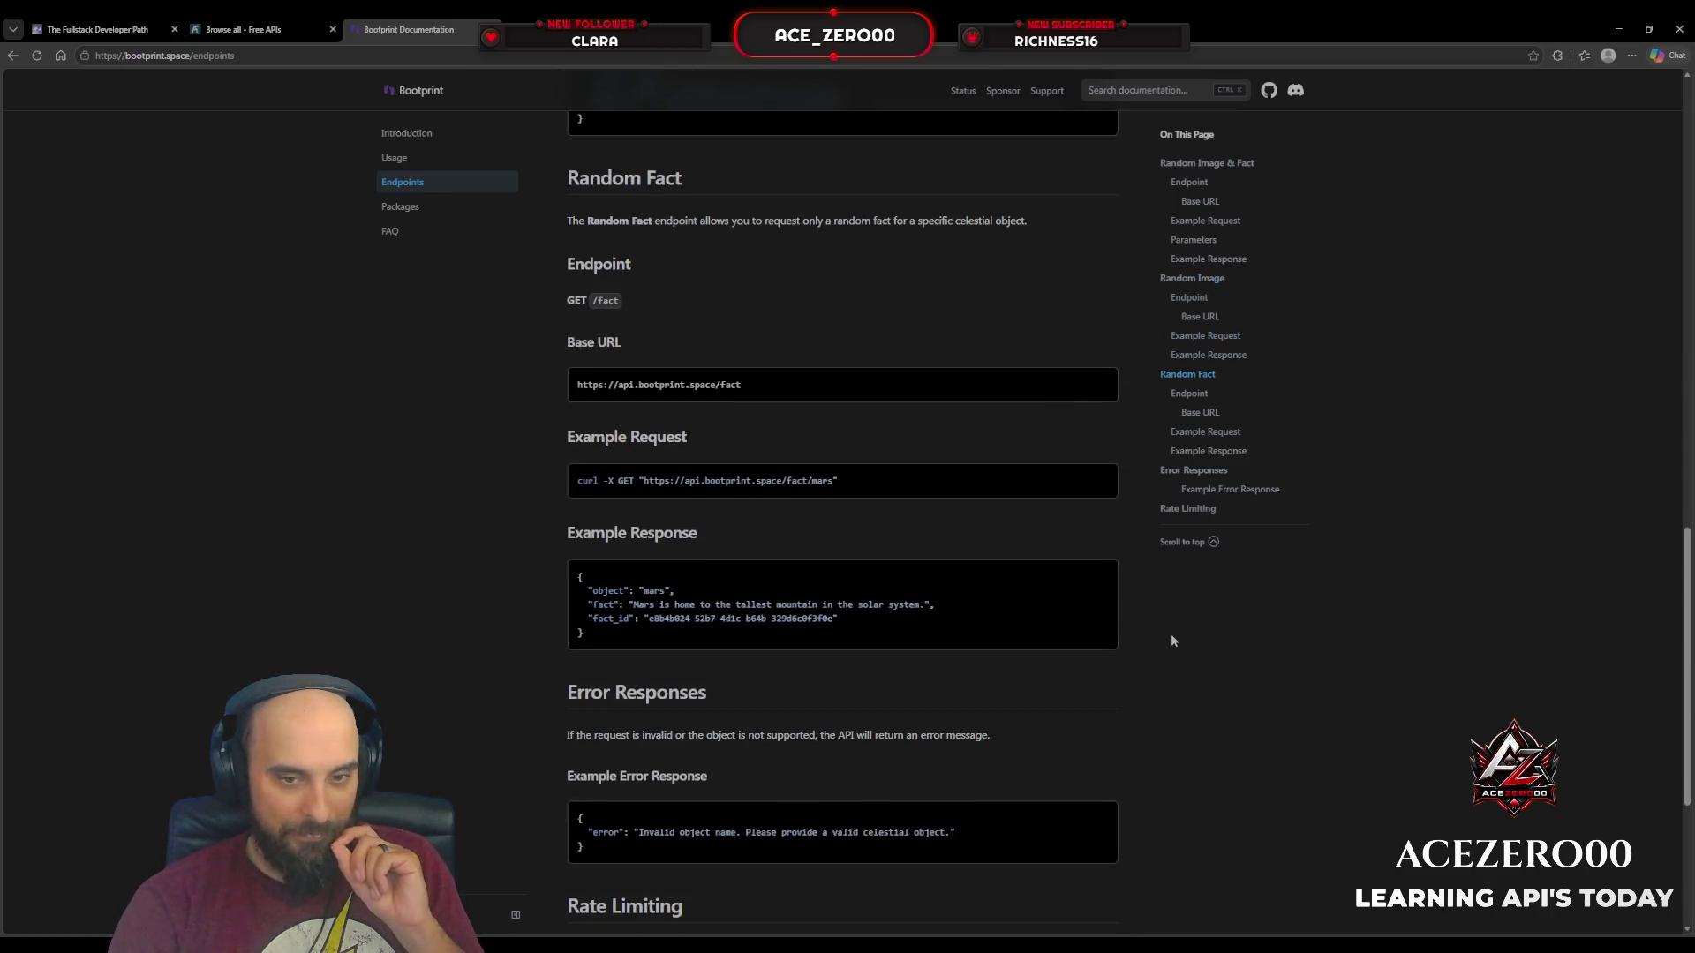
scroll(1173, 637, down, 5)
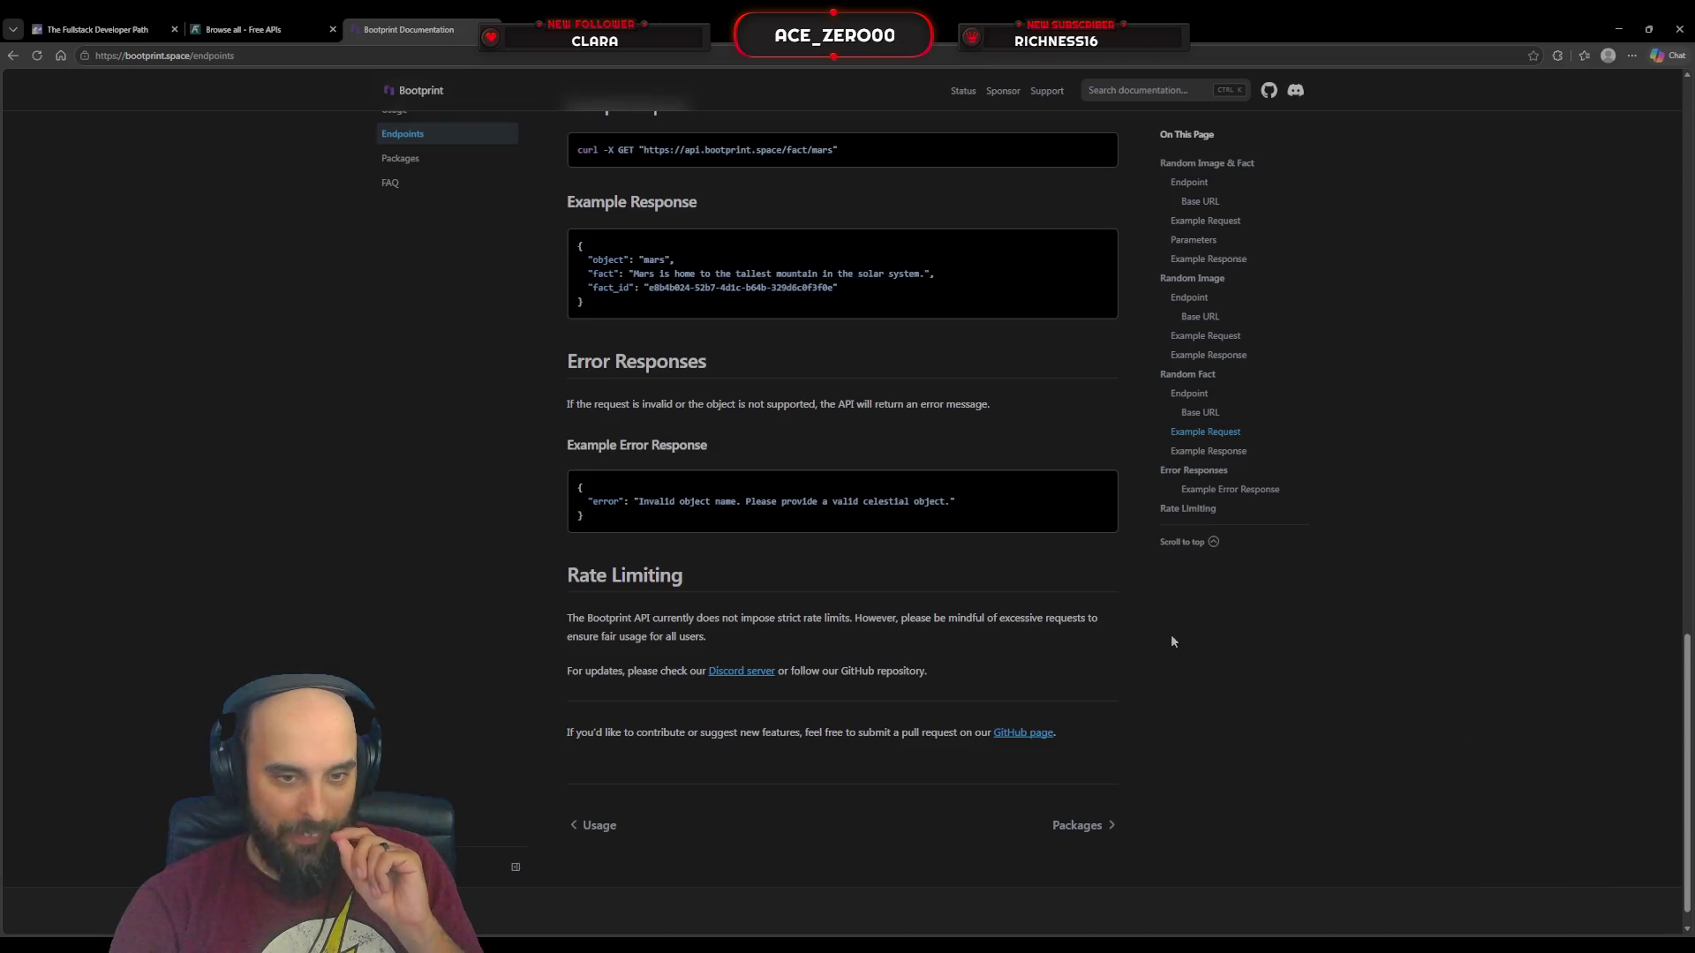
scroll(1172, 642, up, 15)
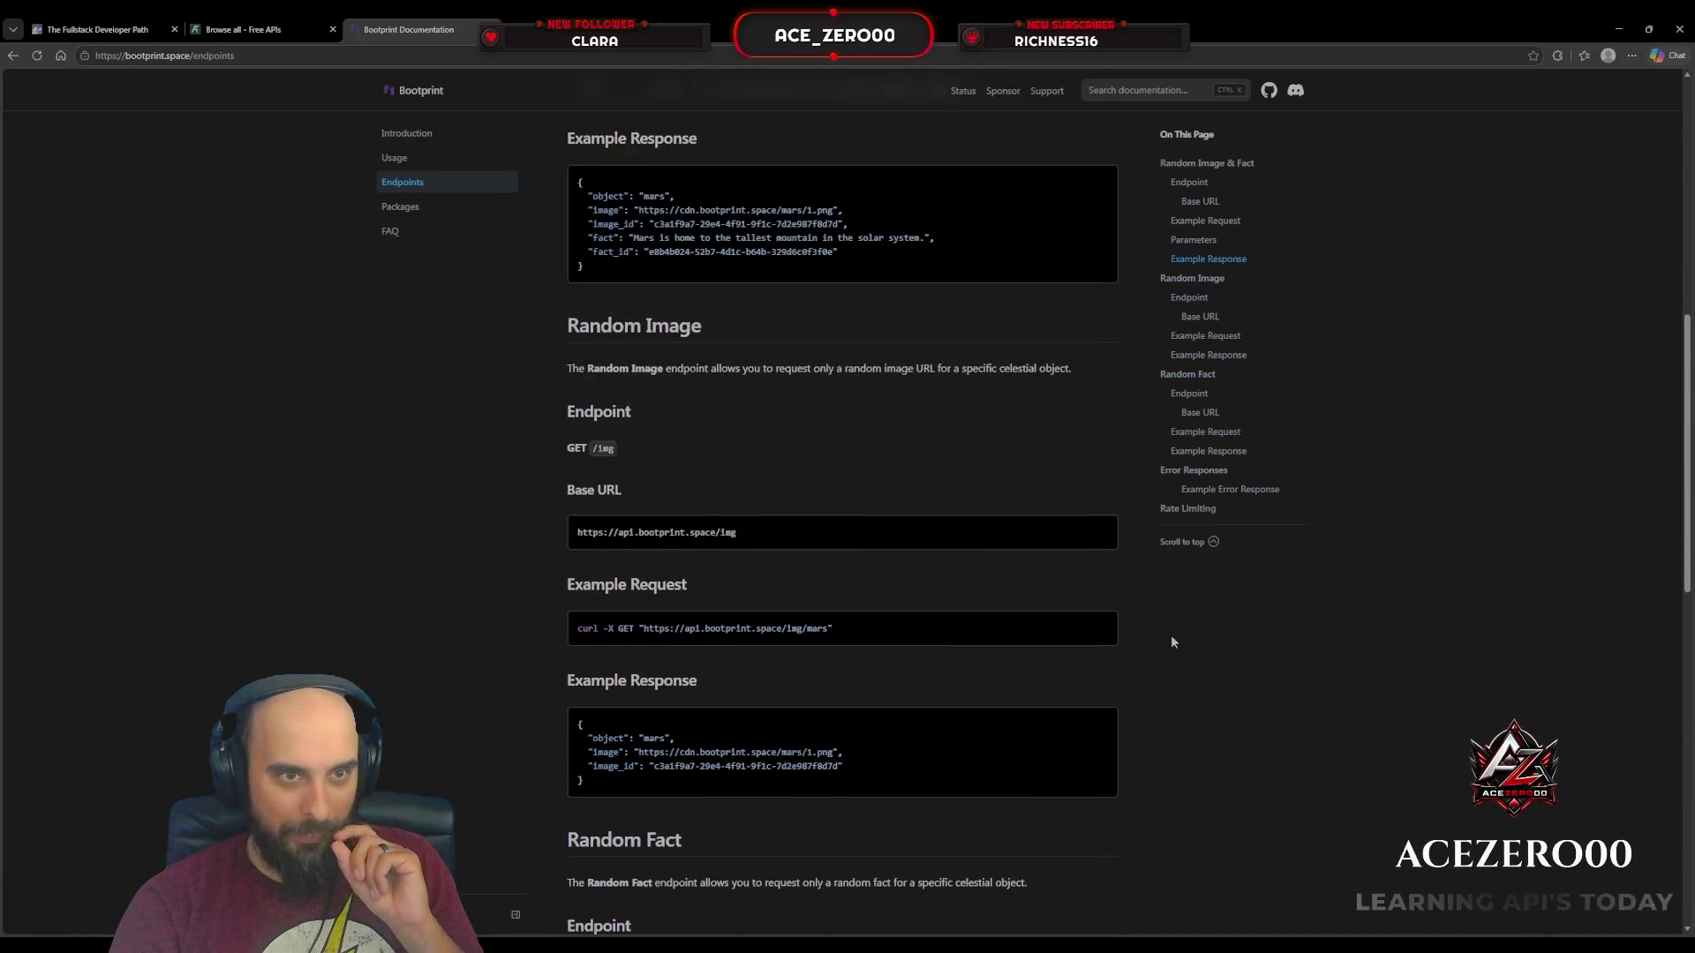
Step: Look over Bootprint's FAQ, Packages and Endpoints pages, scrolling the Endpoints page
click(391, 231)
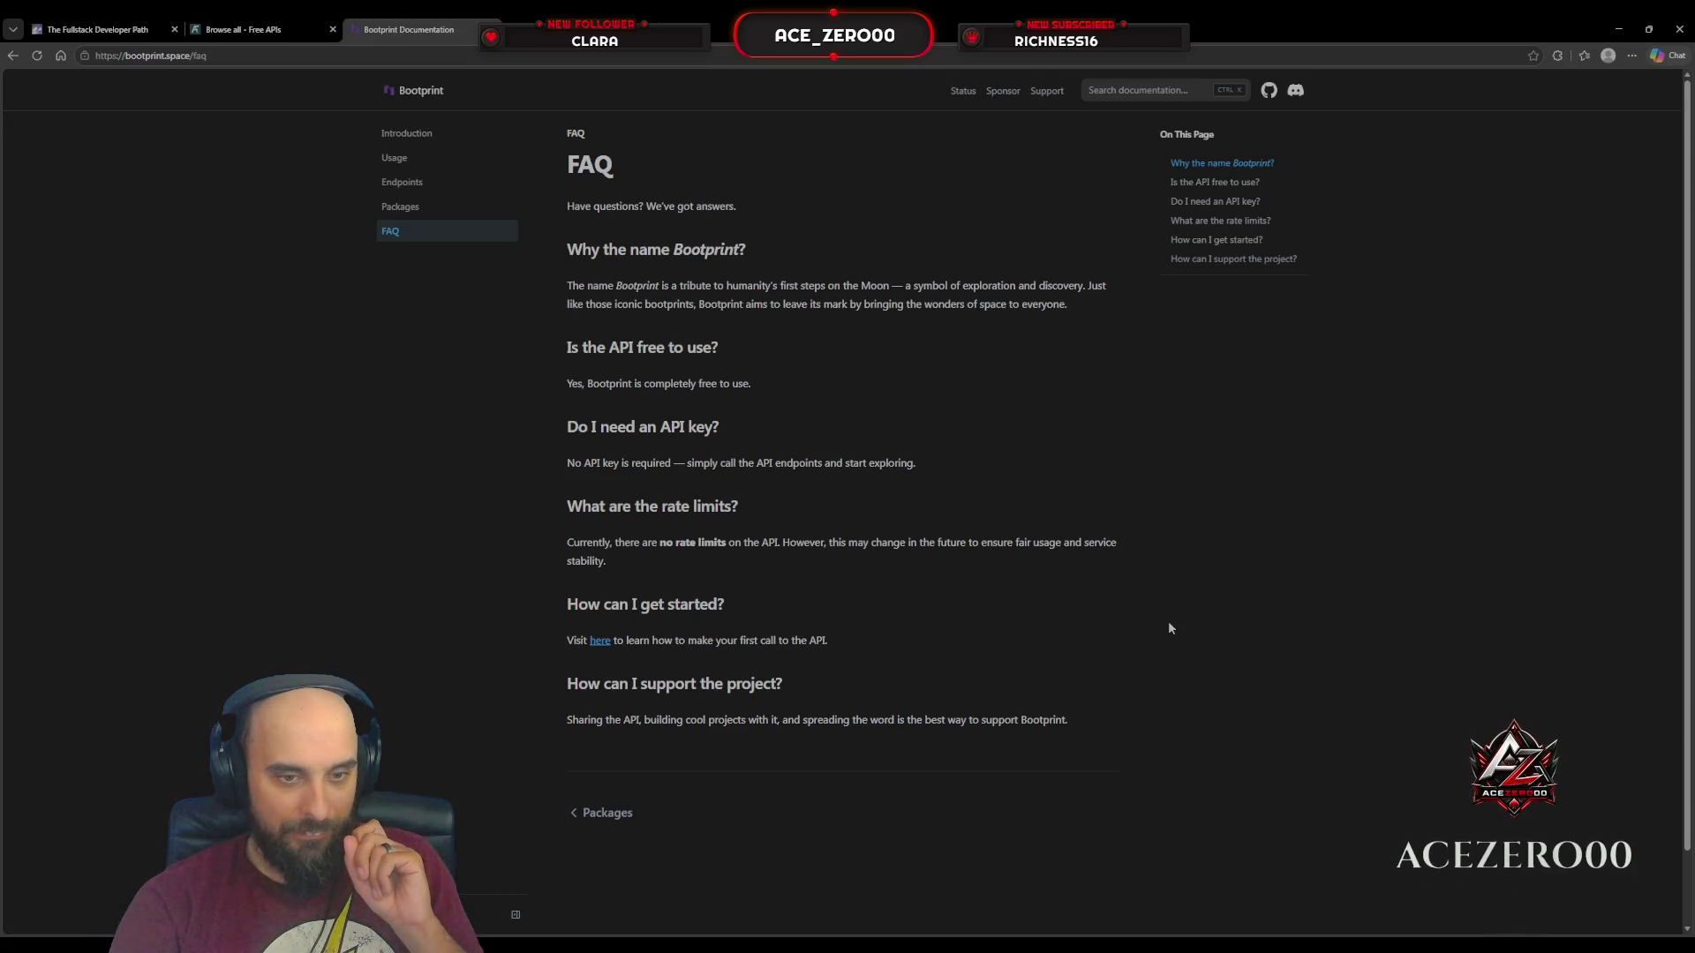
click(430, 208)
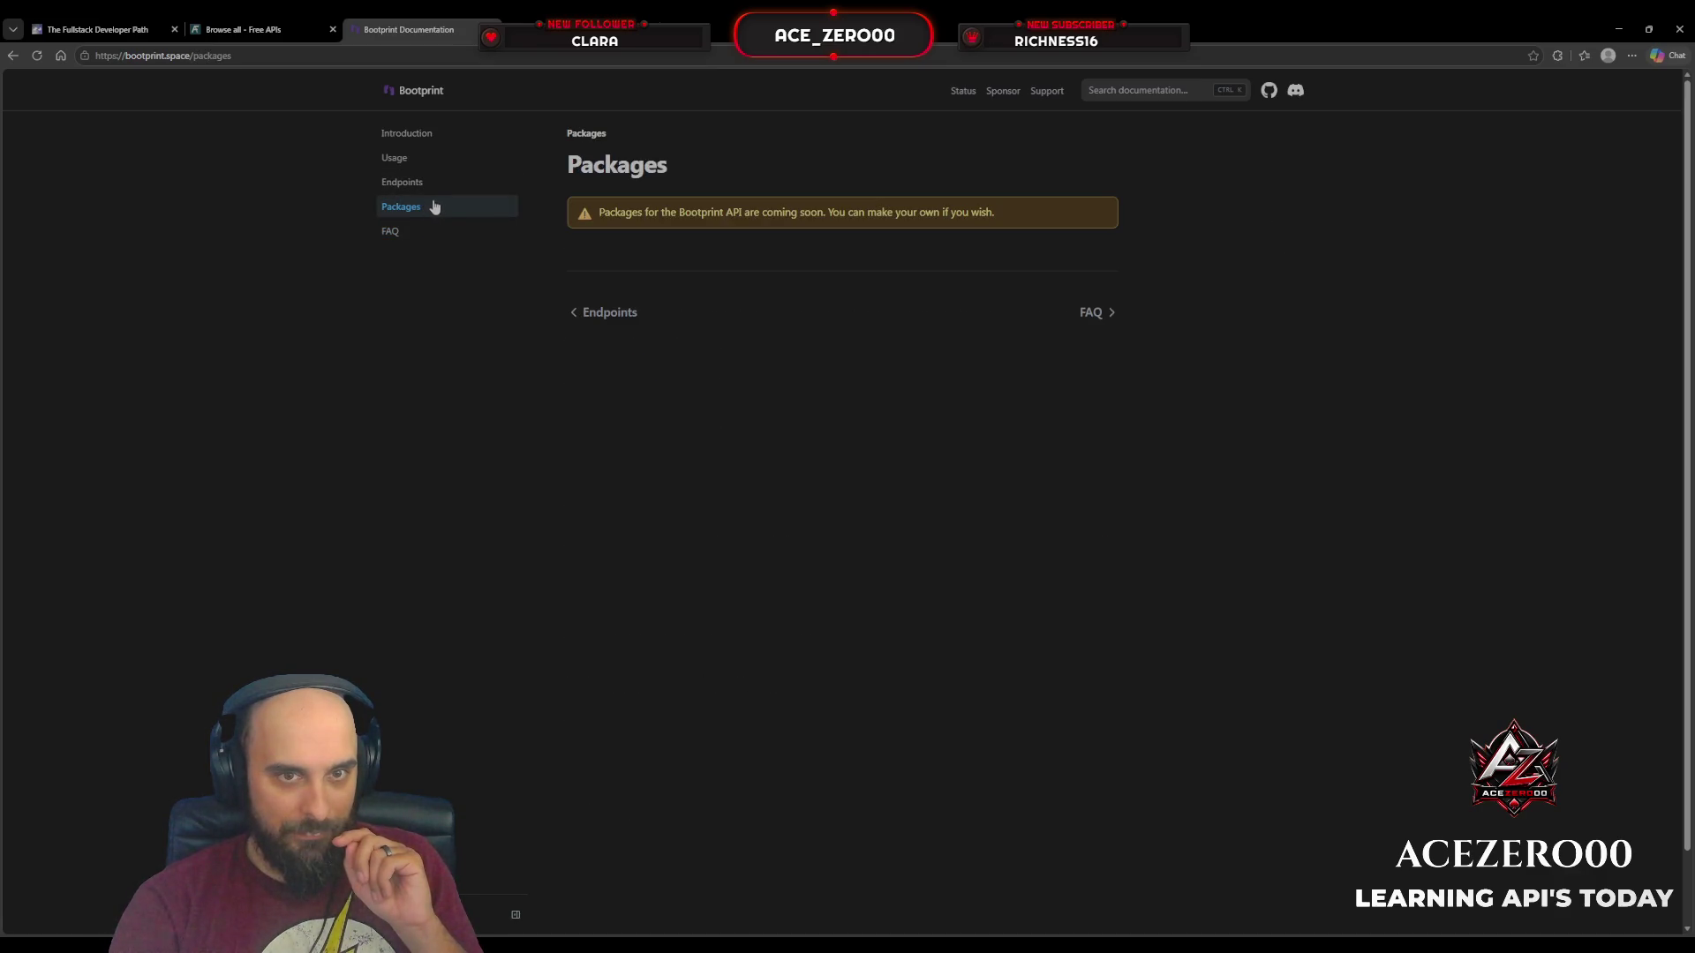
click(431, 182)
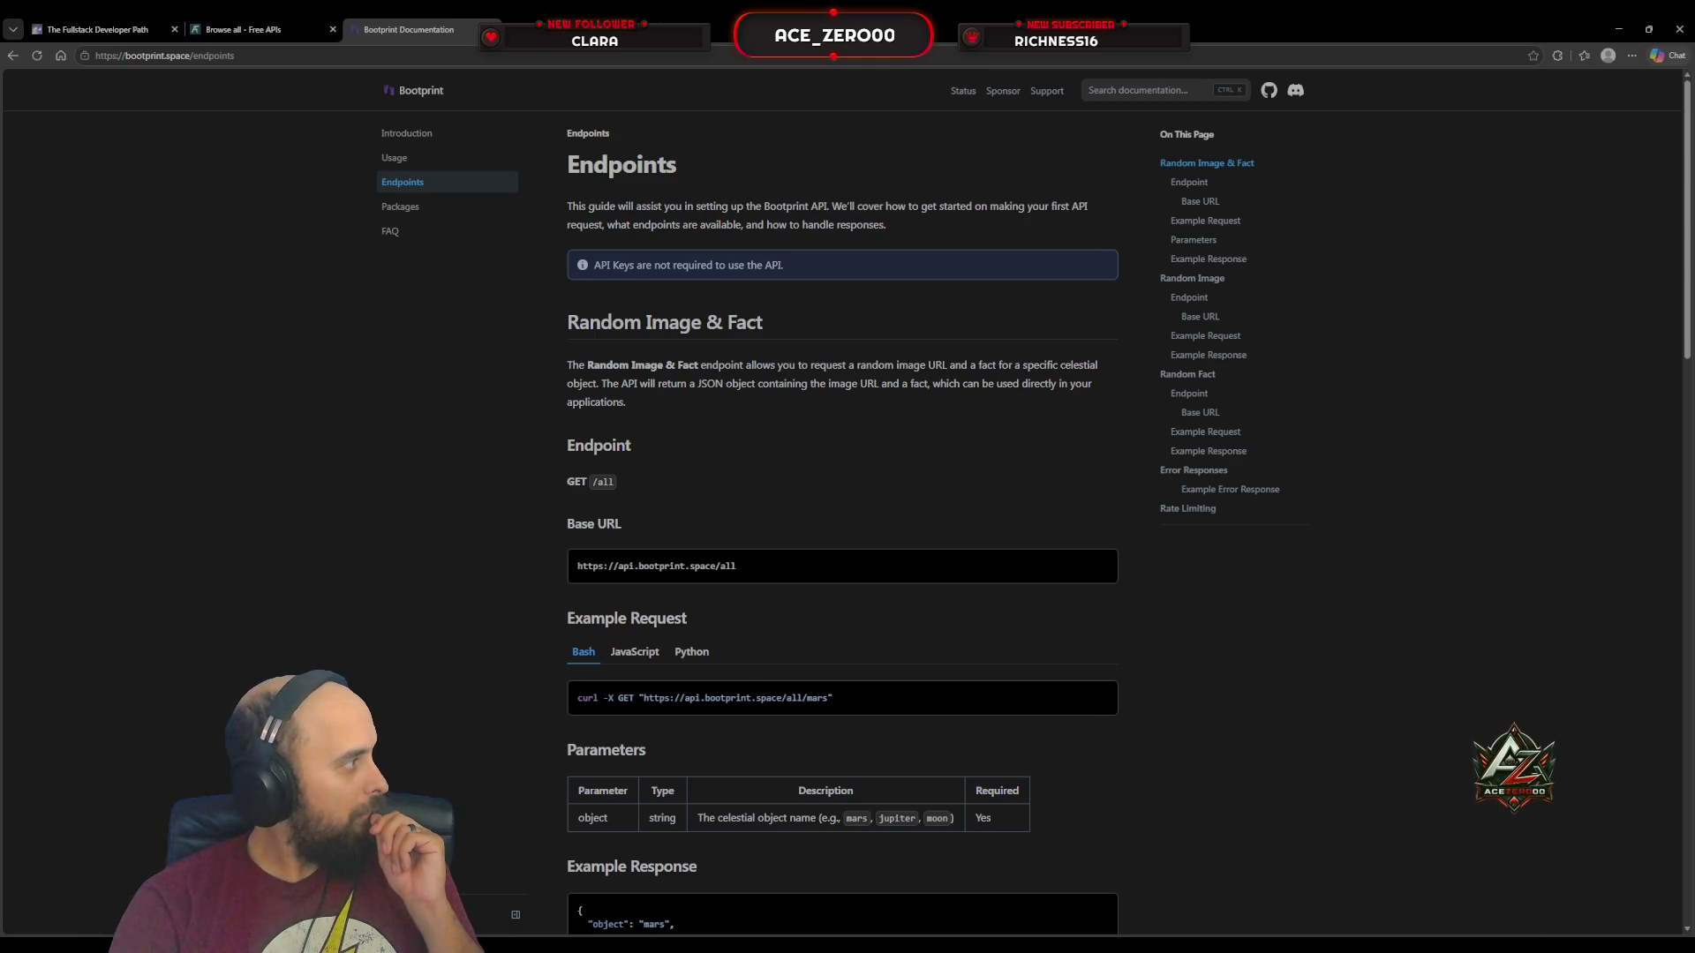
scroll(617, 527, down, 5)
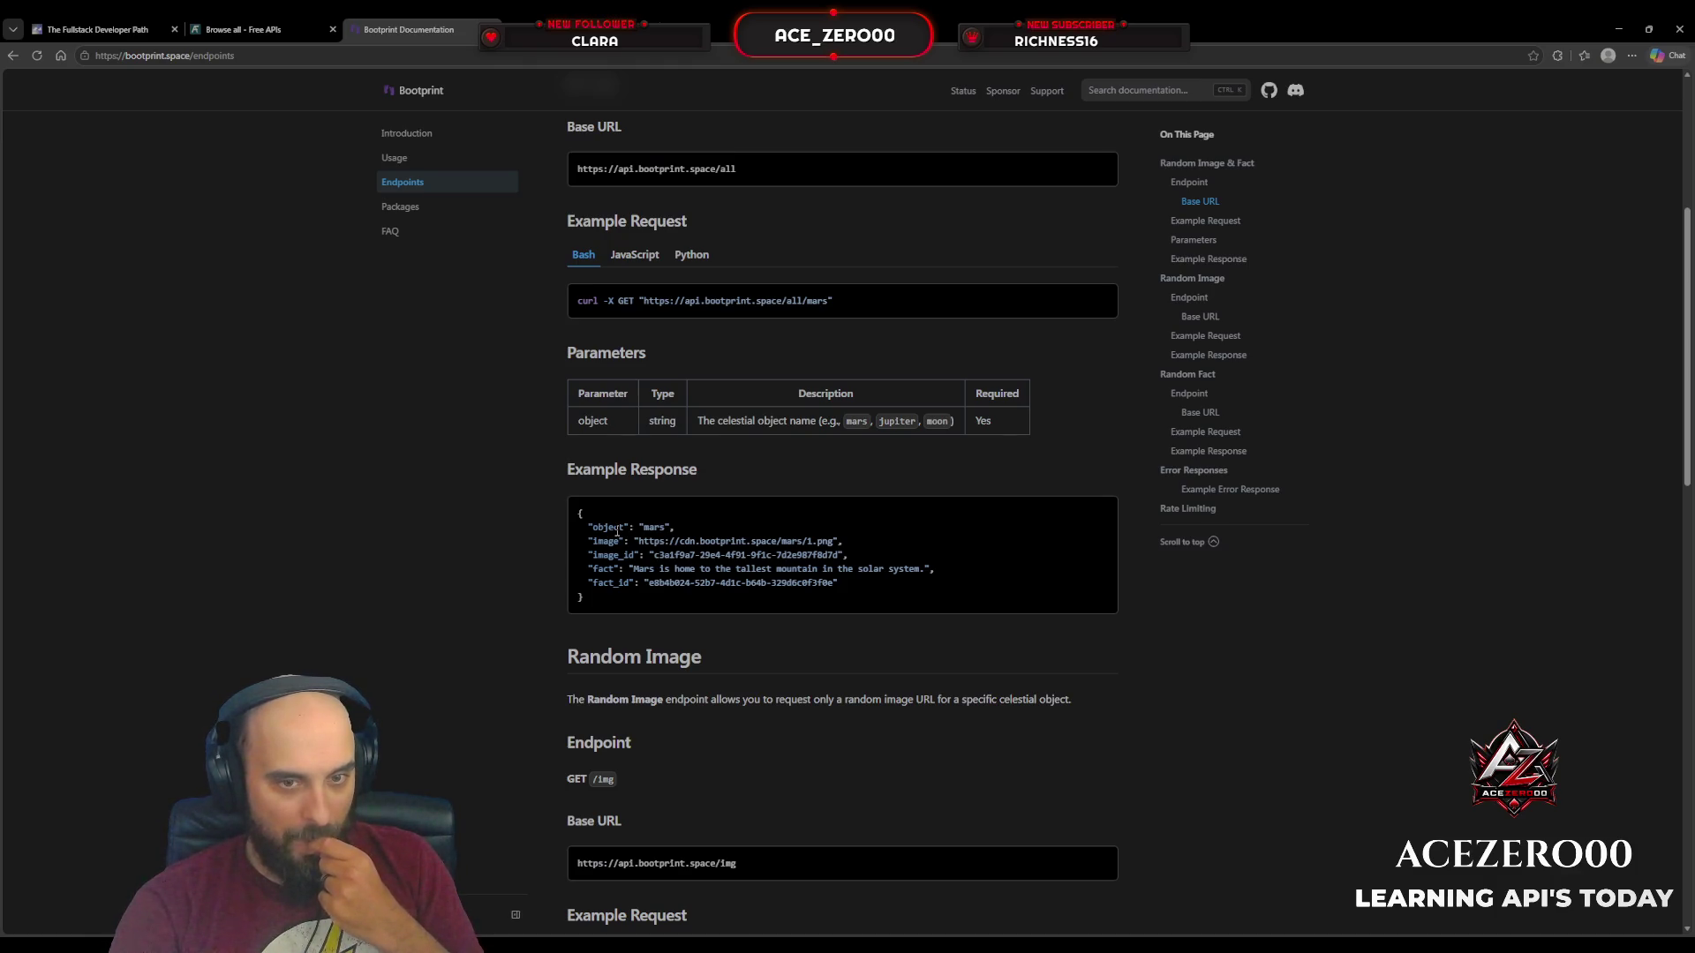
scroll(617, 530, up, 5)
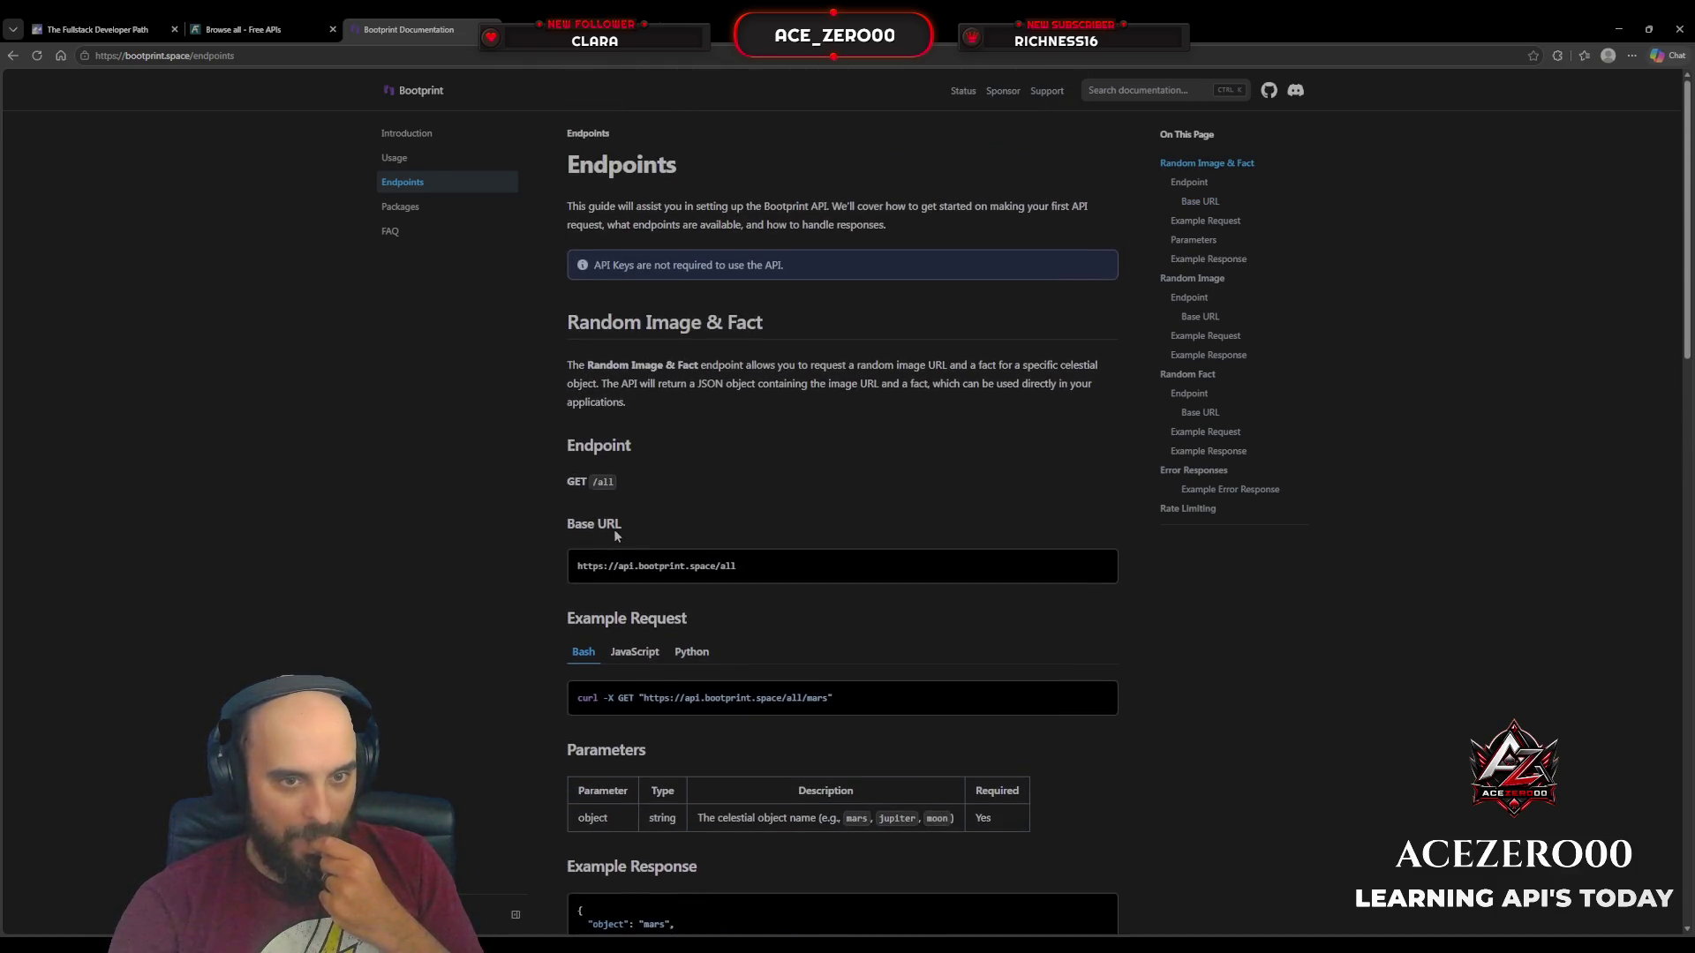
Step: Go back to the 'coming soon' Packages page, then return to the Free APIs directory tab
click(25, 56)
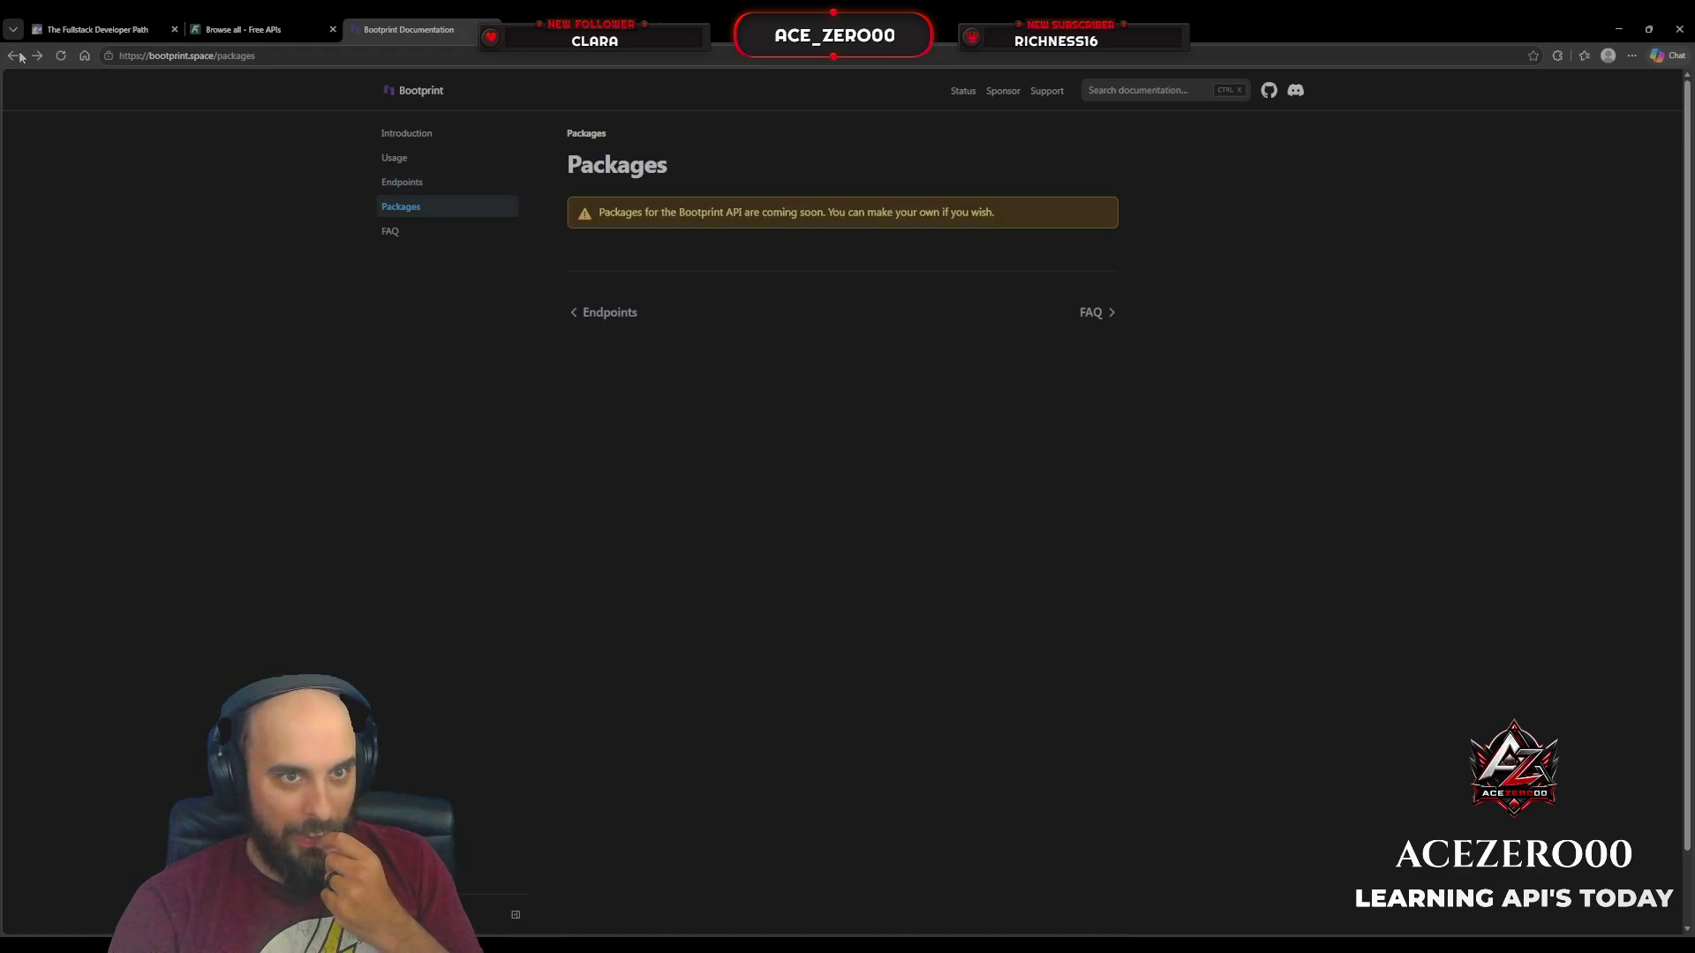
click(25, 57)
key(ctrl+shift+Tab)
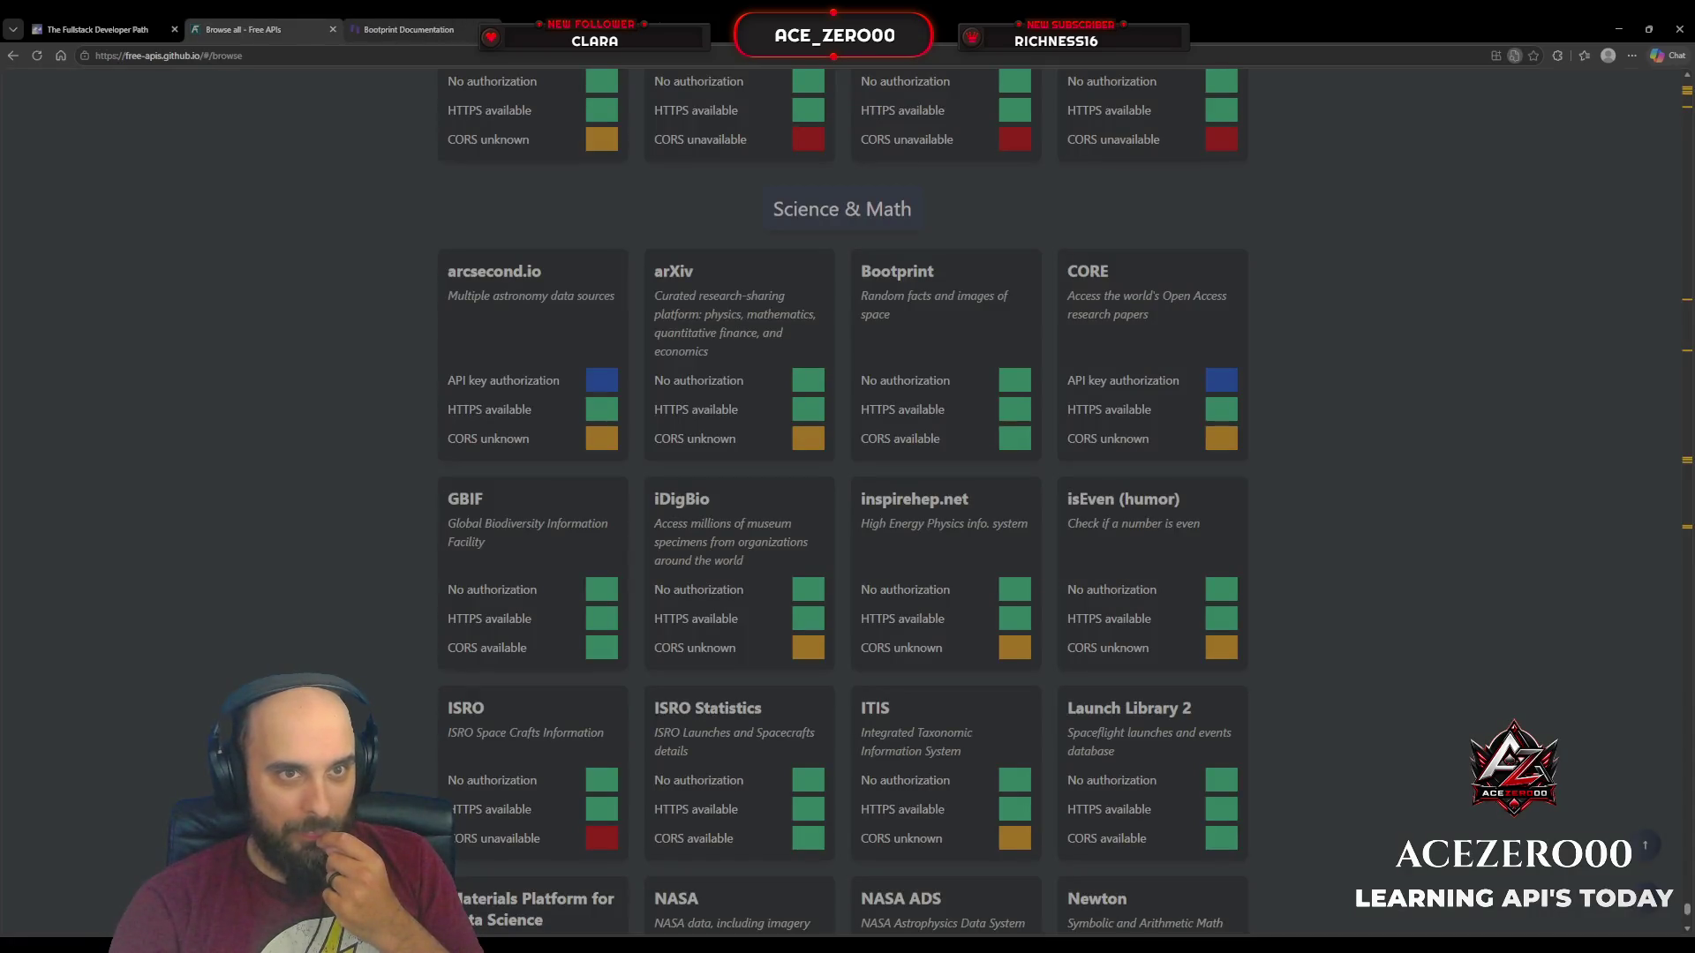
Step: Scroll past Science & Math, open the Numbers API site, and close the unrelated gambling page
scroll(394, 213, down, 1)
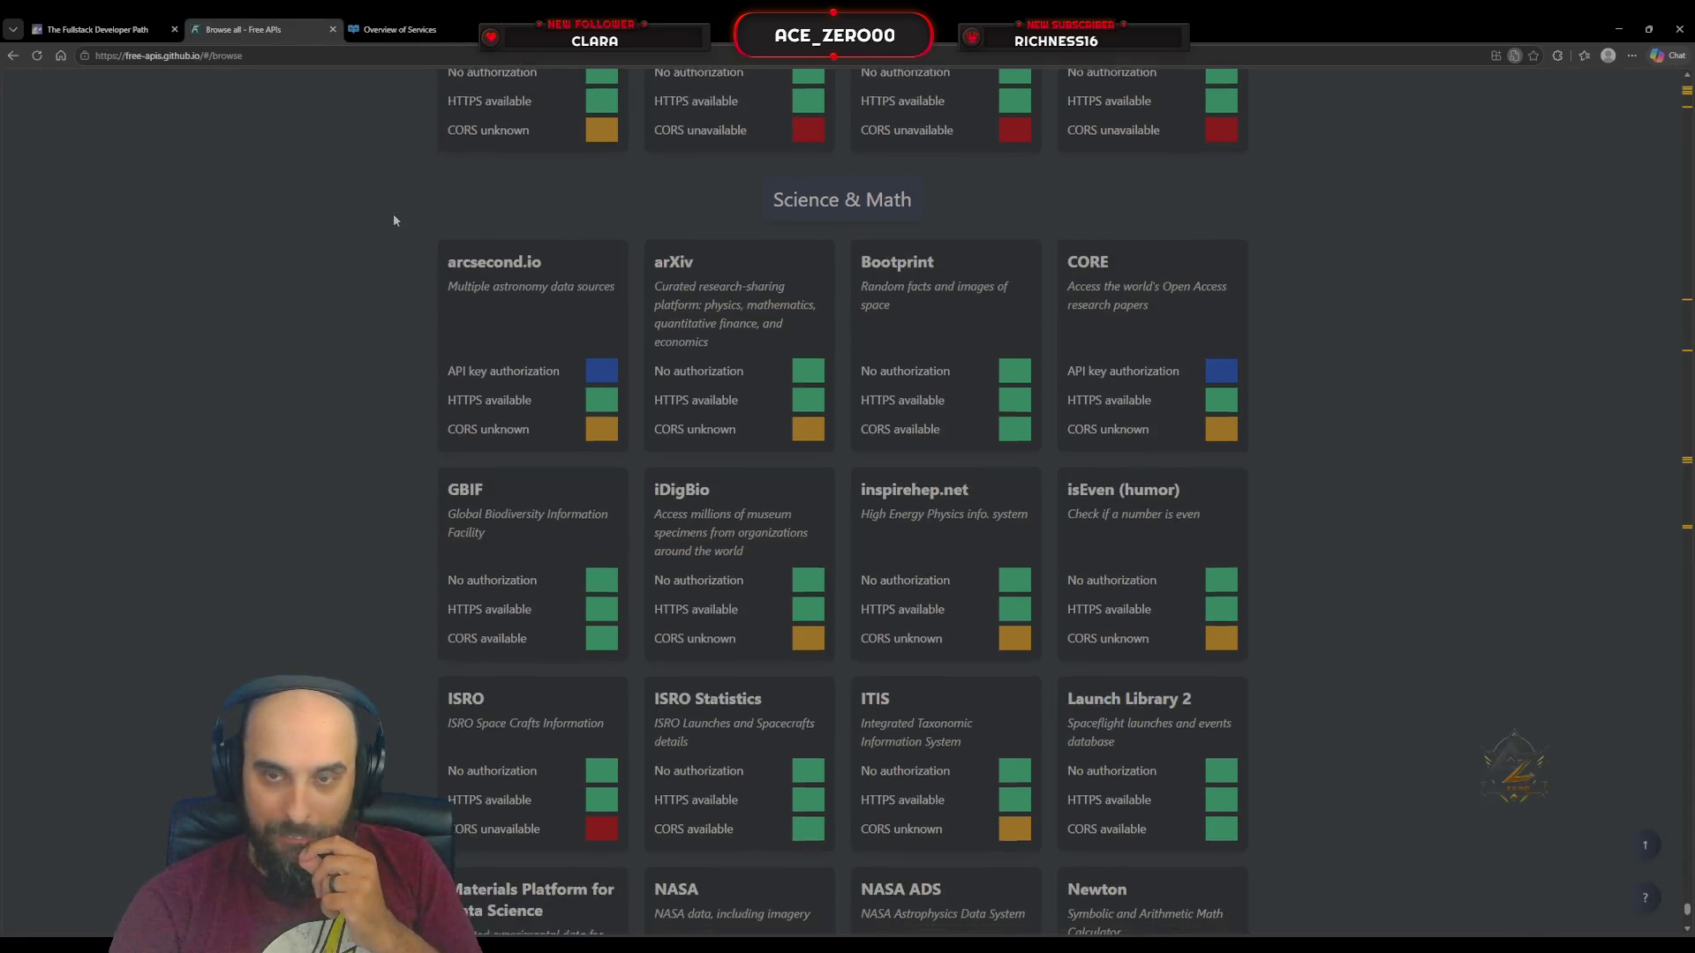
scroll(394, 221, down, 1)
scroll(395, 221, down, 1)
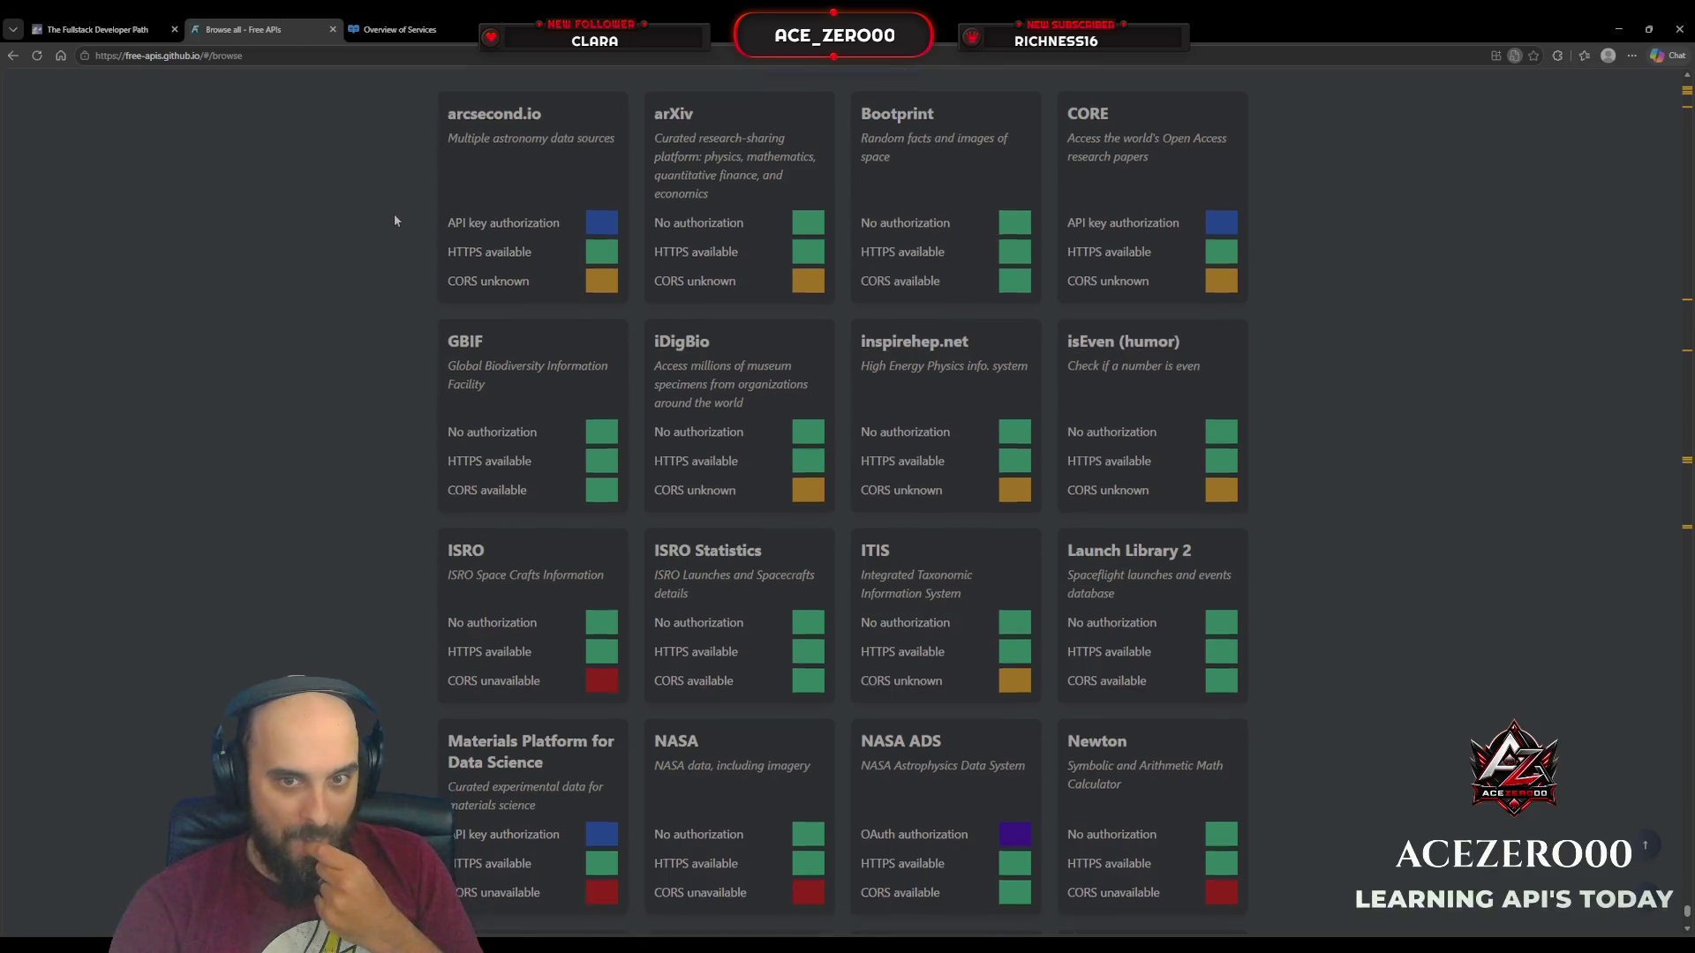
scroll(394, 220, down, 5)
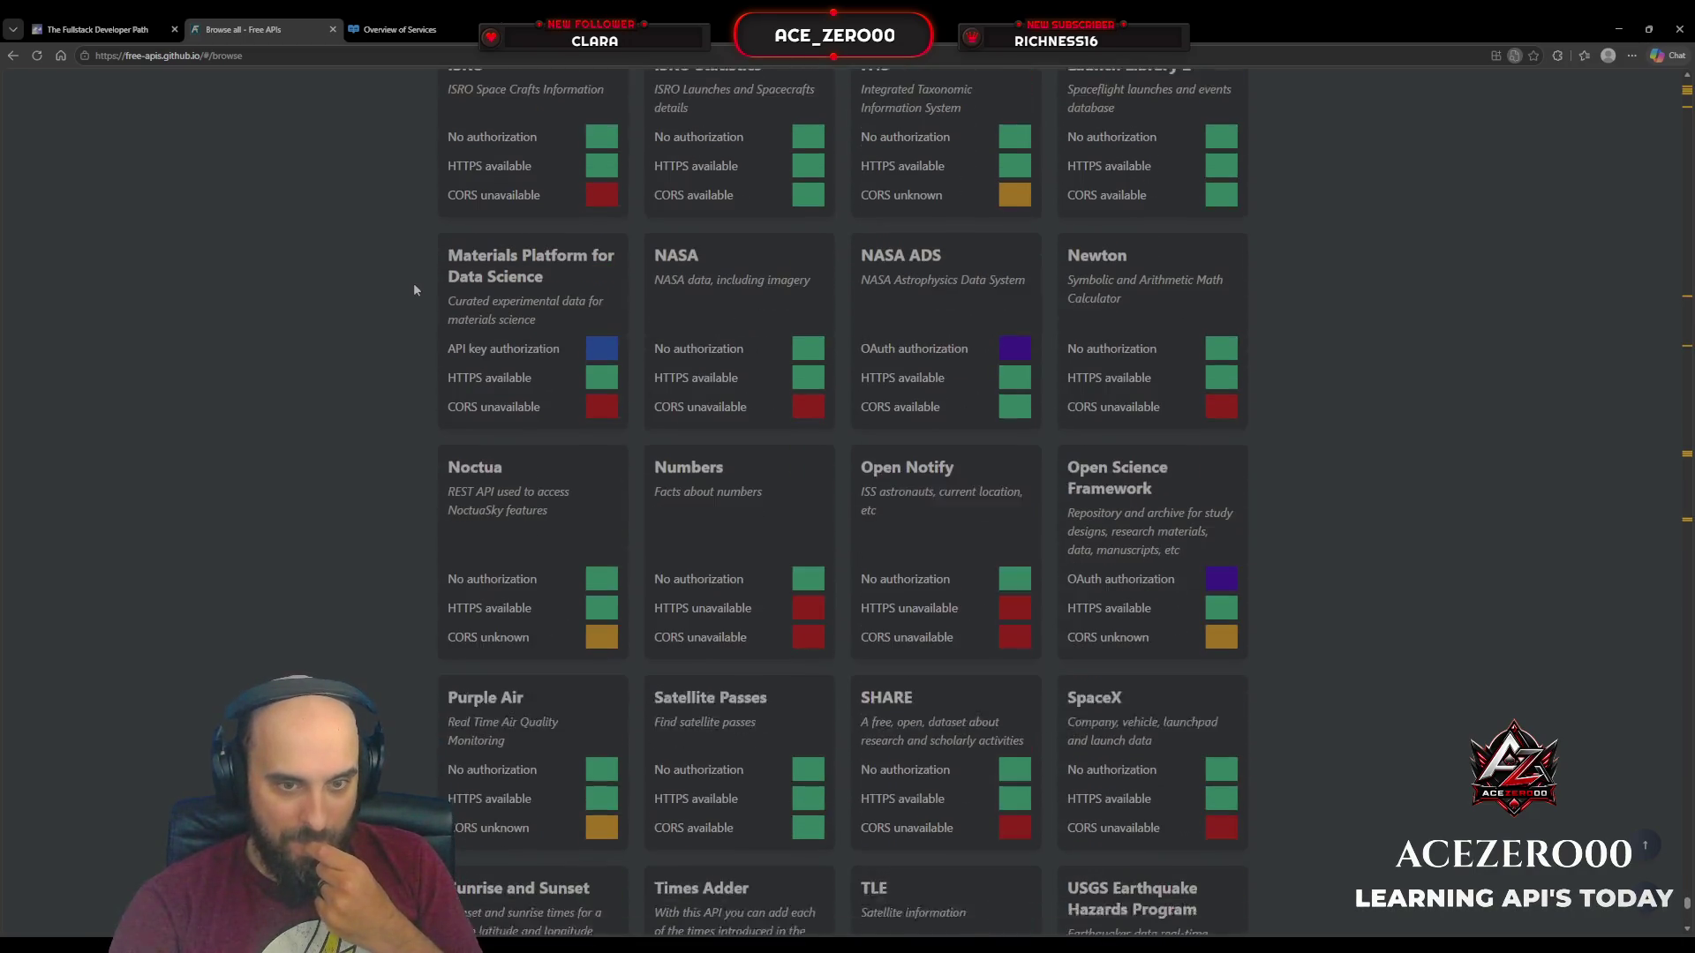
click(791, 480)
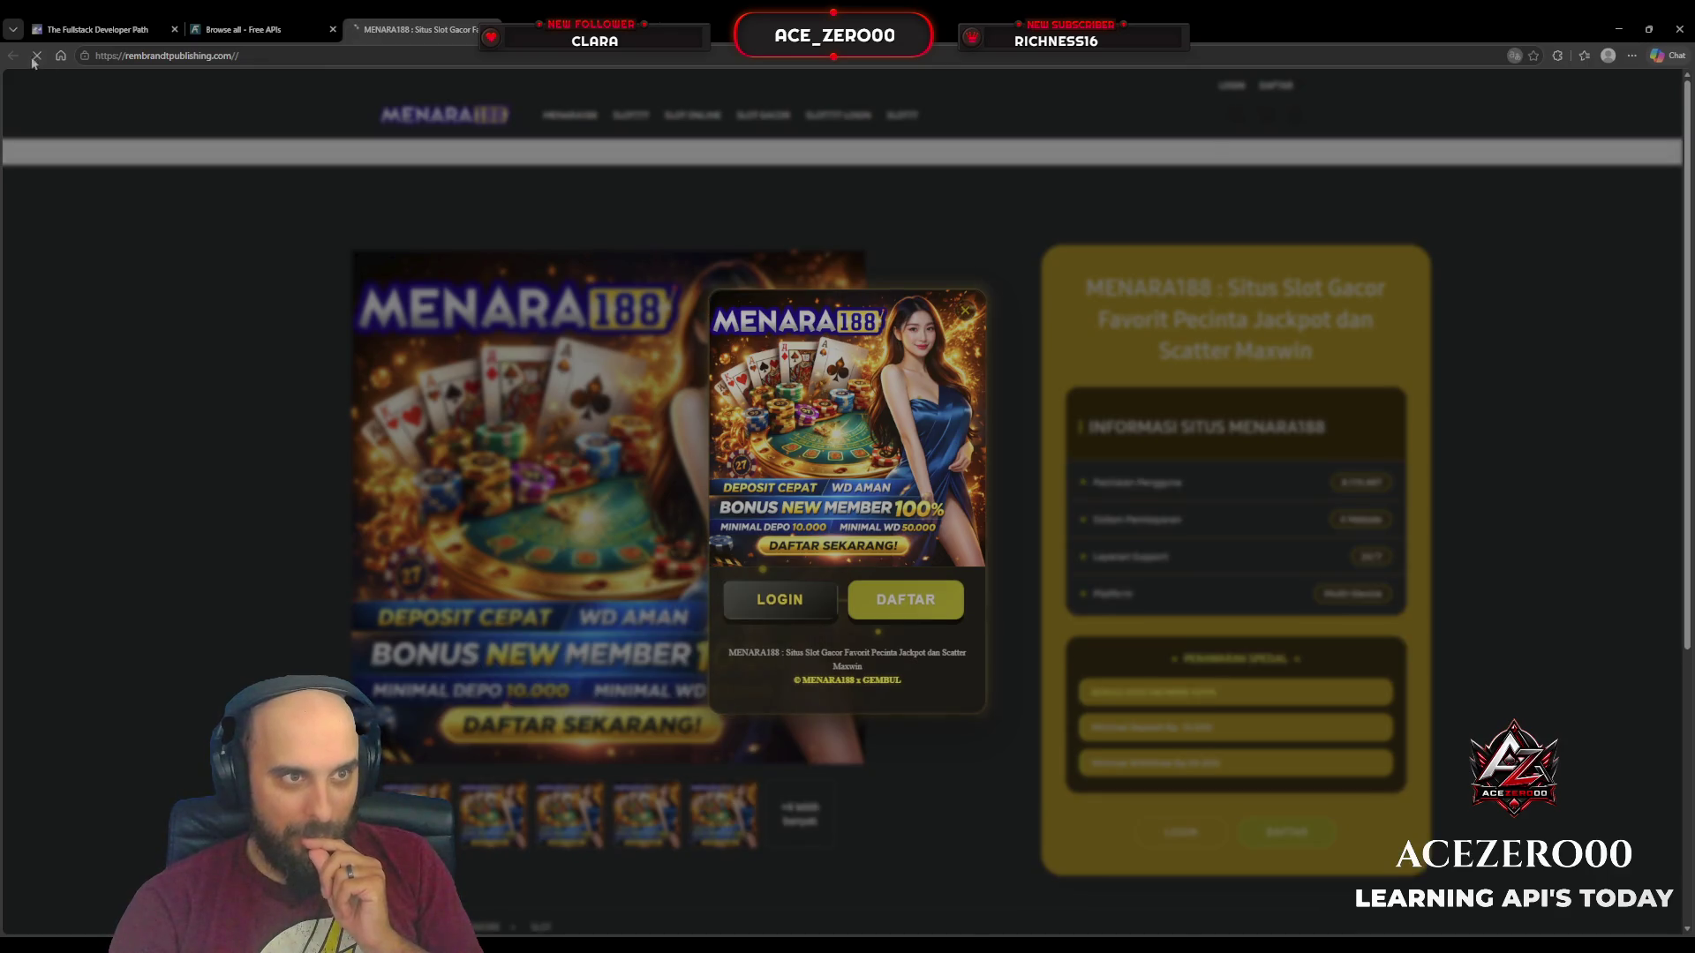
key(ctrl+w)
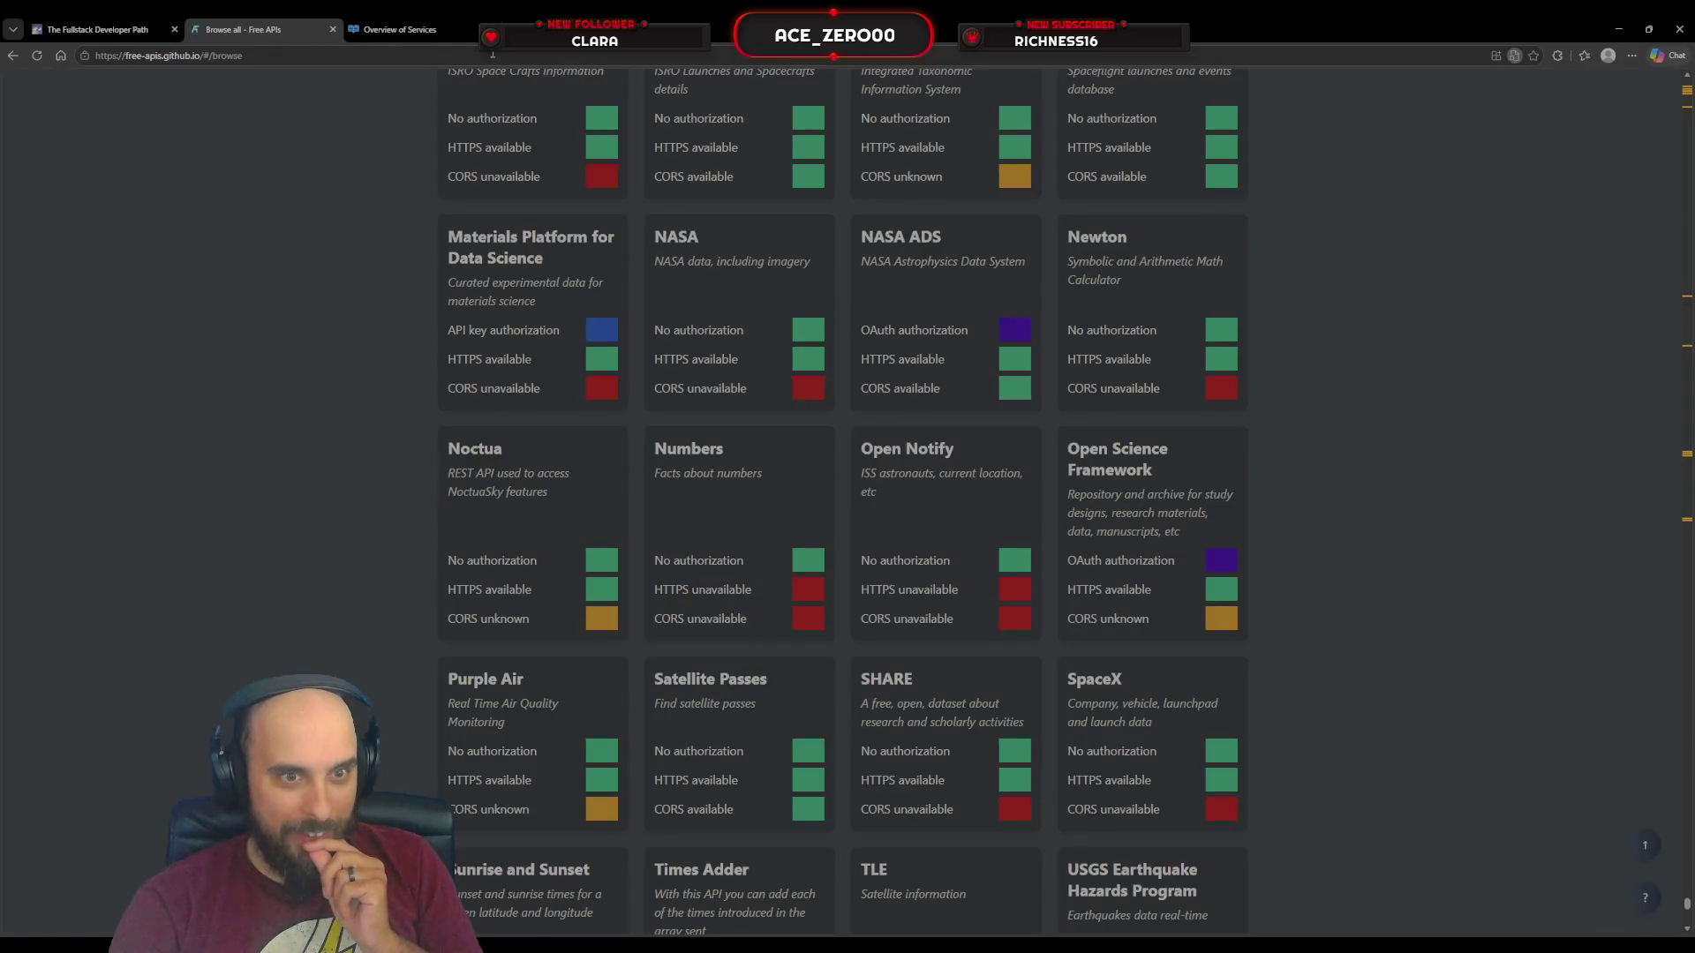
Step: Scroll the directory down to Sports & Fitness, listing F1 API, Fitbit and Football
scroll(359, 443, down, 2)
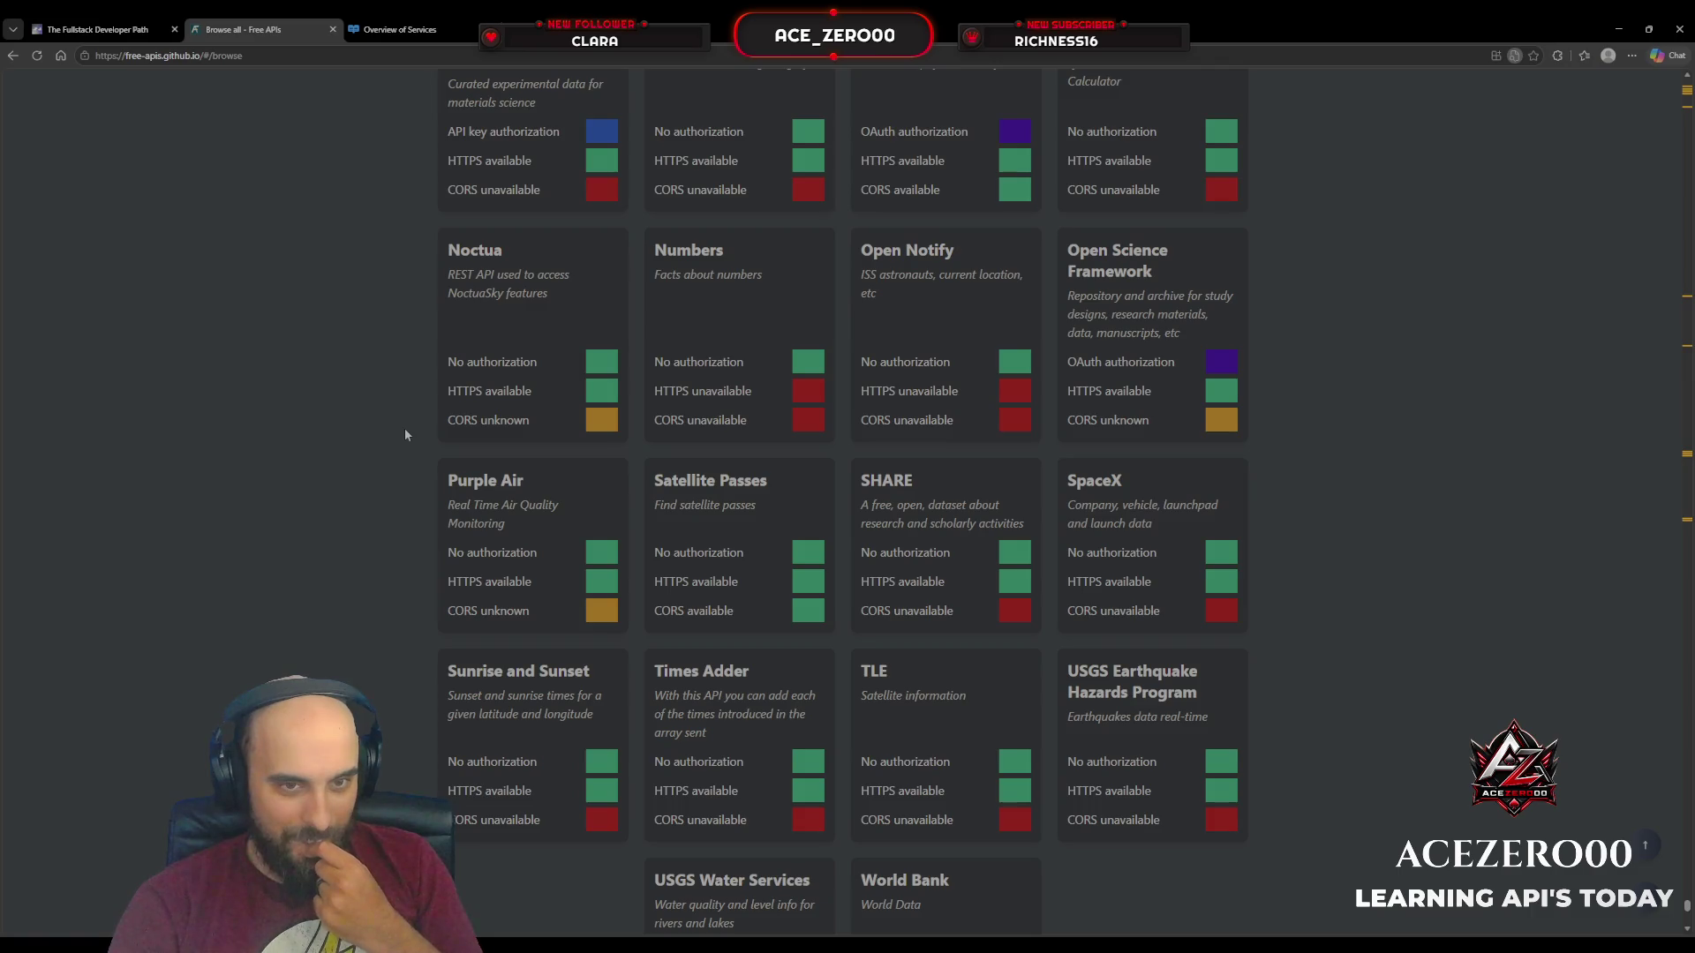
scroll(404, 427, down, 2)
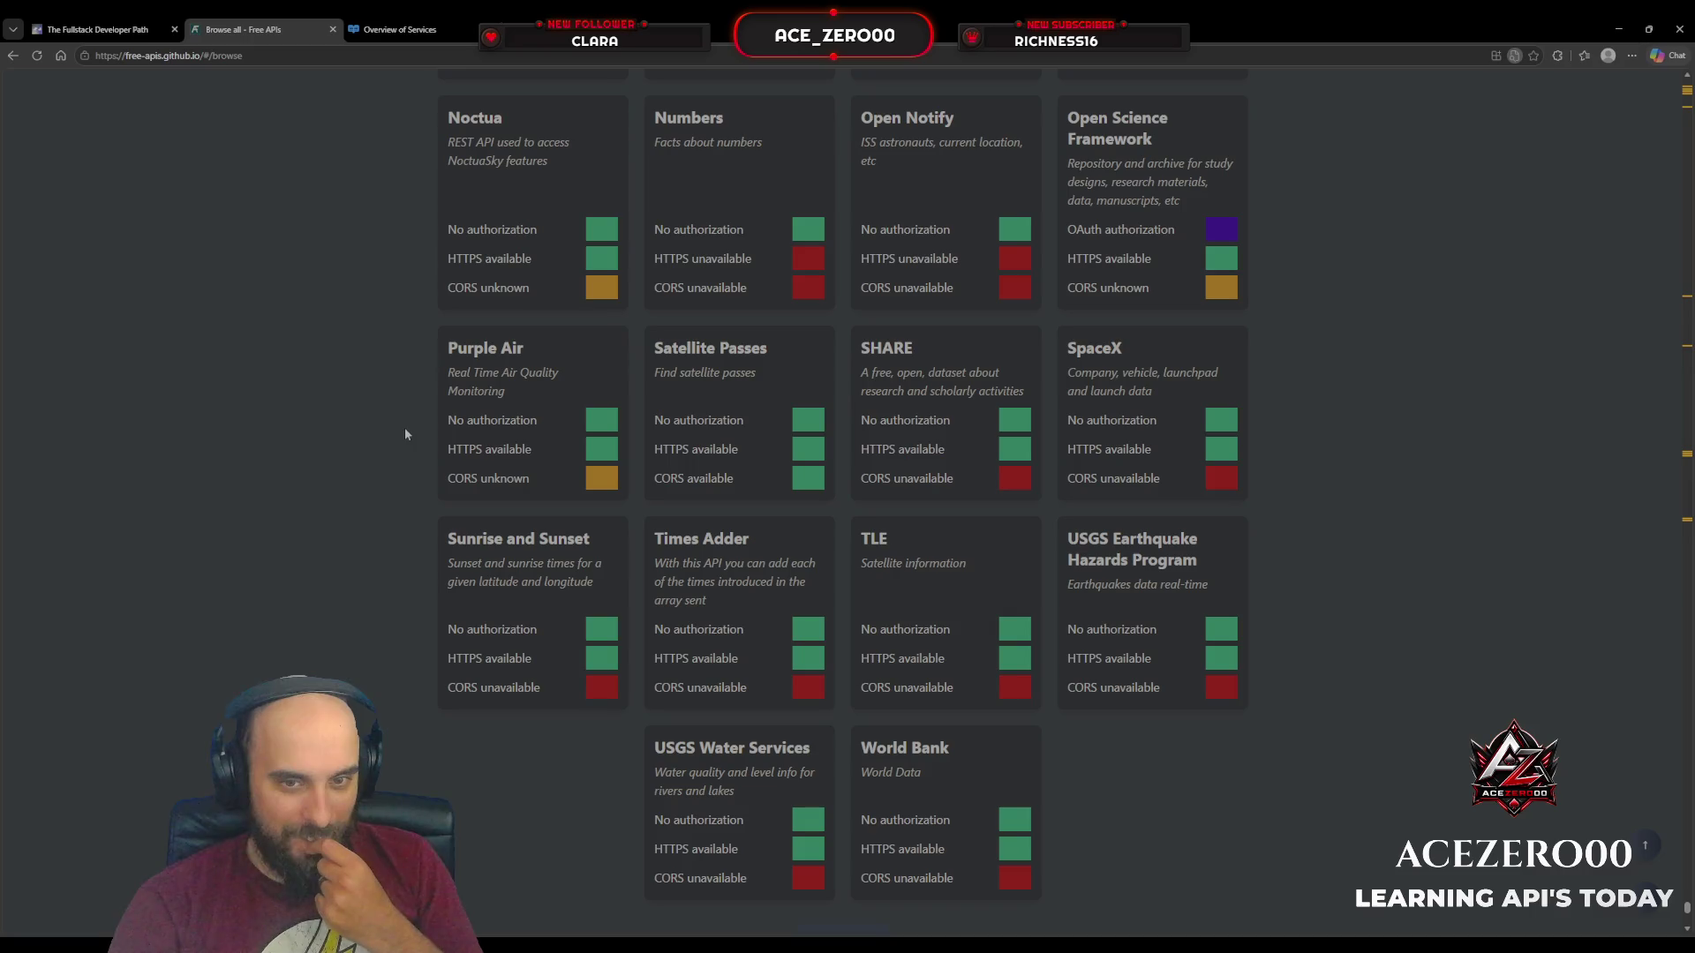
scroll(405, 432, down, 5)
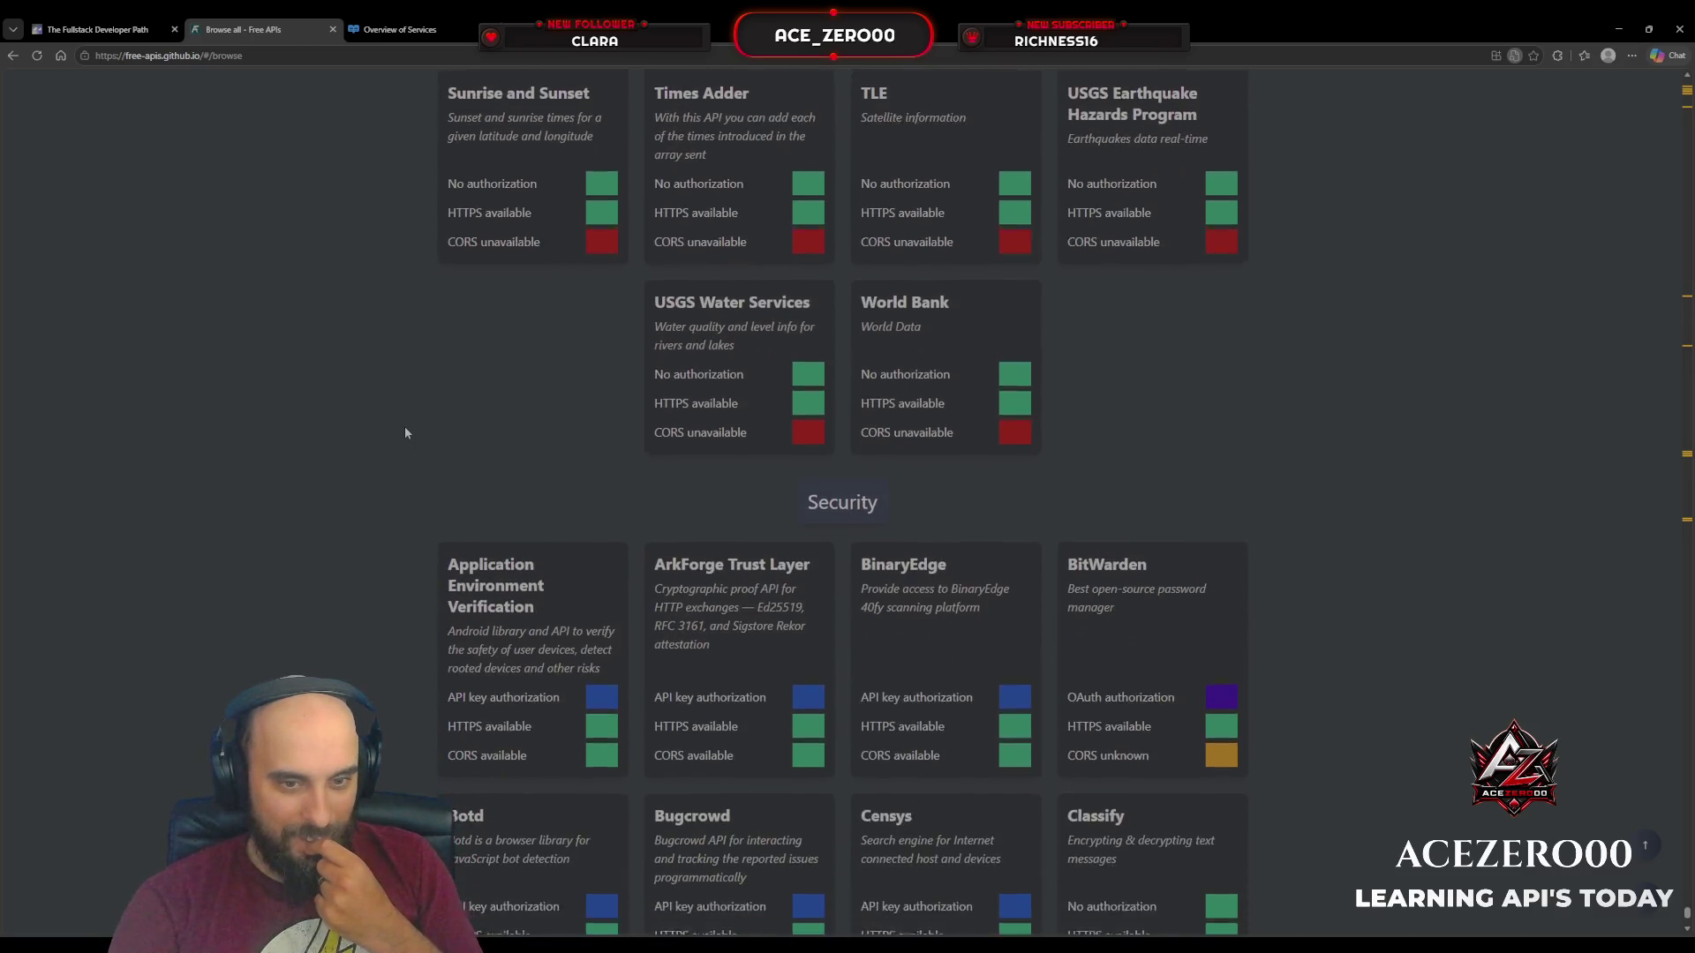
scroll(405, 432, down, 2)
scroll(405, 432, down, 5)
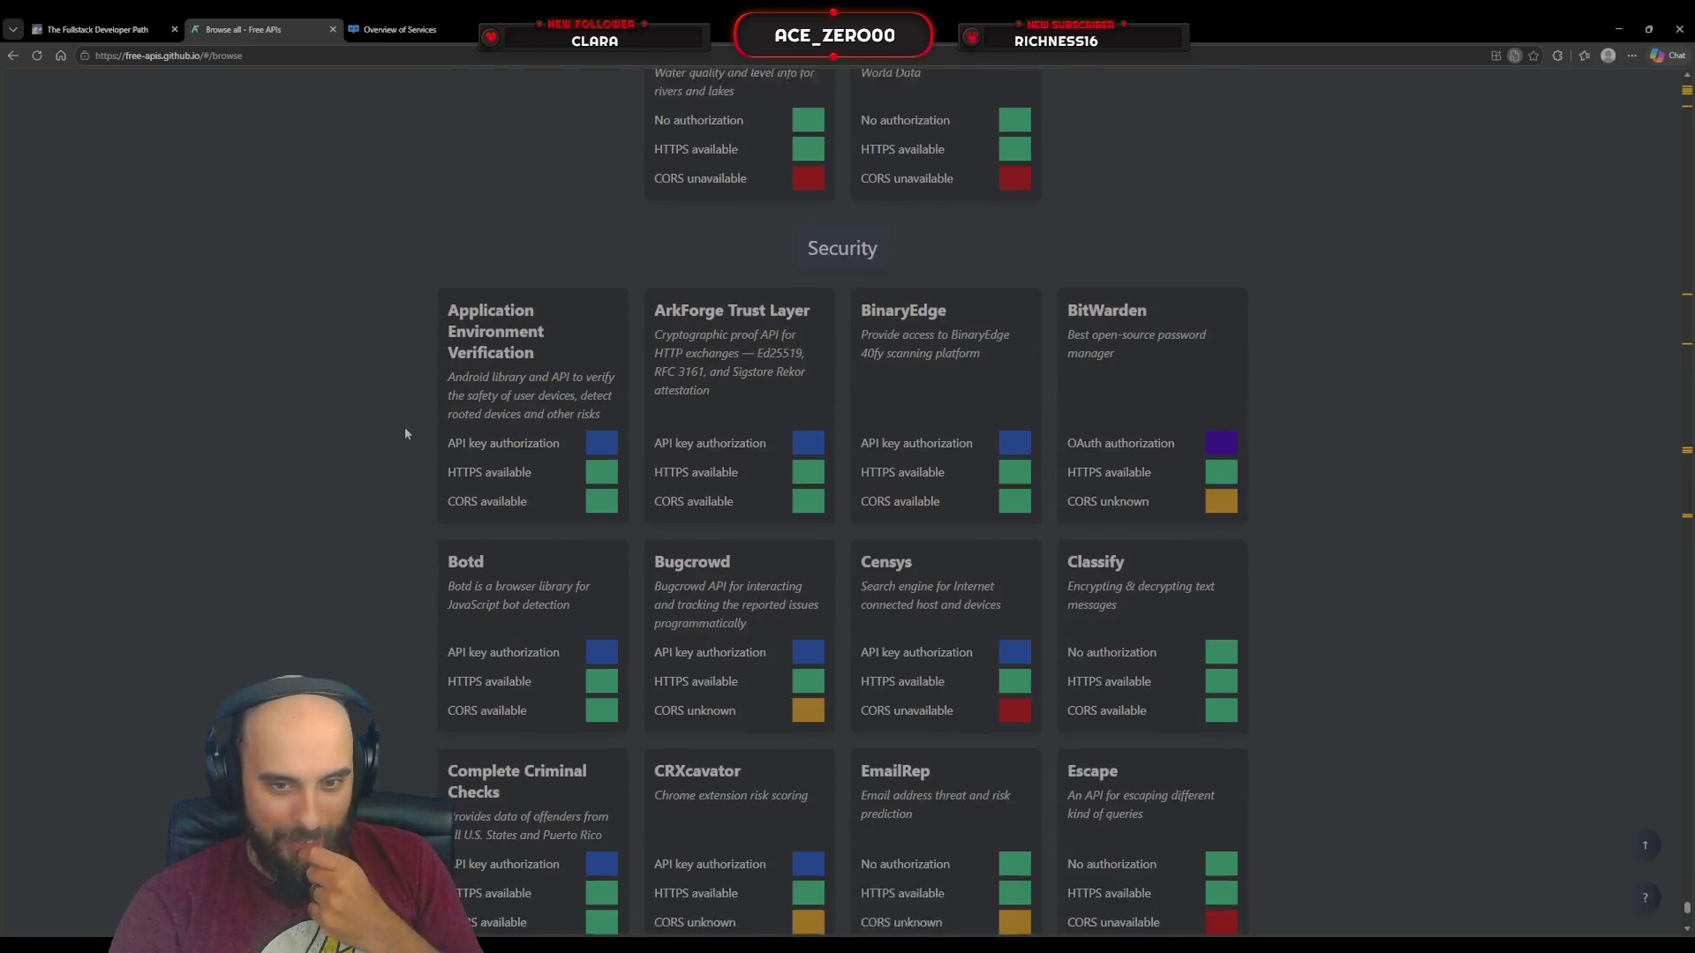
scroll(406, 431, down, 3)
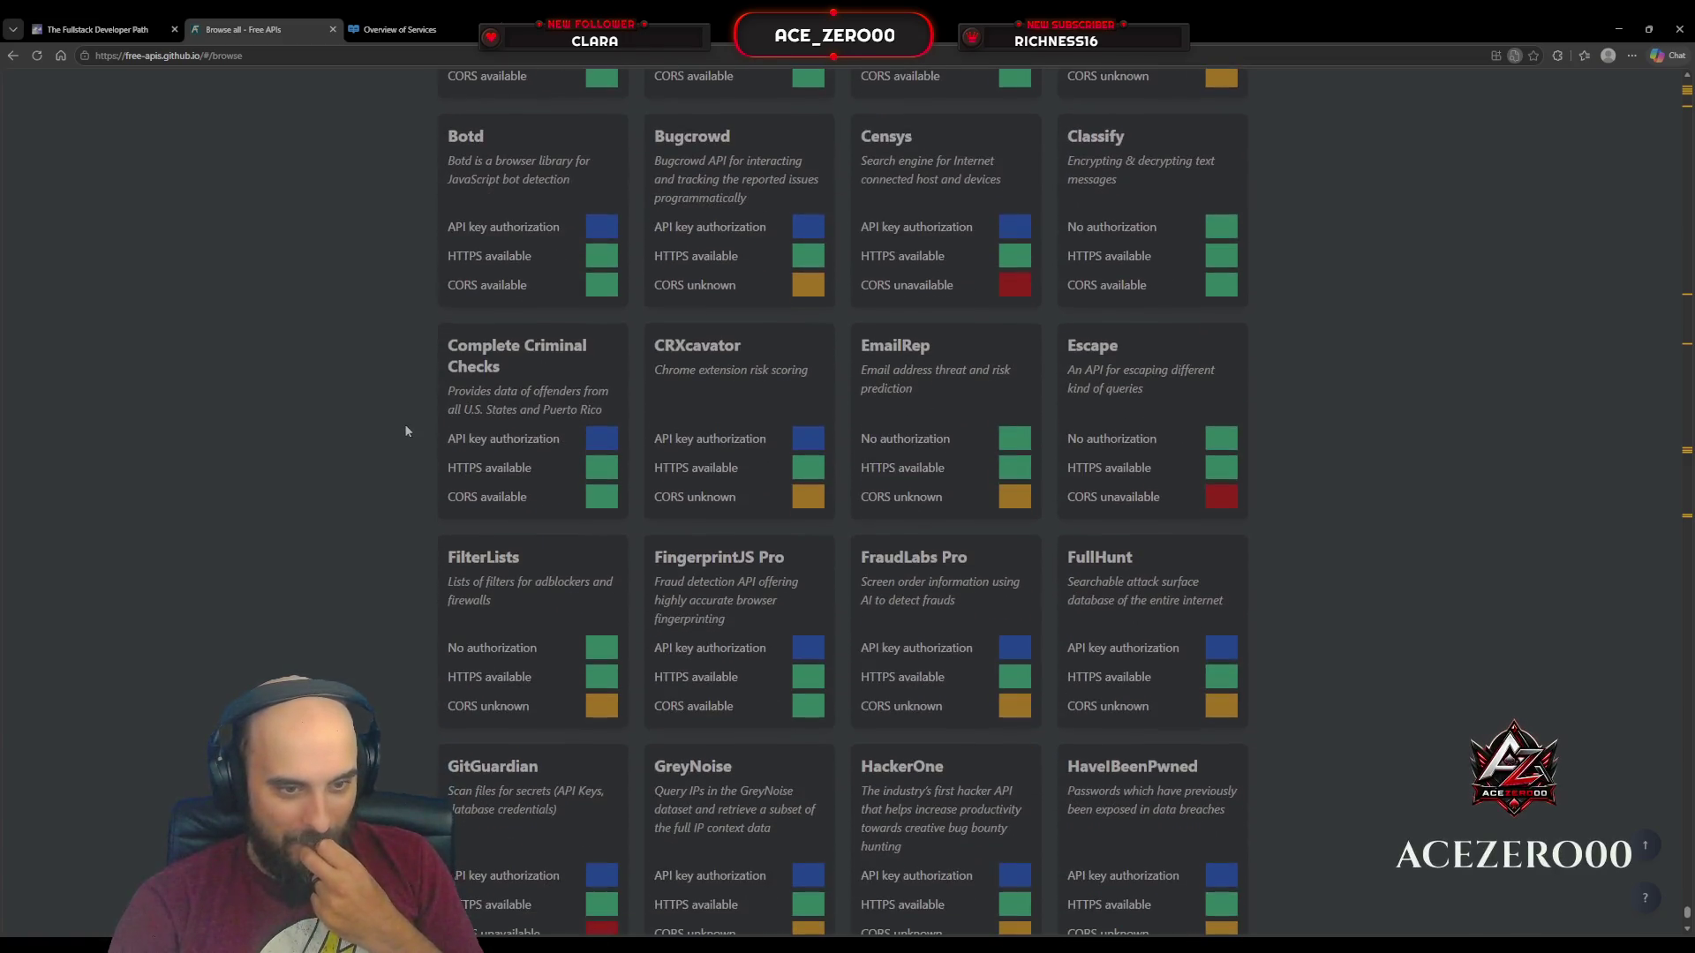
scroll(405, 431, down, 2)
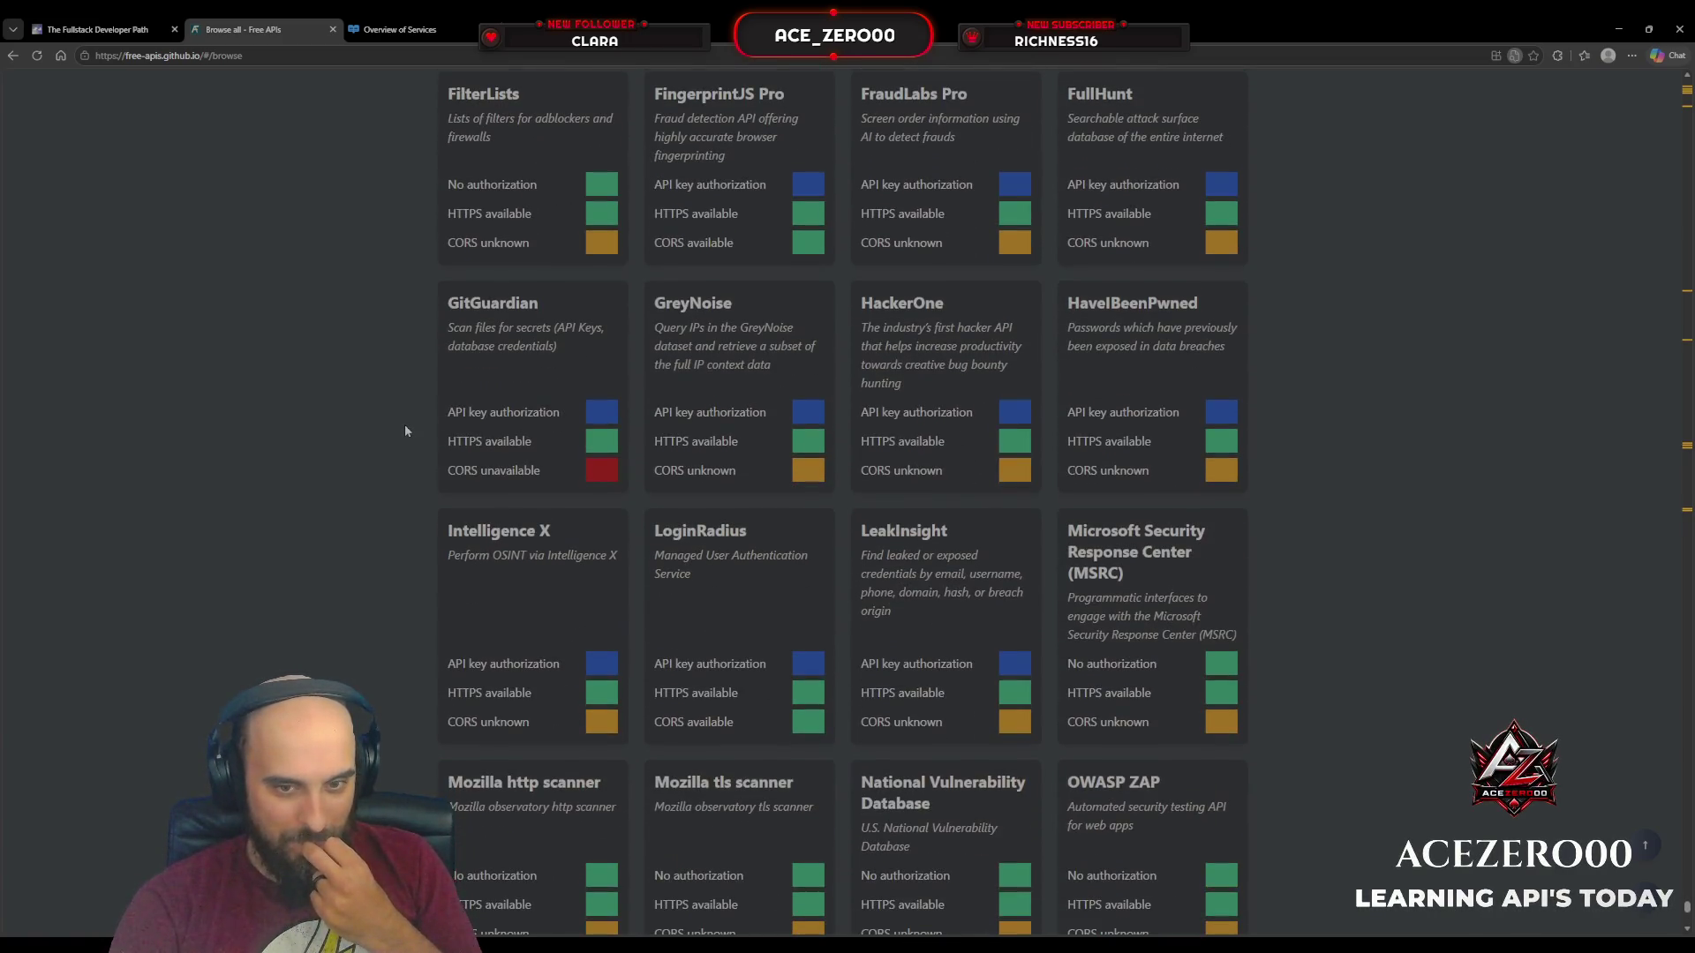
scroll(405, 431, down, 1)
scroll(406, 430, down, 2)
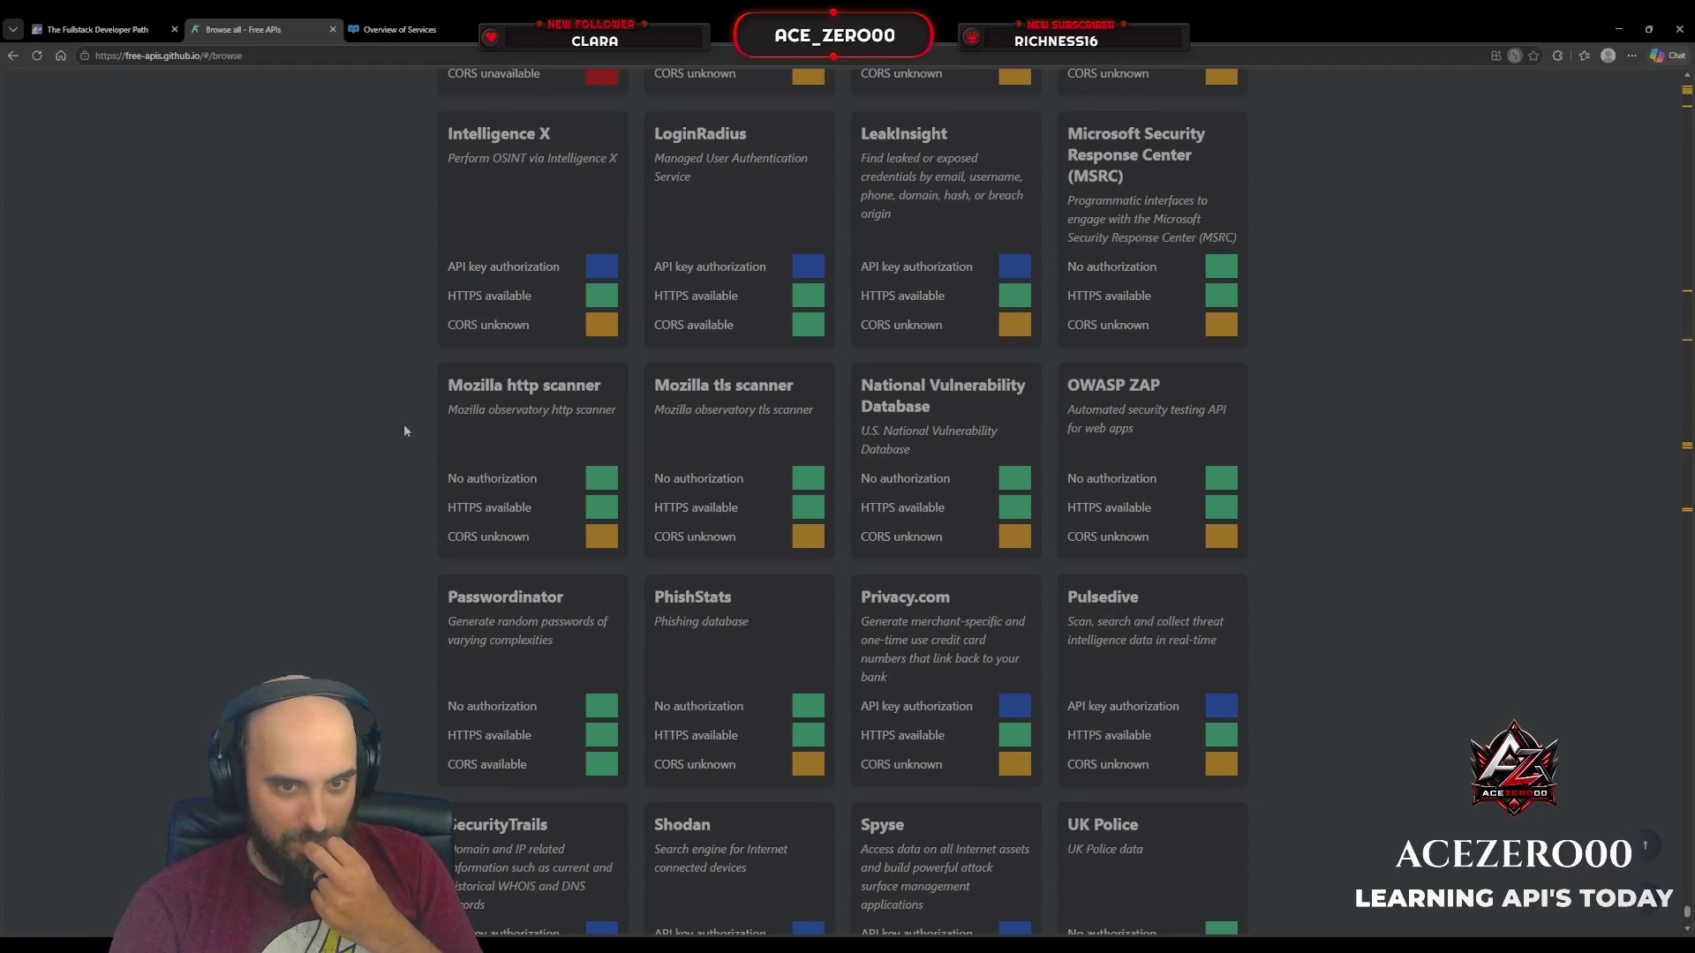
scroll(404, 430, down, 1)
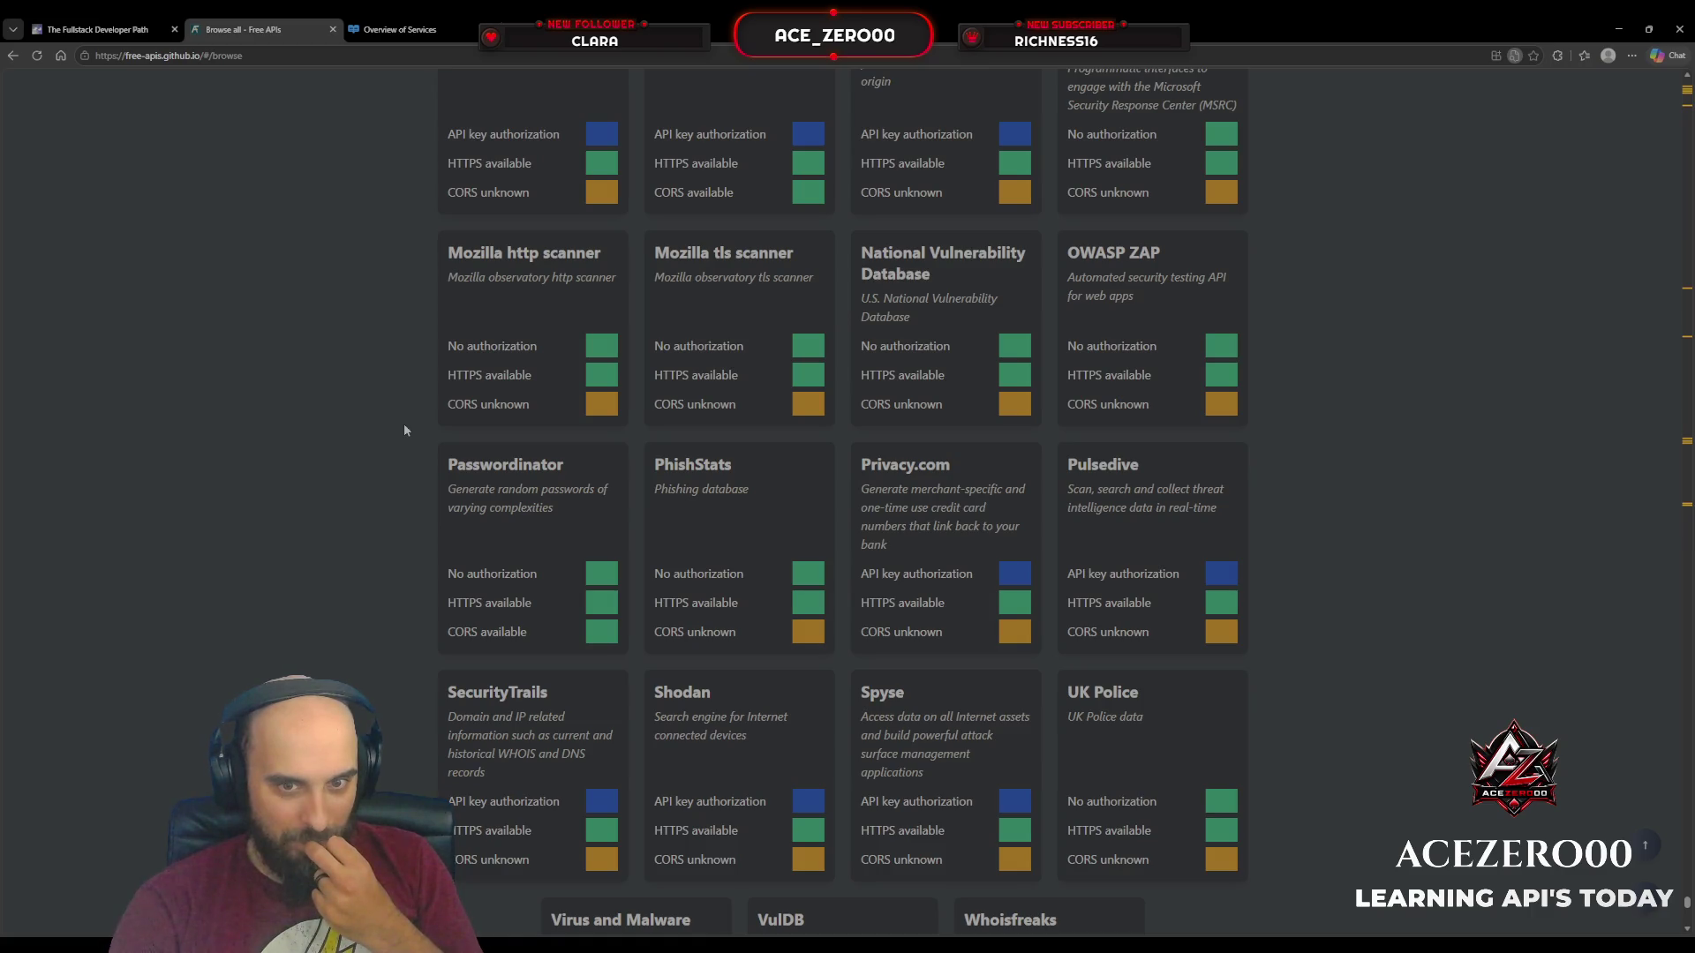
scroll(404, 431, down, 1)
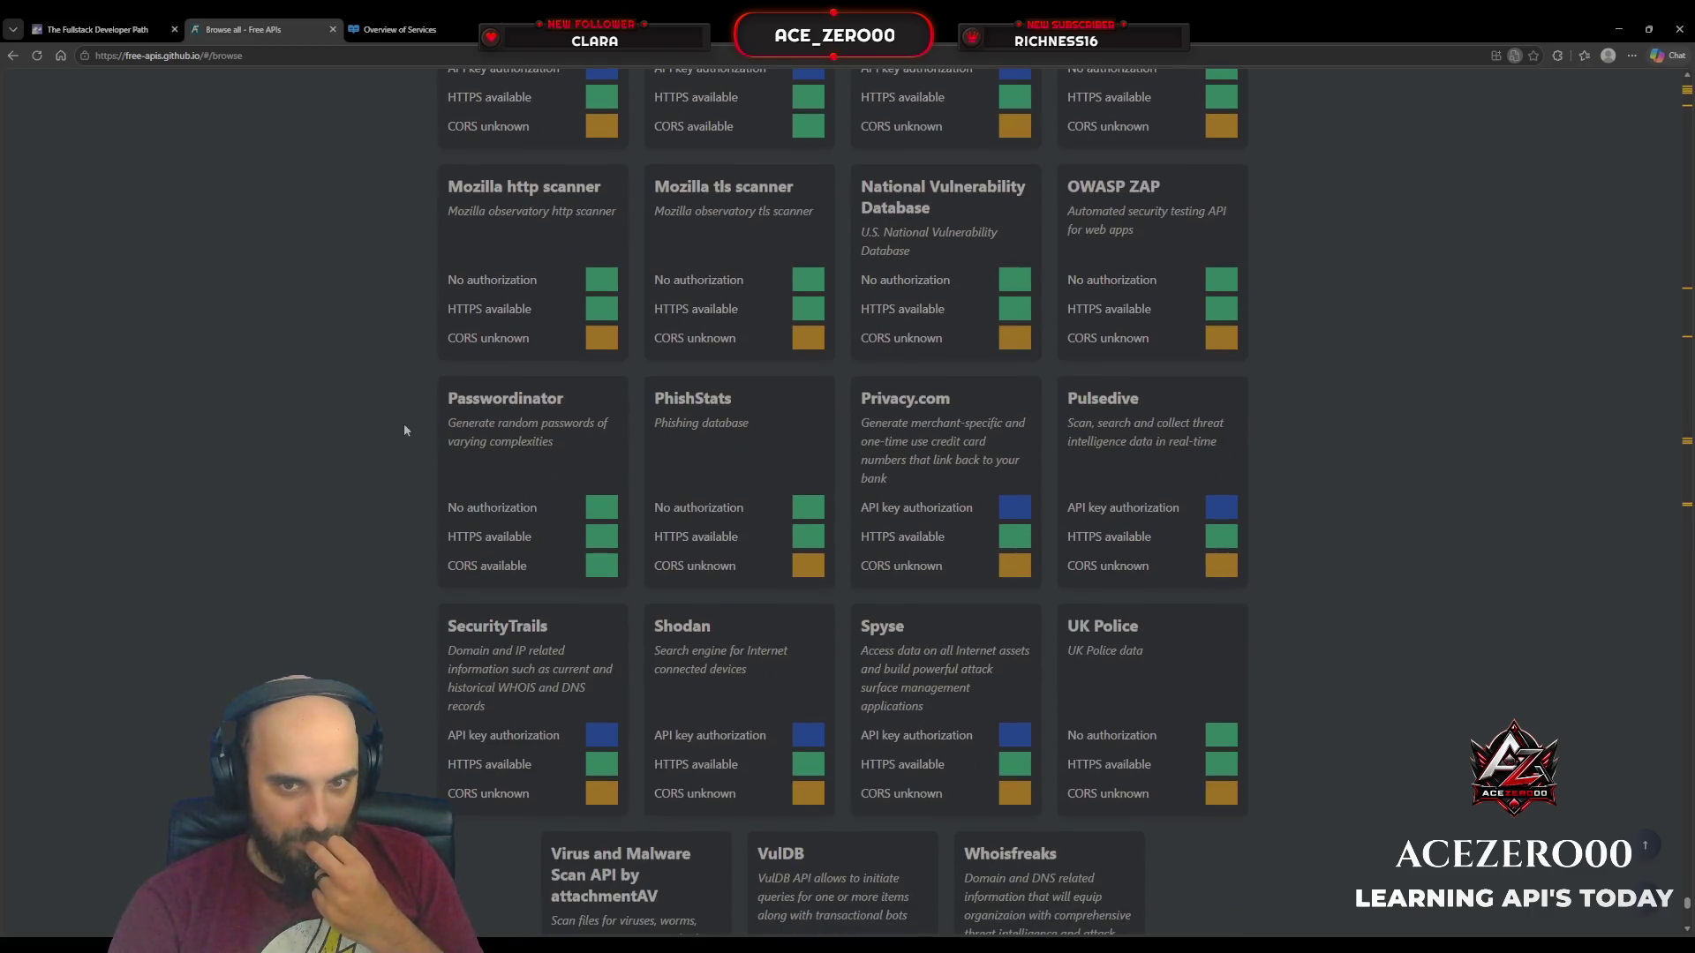
scroll(405, 430, down, 5)
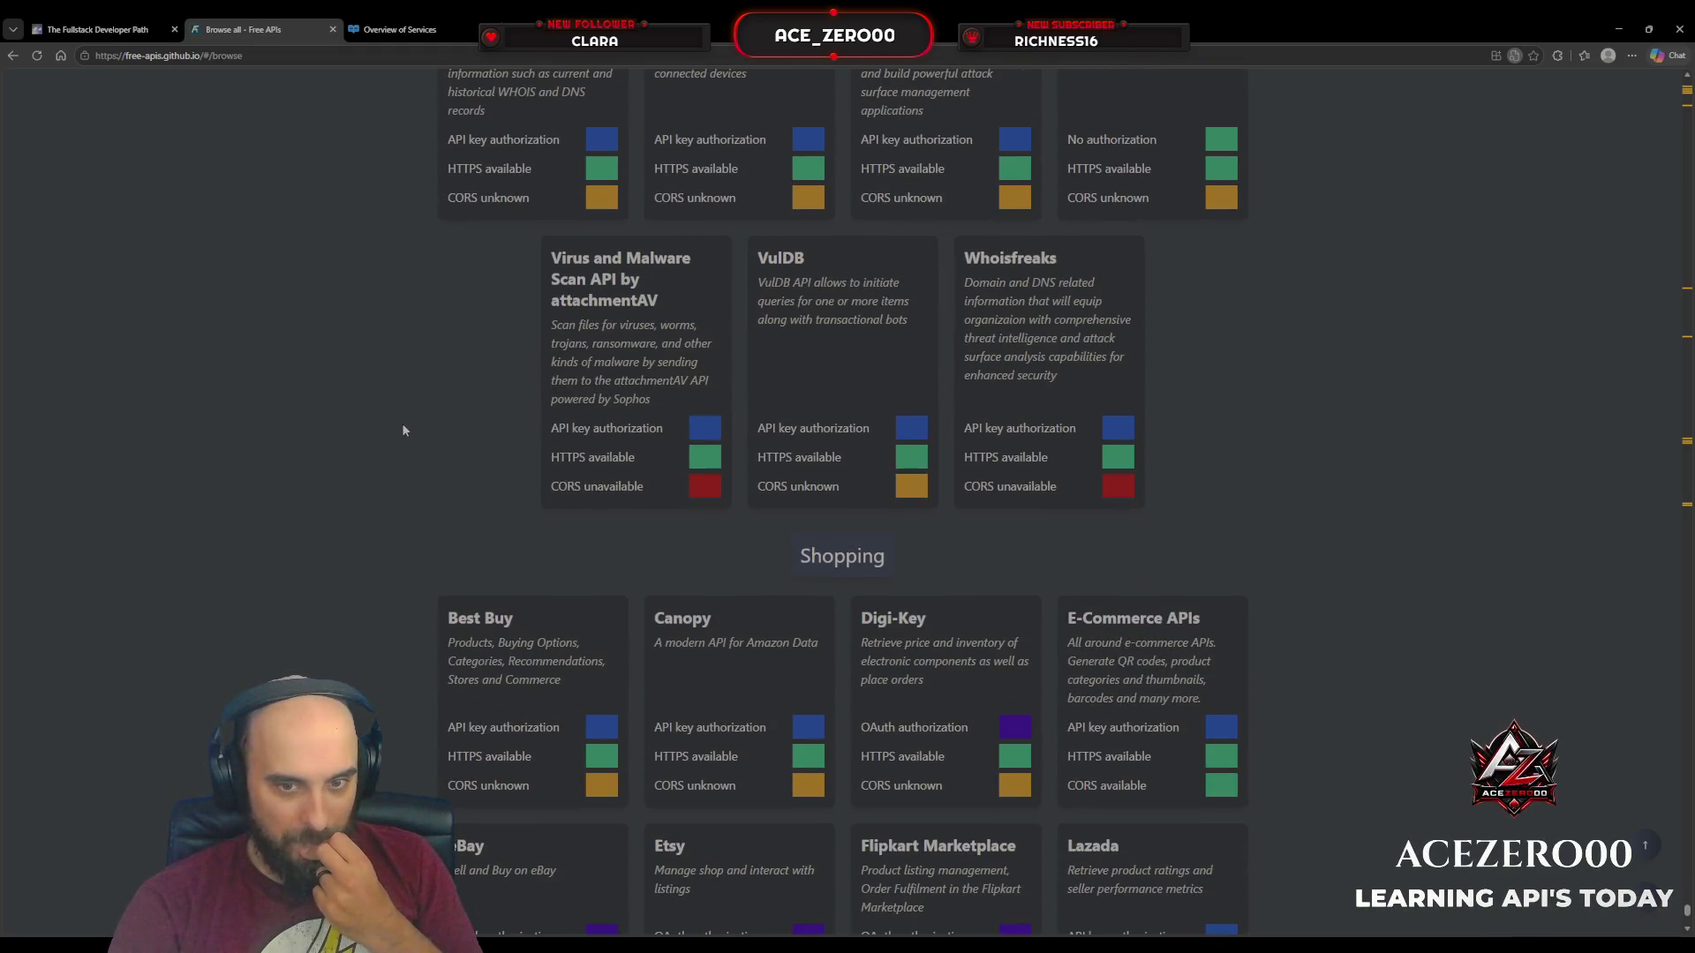
scroll(403, 431, down, 2)
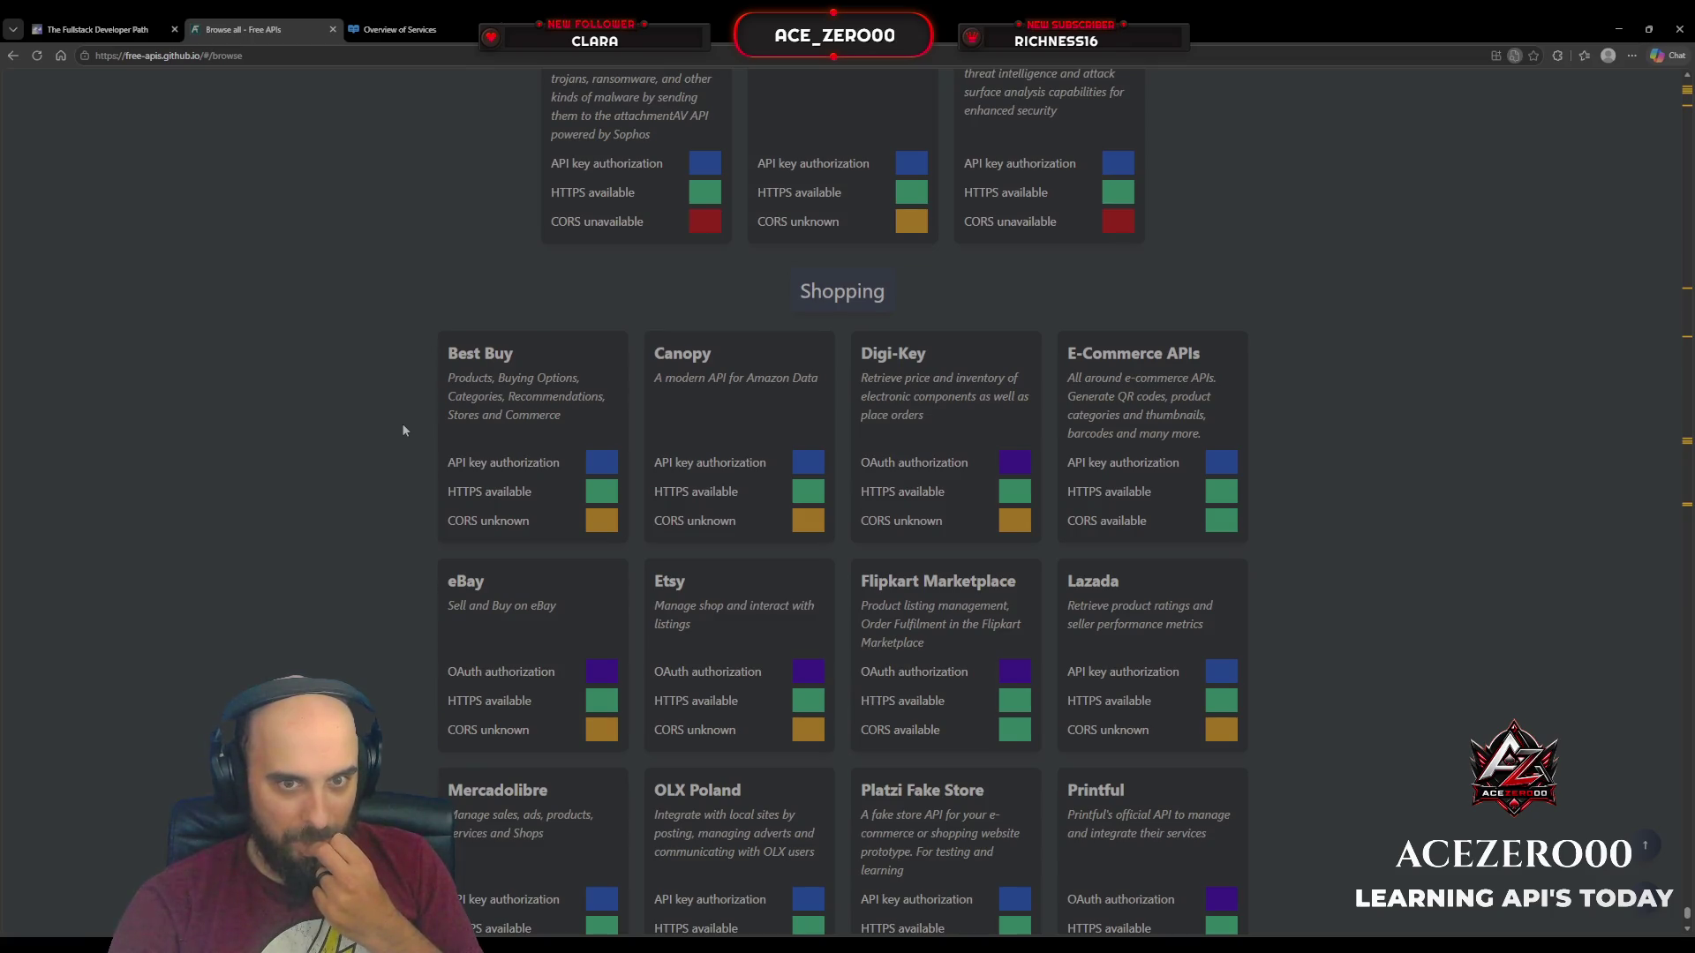
scroll(403, 430, down, 5)
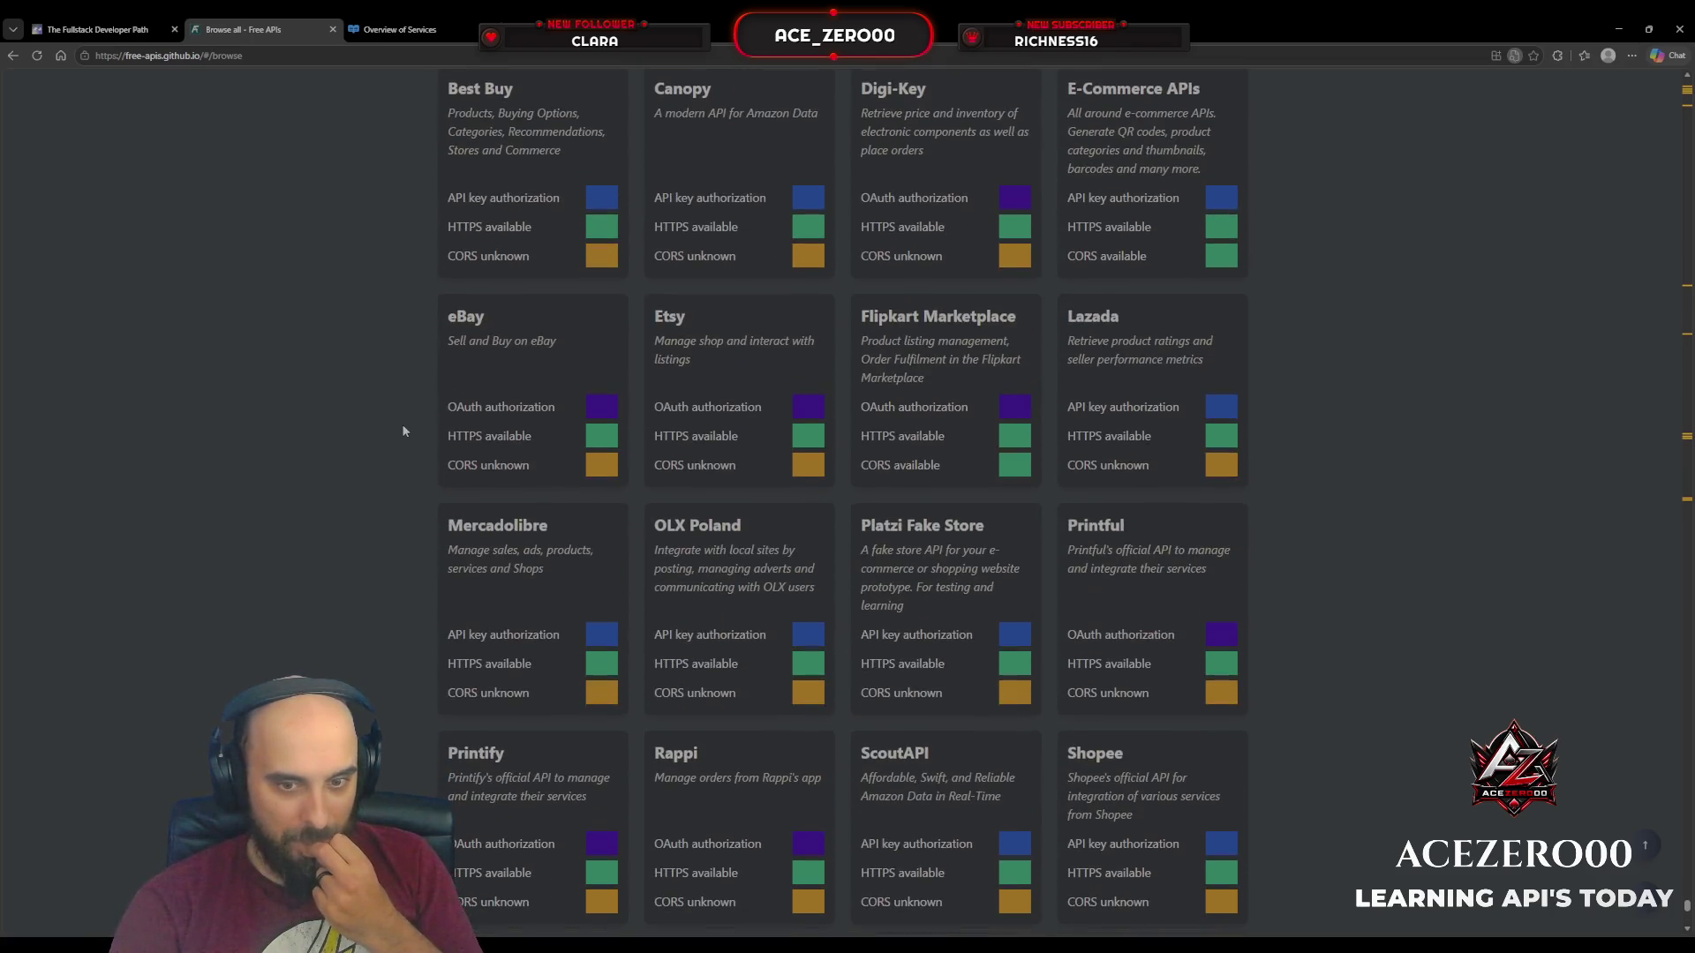
scroll(401, 430, down, 2)
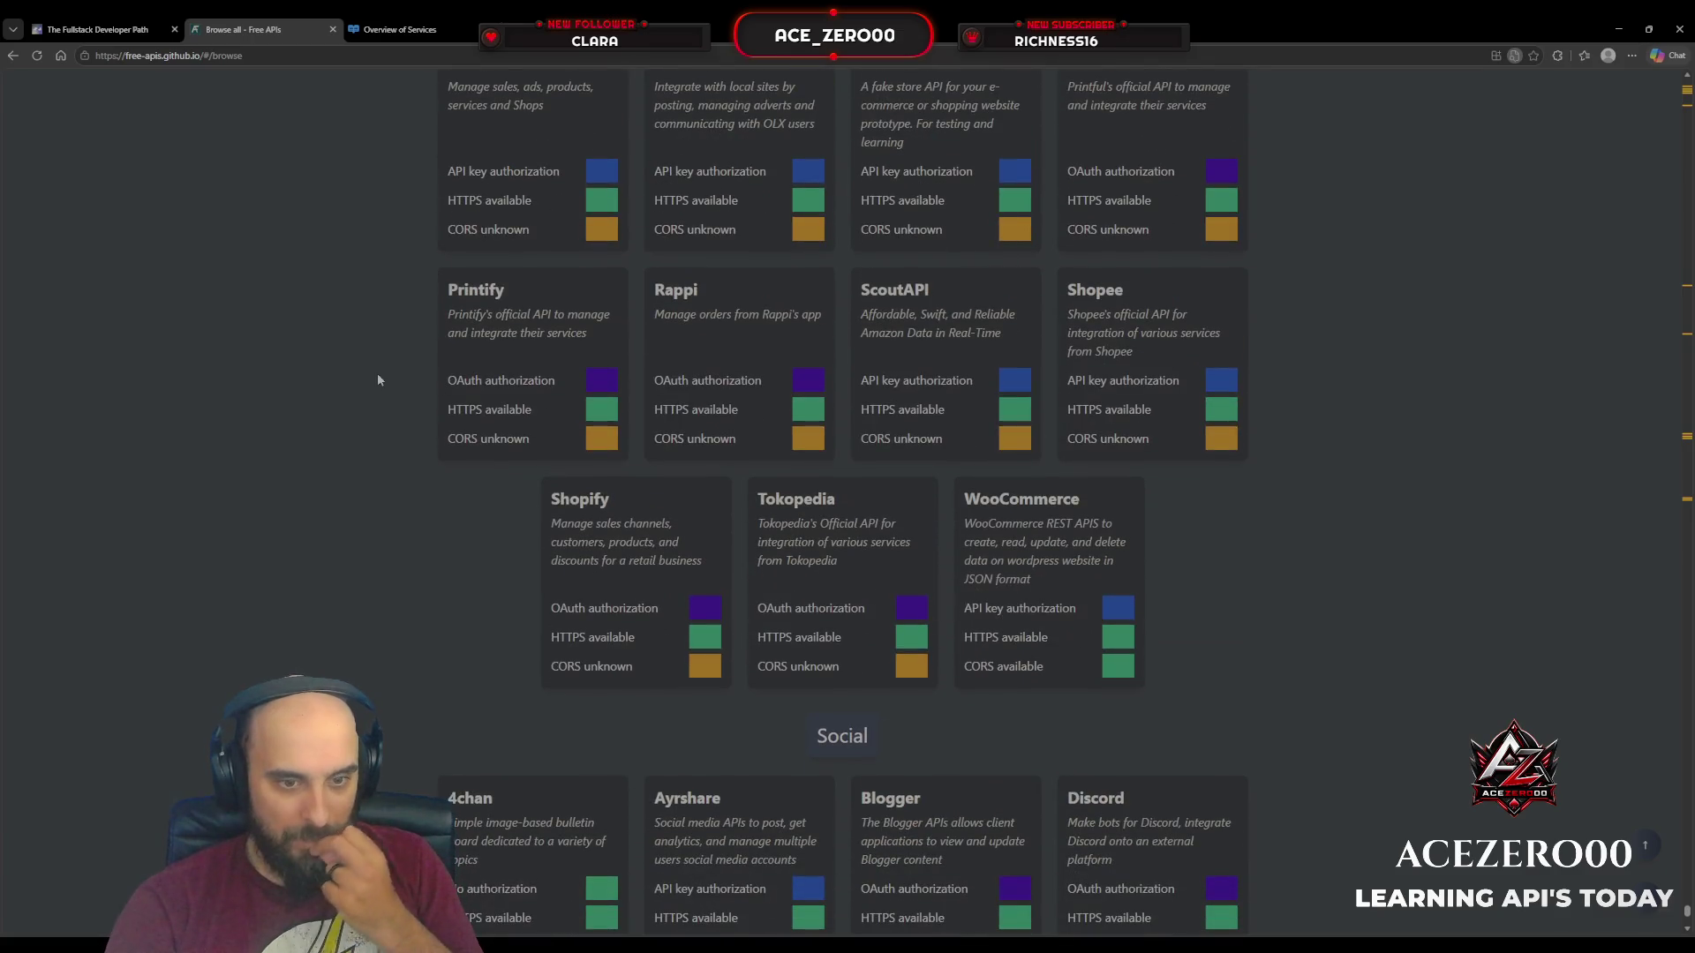
scroll(326, 337, down, 1)
scroll(265, 534, down, 1)
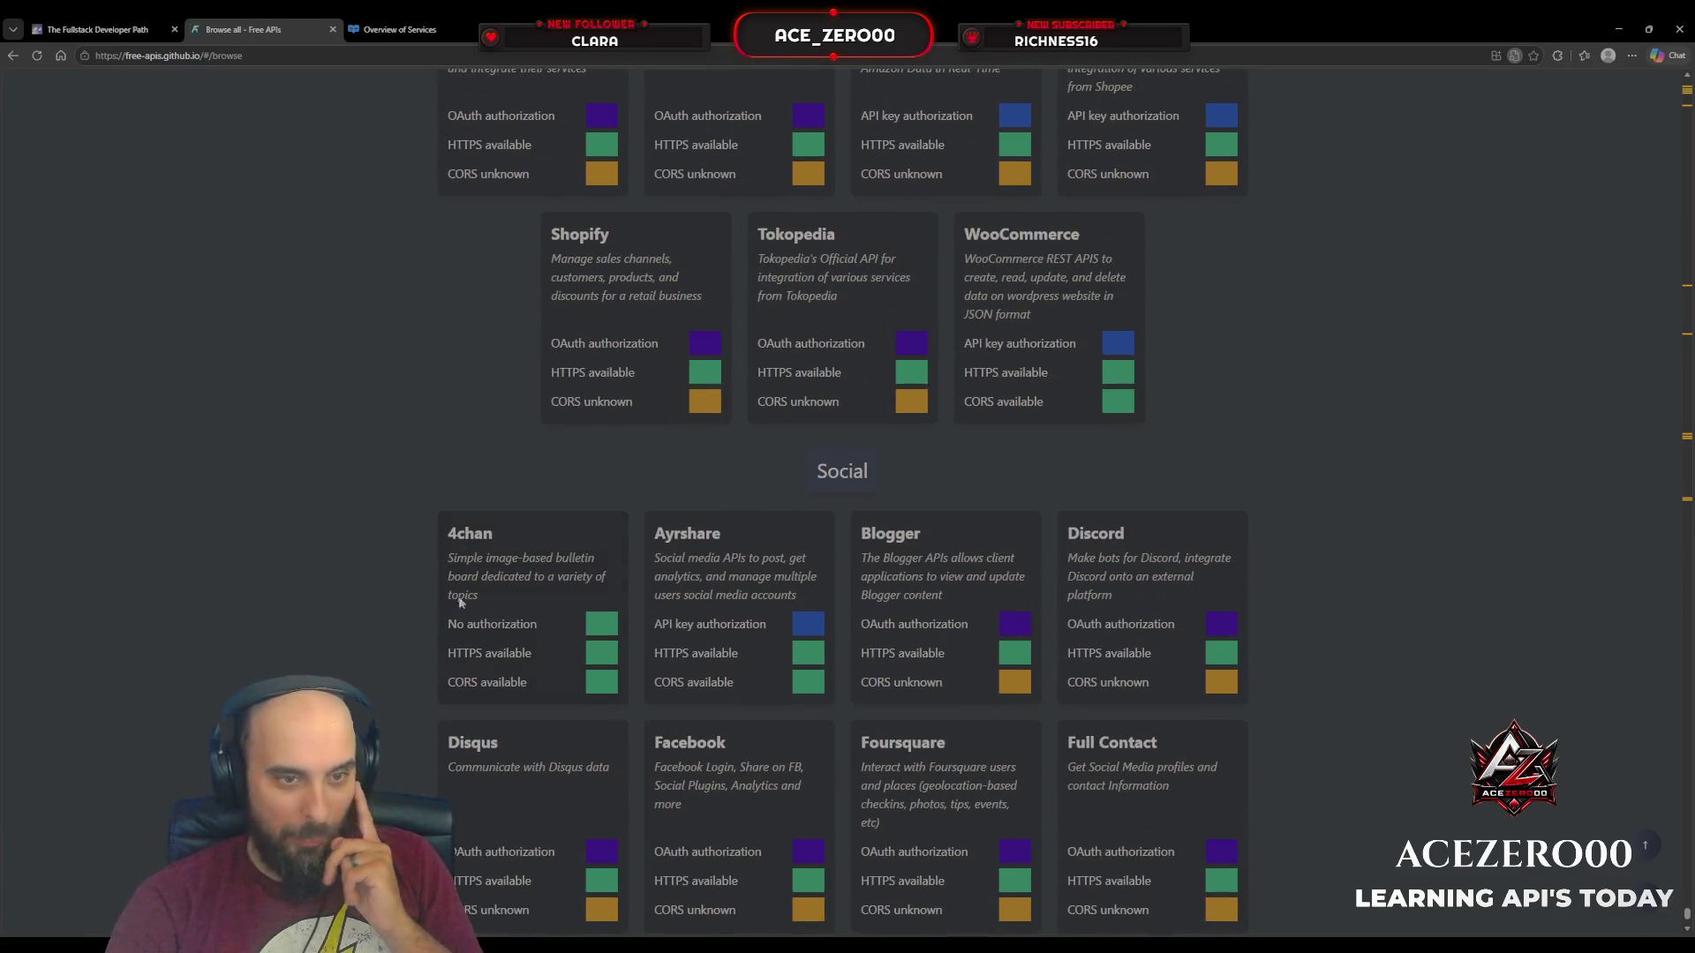
scroll(536, 595, down, 2)
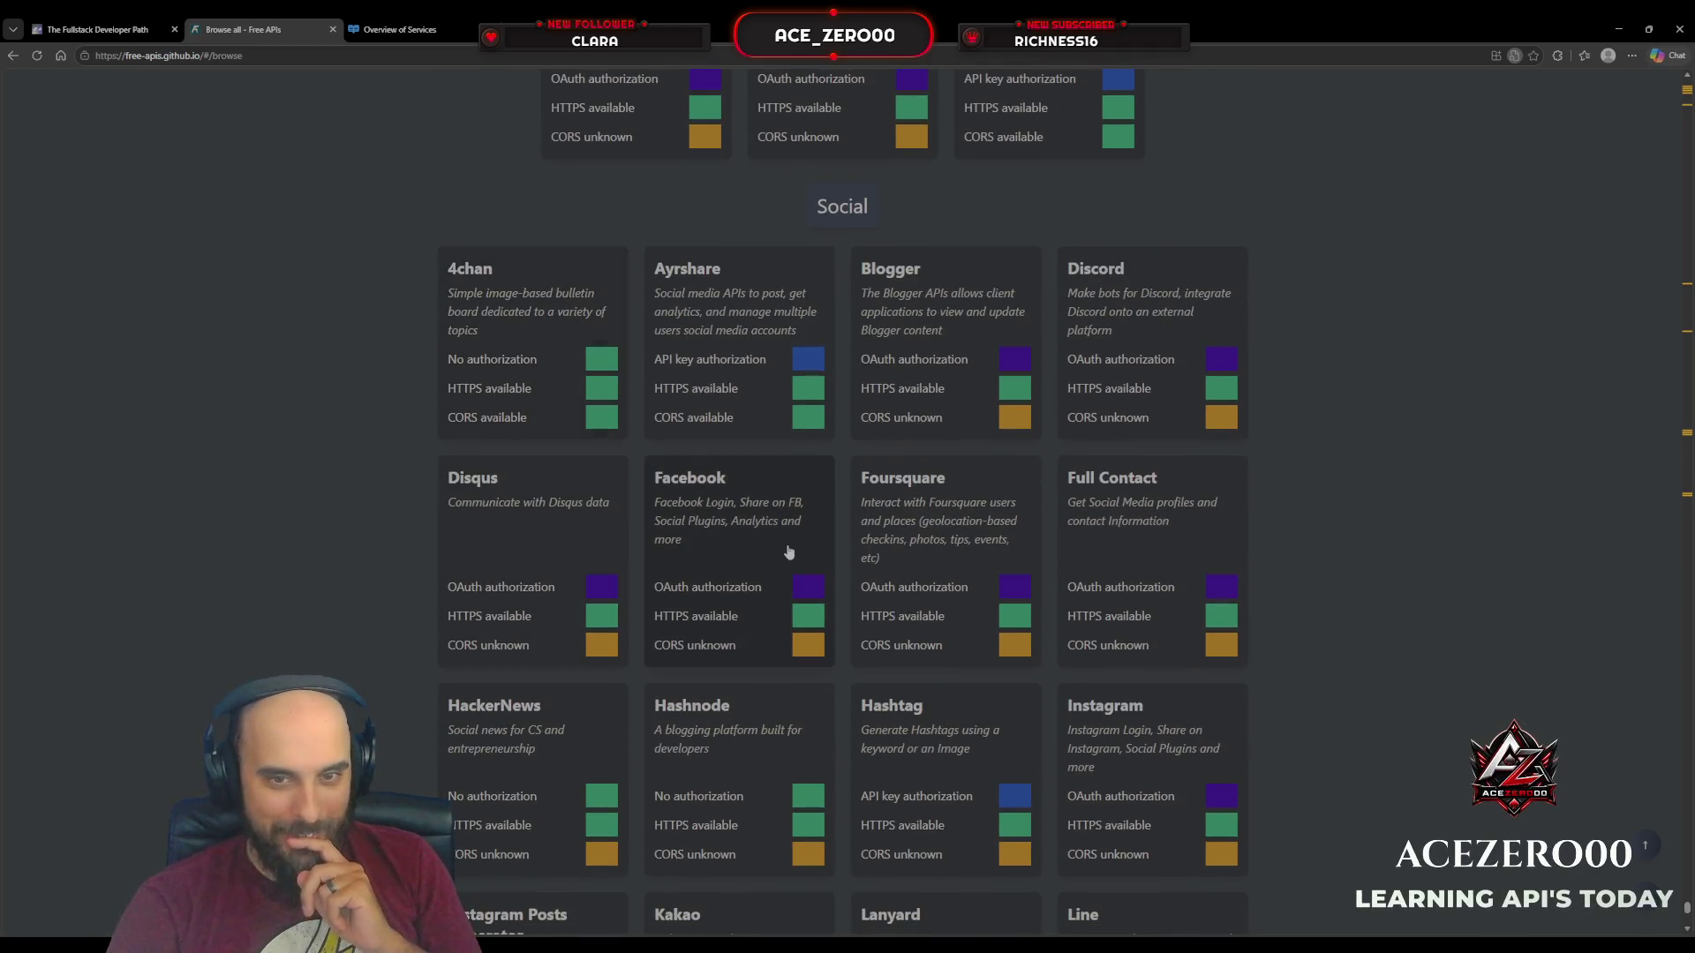
scroll(789, 550, down, 1)
scroll(788, 549, down, 3)
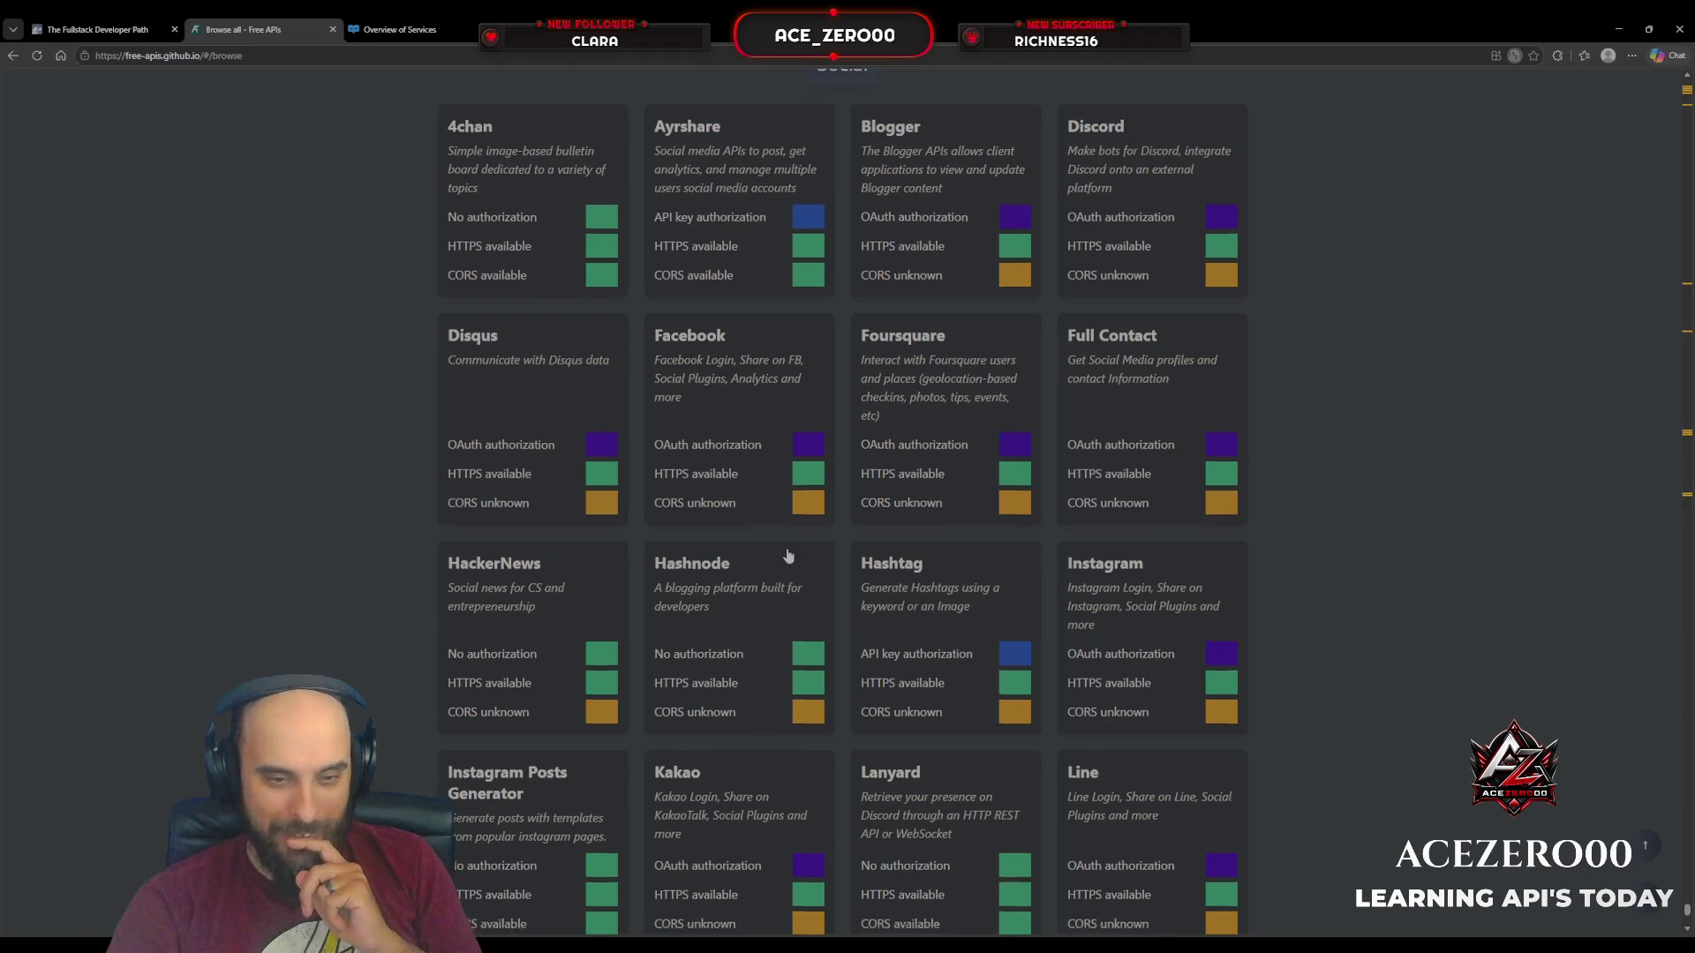
scroll(310, 521, down, 2)
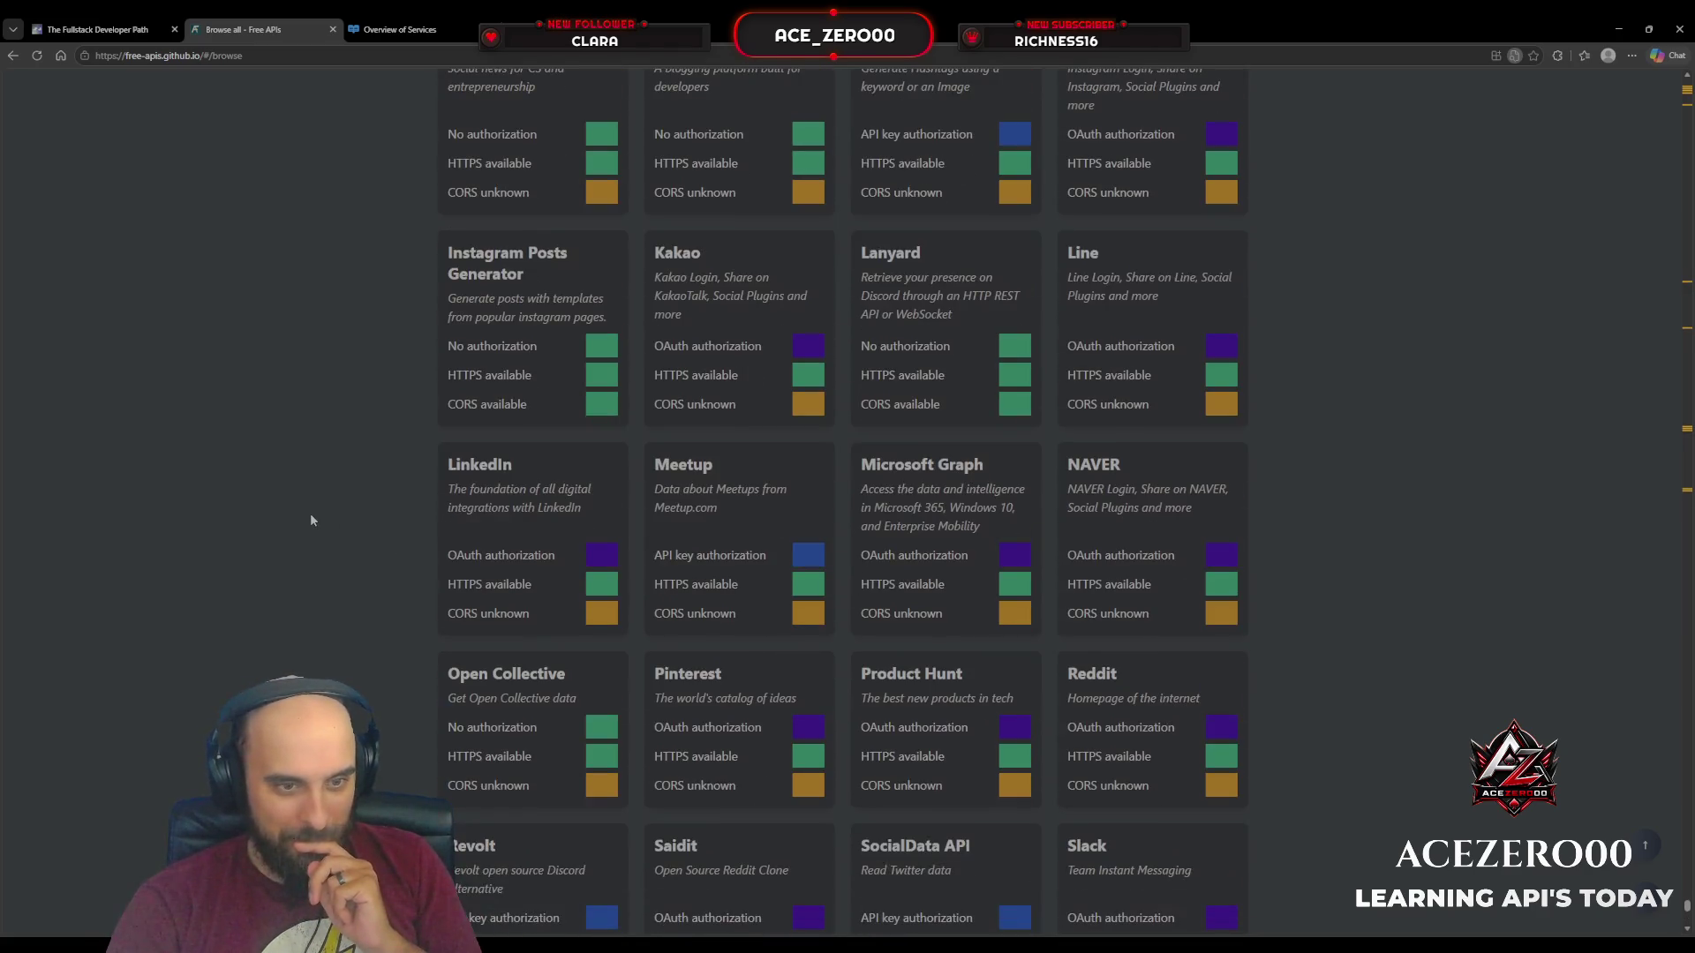
scroll(309, 521, down, 5)
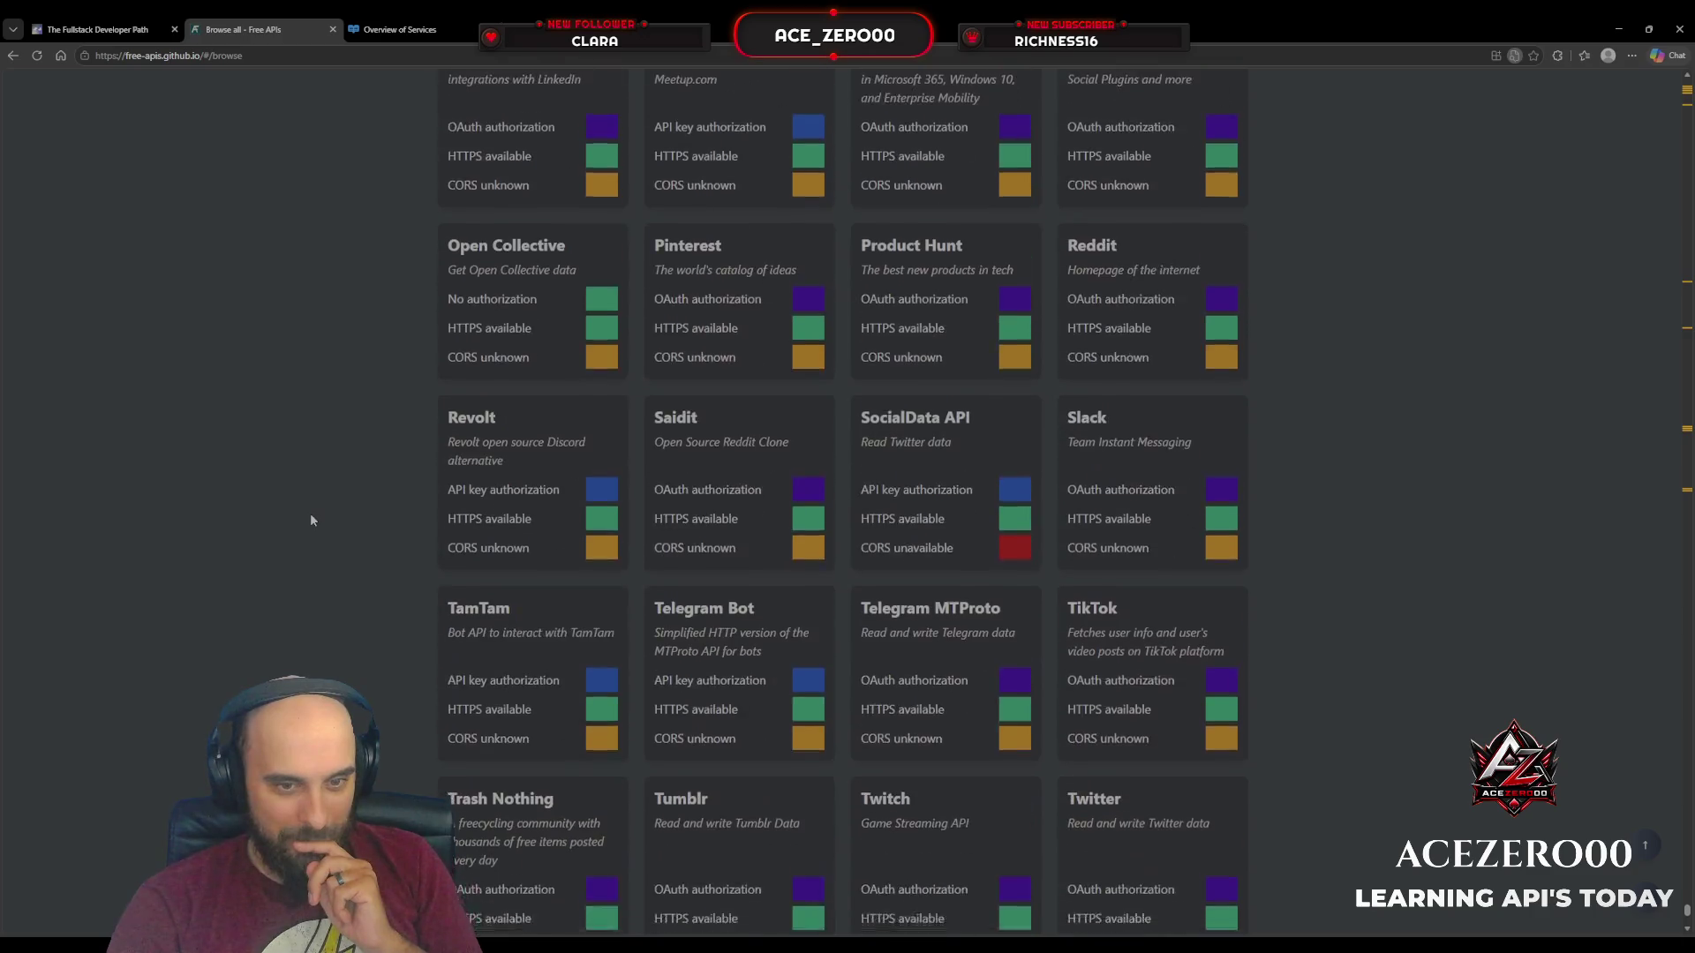
scroll(309, 521, down, 9)
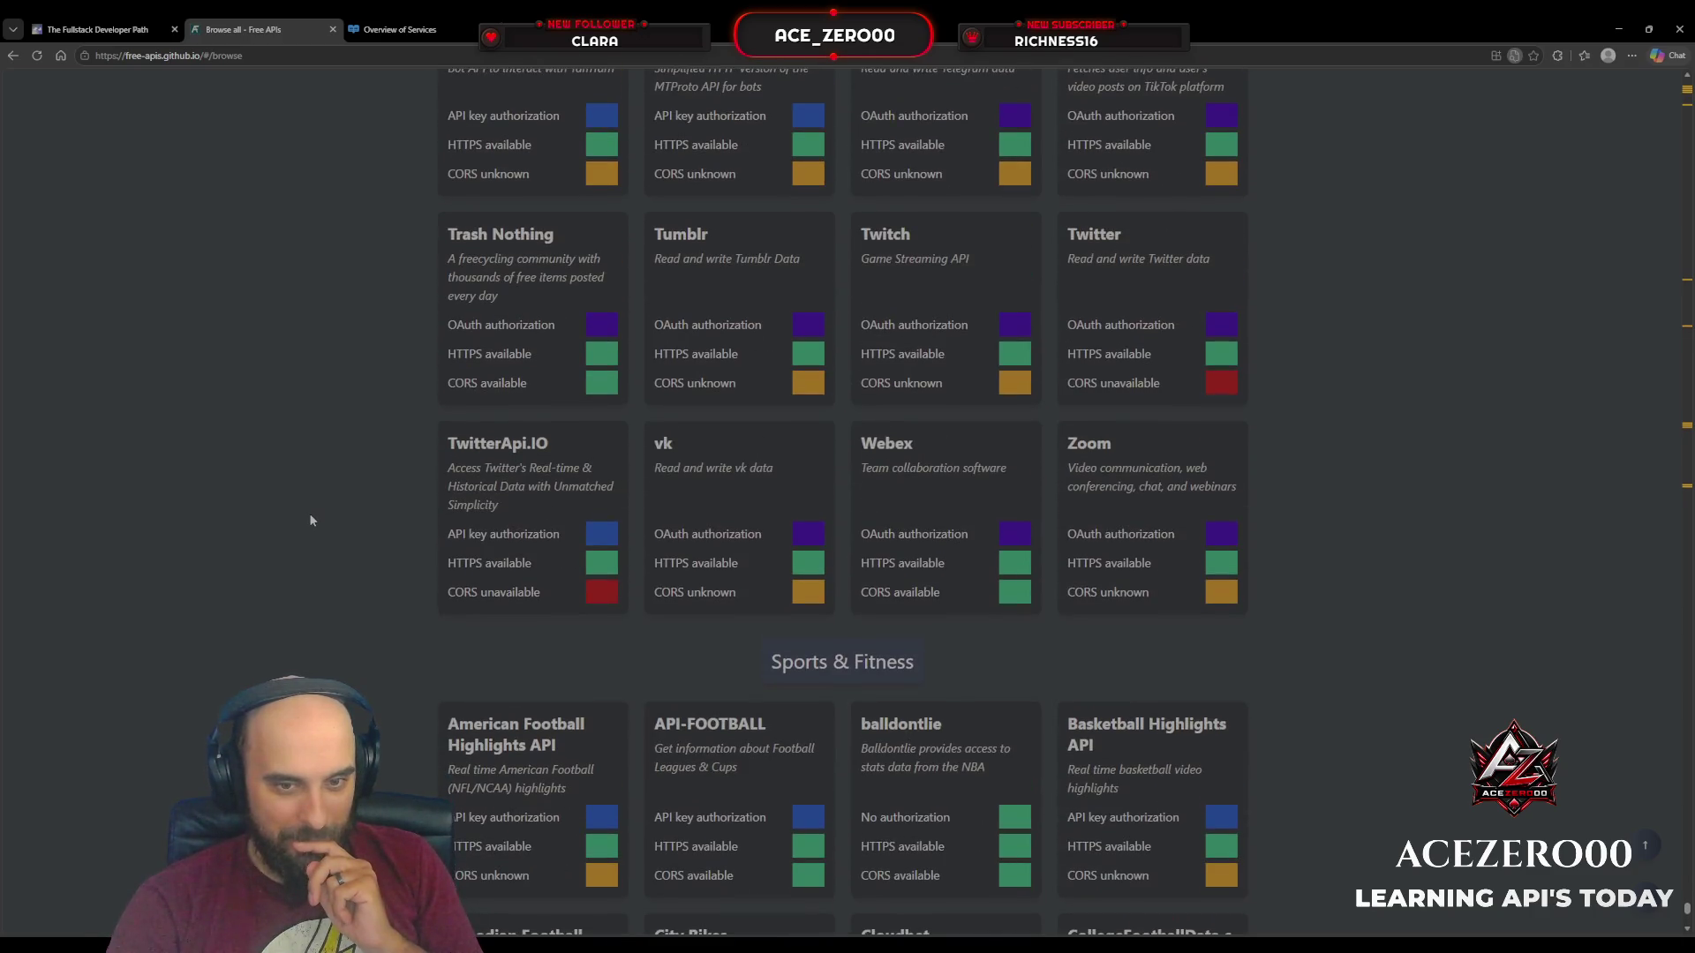
scroll(310, 521, down, 5)
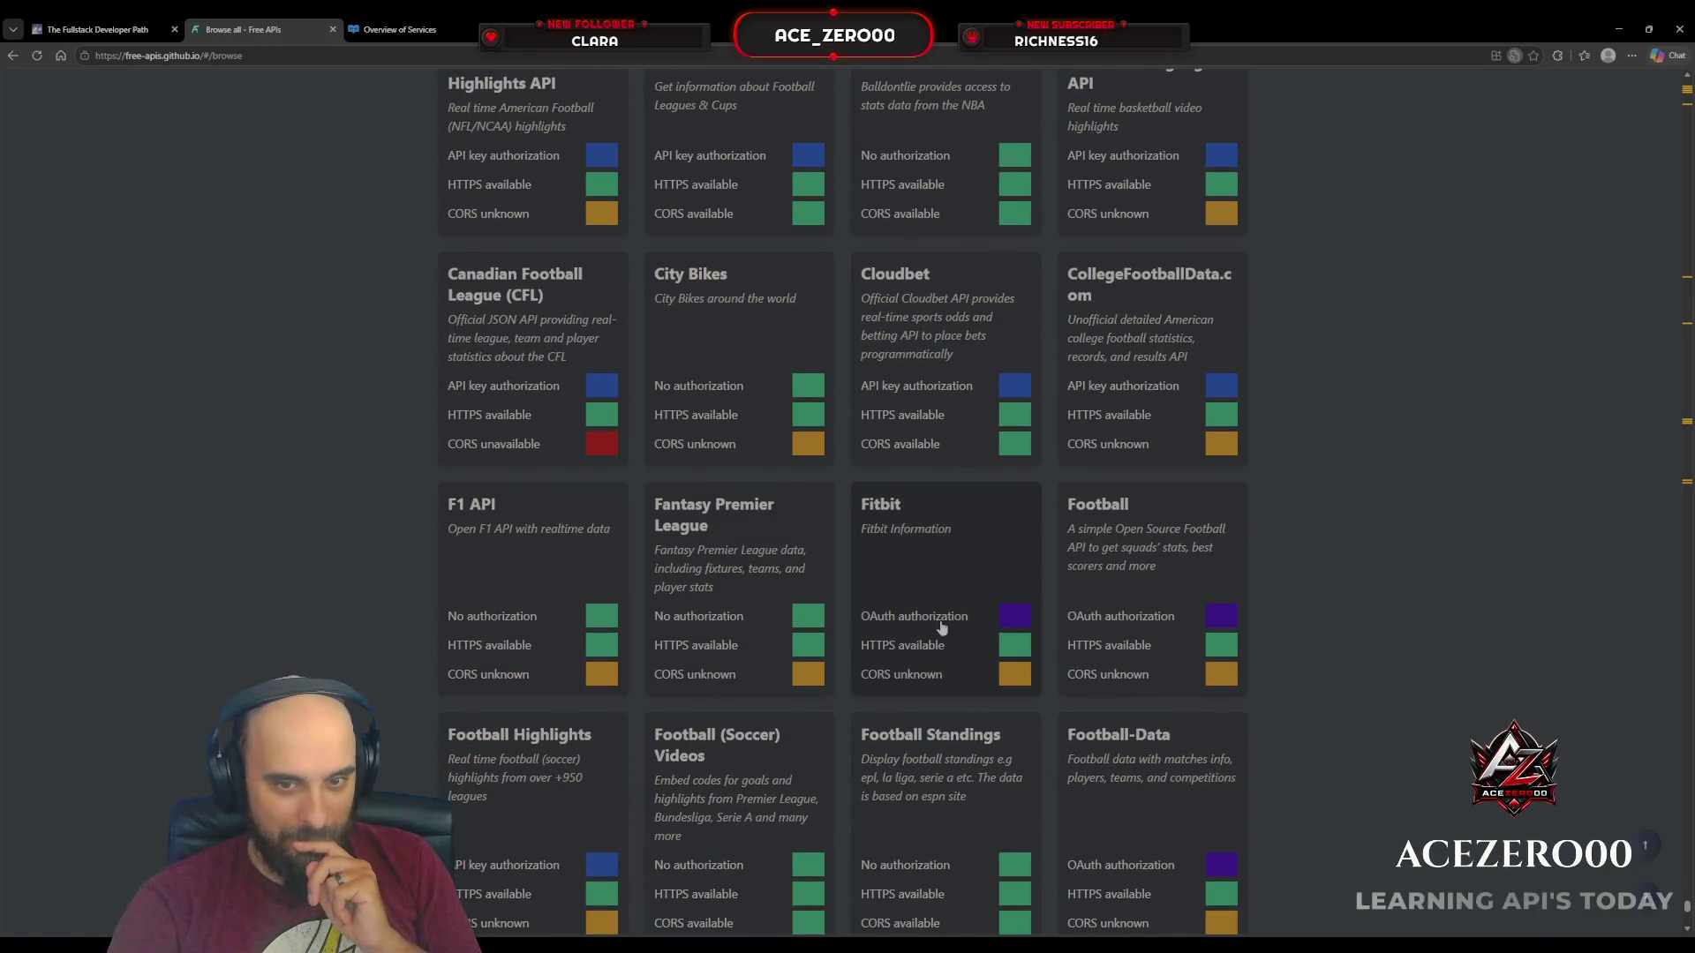
Step: Open Fitbit's dev.fitbit.com site, read the Google Health API welcome page, then close it
click(931, 660)
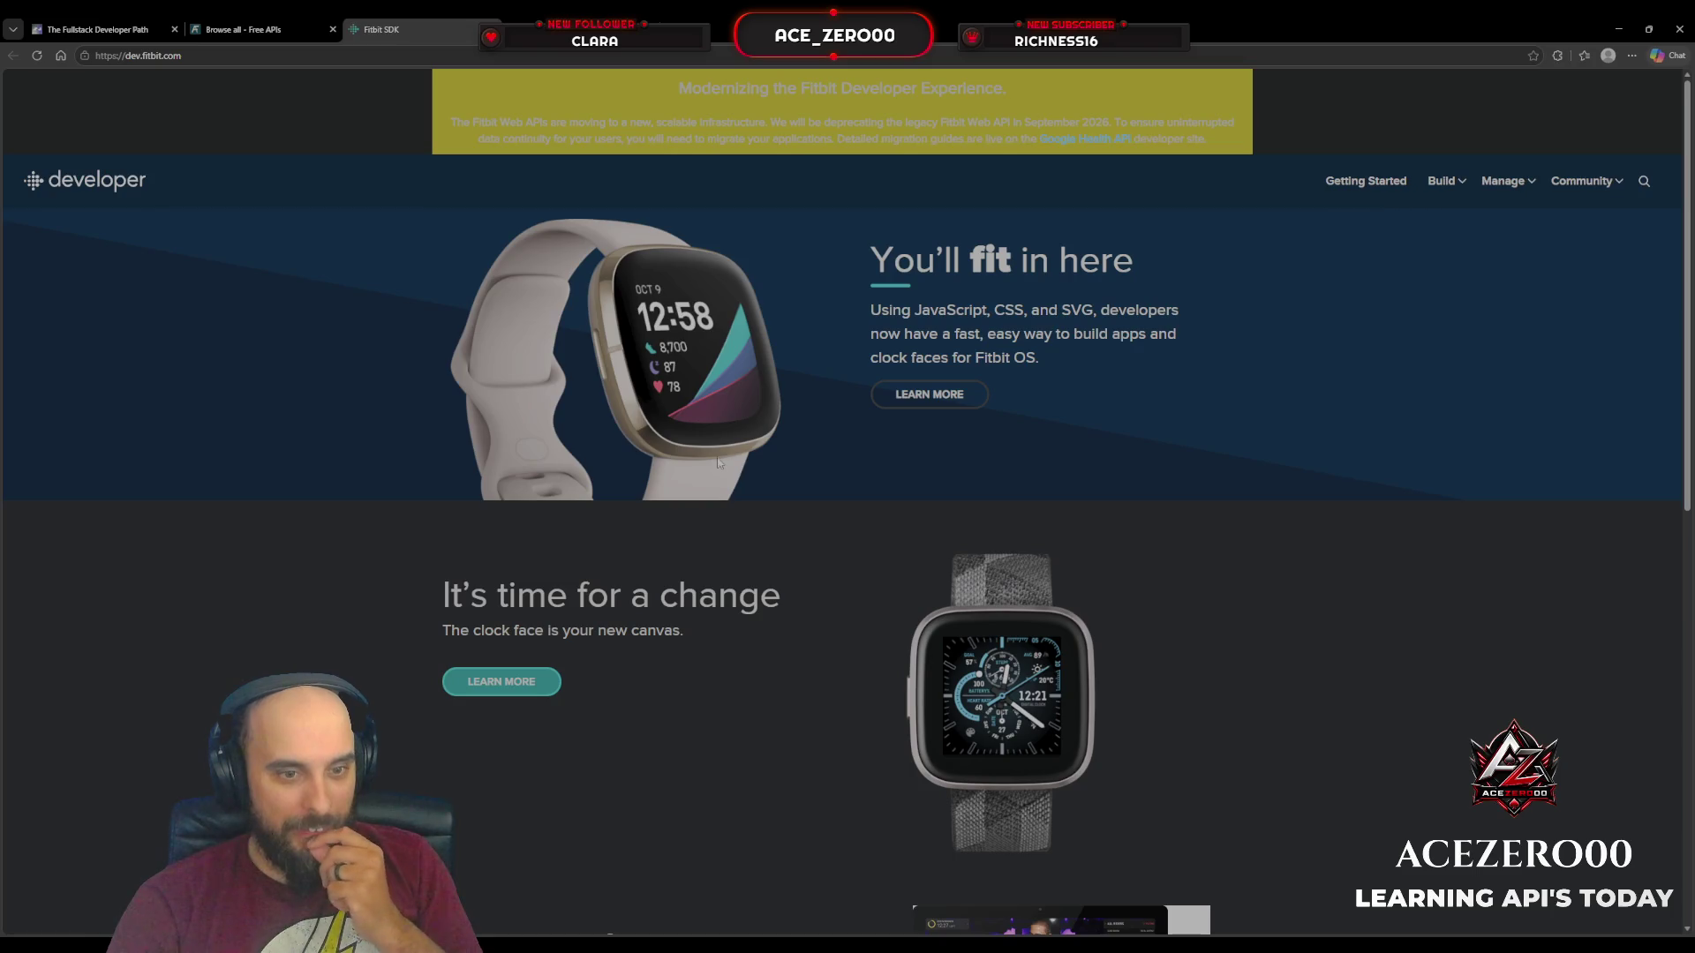
scroll(716, 457, down, 3)
scroll(717, 451, down, 1)
scroll(717, 450, up, 5)
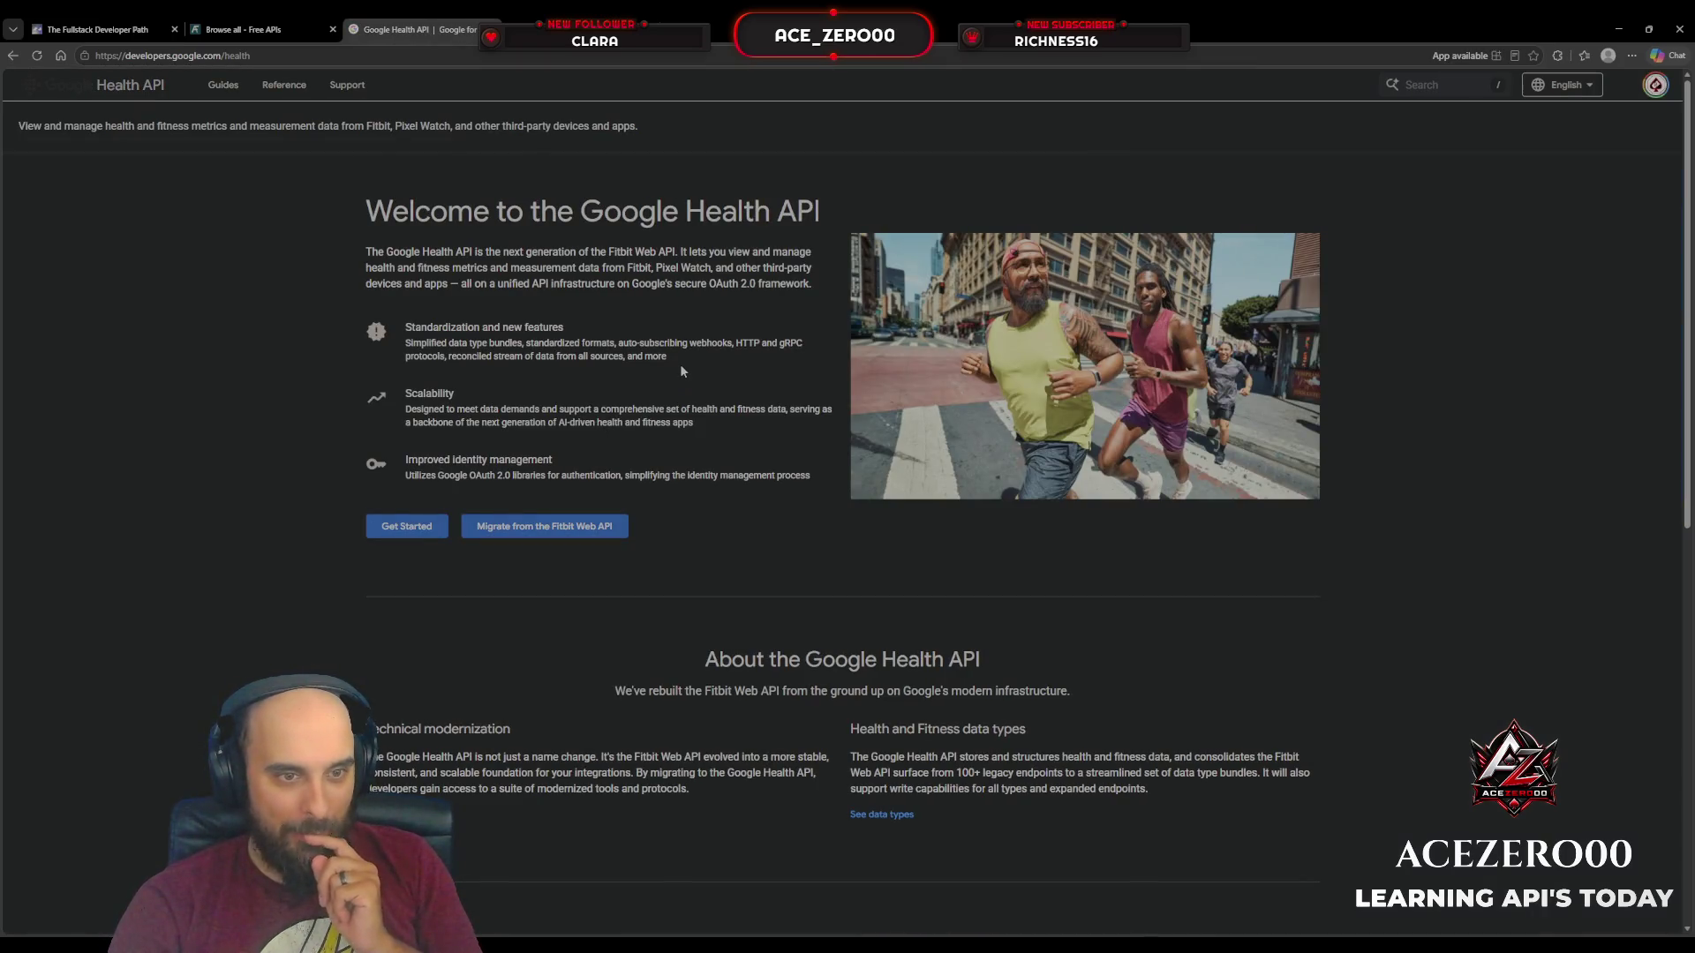
scroll(680, 363, down, 5)
scroll(680, 364, down, 4)
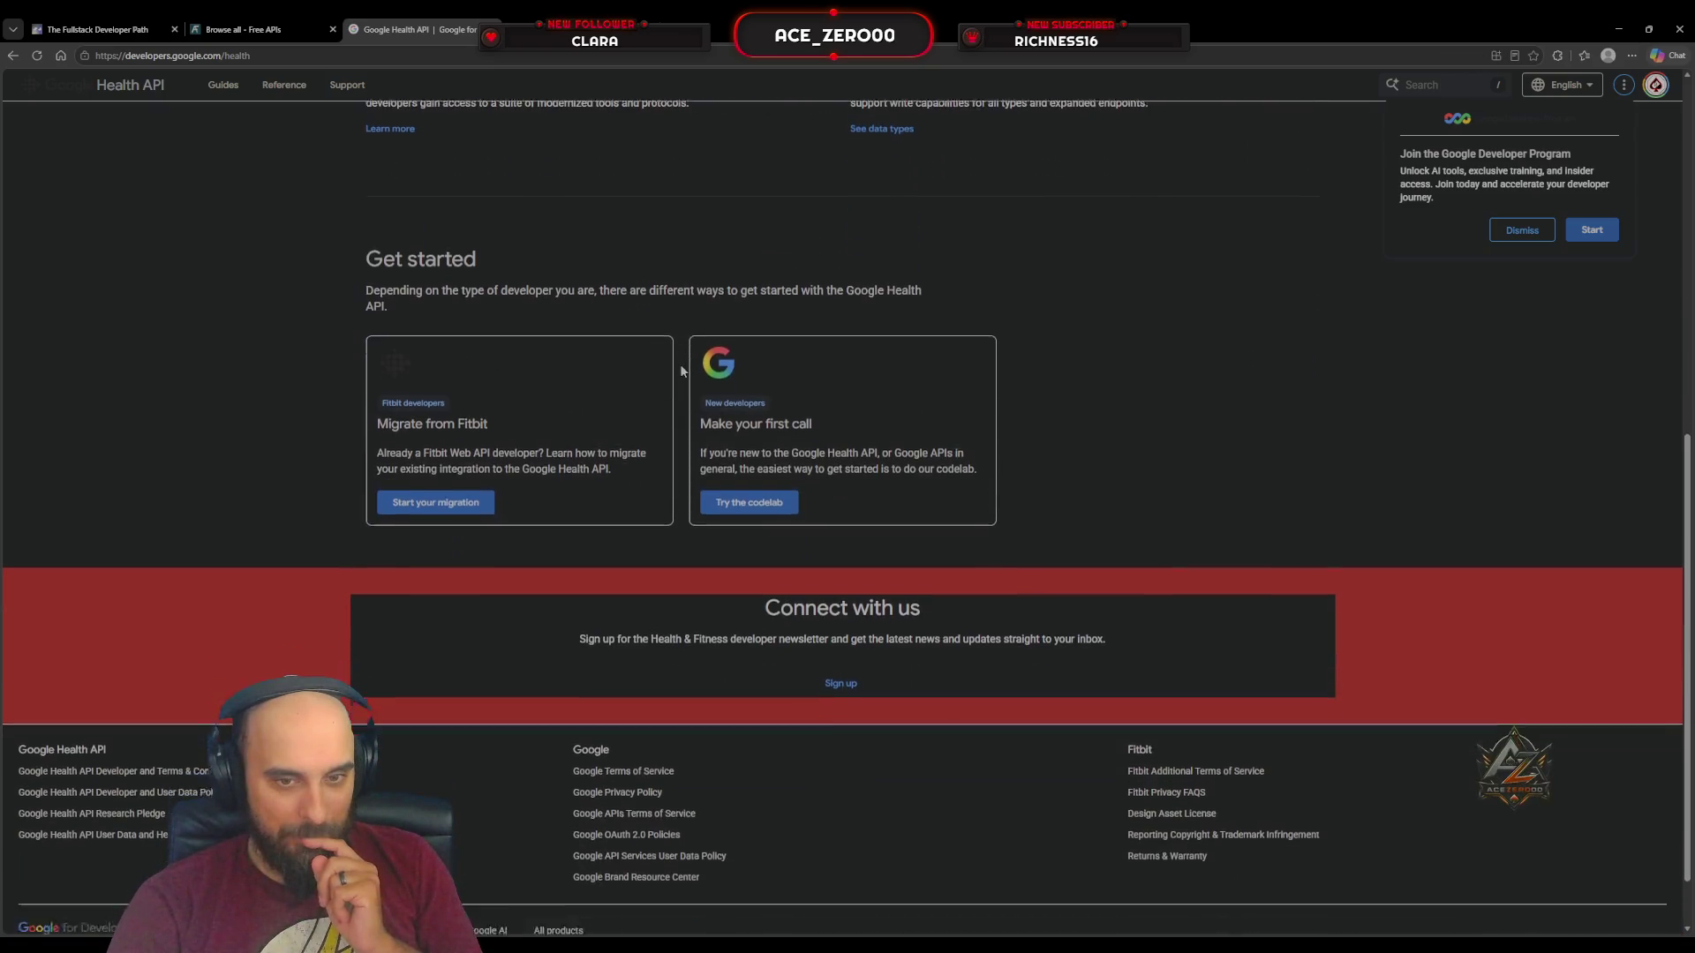
scroll(680, 364, up, 4)
scroll(712, 337, up, 5)
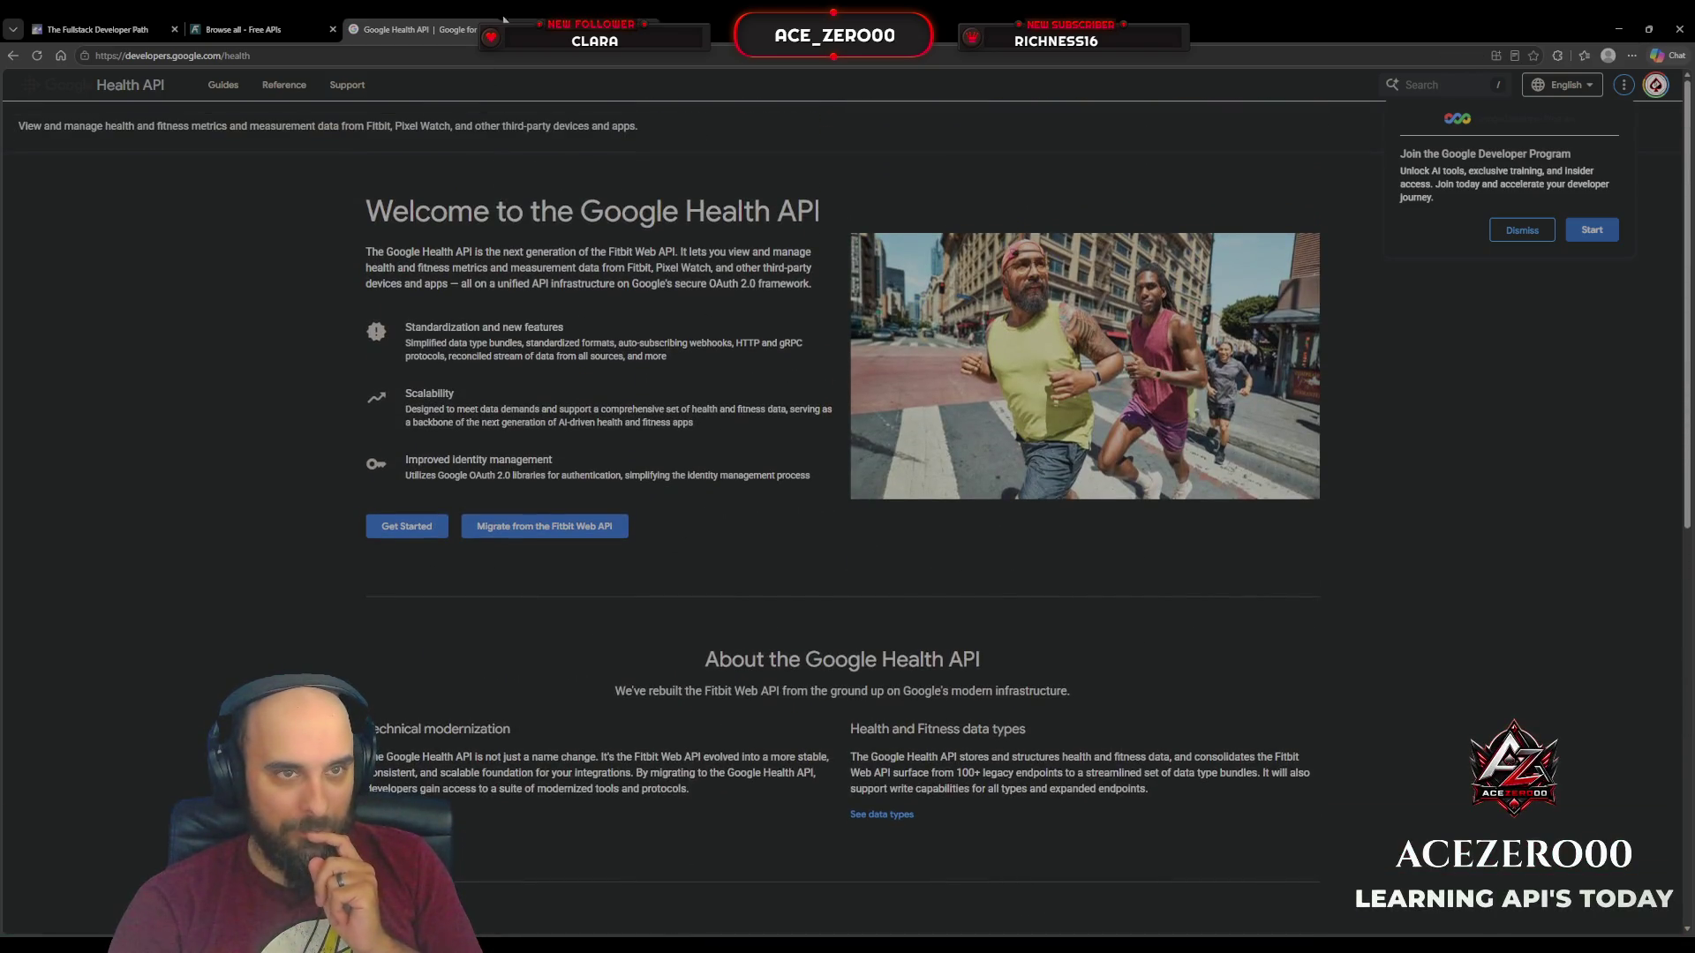
key(ctrl+w)
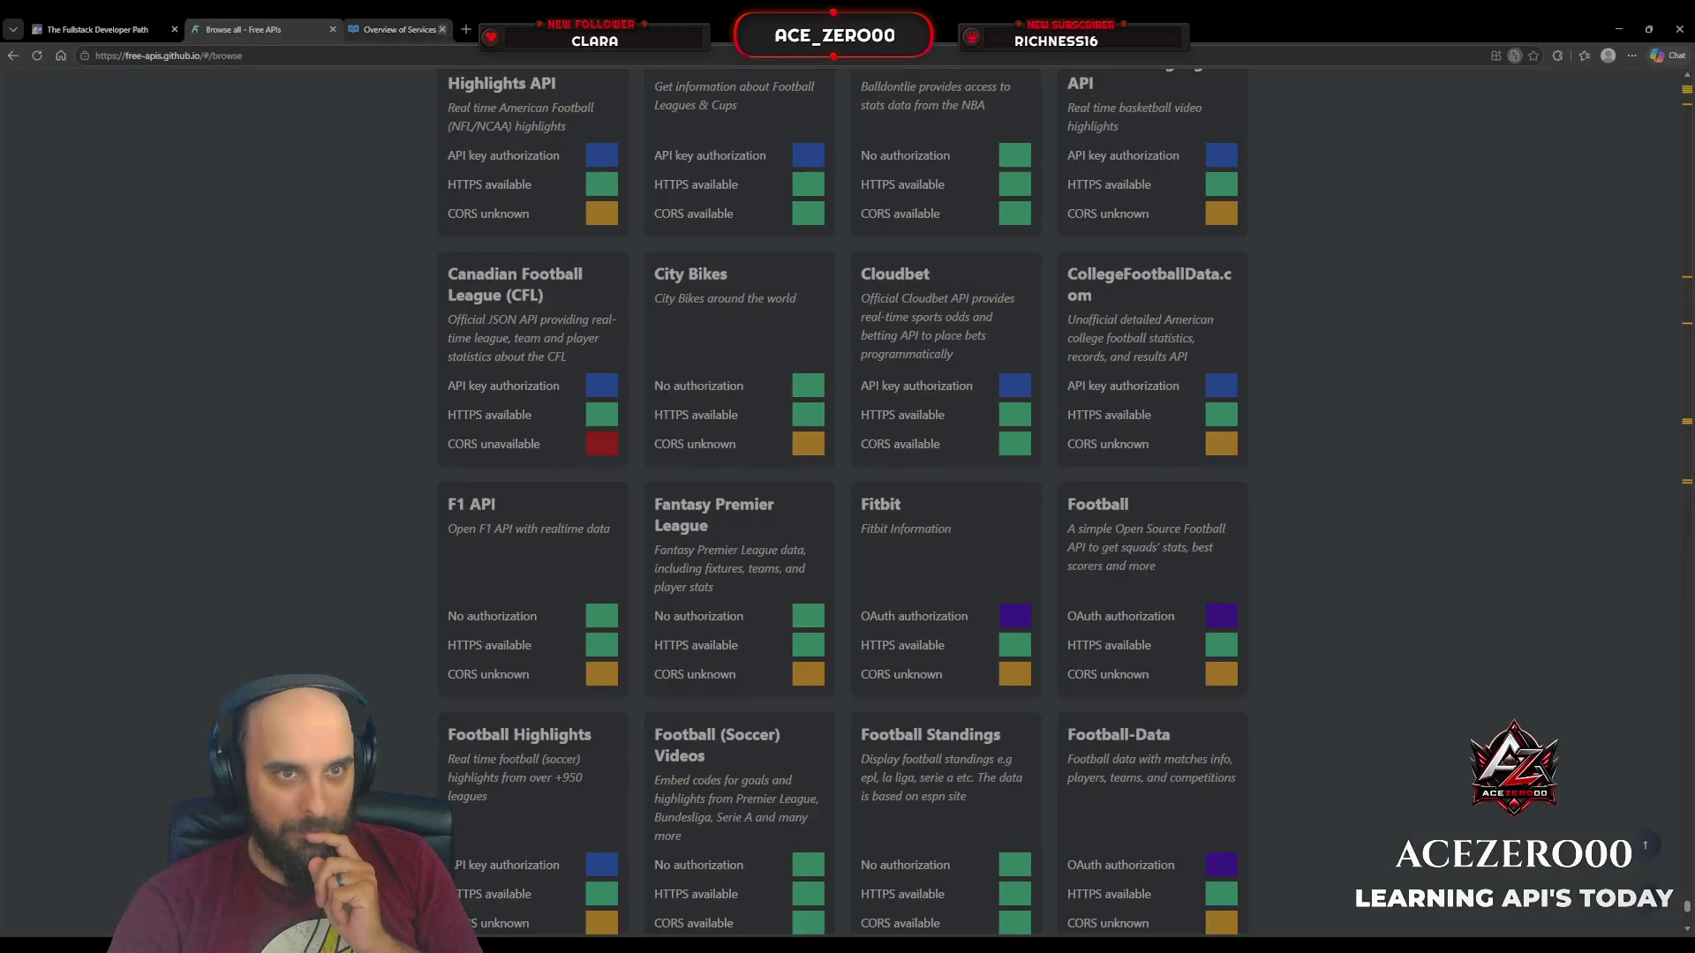
Step: Scroll the directory down to Test Data and open DummyJSON's fake REST API site
scroll(352, 267, down, 5)
scroll(353, 263, down, 5)
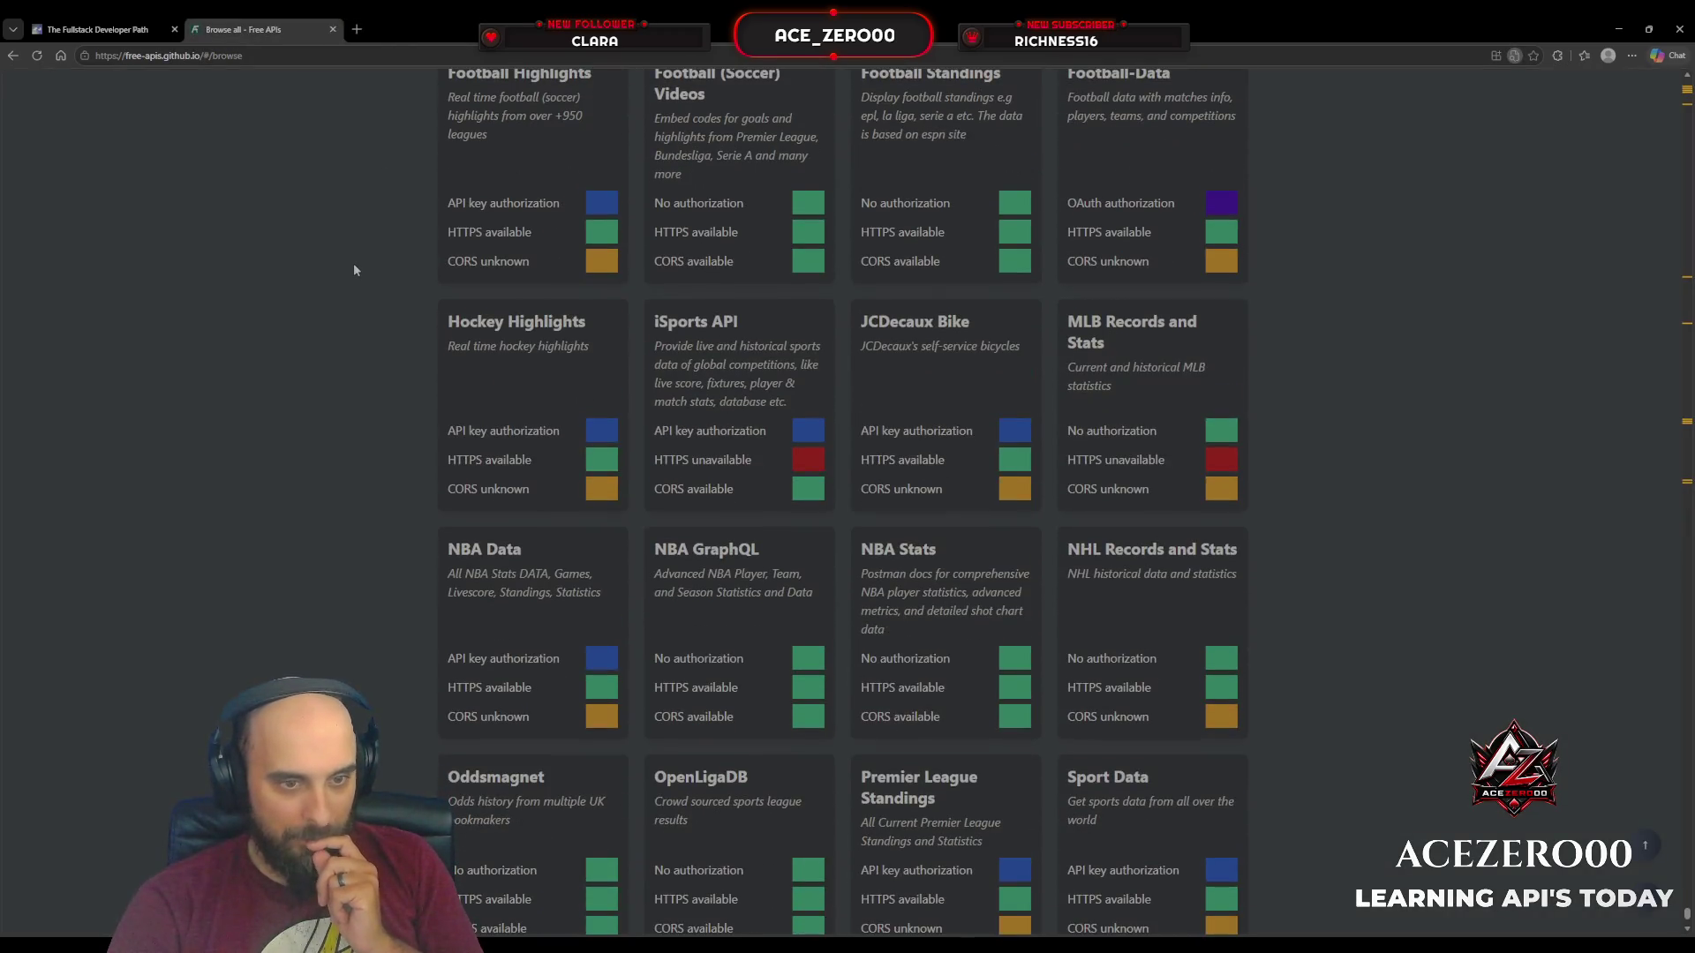
scroll(353, 263, down, 4)
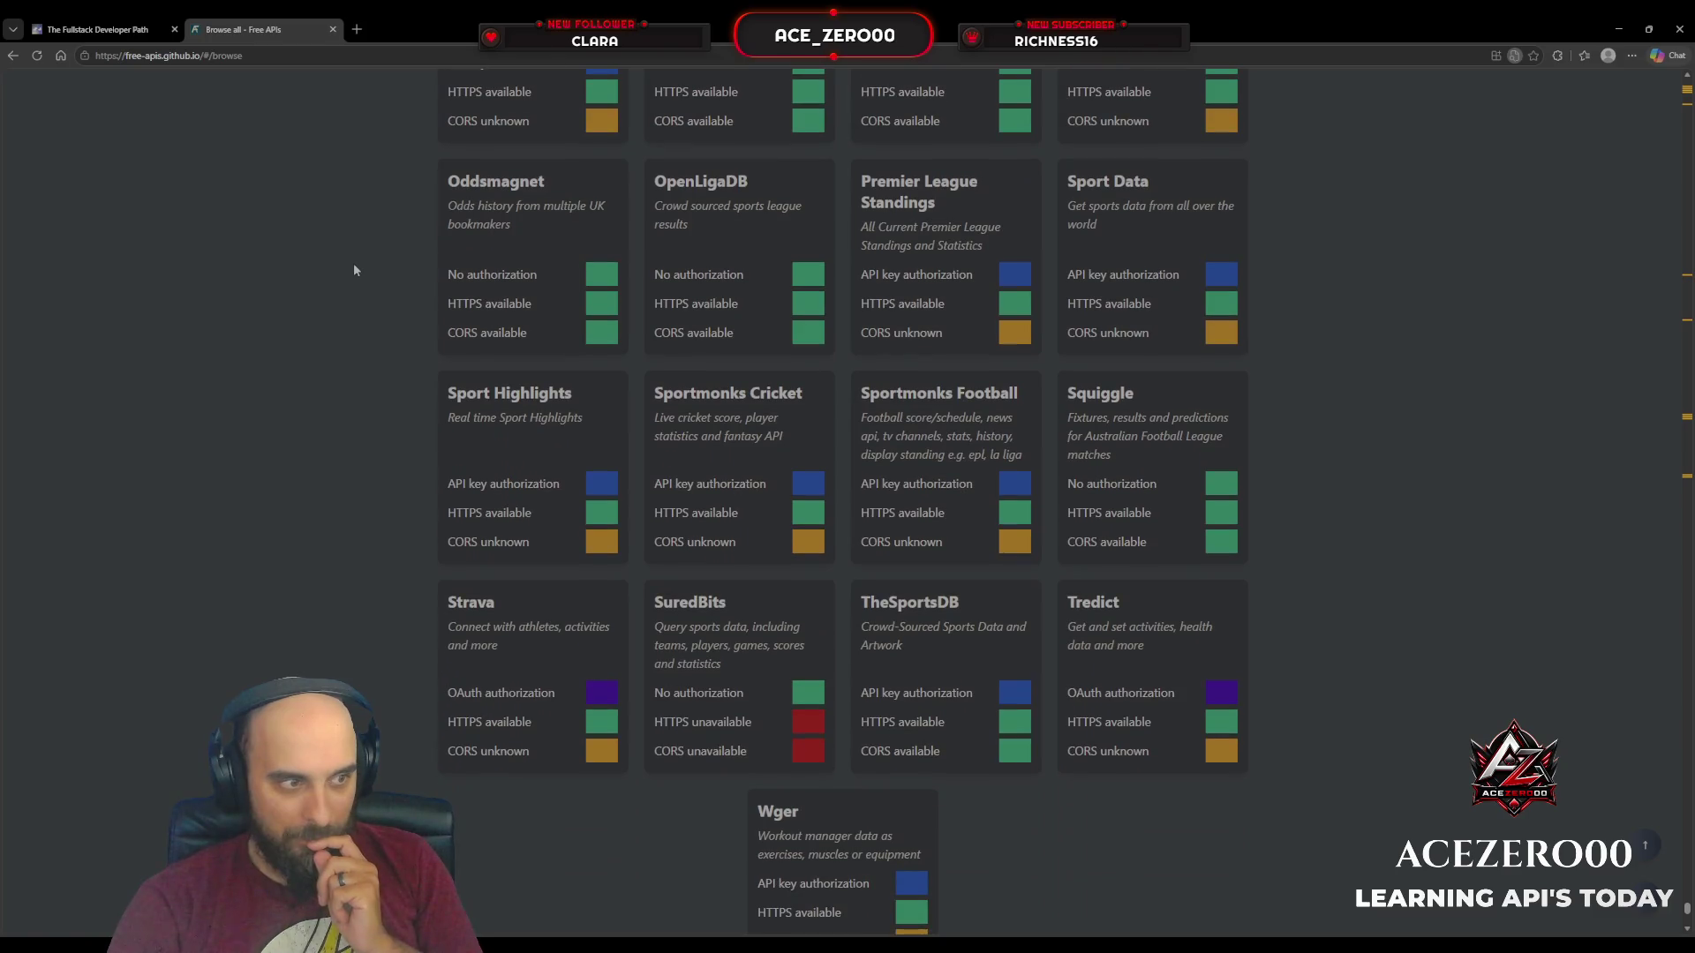
scroll(354, 270, down, 6)
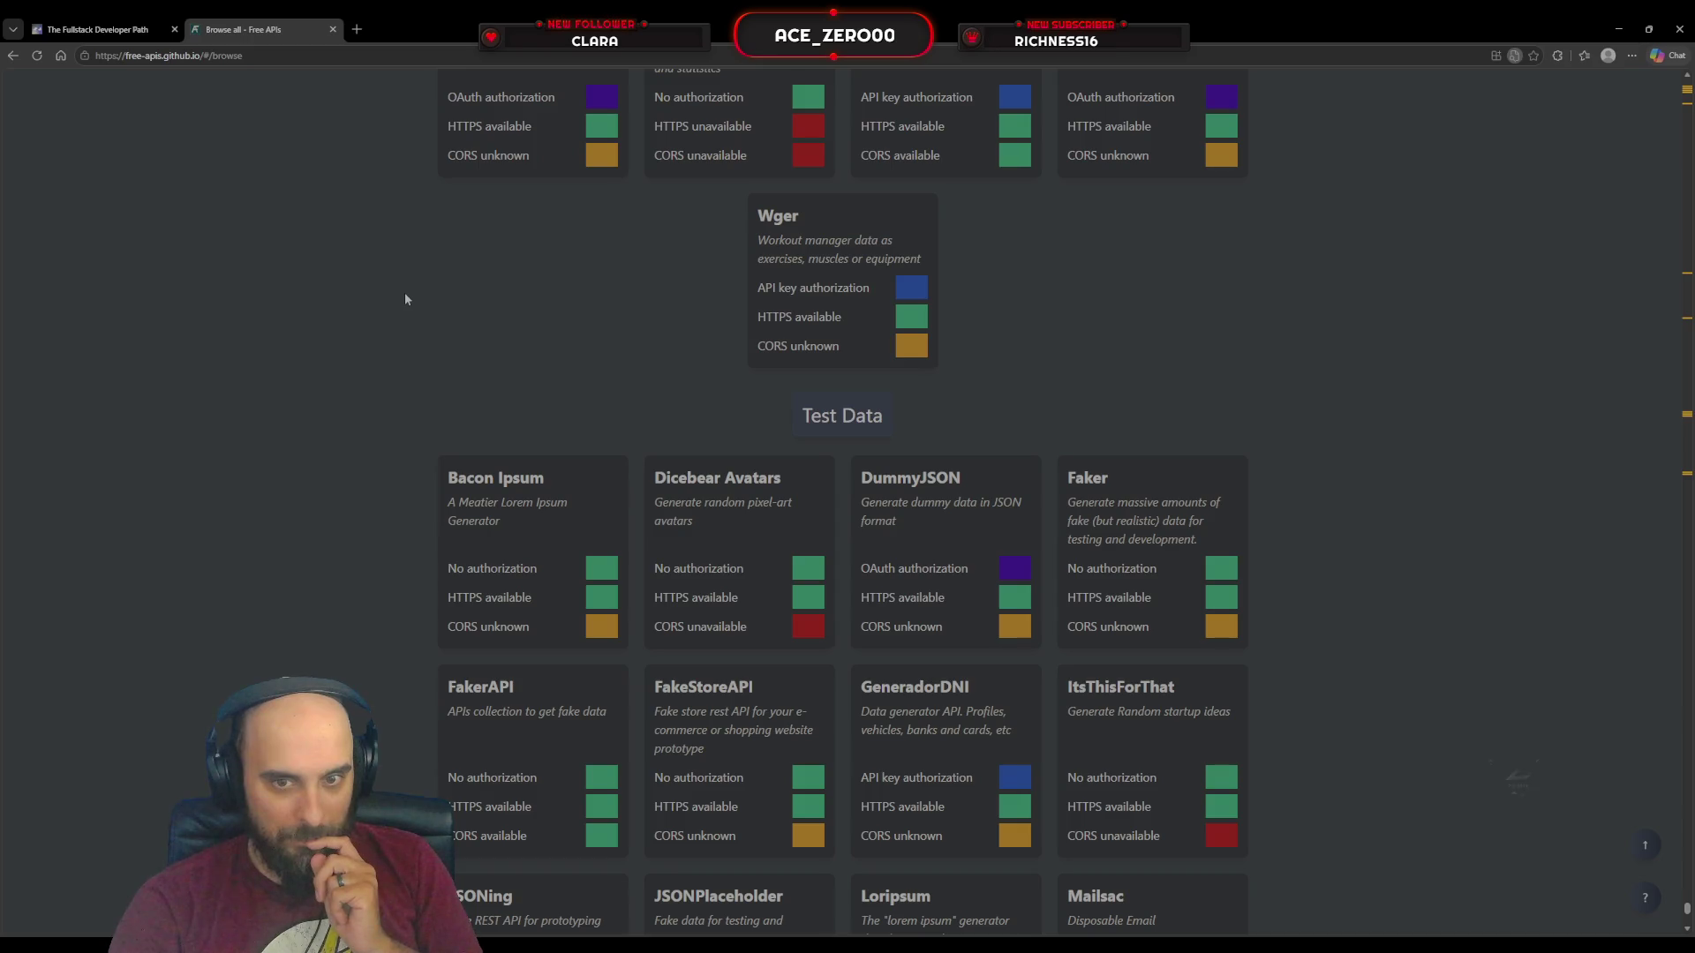
scroll(405, 299, down, 1)
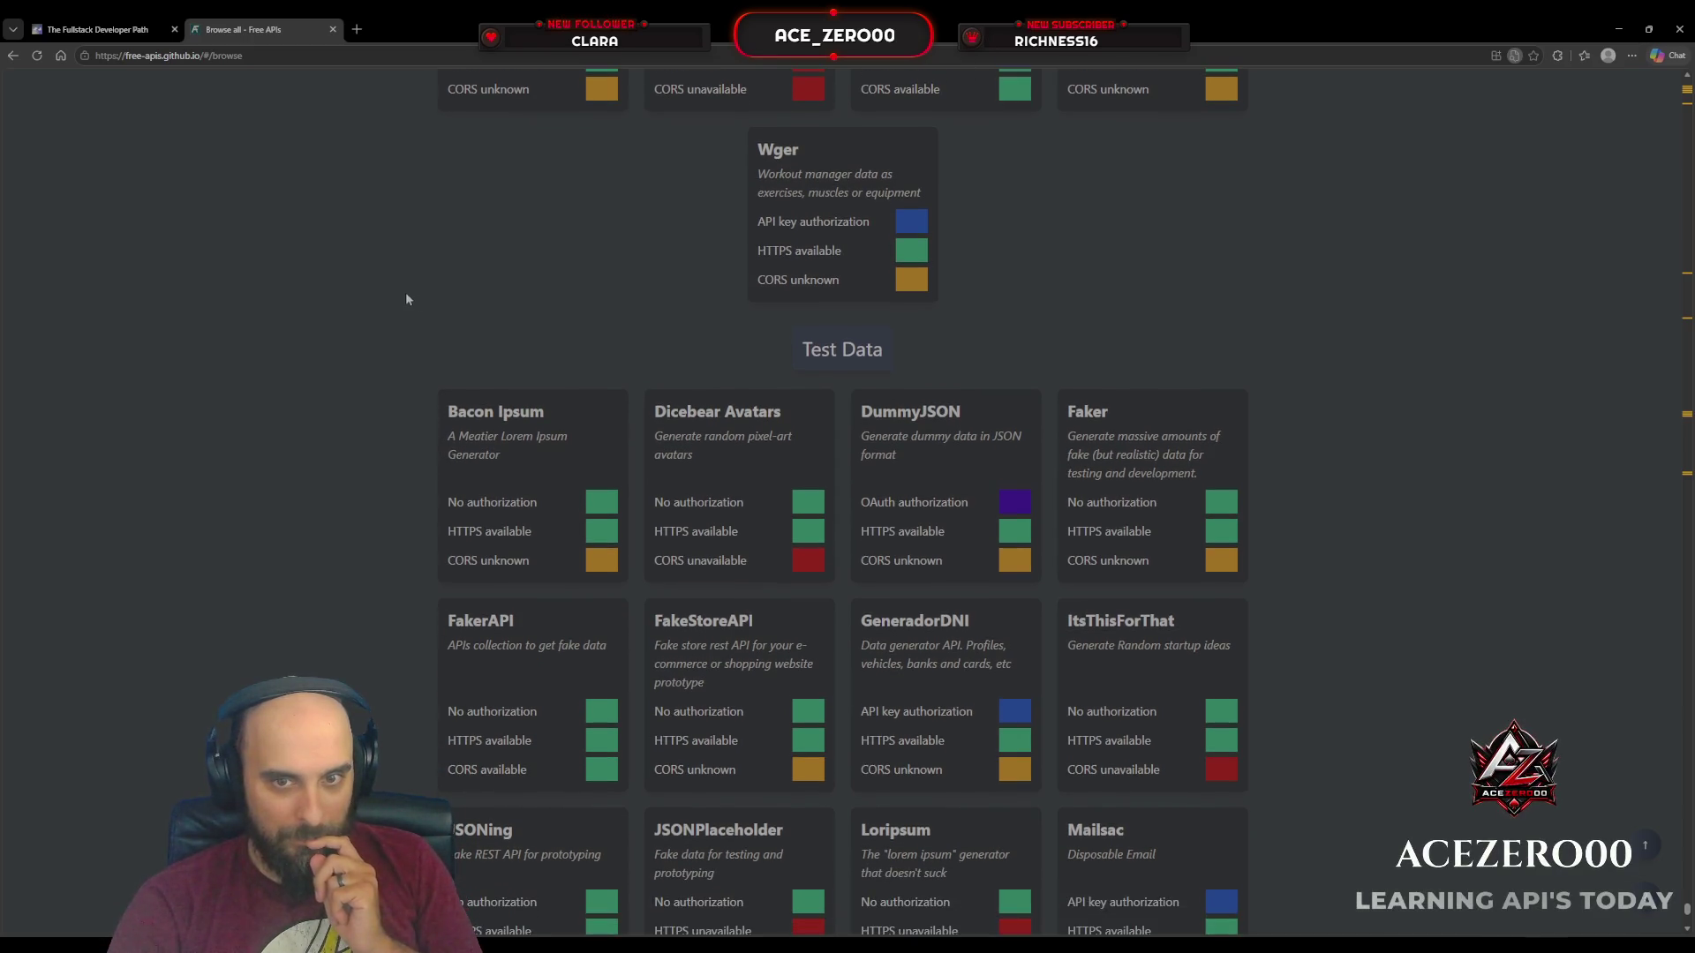
click(966, 416)
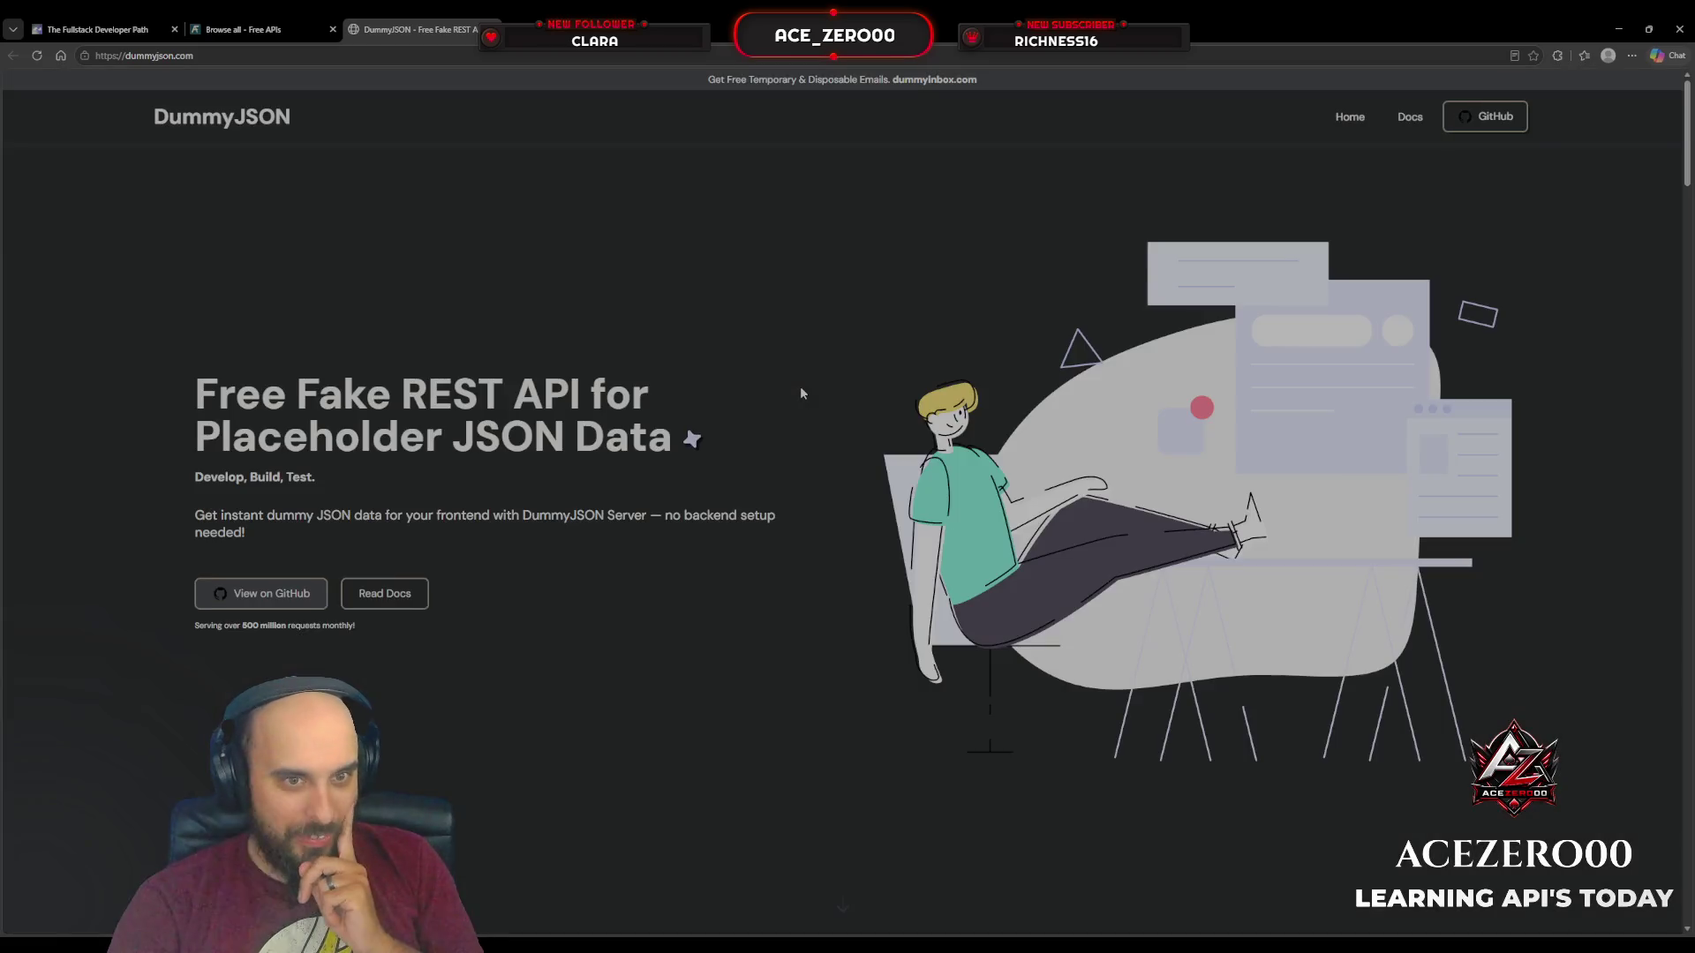
Step: Review DummyJSON's homepage and its Docs Test Route examples, then close the DummyJSON tab
scroll(802, 391, down, 5)
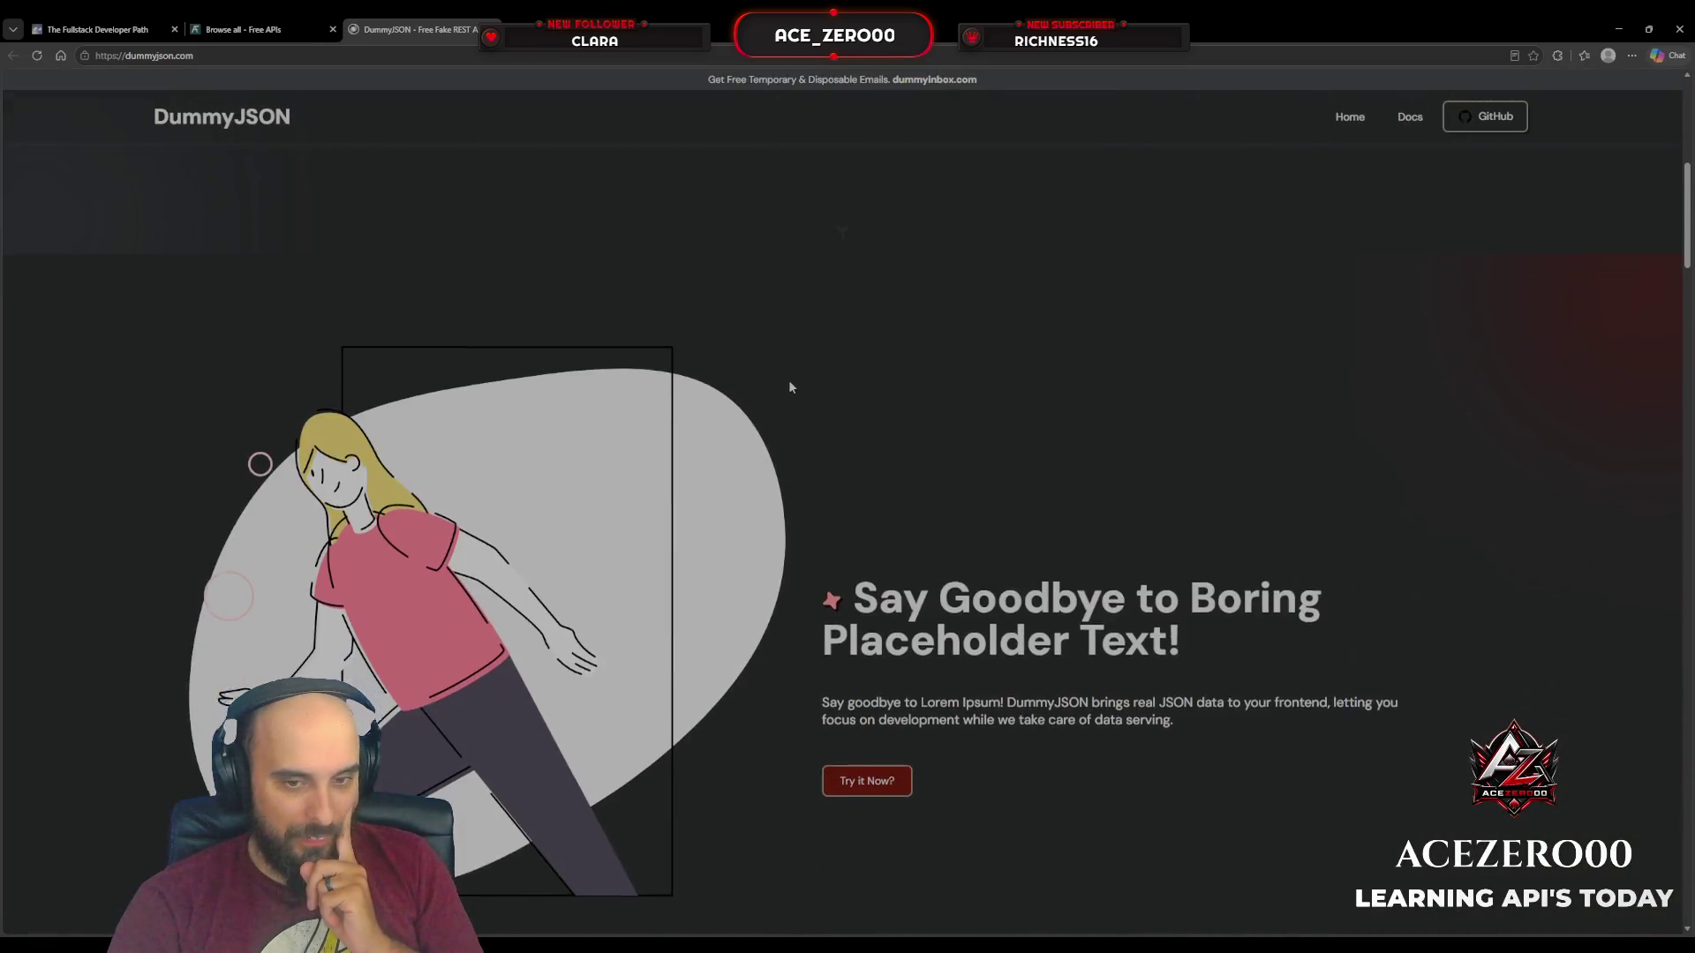
scroll(786, 385, down, 5)
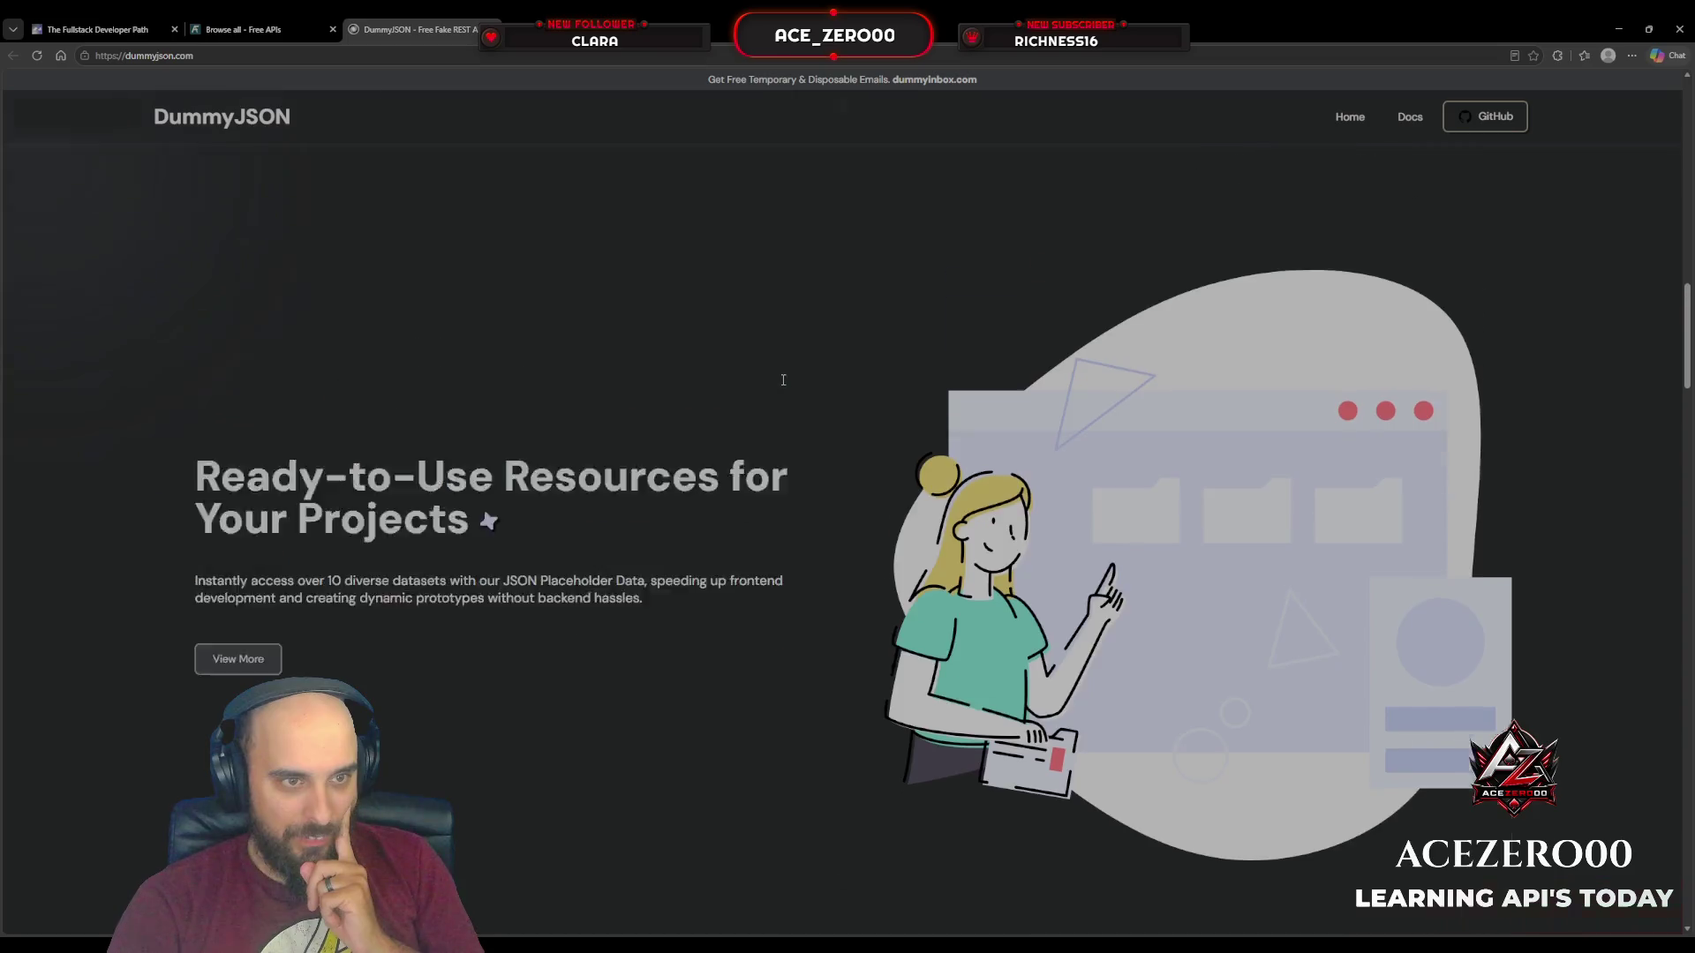
scroll(783, 384, up, 5)
scroll(782, 384, up, 5)
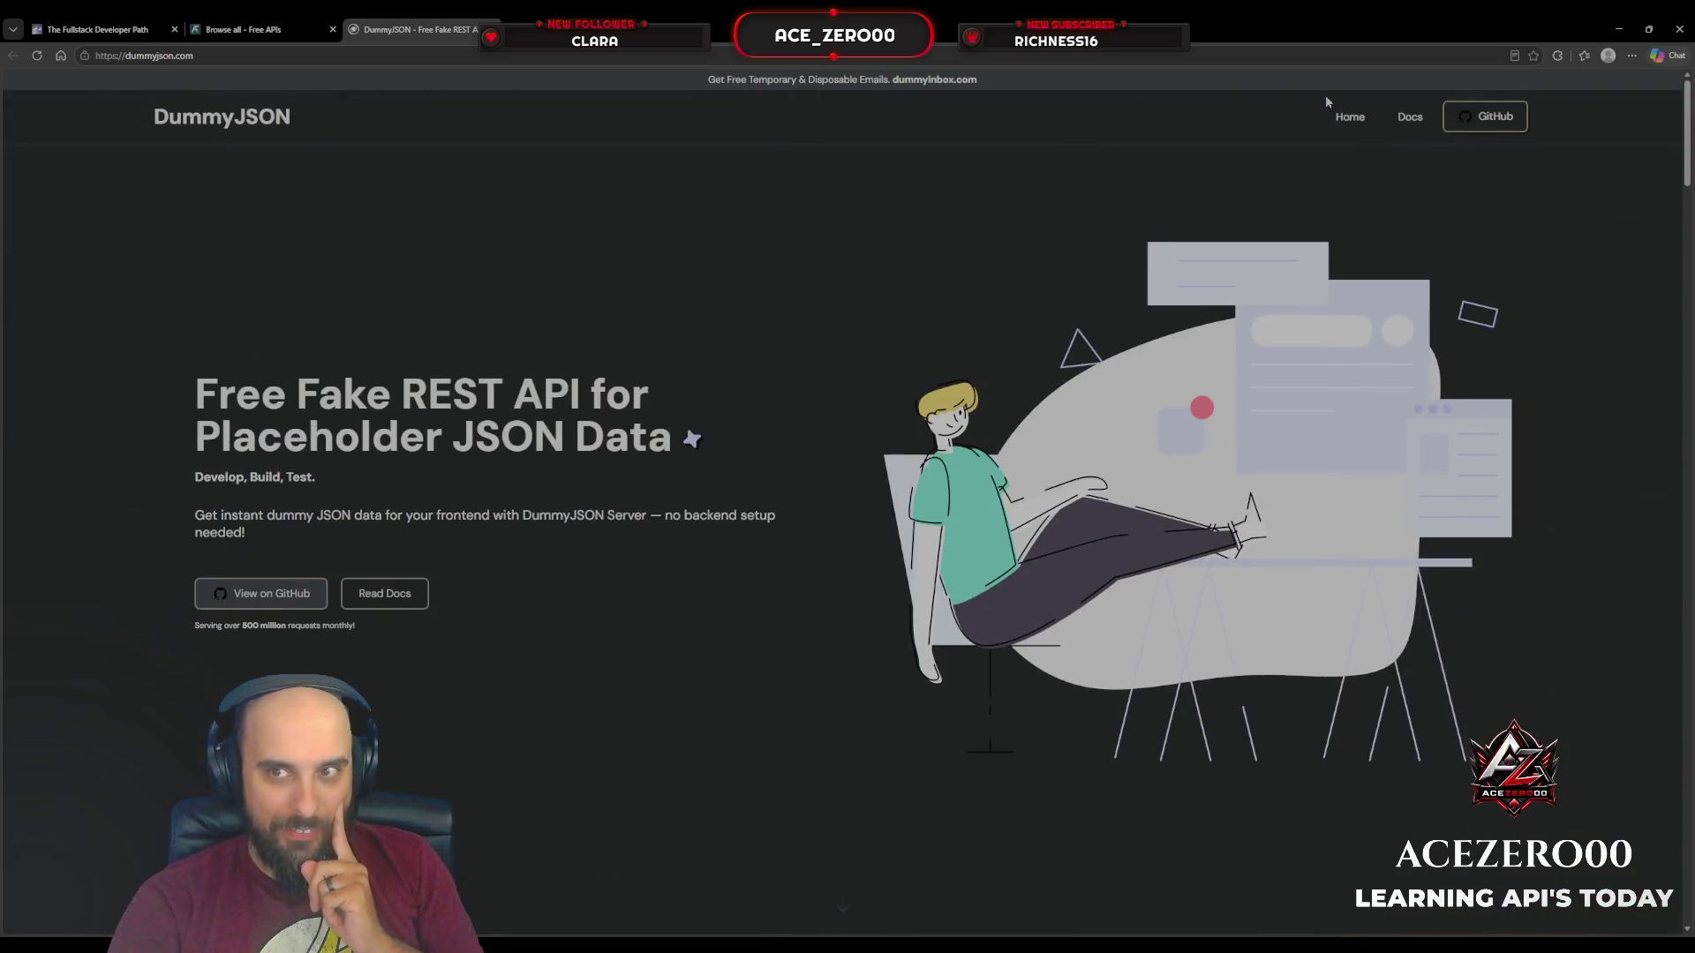
click(1409, 117)
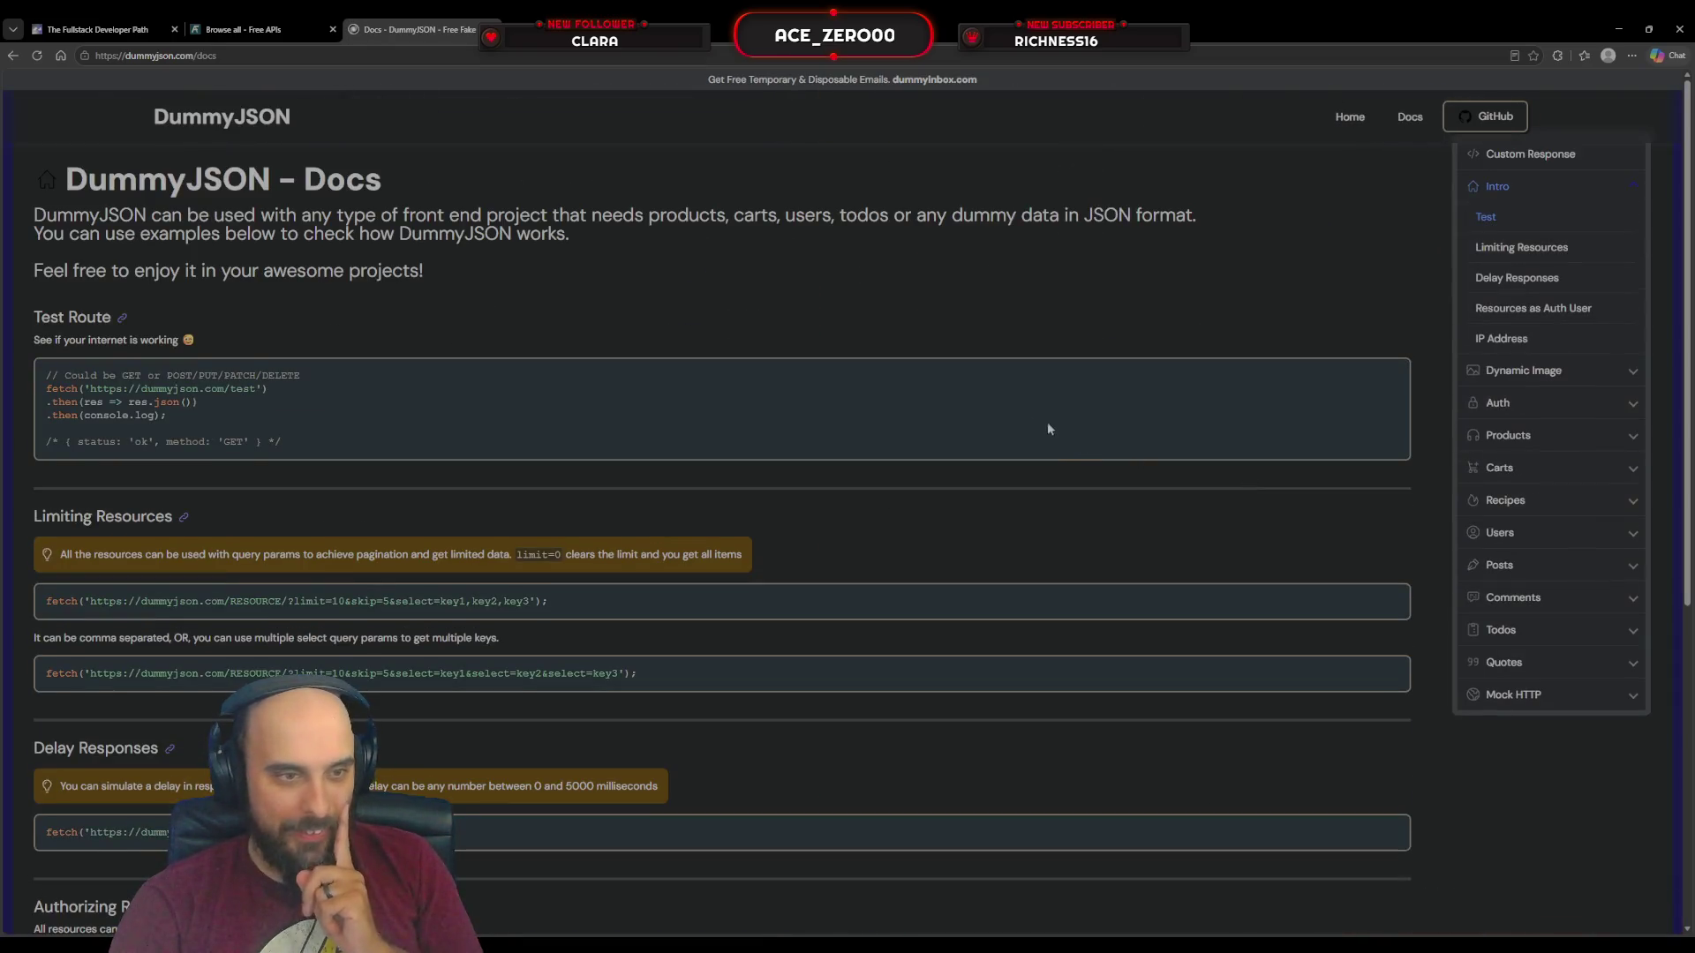
scroll(579, 323, down, 5)
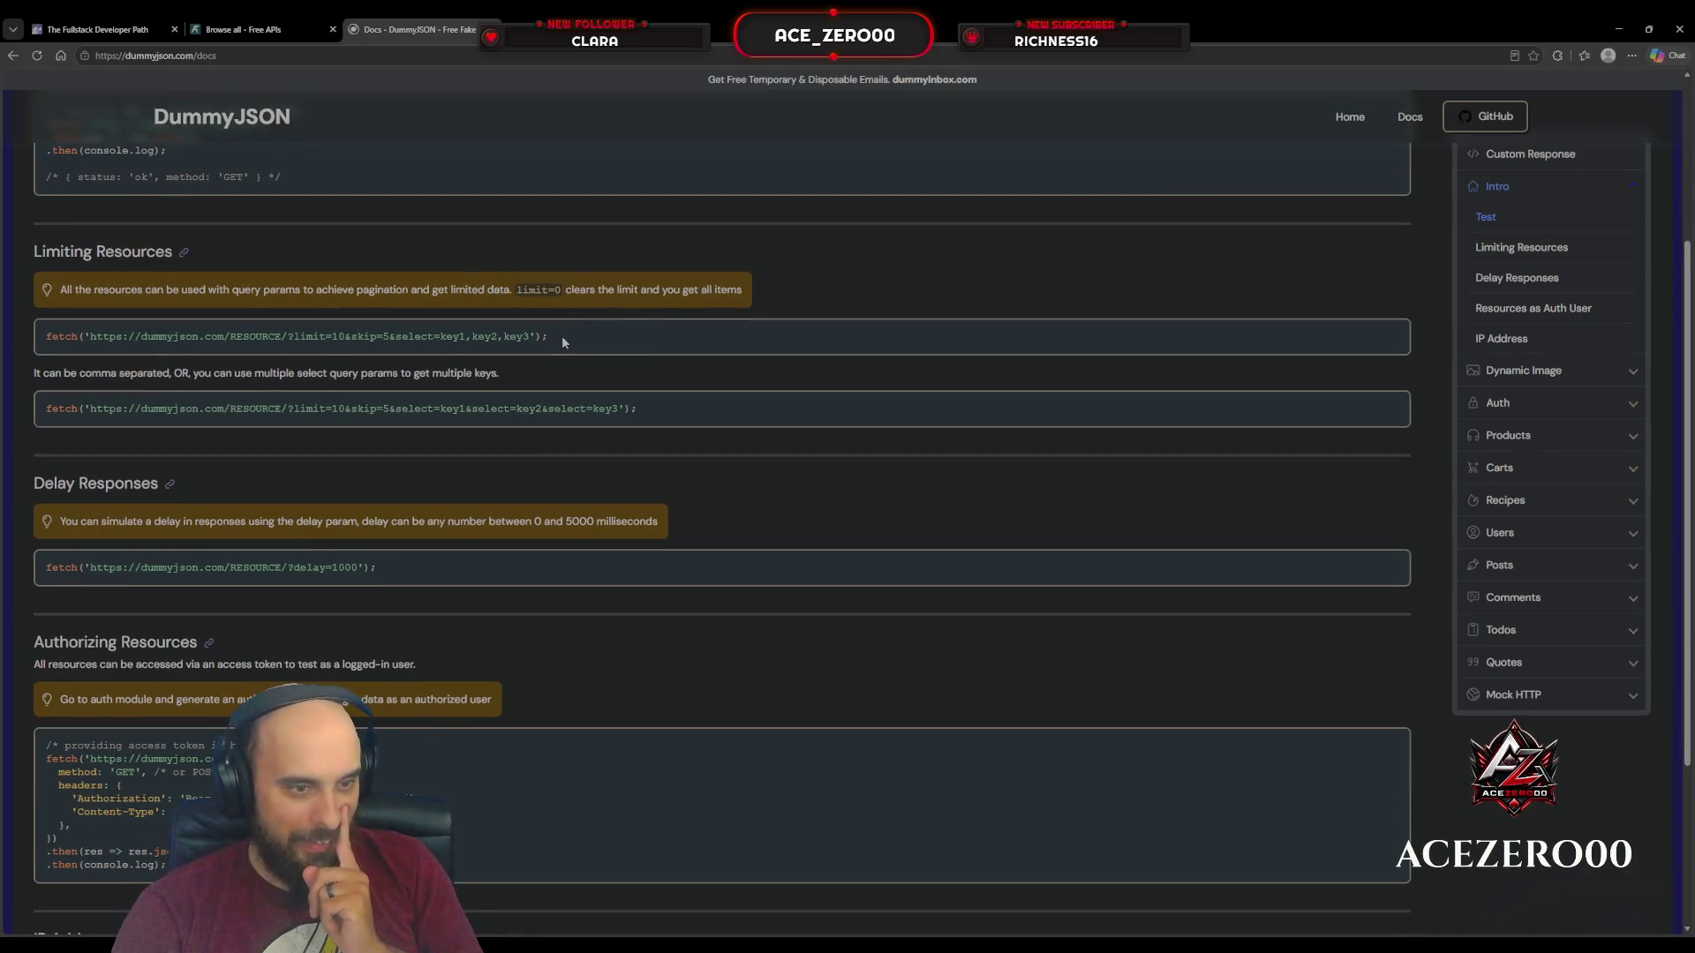
scroll(562, 343, down, 1)
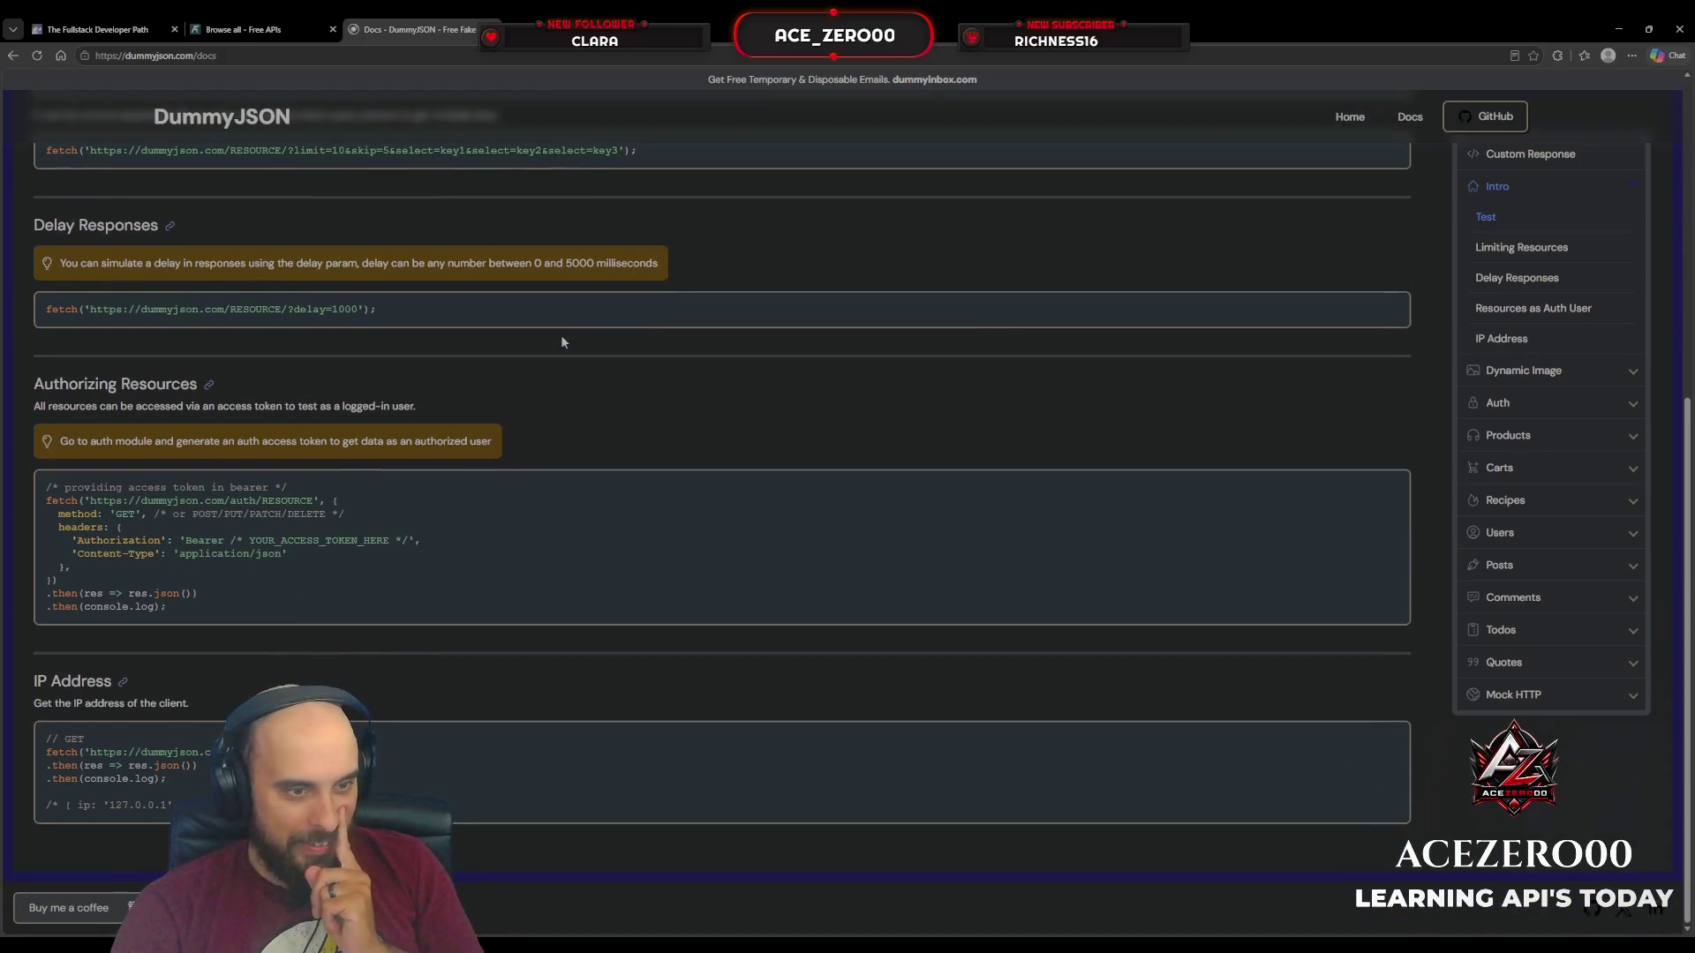
scroll(562, 343, up, 6)
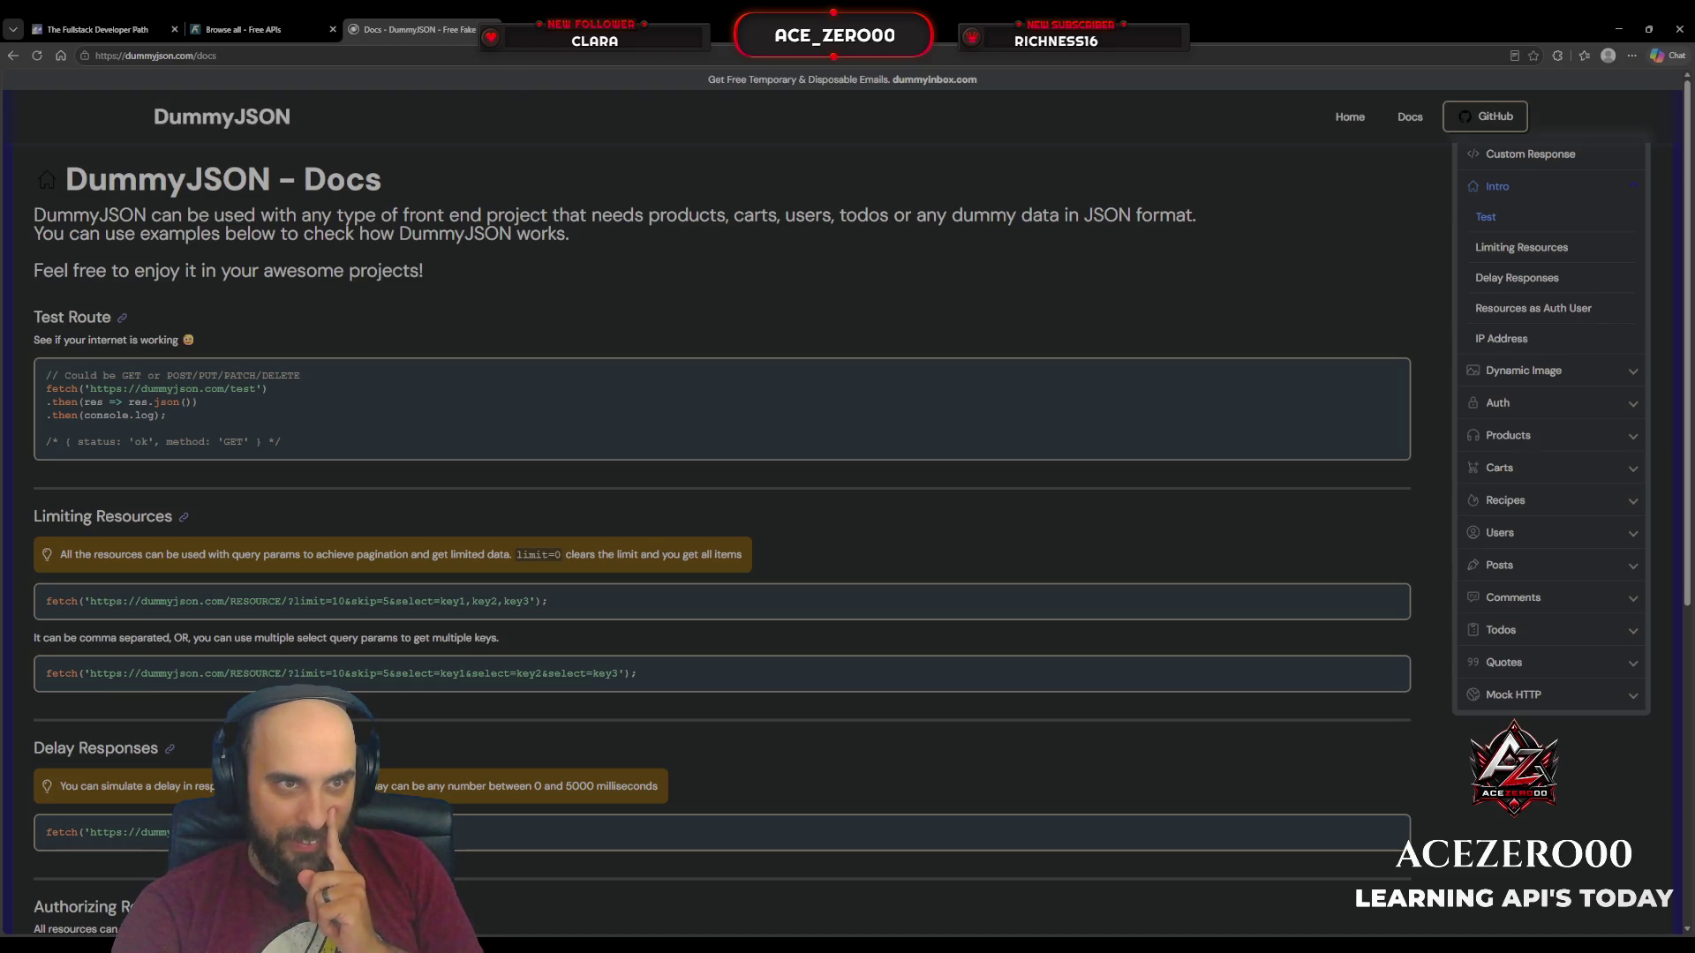
key(ctrl+w)
scroll(394, 328, down, 3)
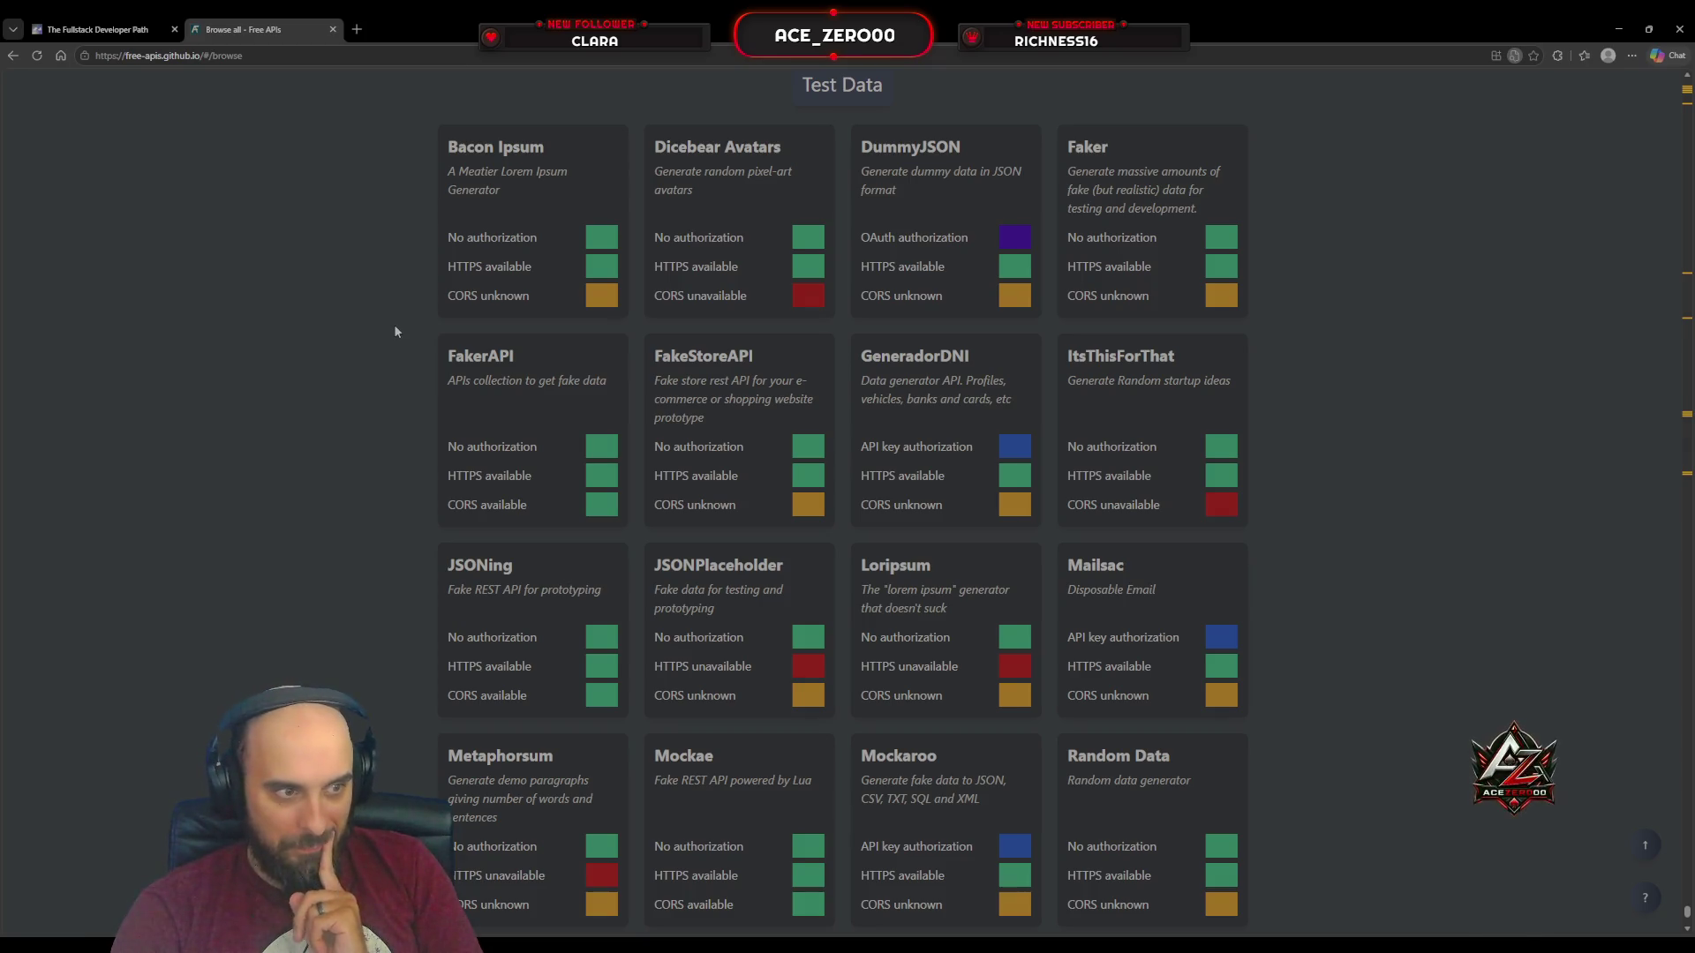
Step: Scroll to Text Analysis, showing Chatpdf, Detect Language, LanguageTool and LibreTranslate
scroll(394, 332, down, 5)
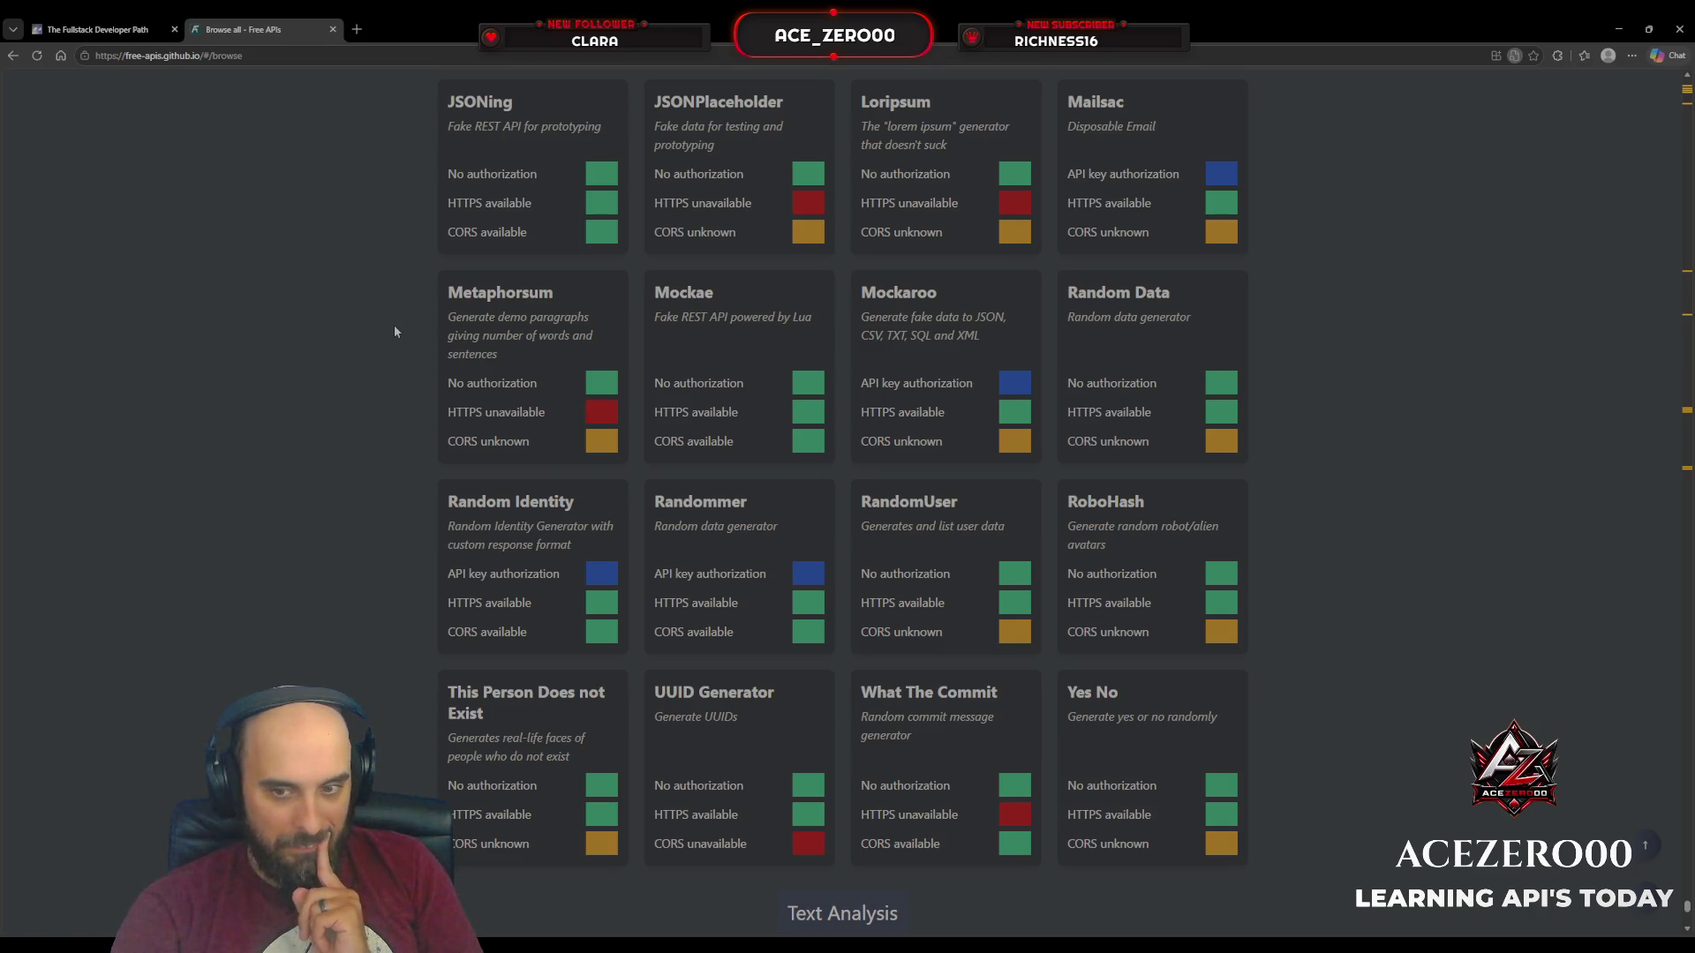
scroll(394, 330, down, 3)
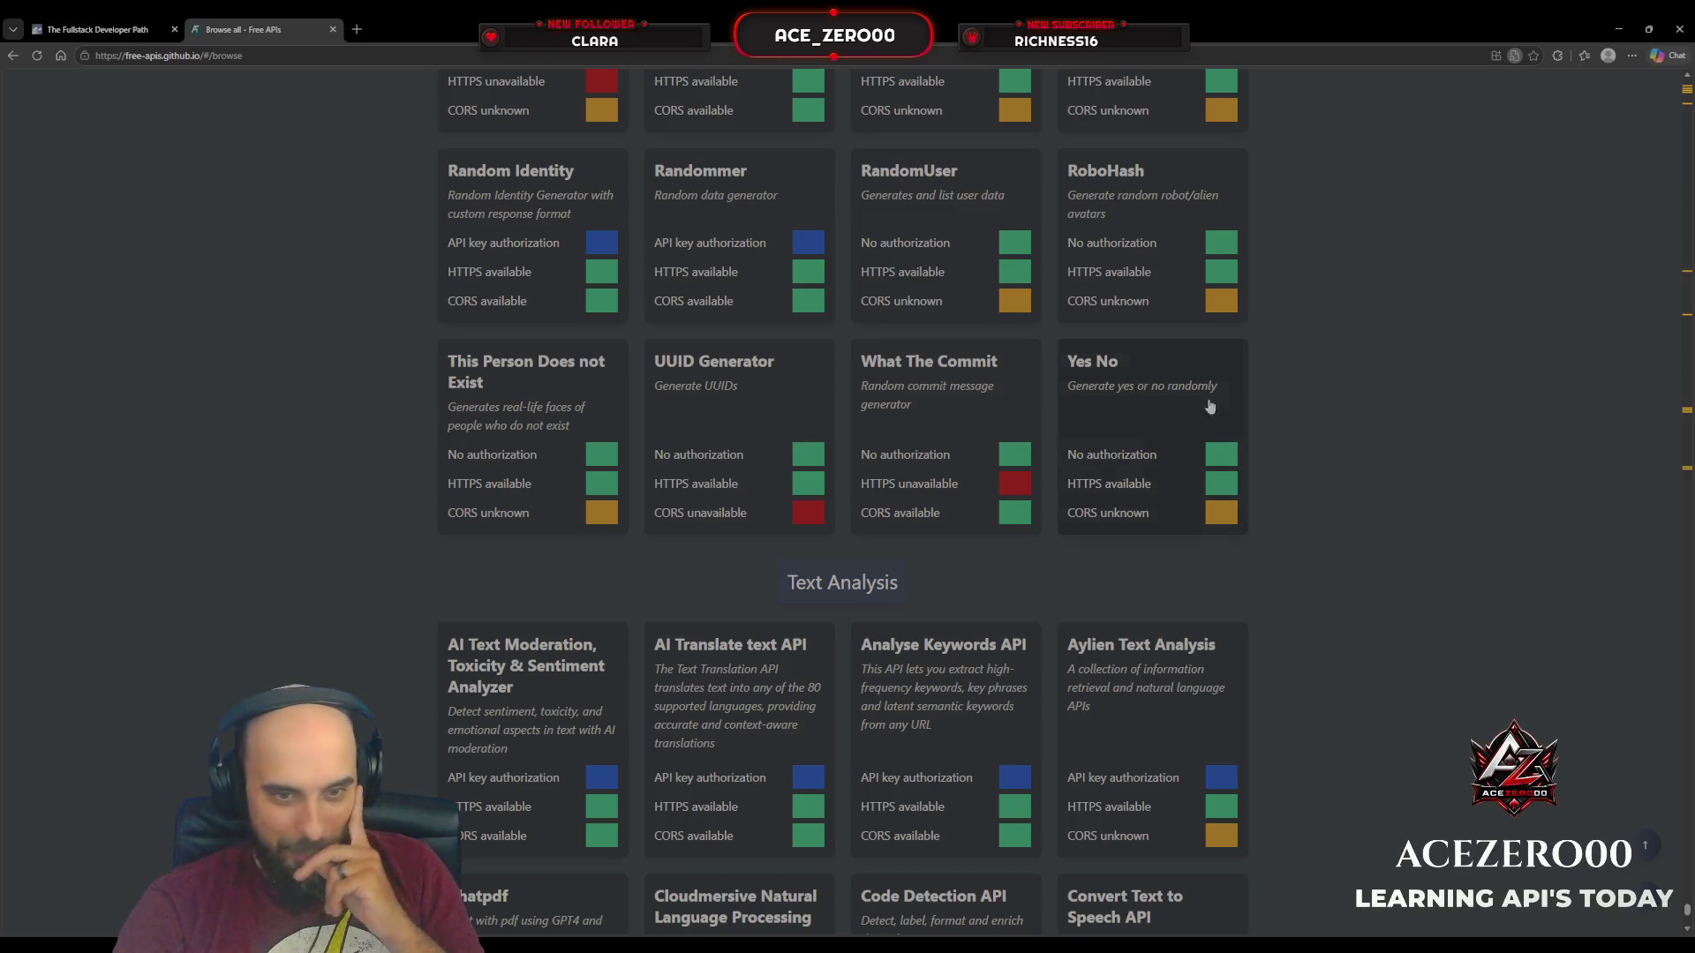
scroll(1412, 520, down, 1)
scroll(1404, 538, down, 3)
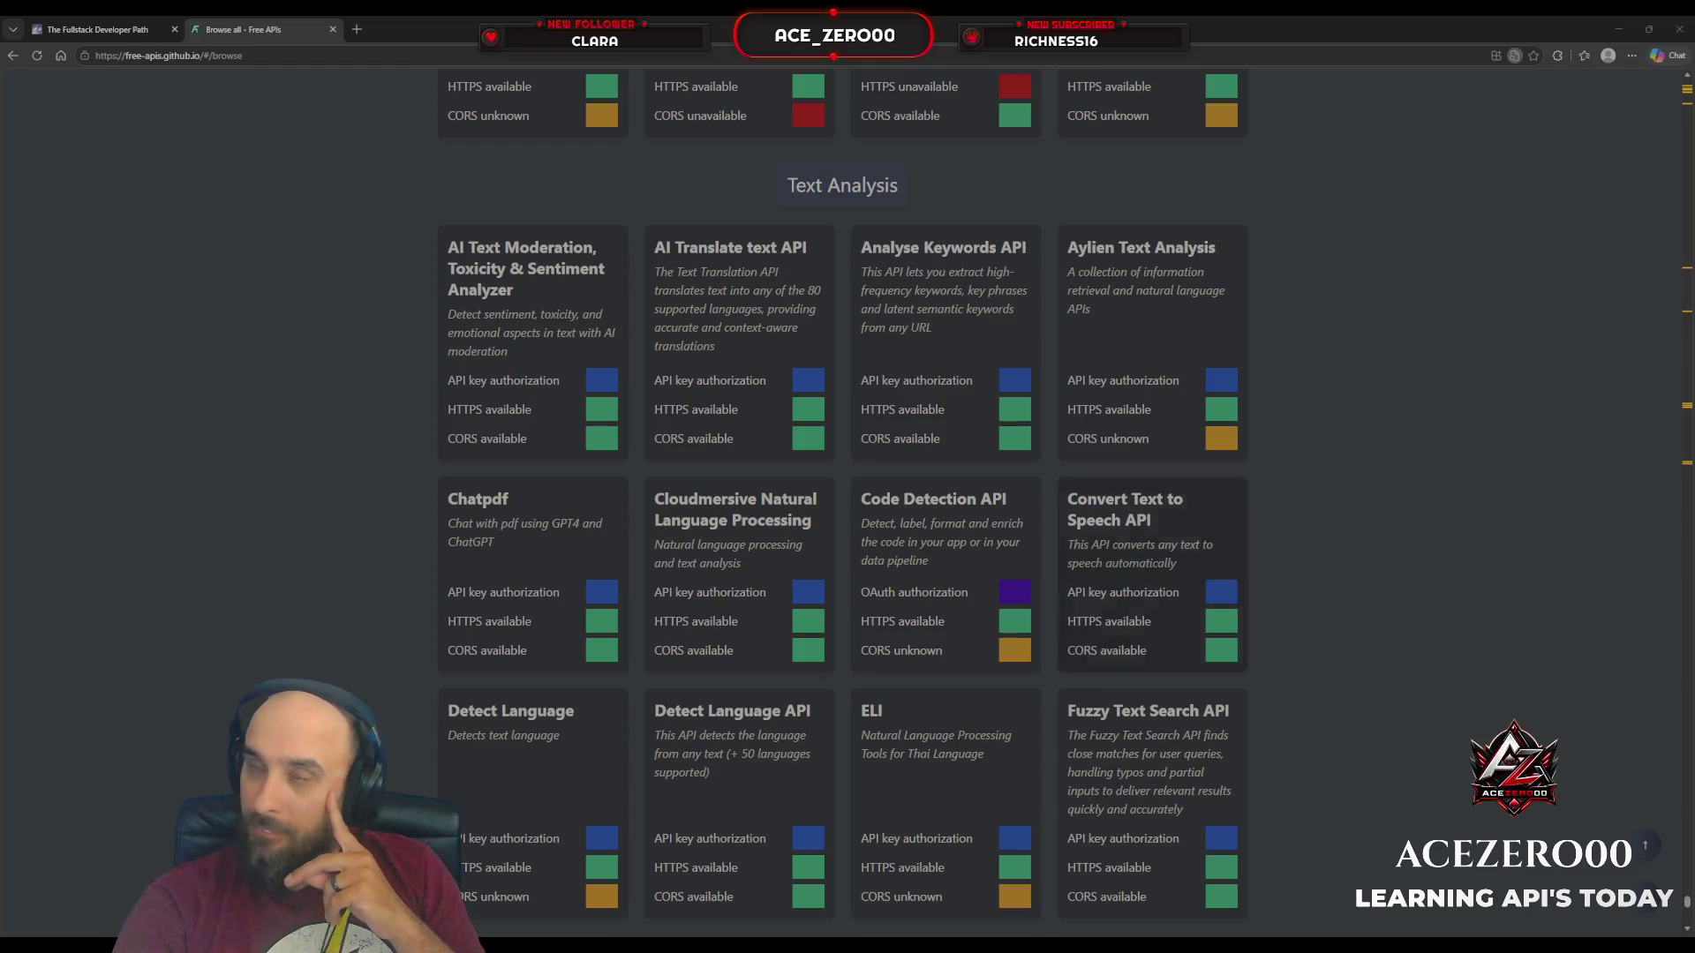
scroll(377, 511, down, 2)
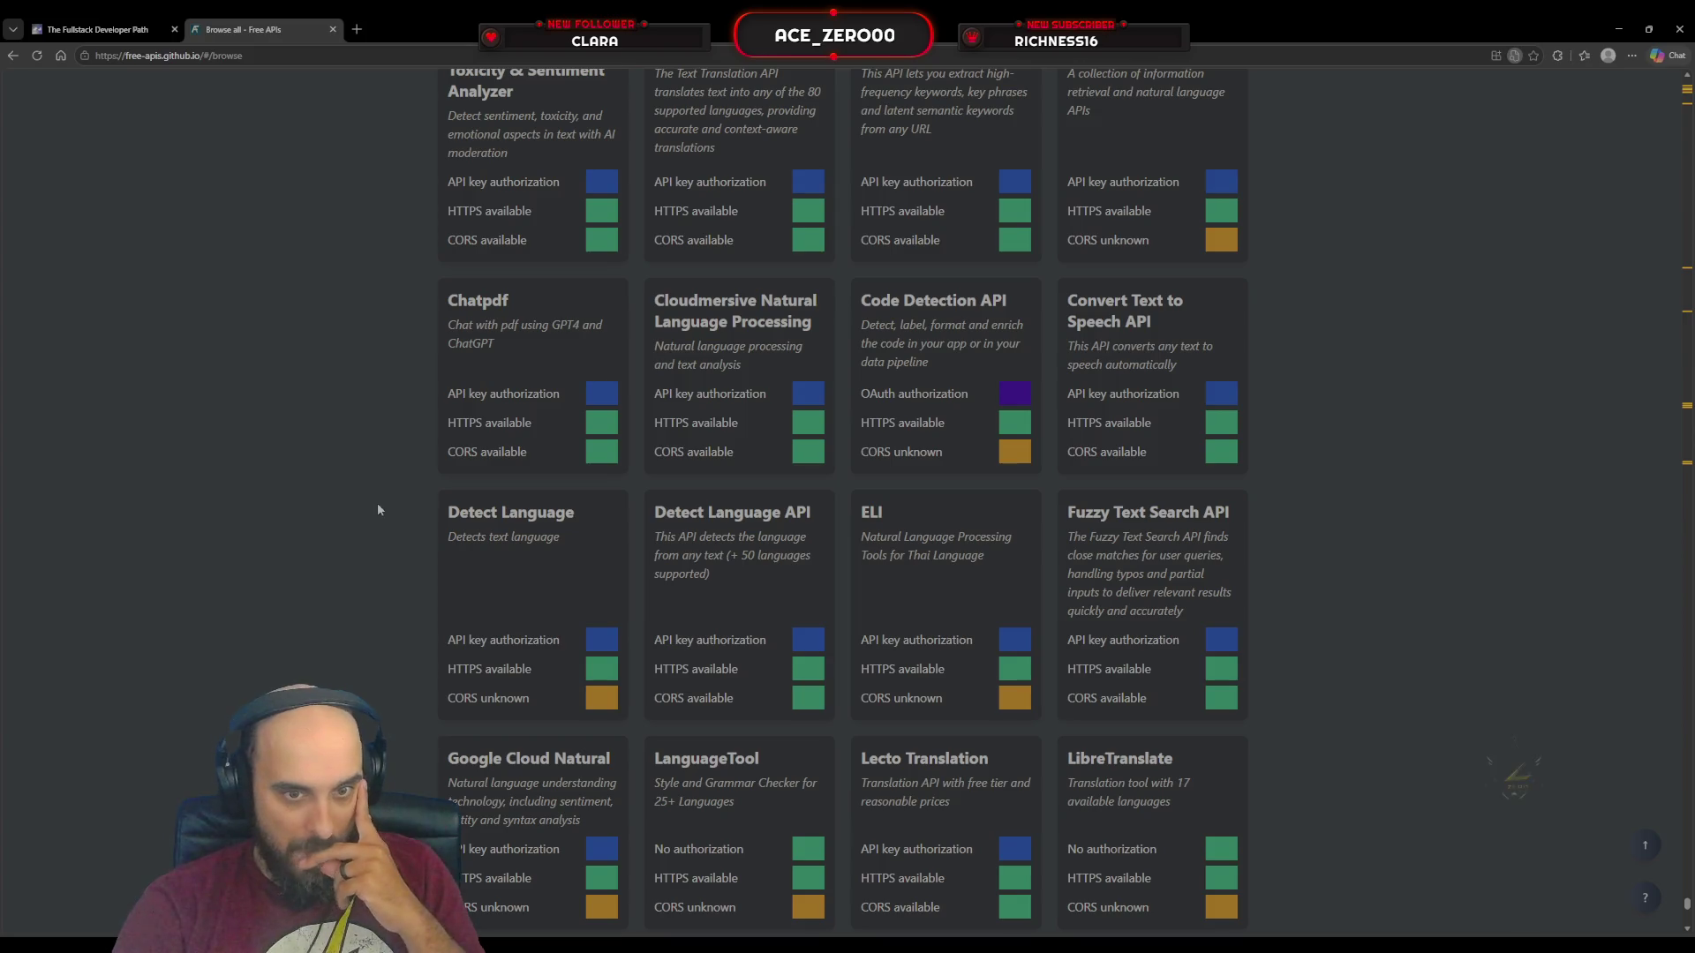
scroll(378, 501, down, 2)
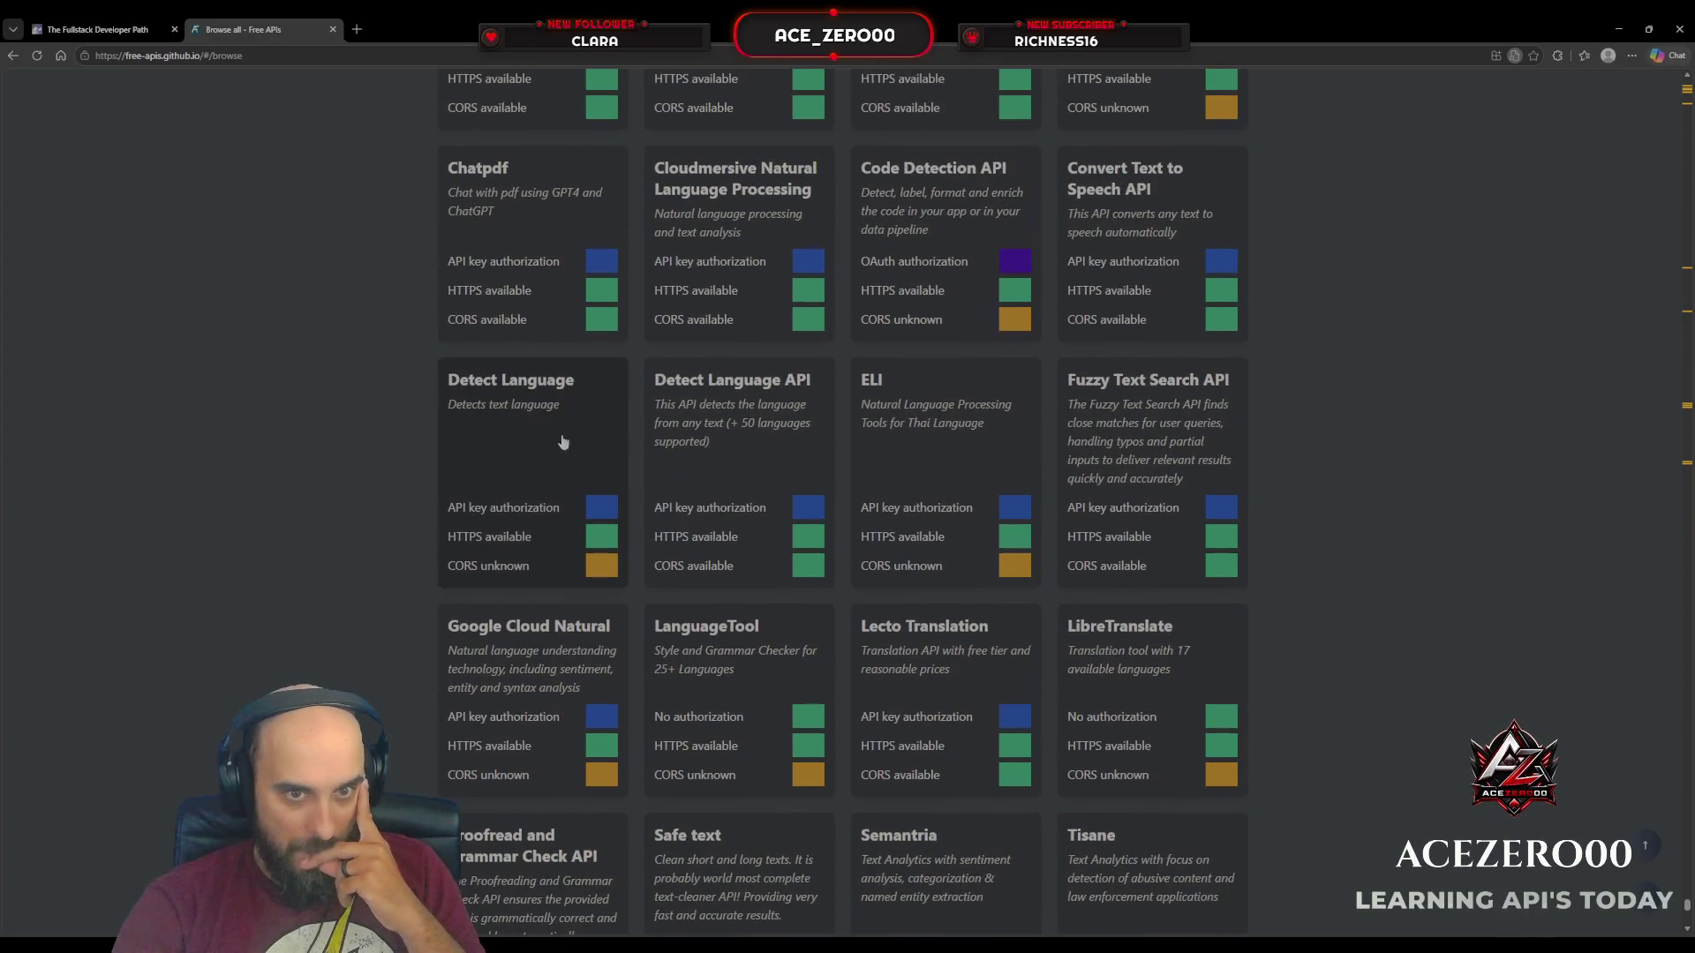
Step: Open Detect Language's ApyHub page and scroll its playground, docs, error codes and reviews
click(792, 406)
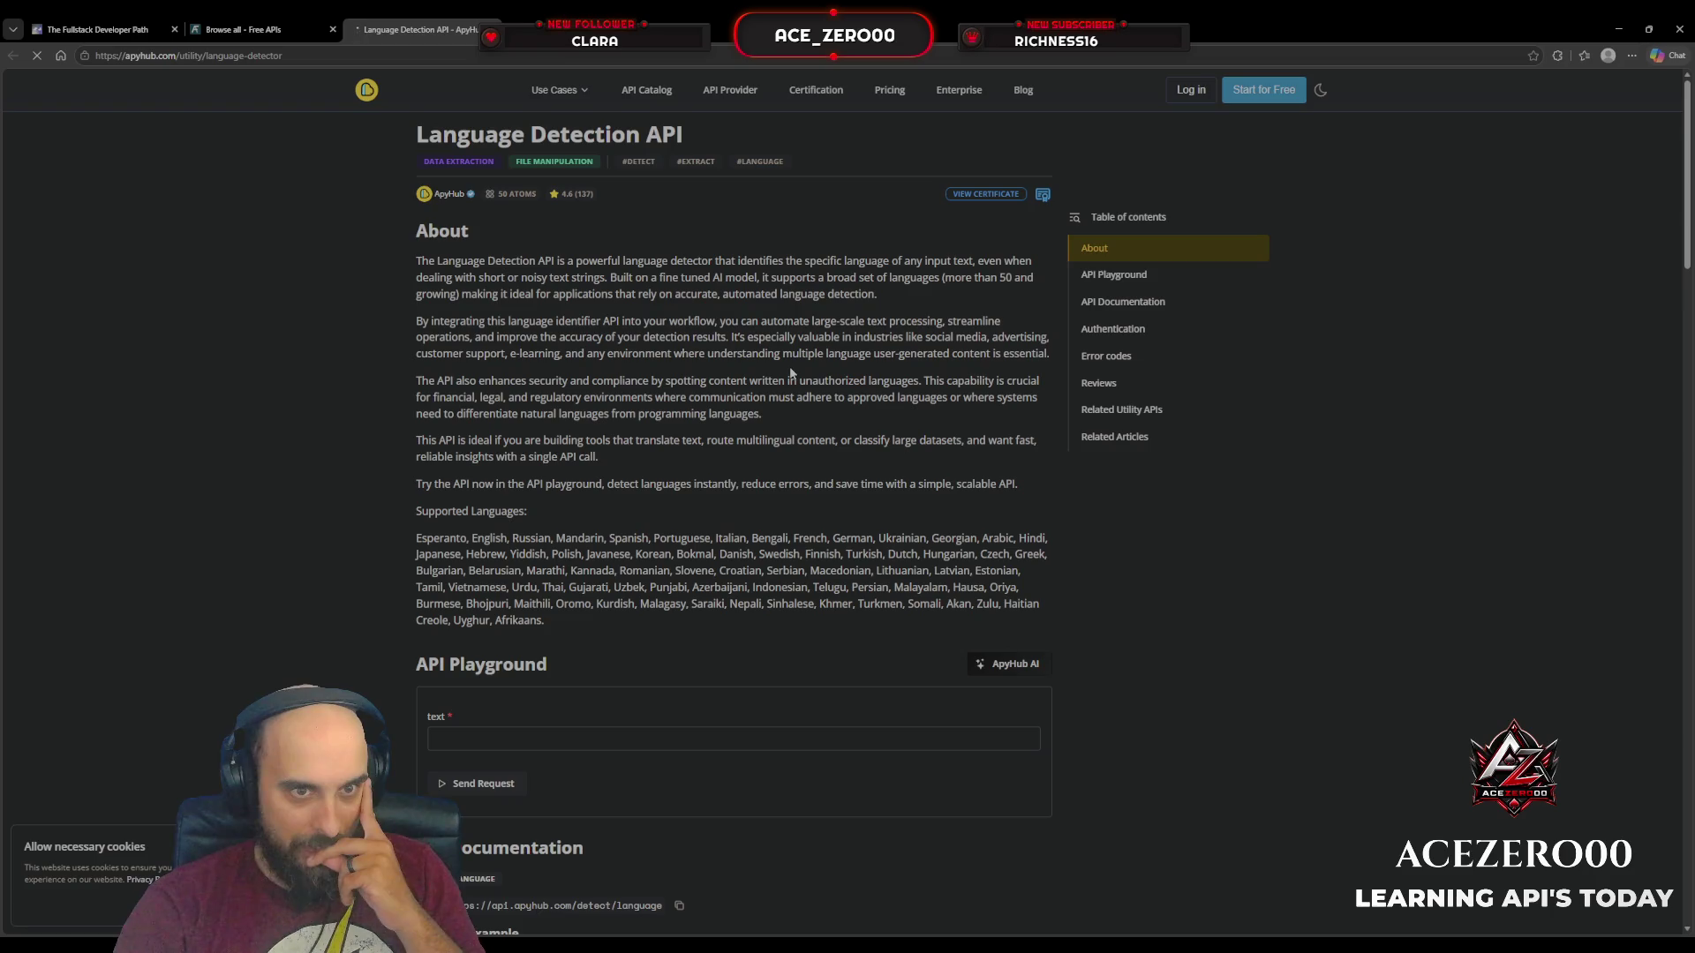
scroll(792, 375, down, 2)
scroll(791, 369, down, 2)
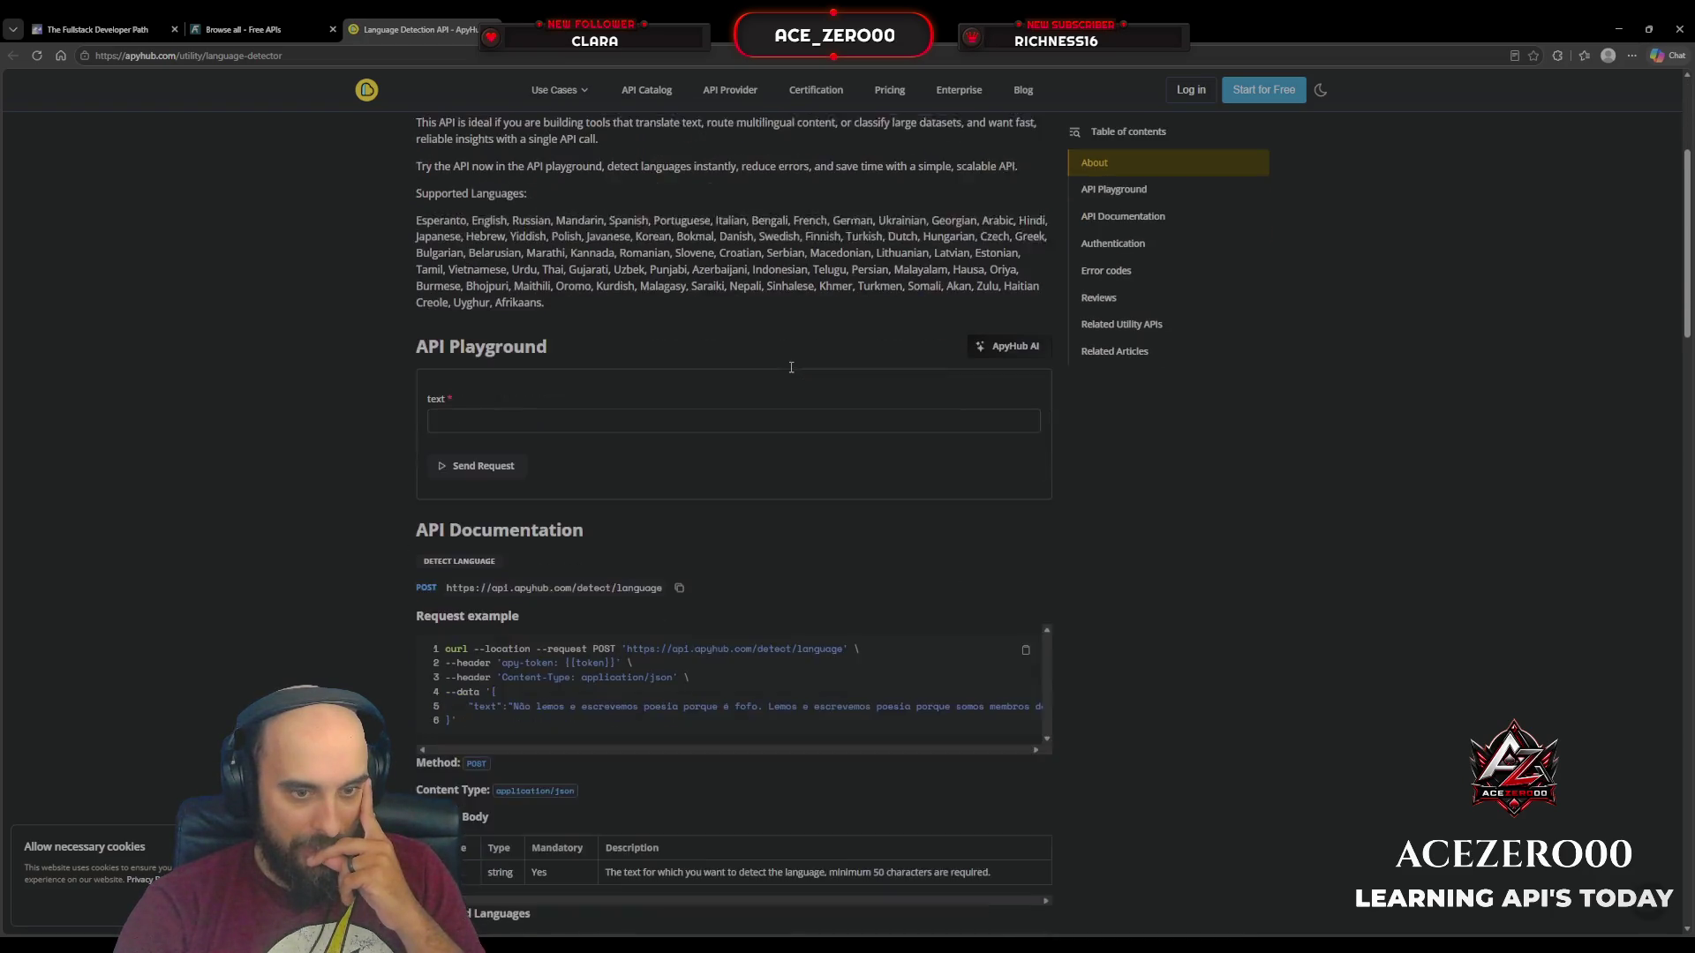
scroll(791, 372, down, 4)
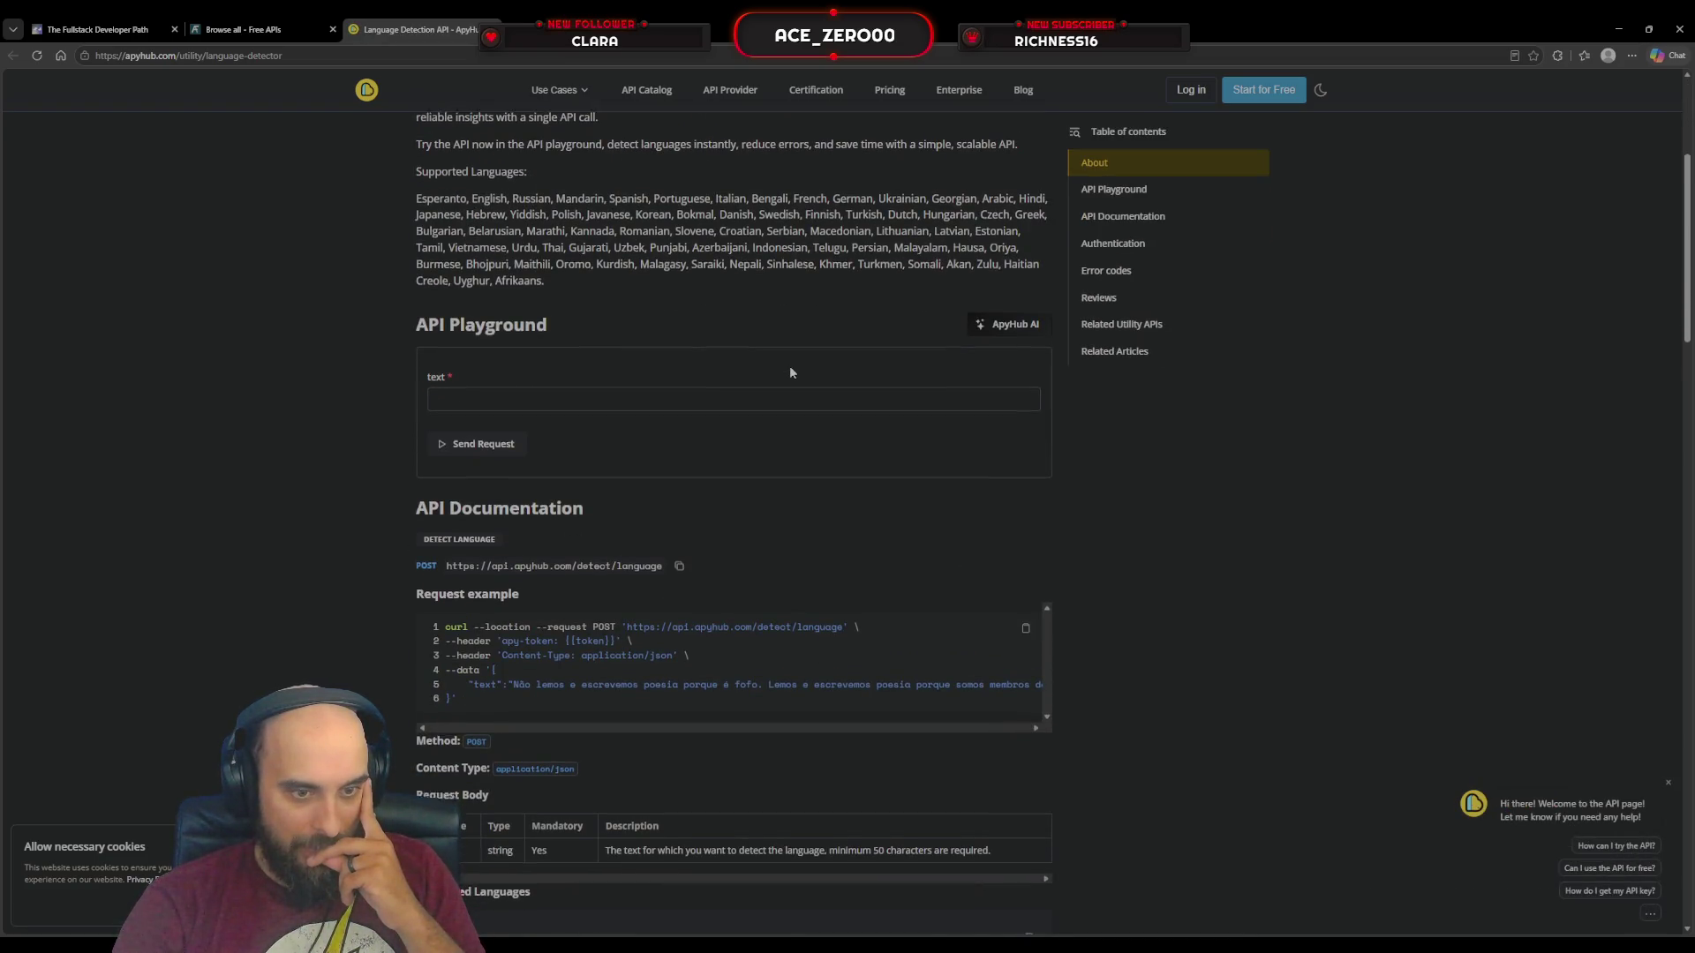
scroll(789, 365, down, 5)
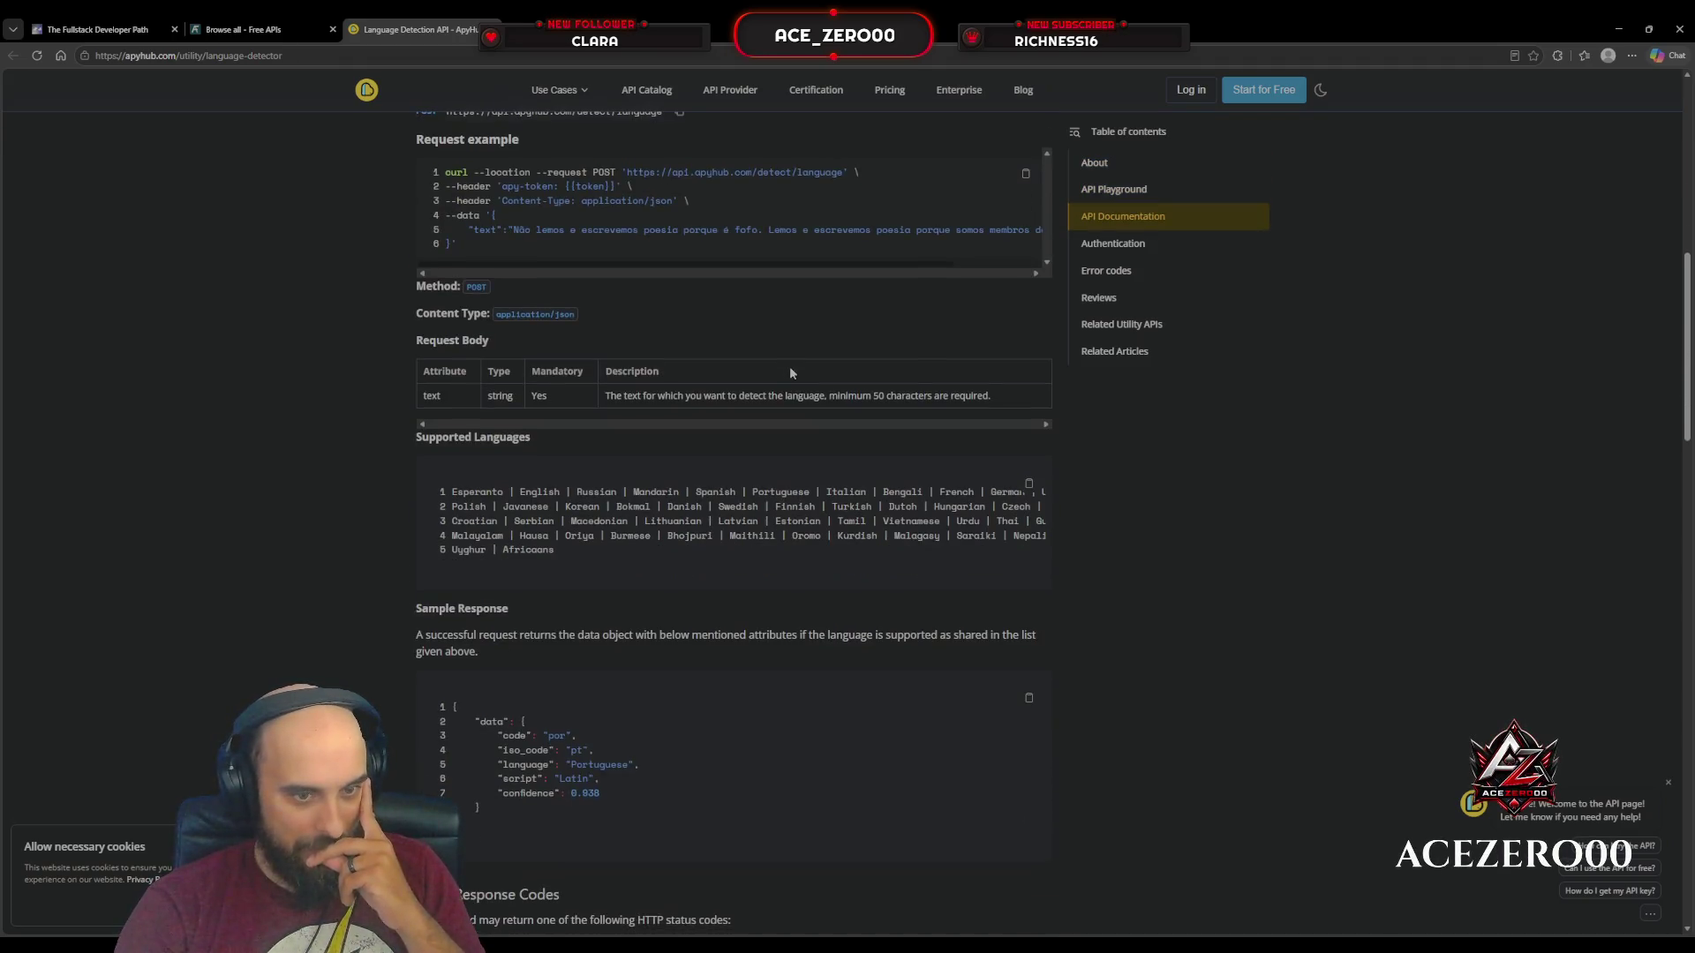
scroll(789, 373, down, 8)
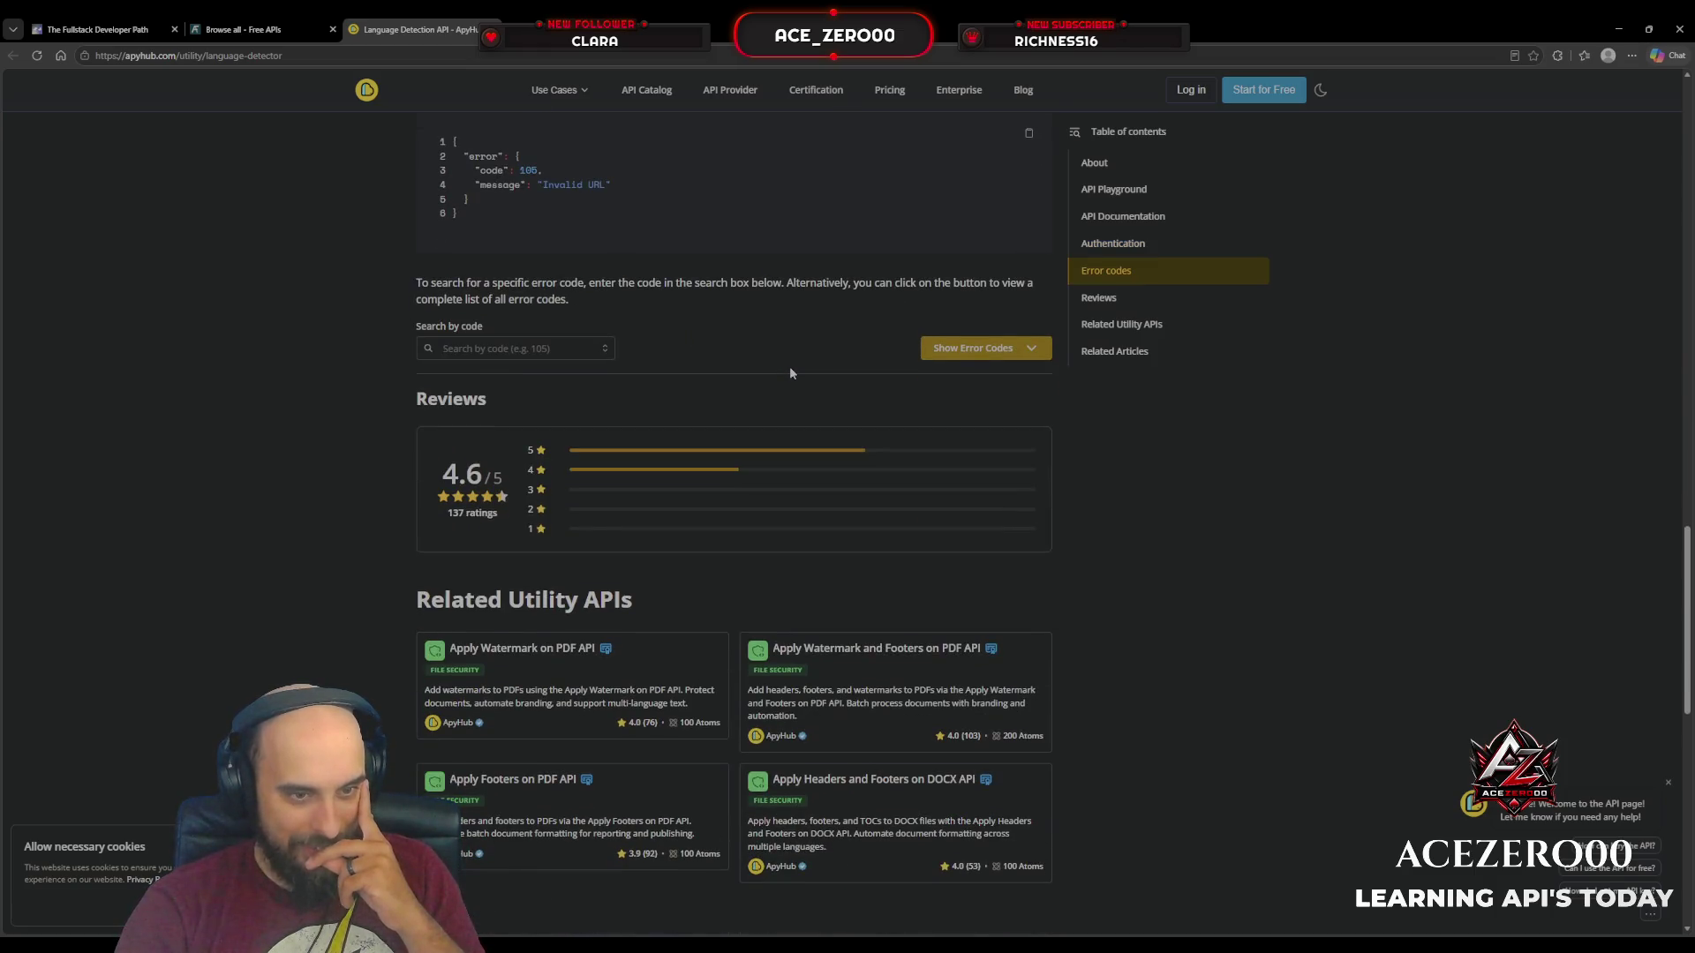
scroll(789, 365, up, 20)
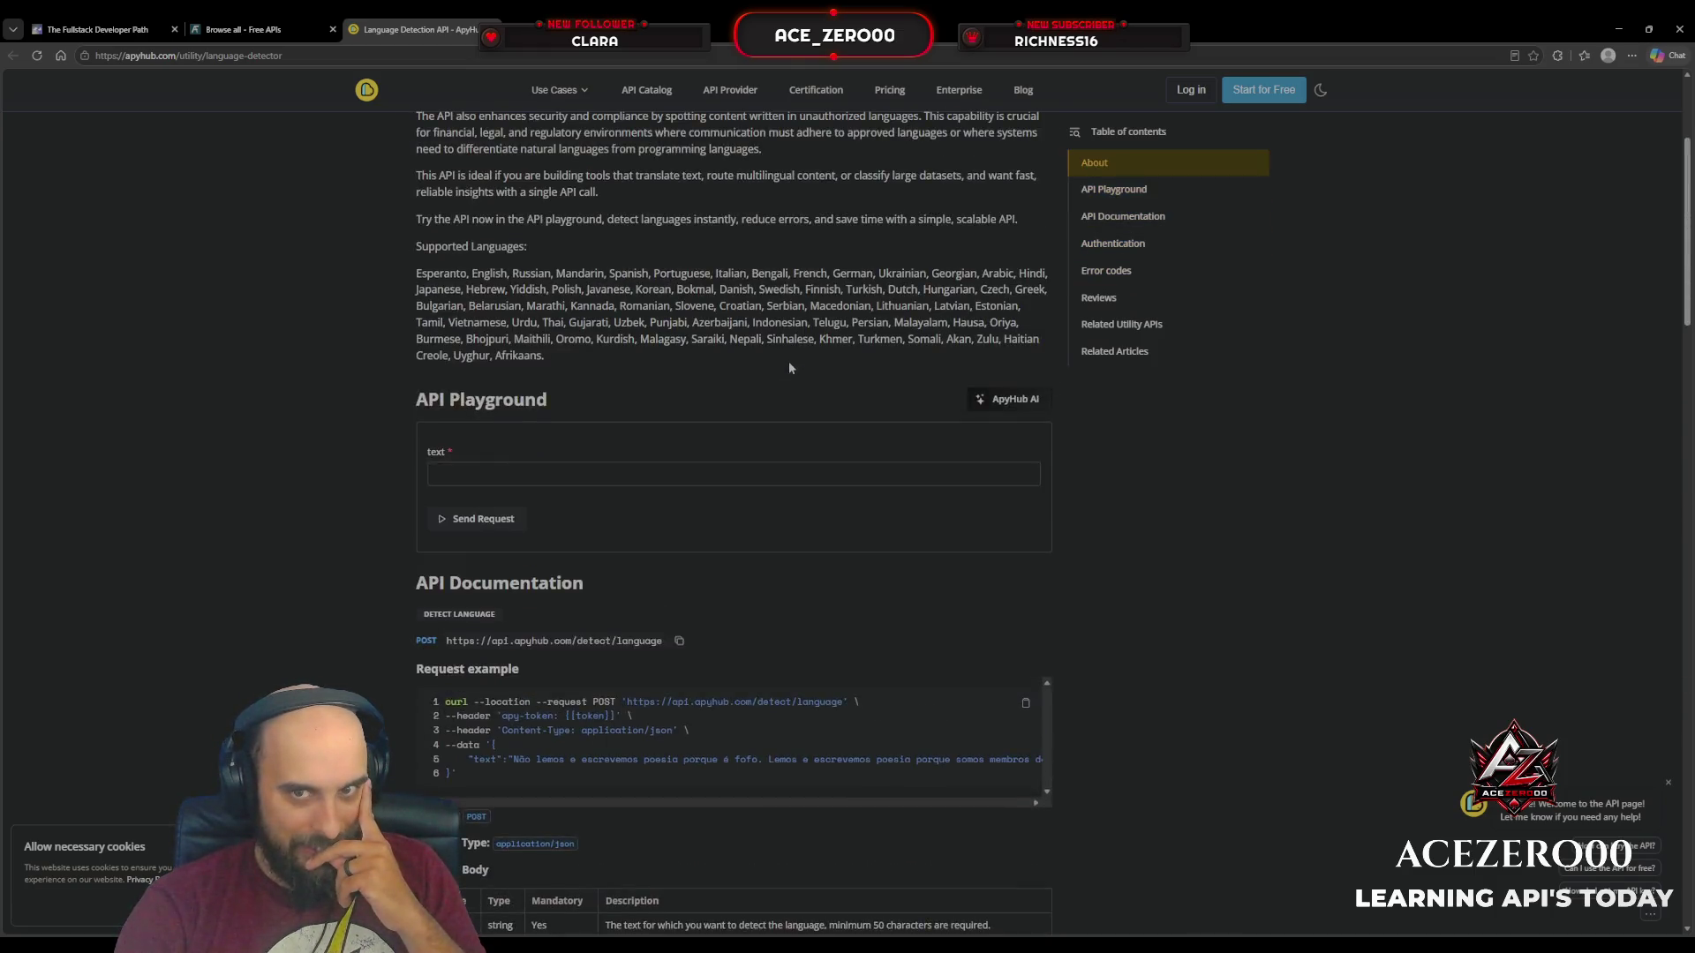
scroll(789, 368, up, 3)
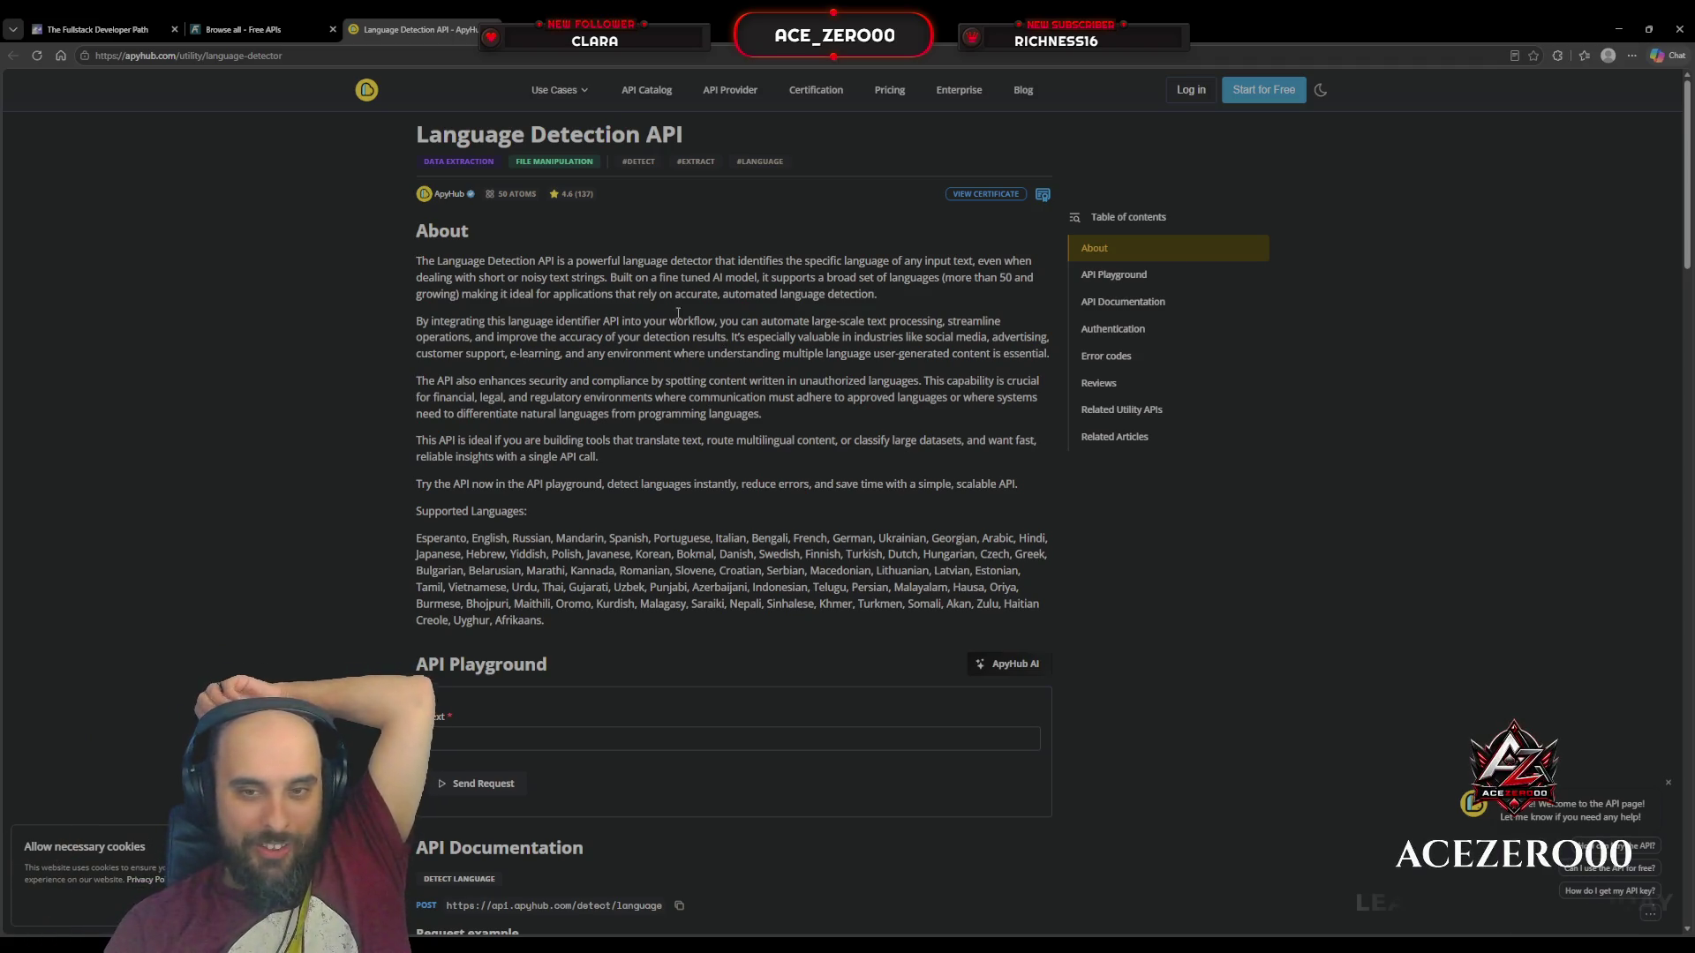
scroll(1077, 581, down, 2)
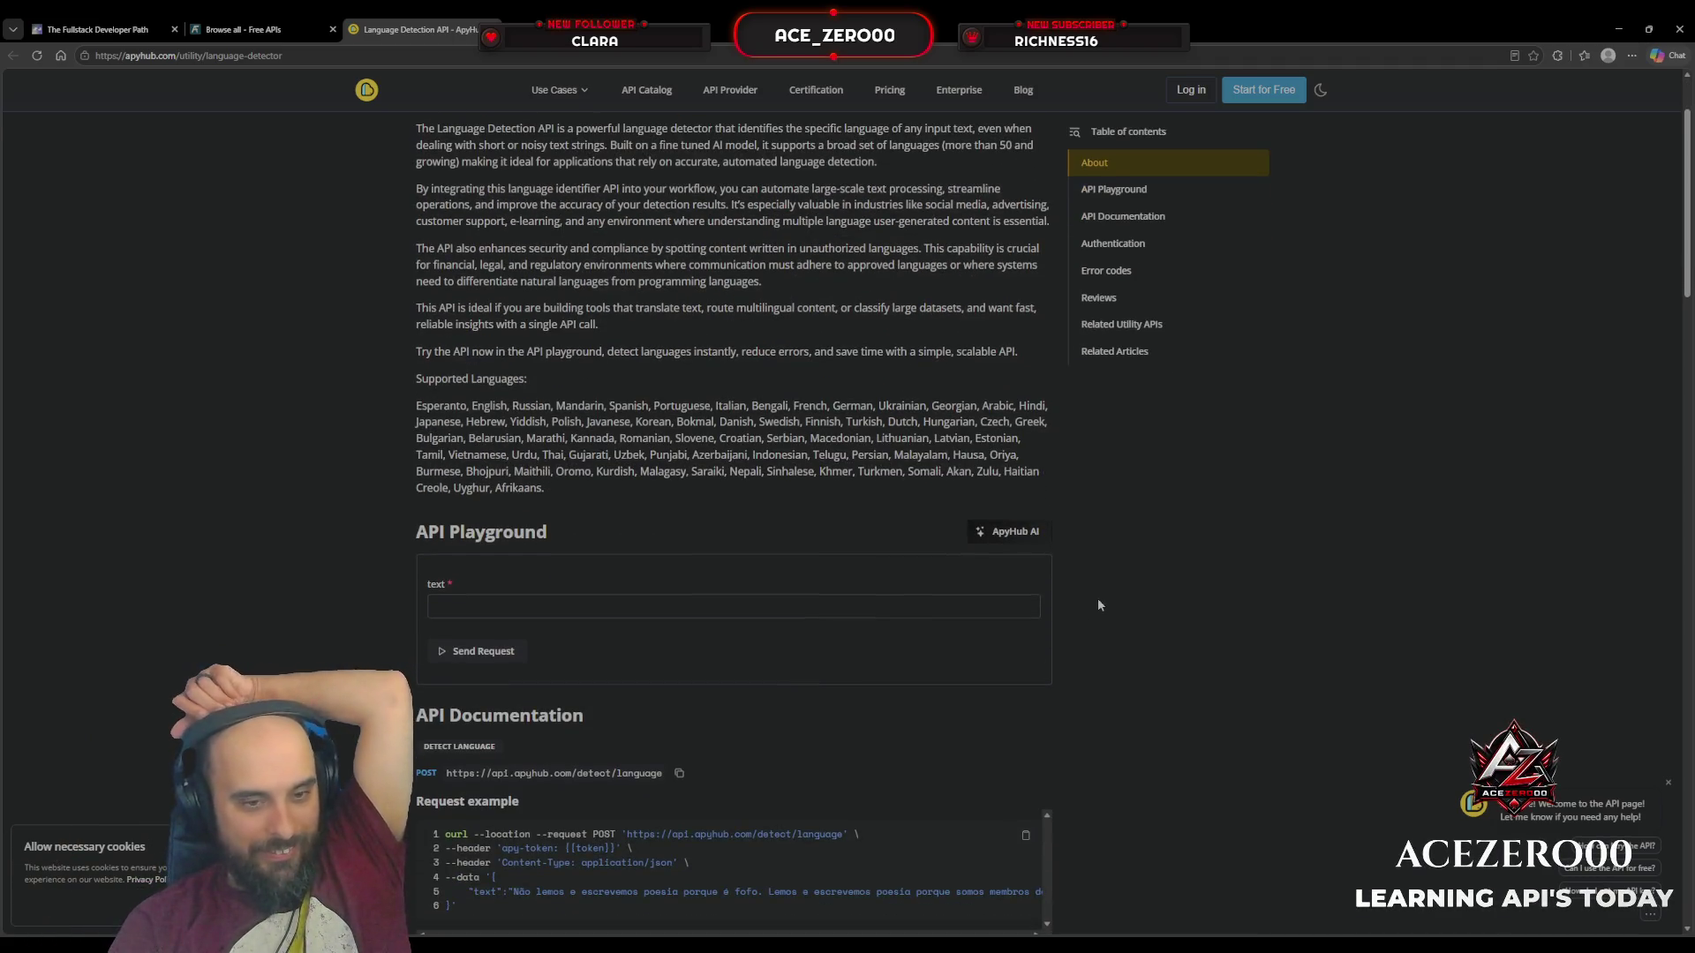
scroll(1099, 603, up, 2)
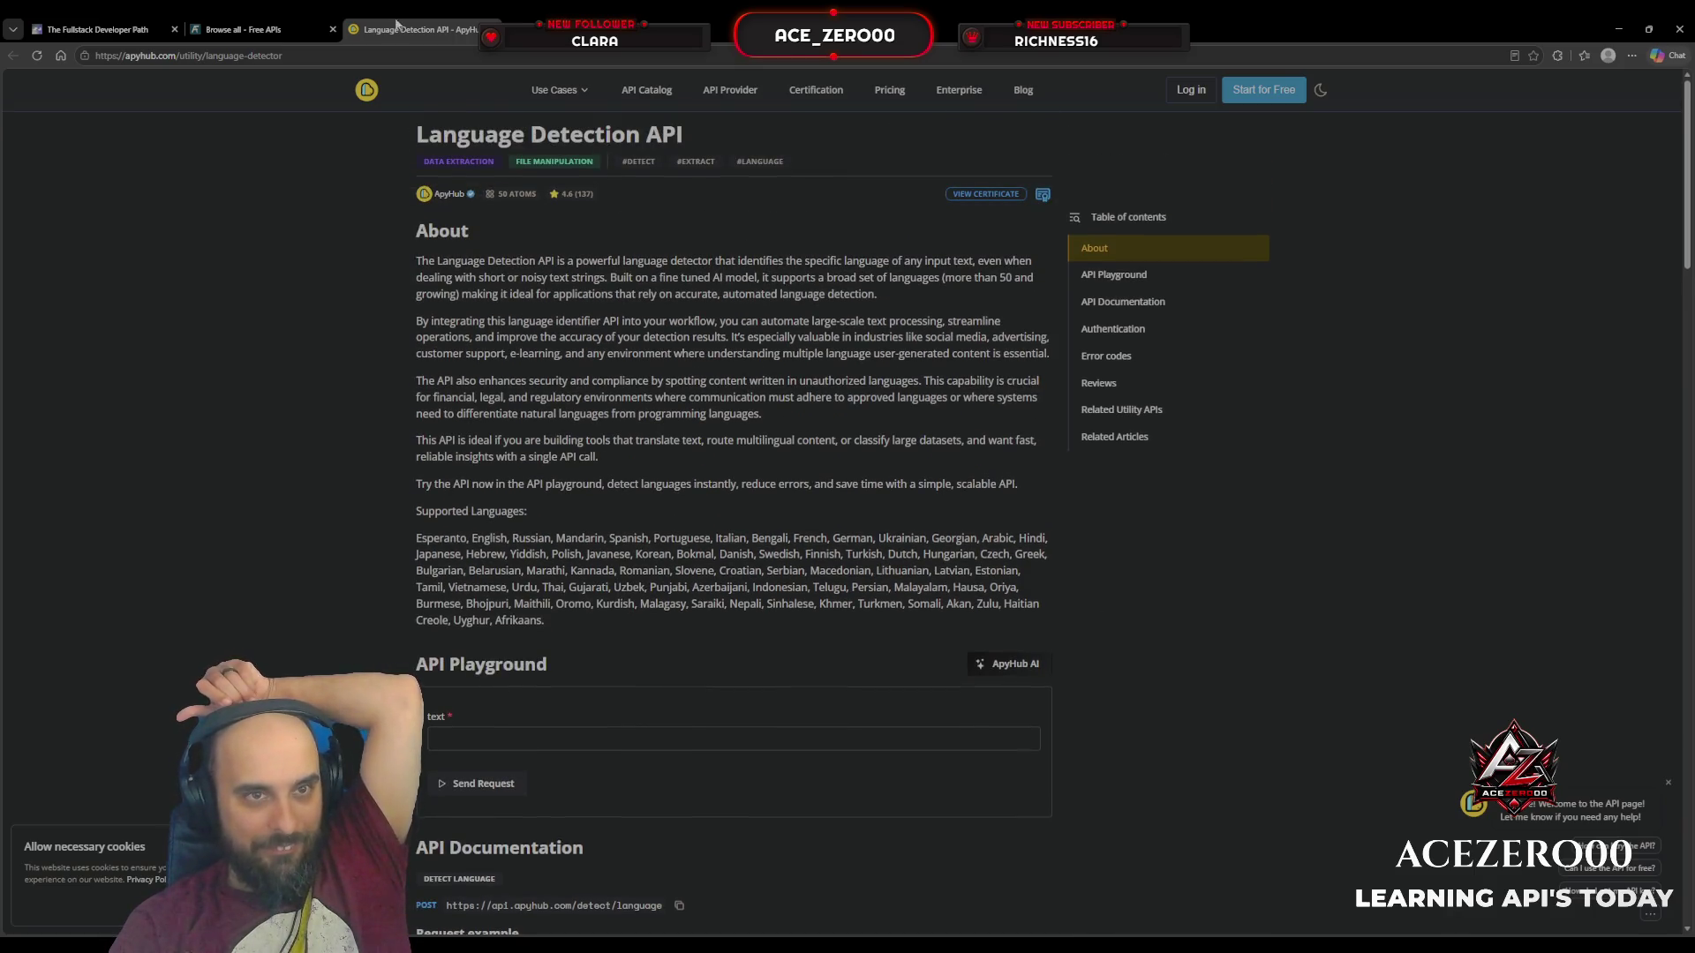
Step: Close ApyHub and open Google Cloud Natural's documentation, scrolling through its guides and resources
key(ctrl+w)
scroll(419, 506, down, 1)
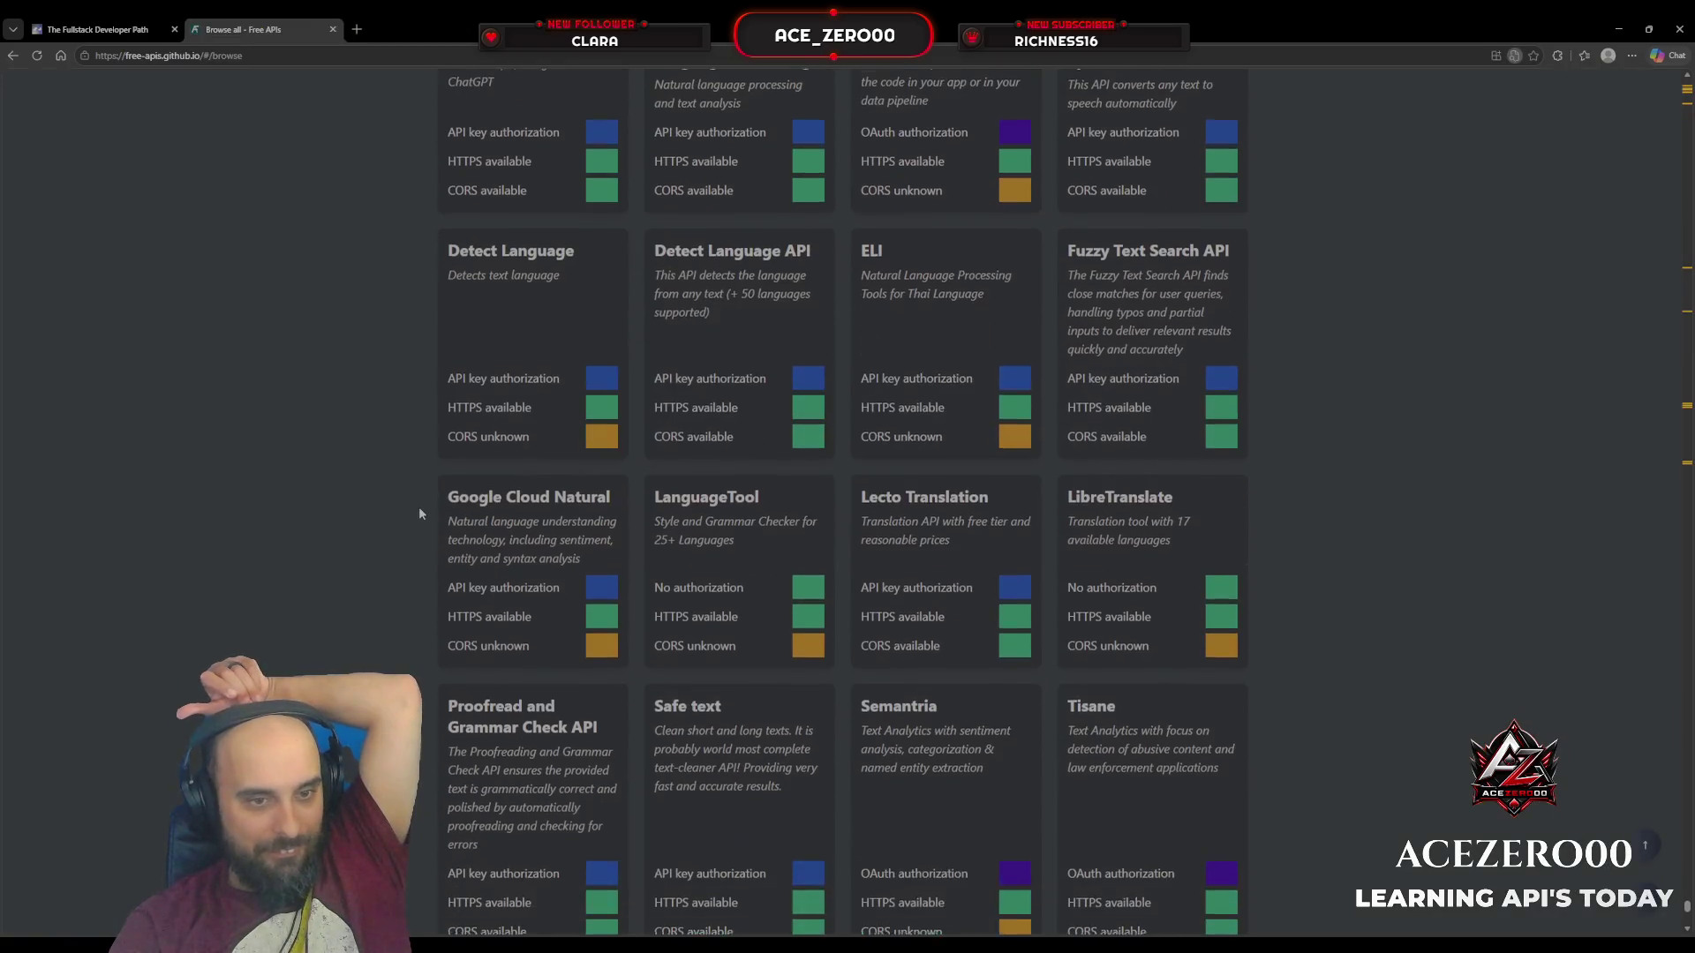
scroll(418, 507, down, 2)
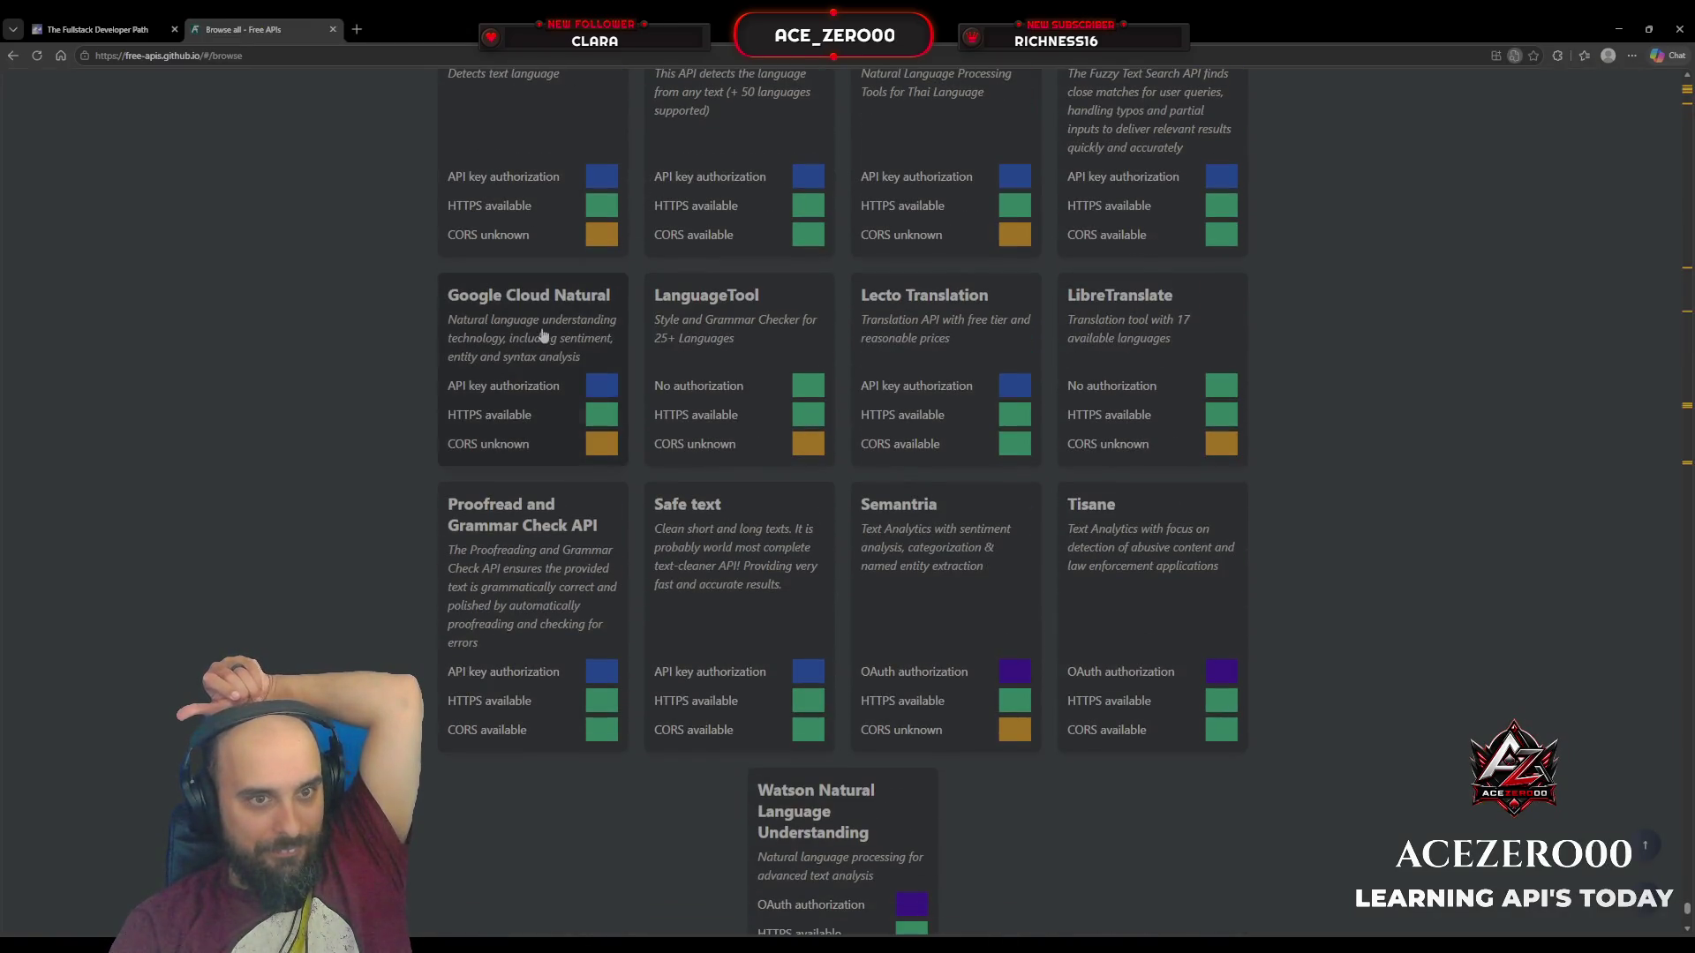
click(543, 336)
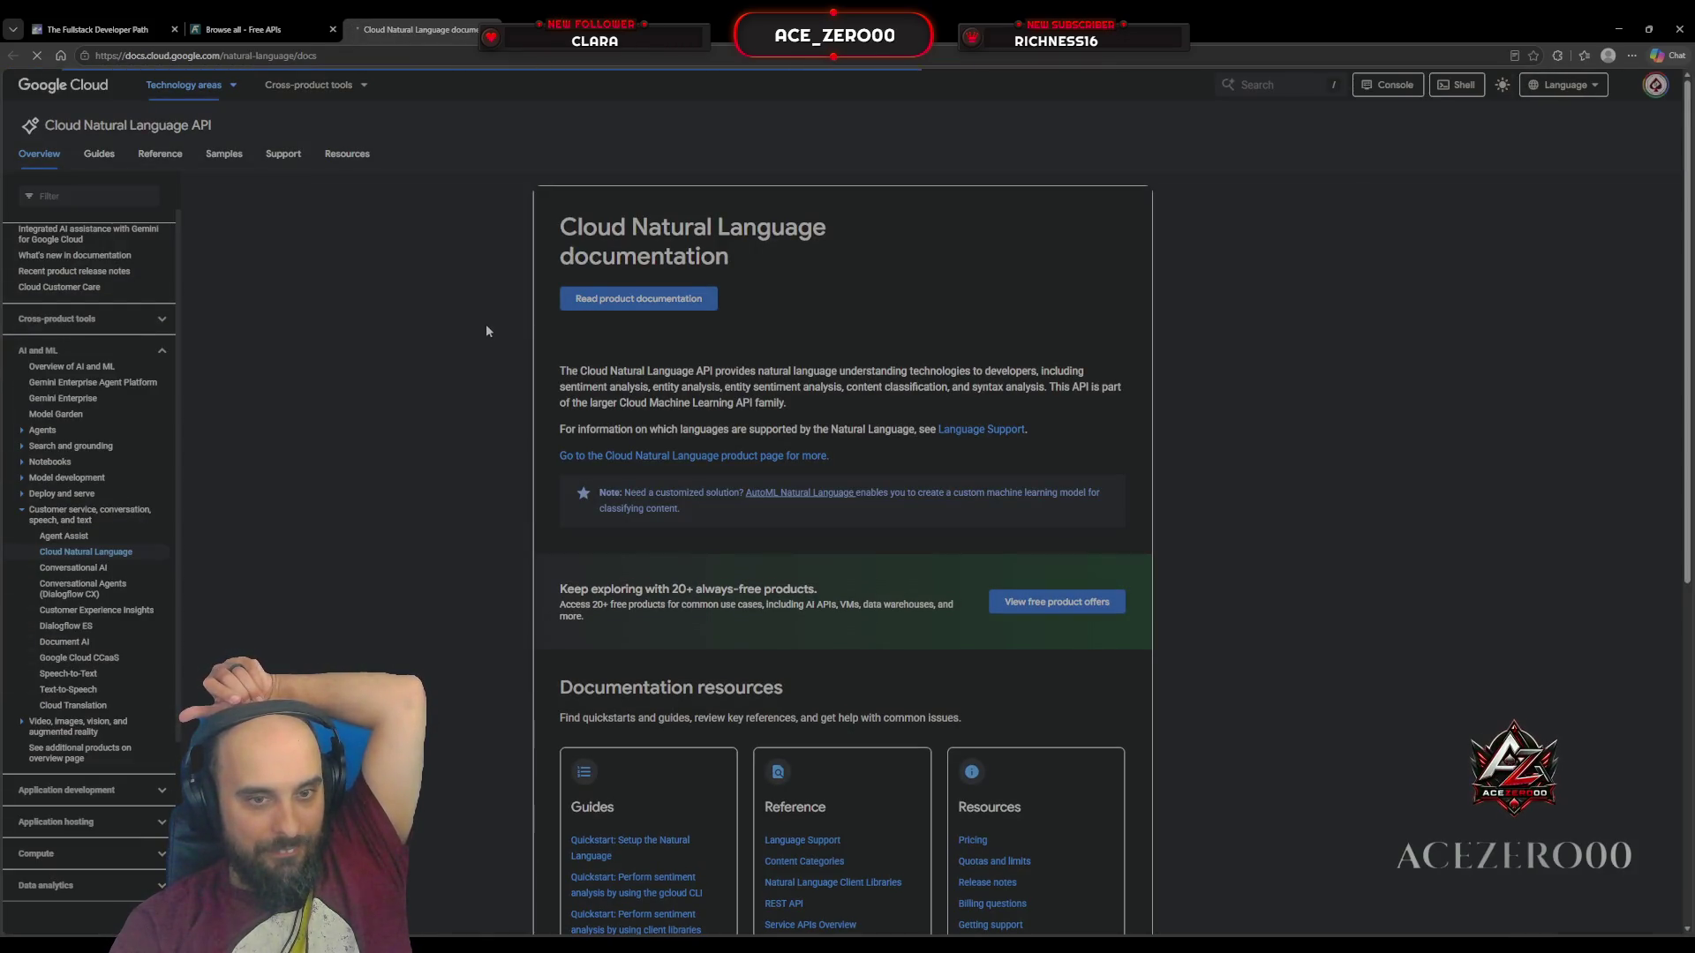
scroll(486, 331, down, 5)
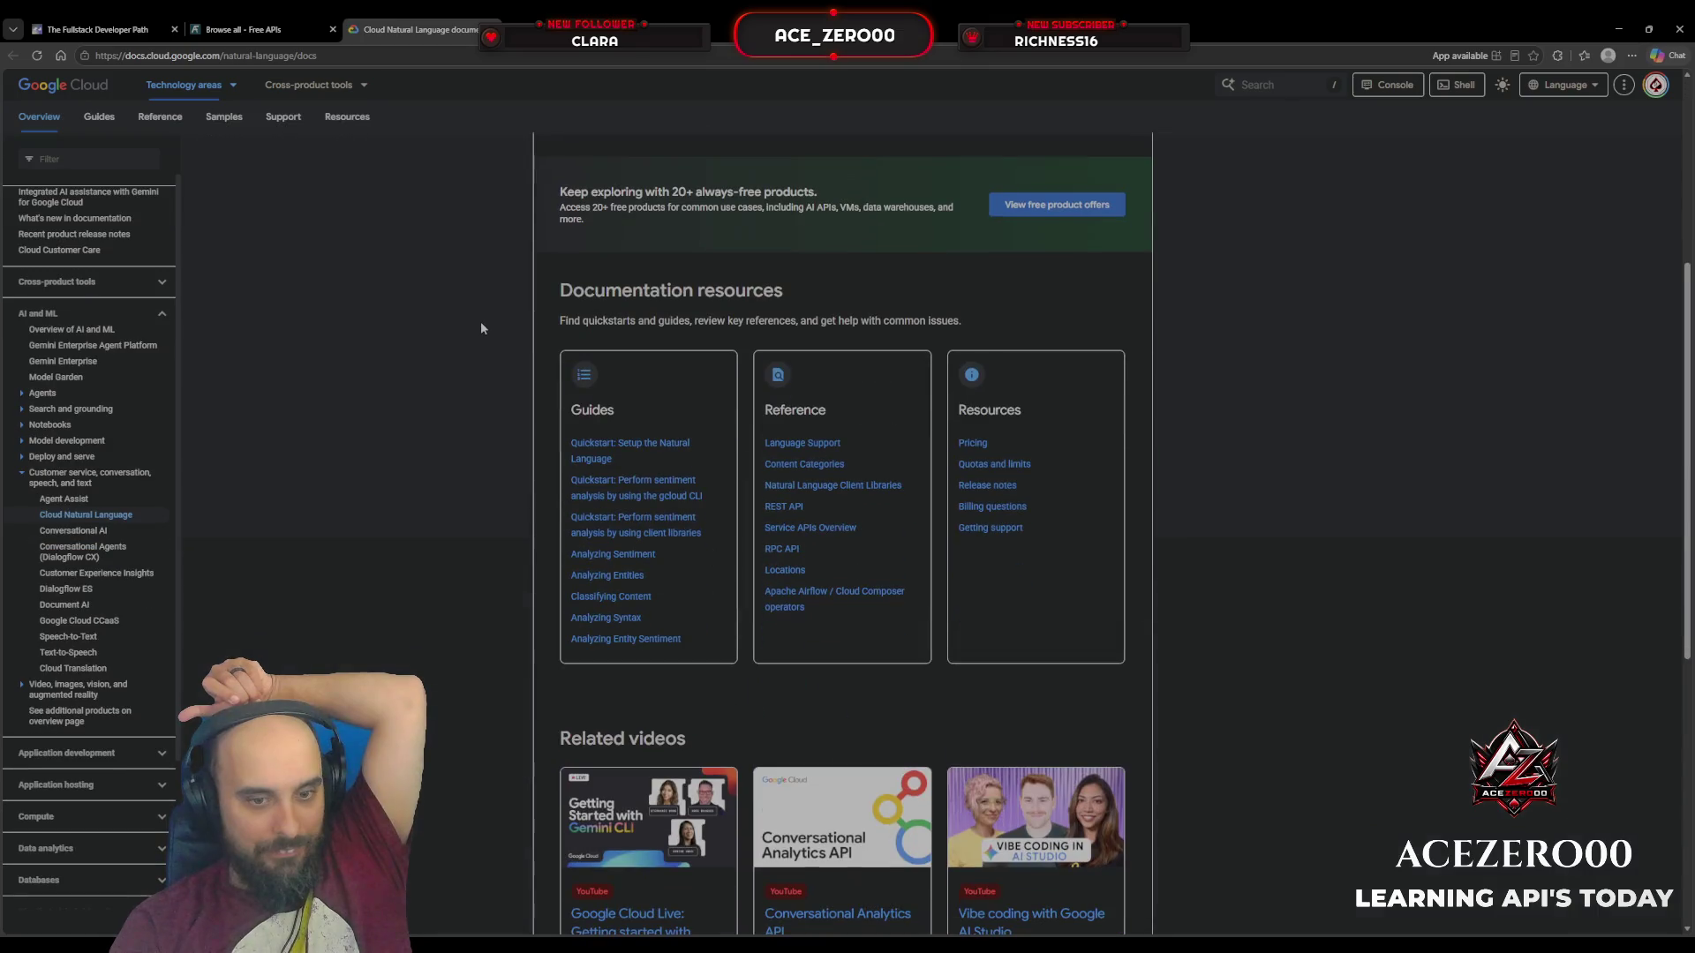
scroll(482, 328, down, 4)
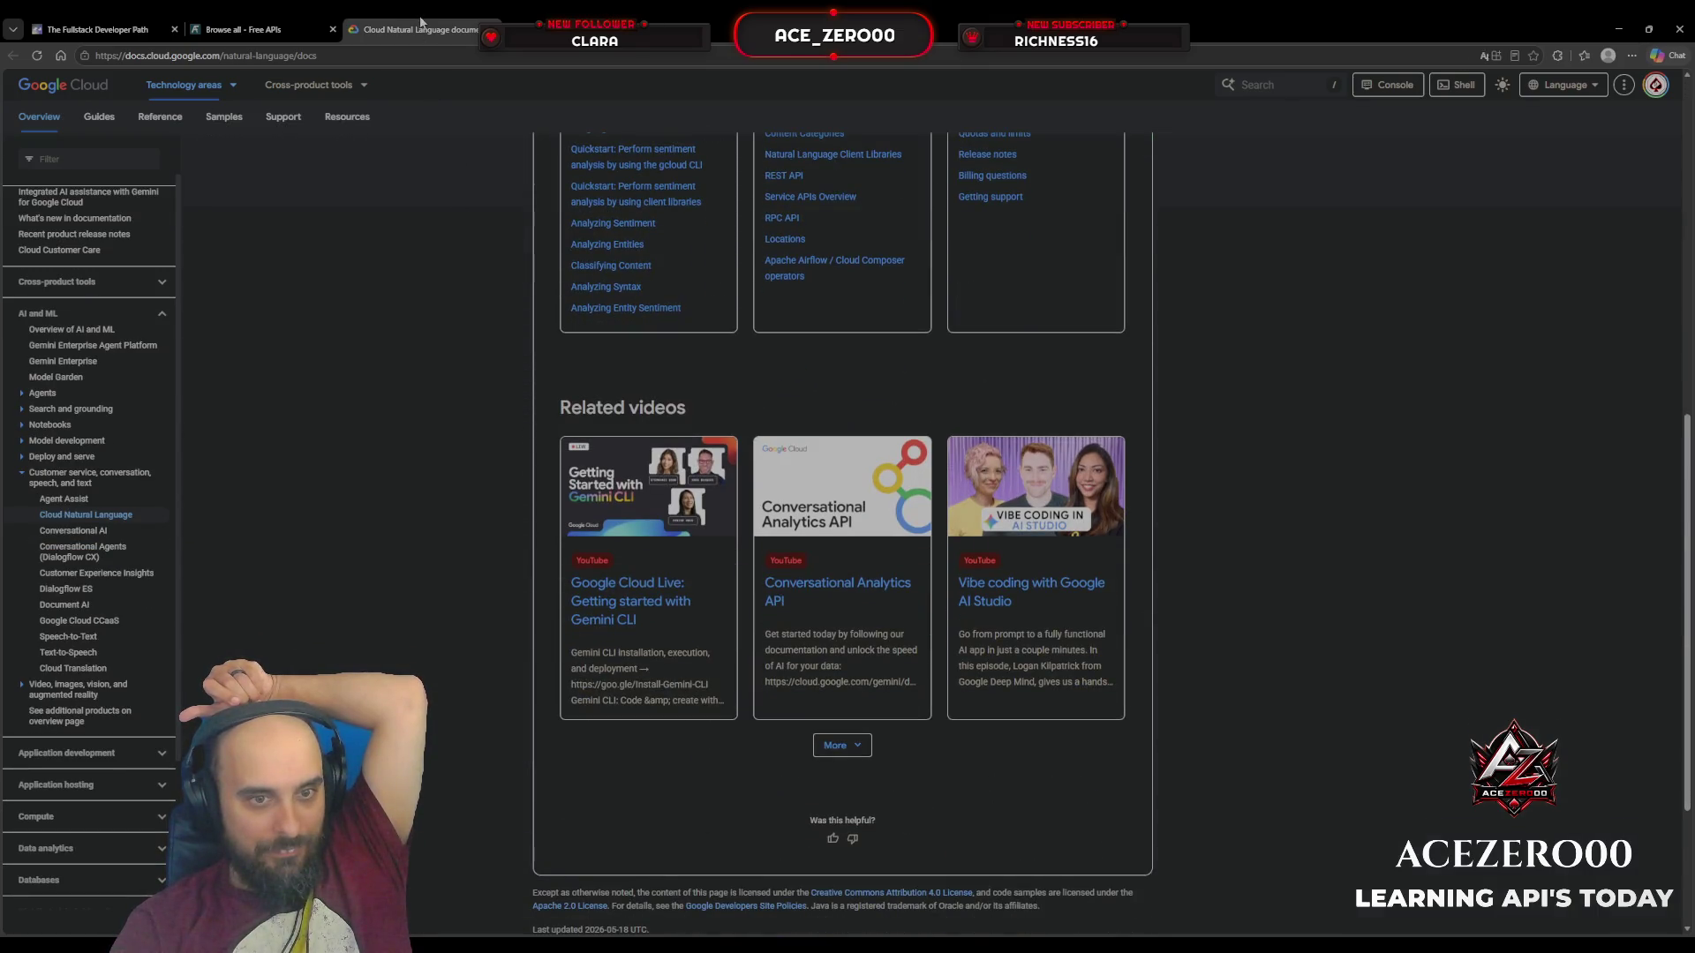
Step: Close the Google Cloud tab and scroll past Transportation and Vehicle to Video (Catalogopolis, Dailymotion)
click(490, 29)
scroll(346, 340, down, 6)
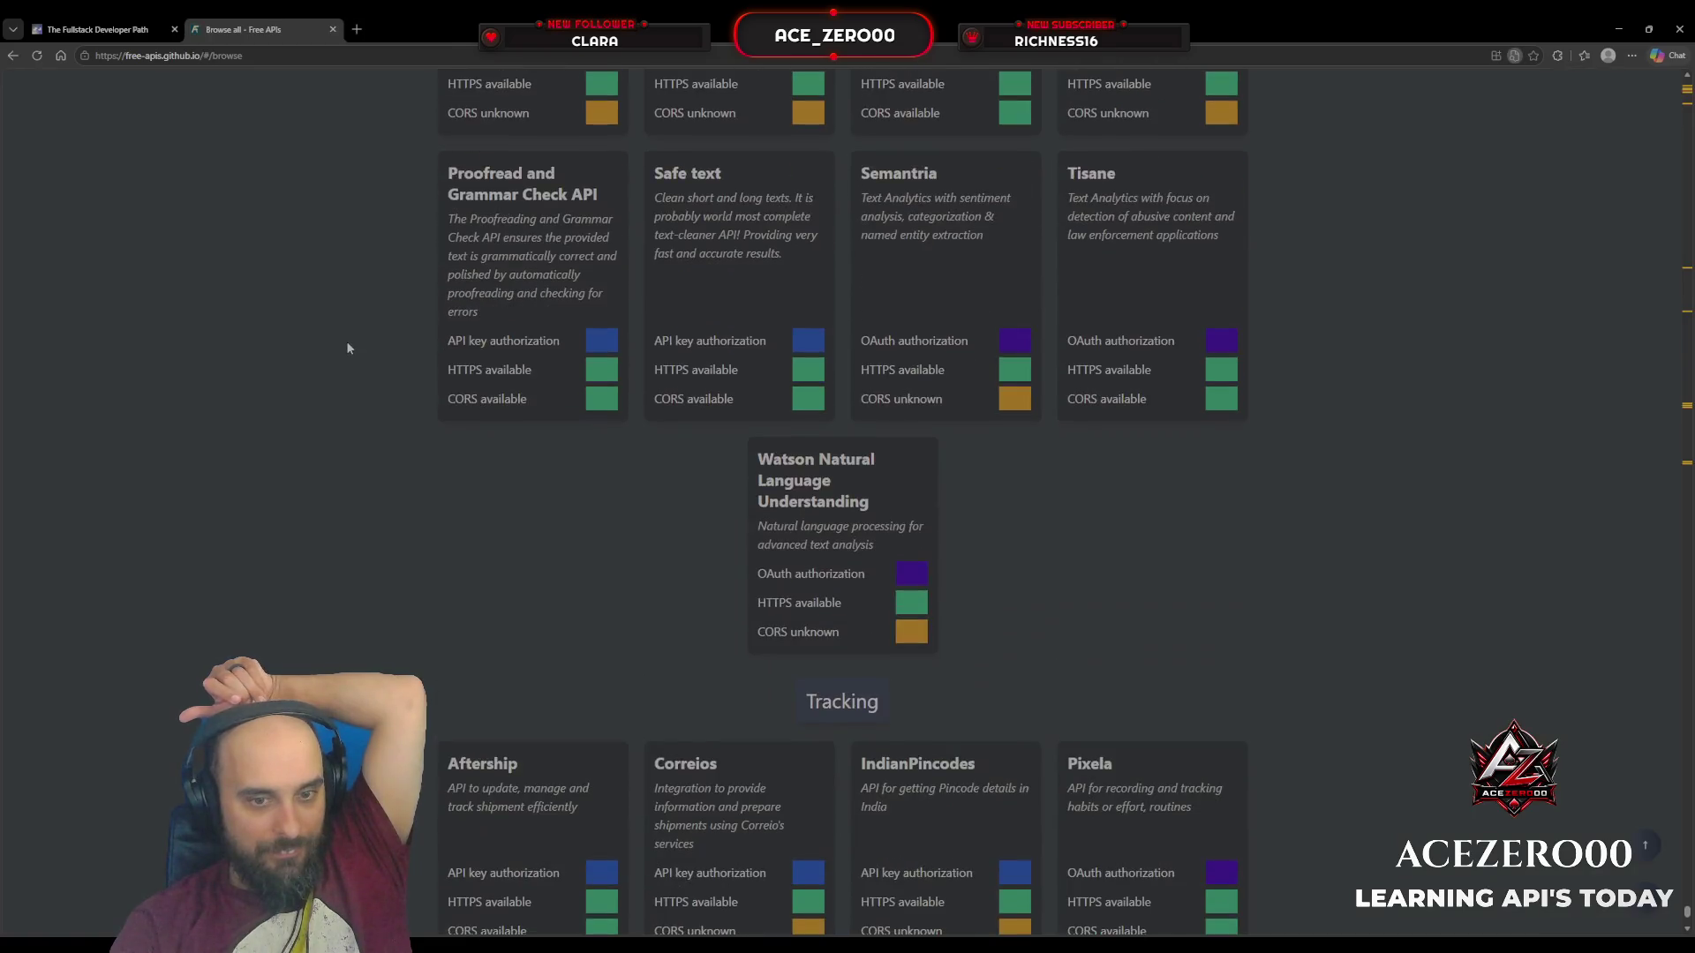
scroll(347, 343, down, 2)
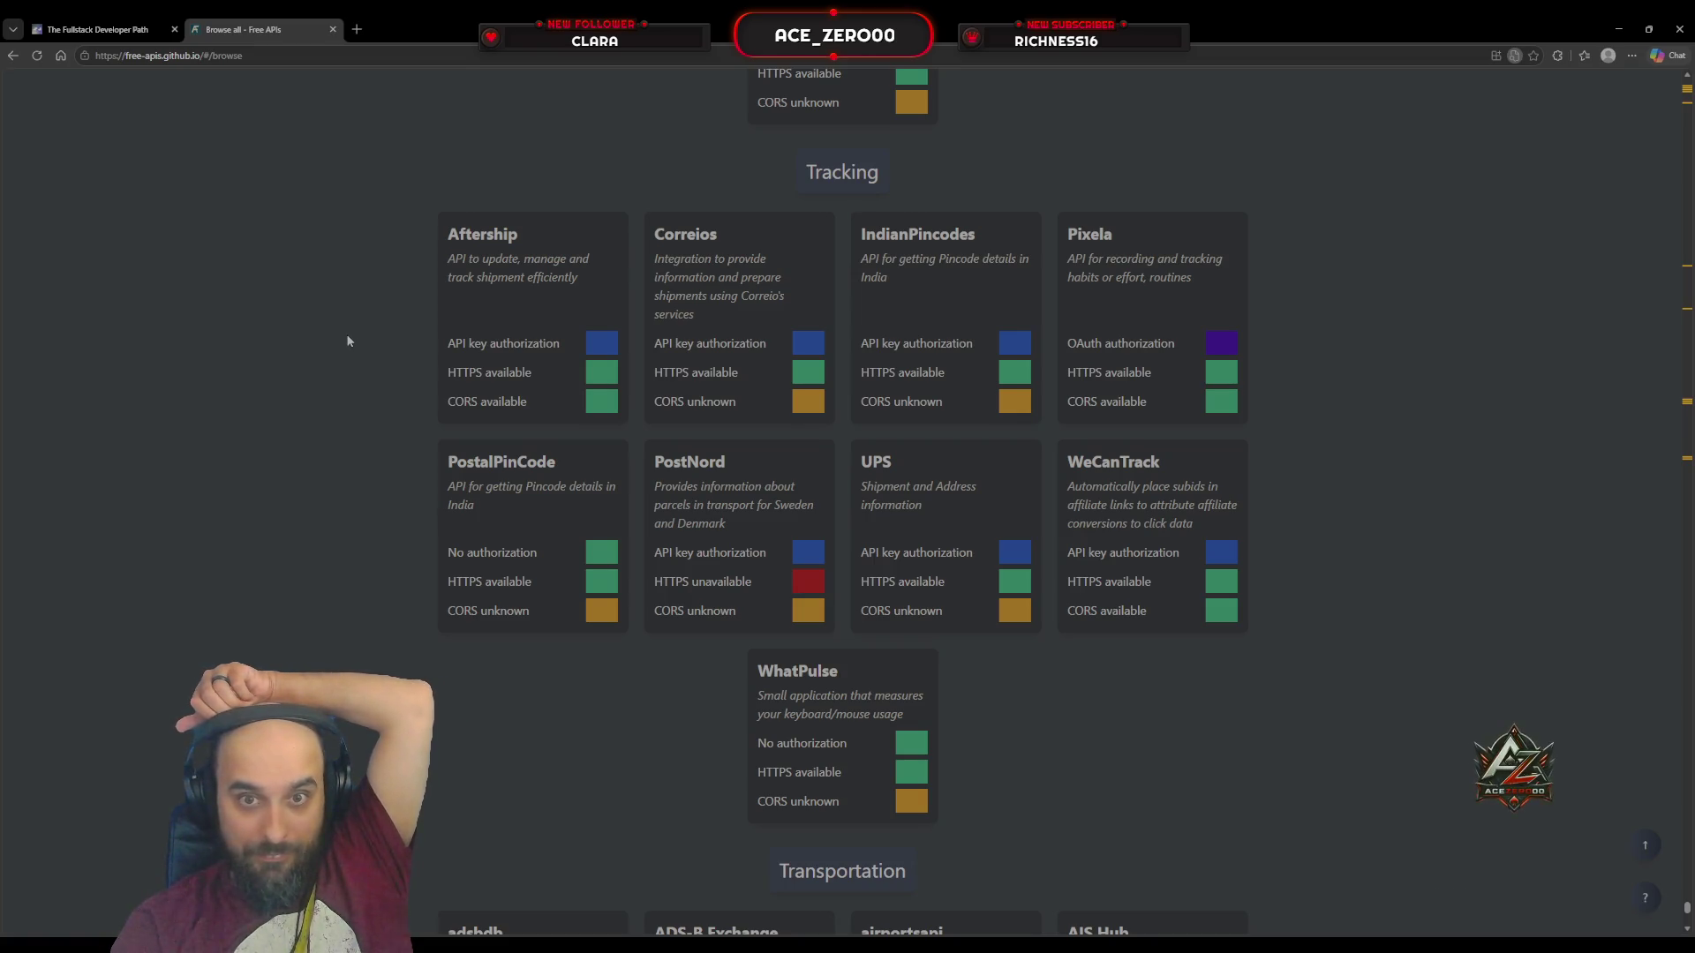
scroll(347, 341, down, 3)
scroll(347, 341, down, 3)
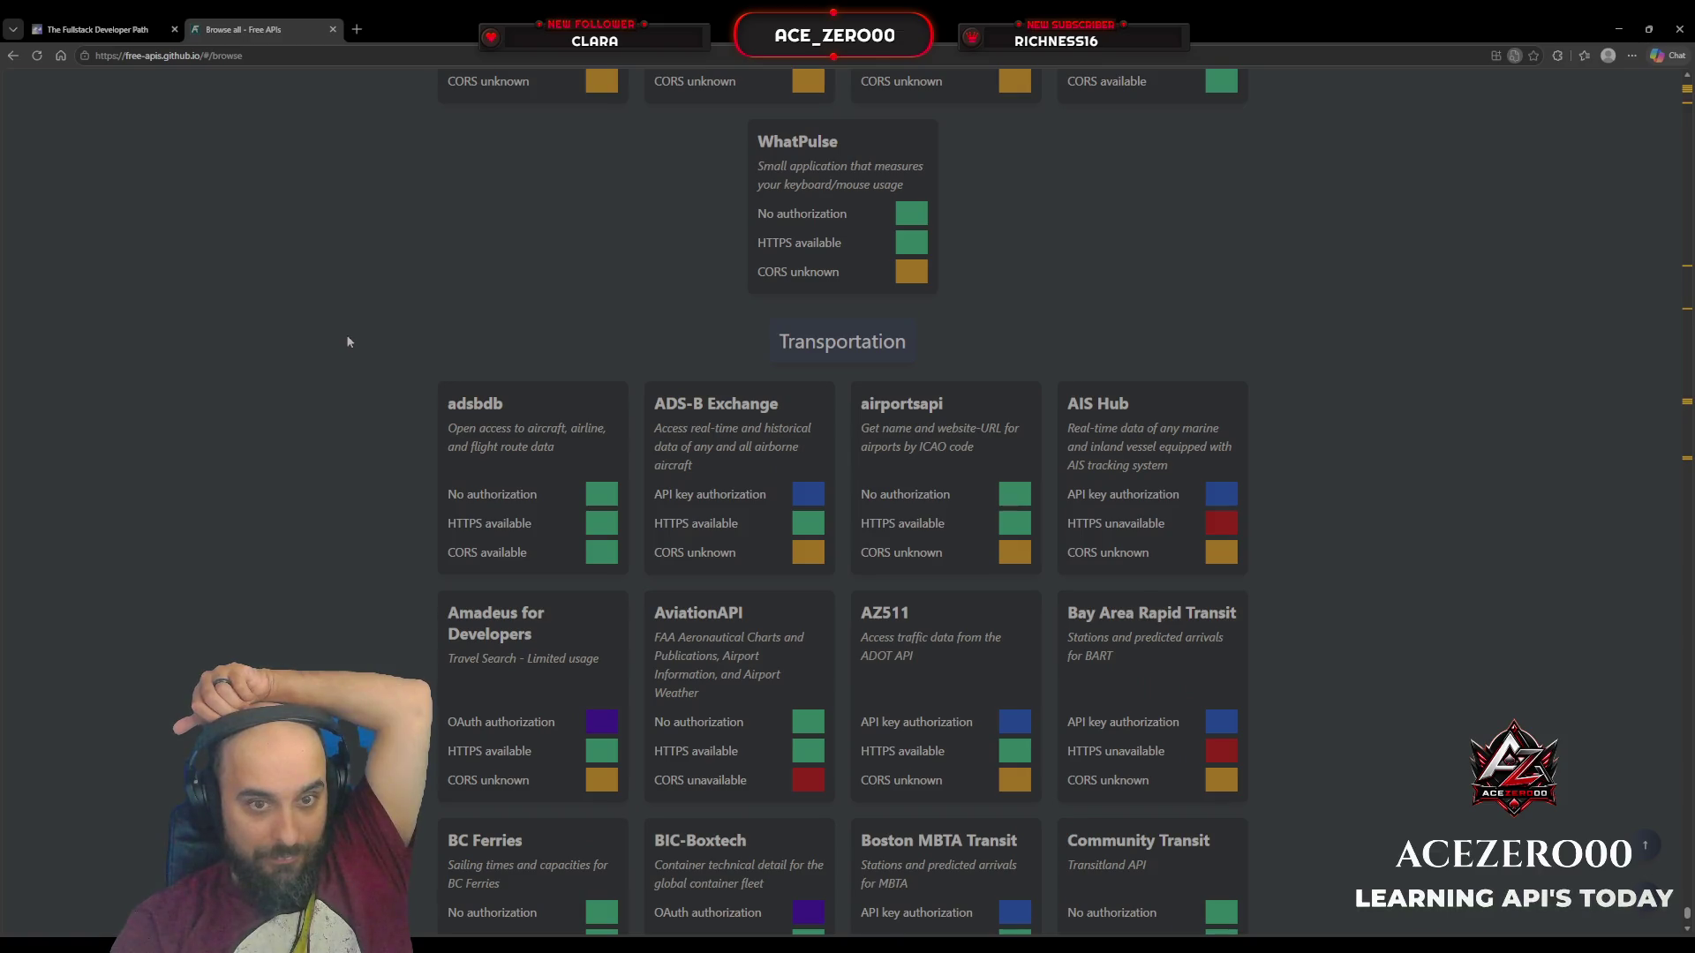
scroll(347, 341, down, 4)
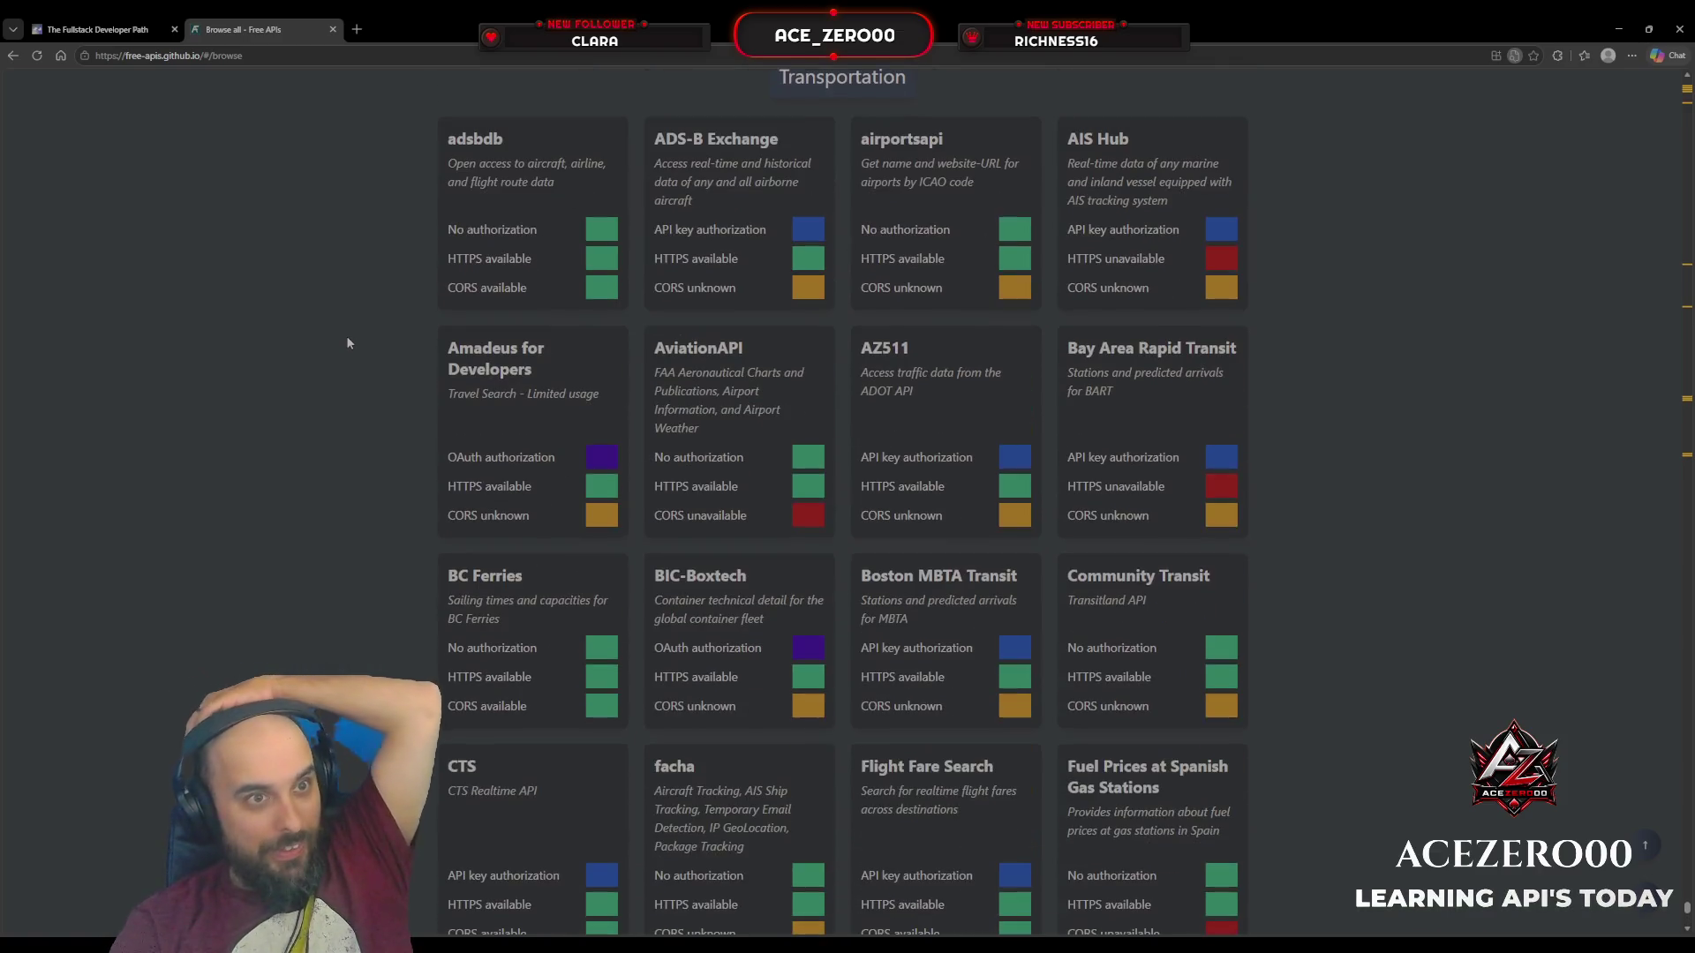
scroll(347, 342, down, 3)
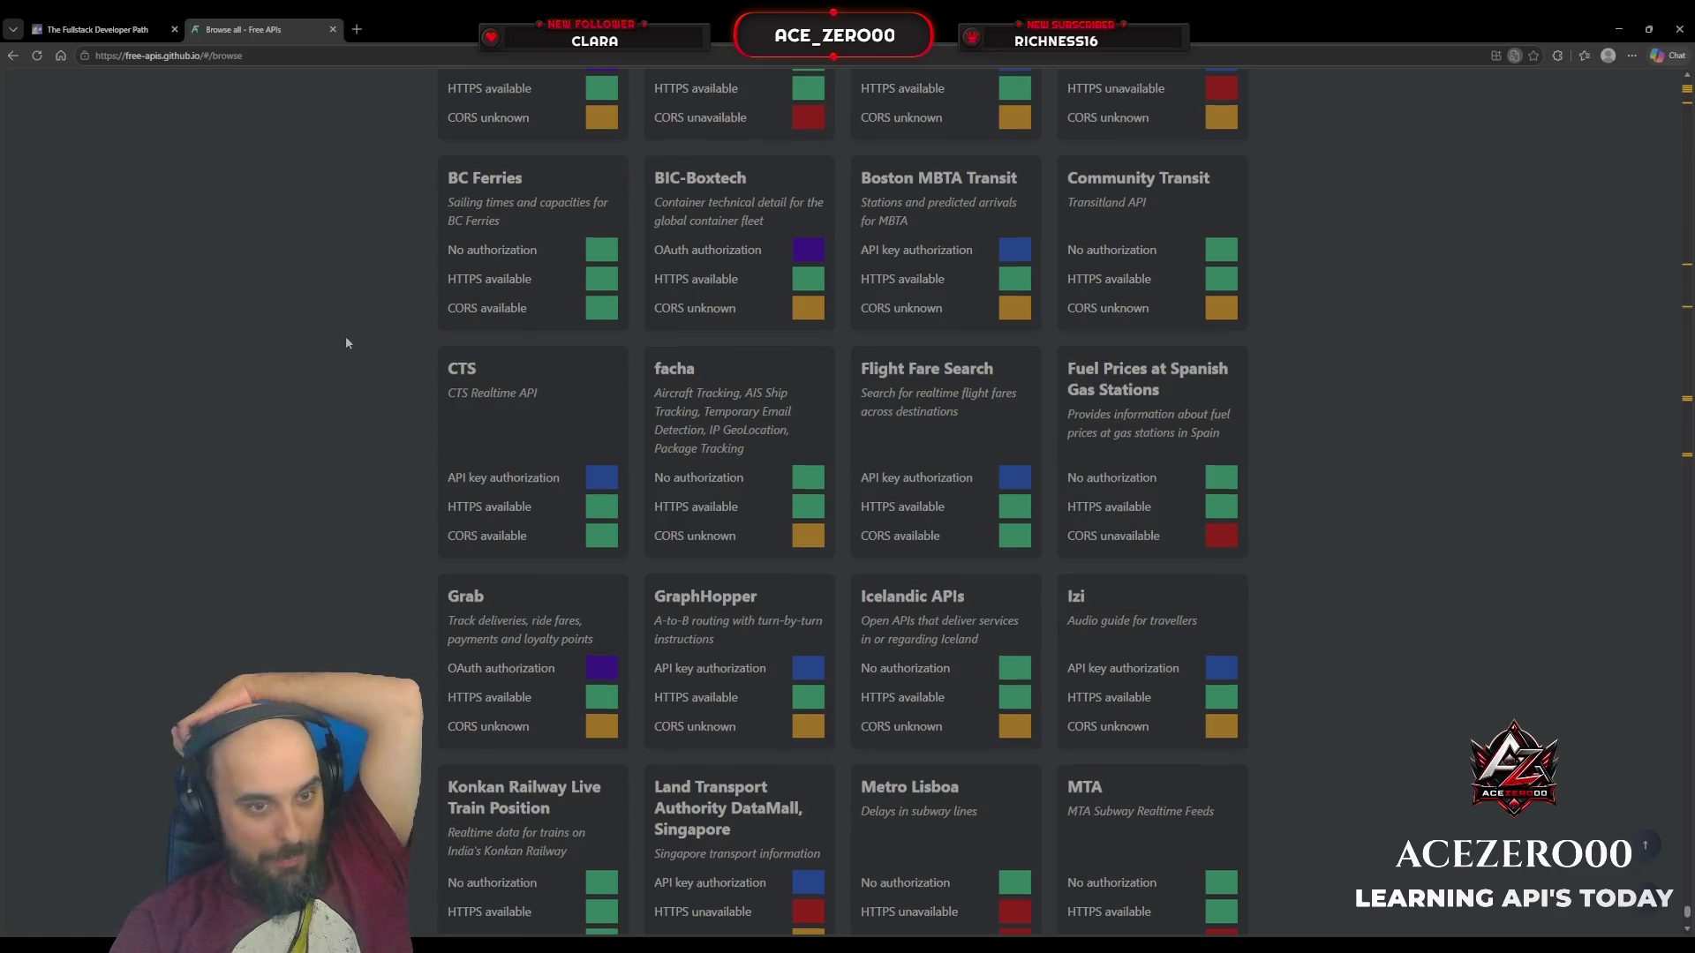
scroll(346, 342, down, 4)
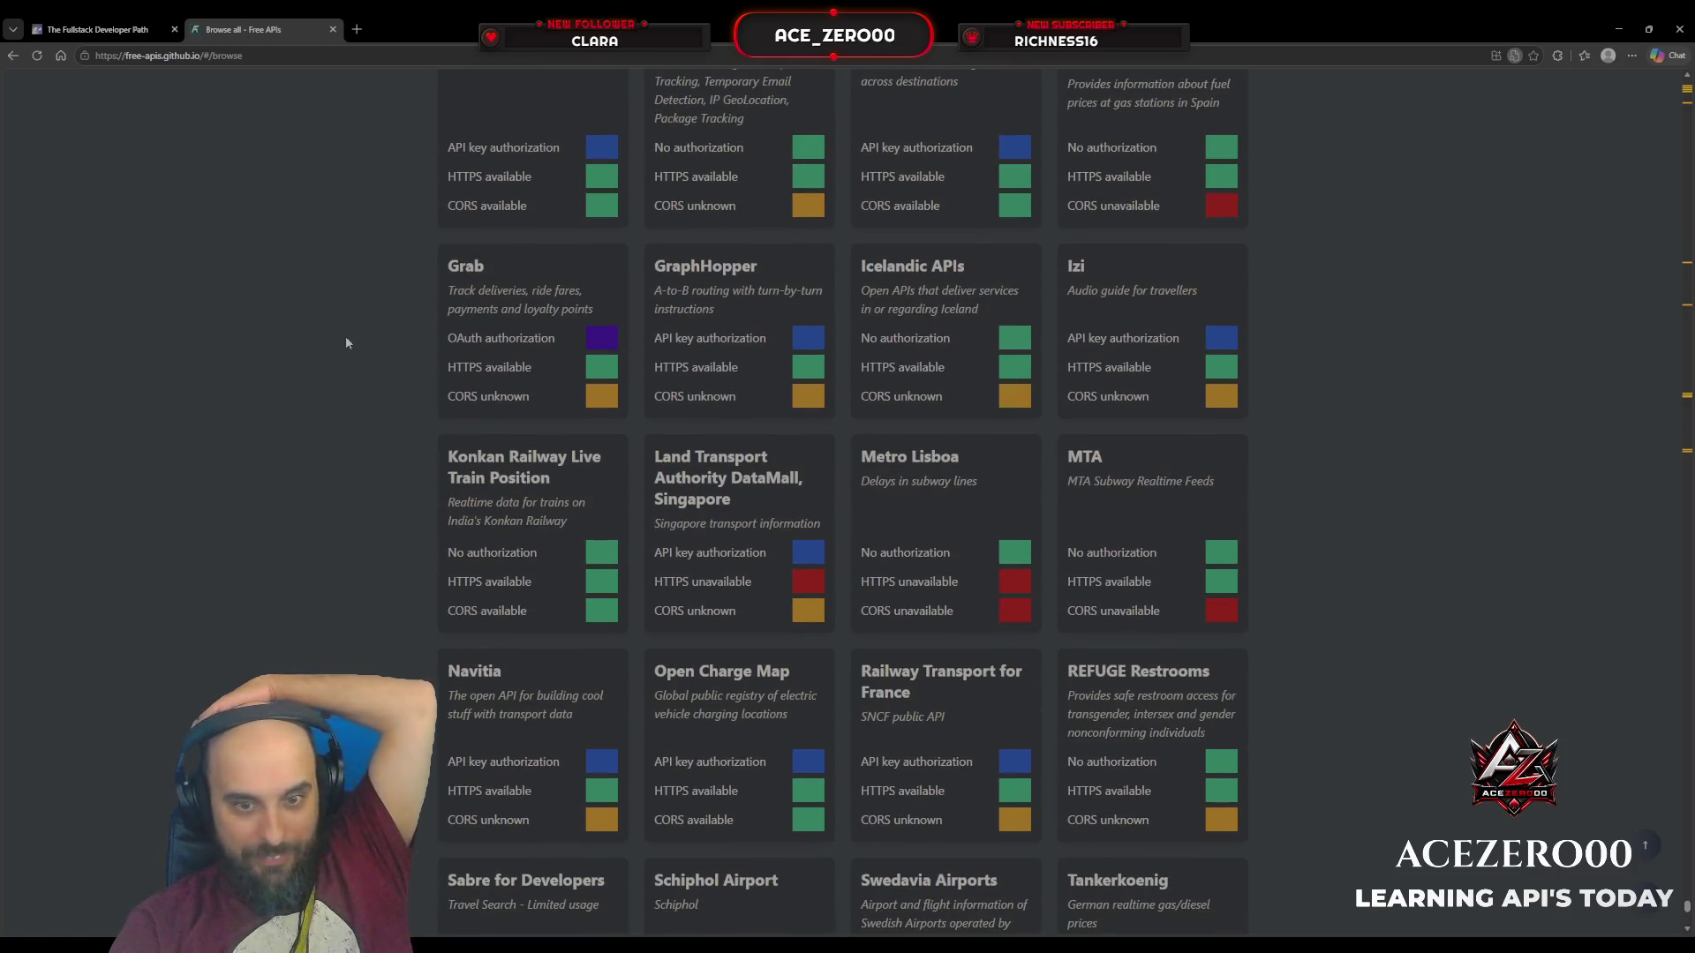
scroll(347, 342, down, 6)
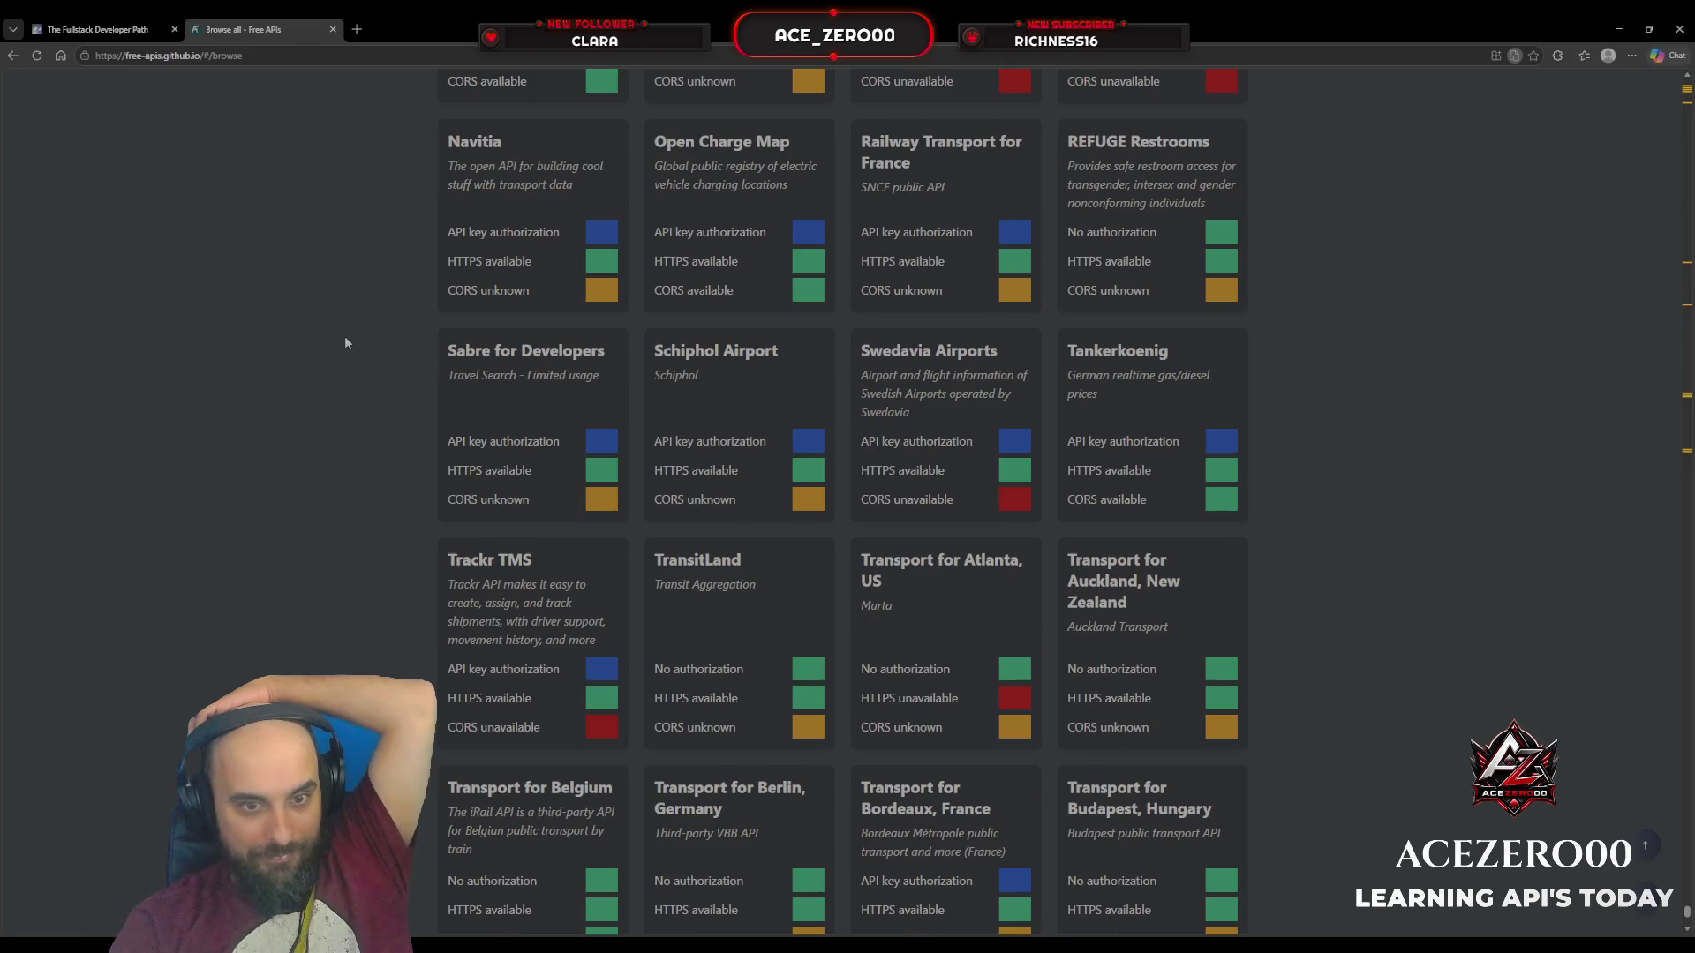
scroll(346, 343, down, 7)
scroll(346, 342, down, 5)
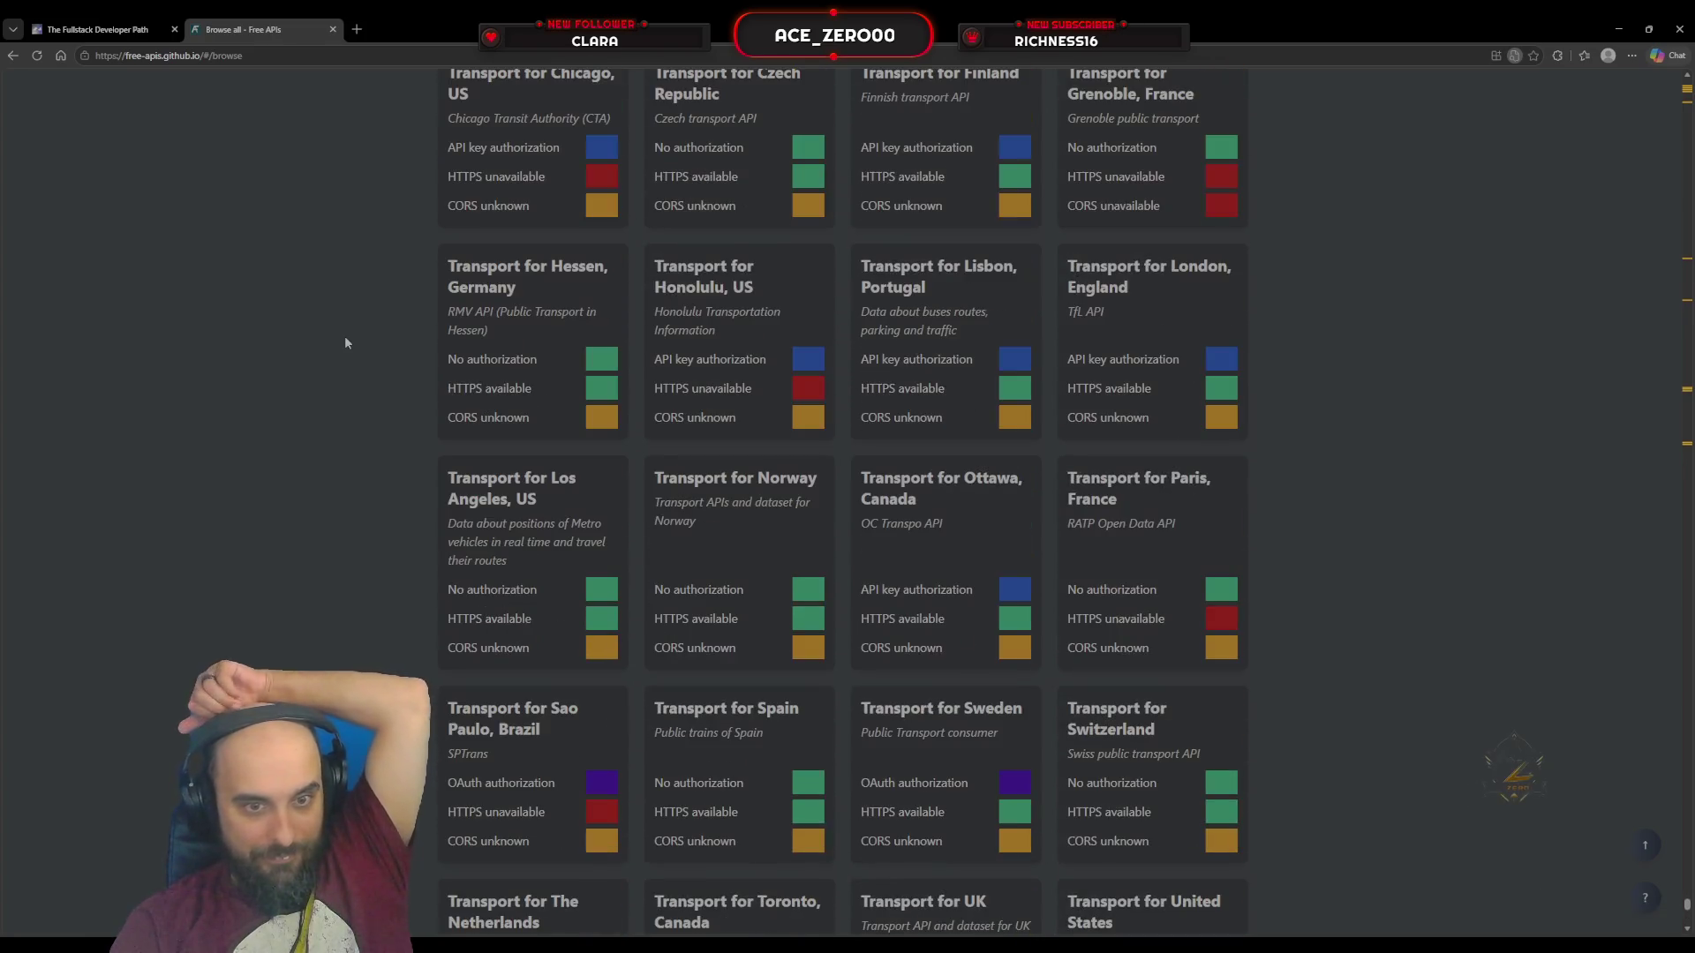
scroll(346, 343, down, 3)
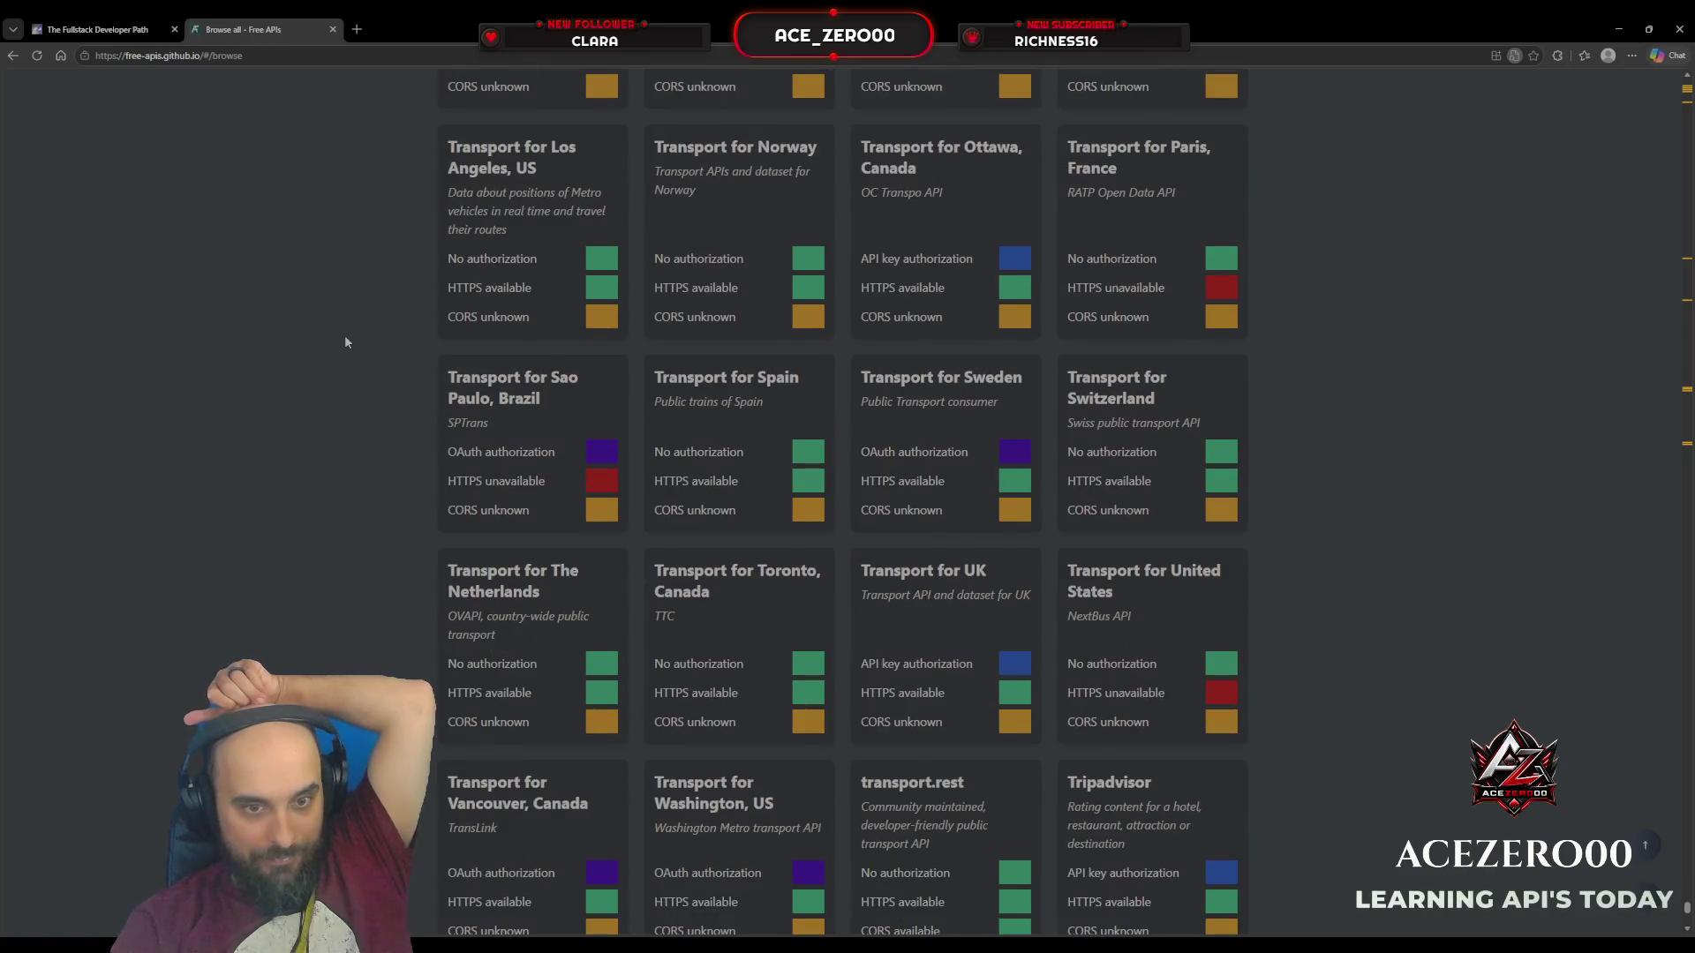
scroll(344, 343, down, 5)
scroll(344, 343, down, 3)
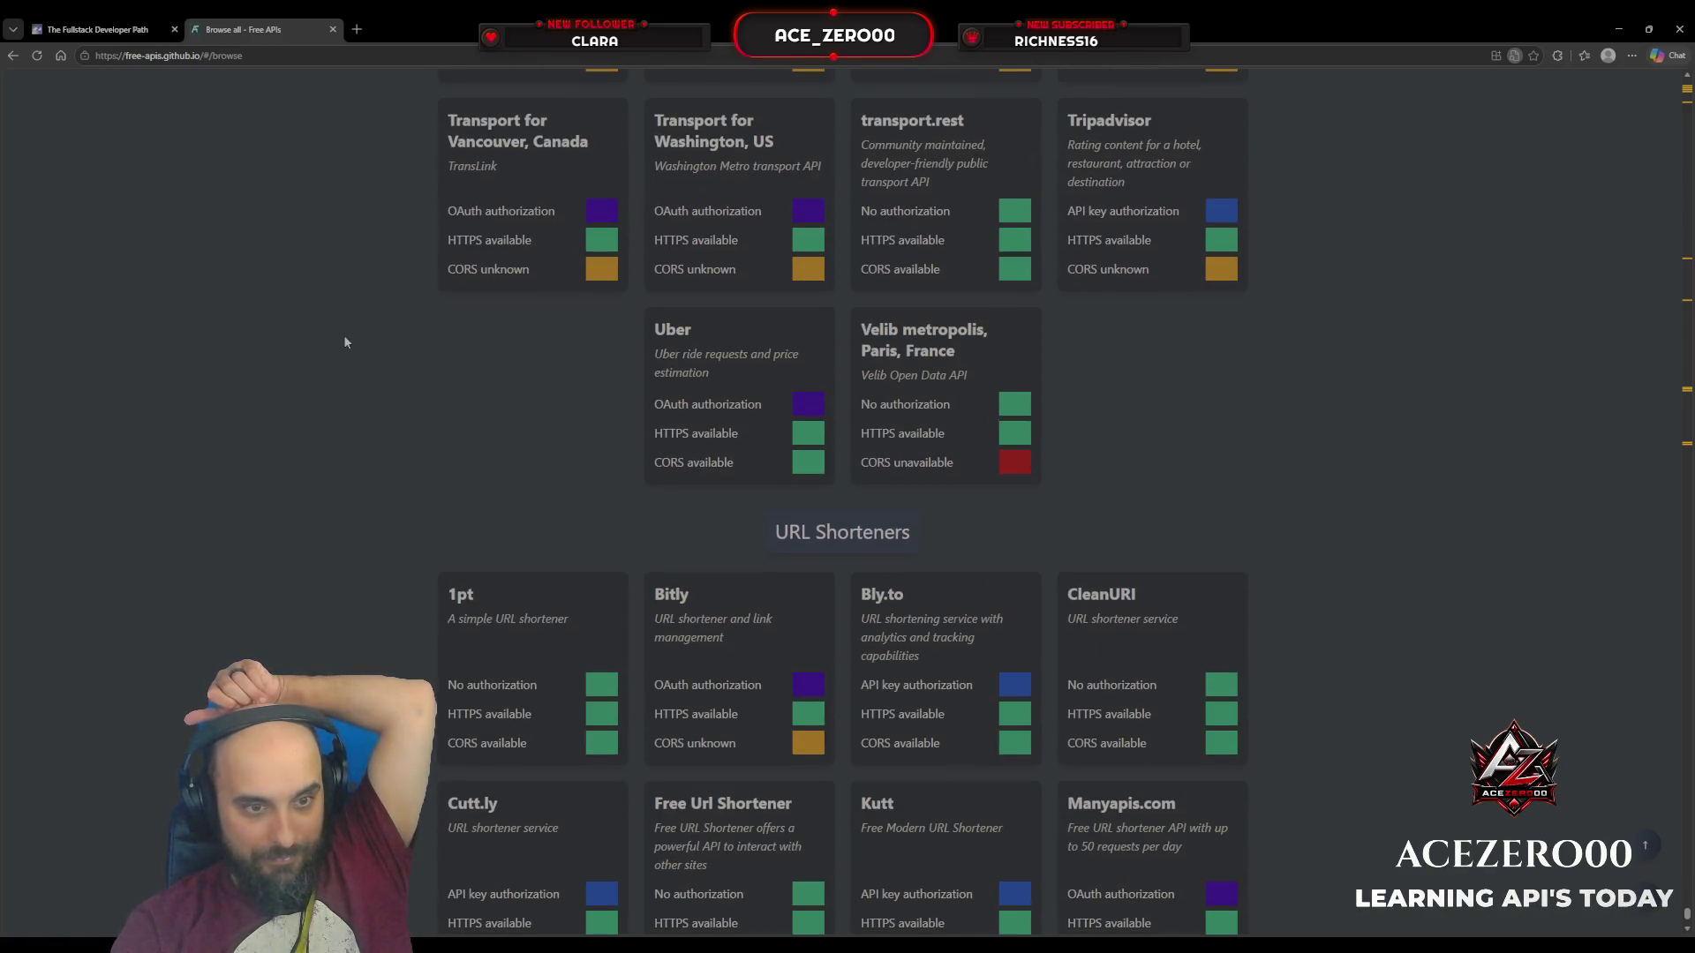
scroll(344, 342, down, 4)
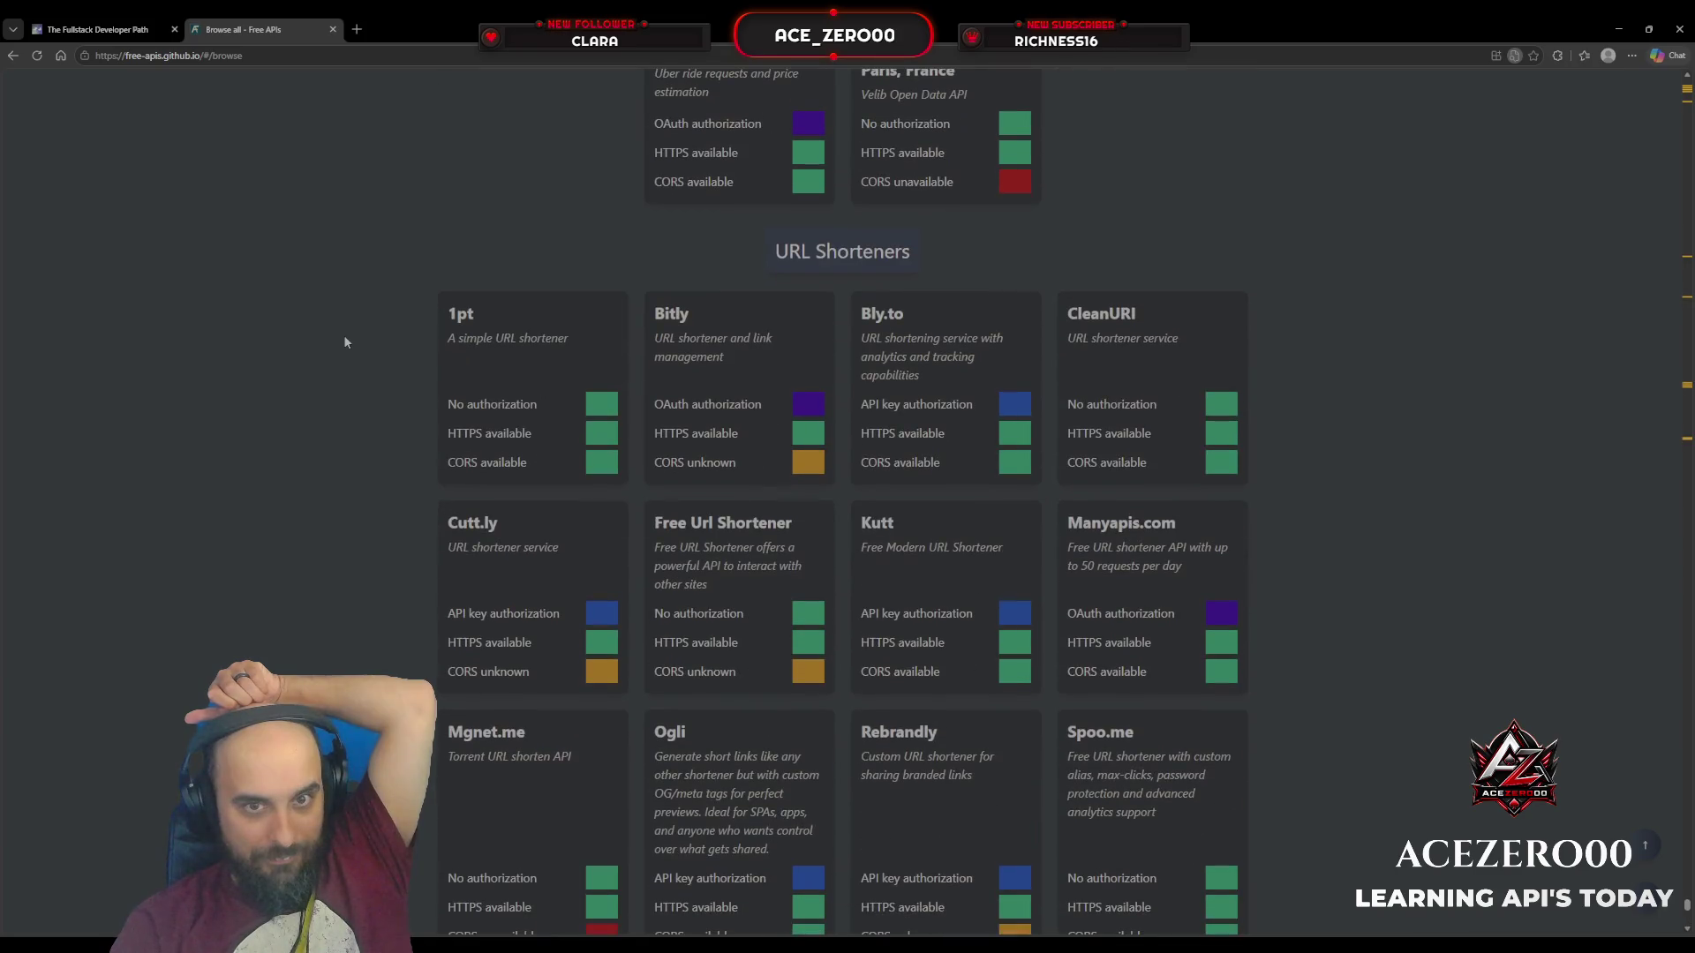
scroll(344, 342, down, 4)
scroll(344, 342, down, 5)
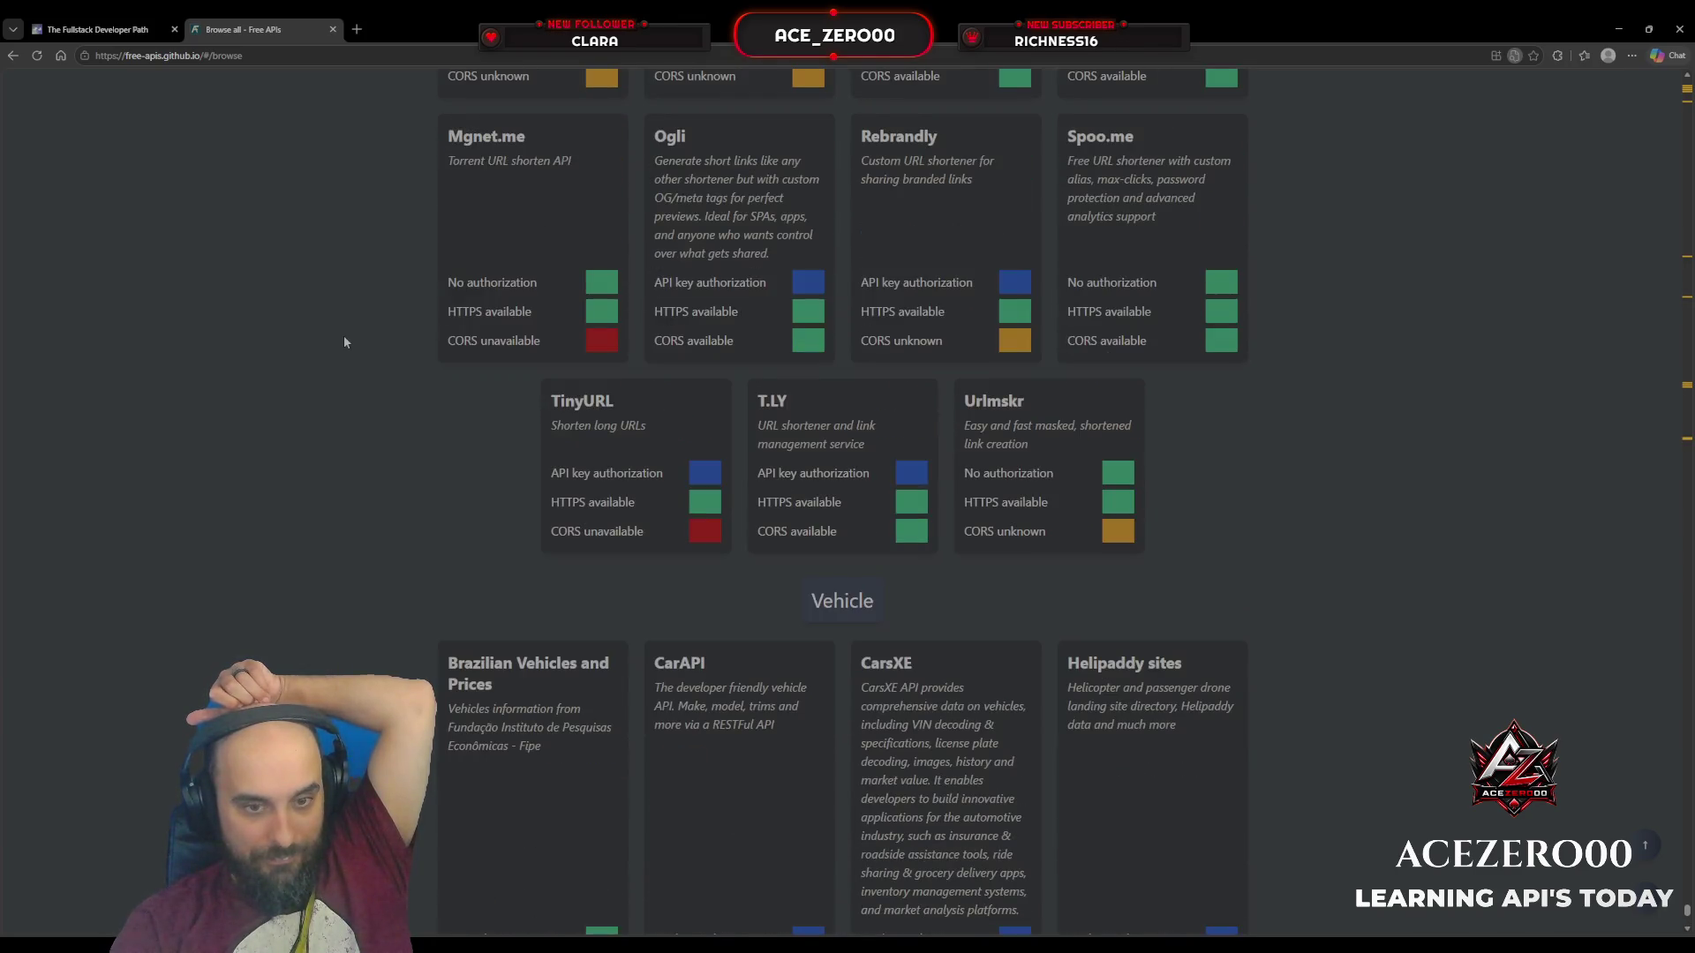
scroll(344, 342, down, 3)
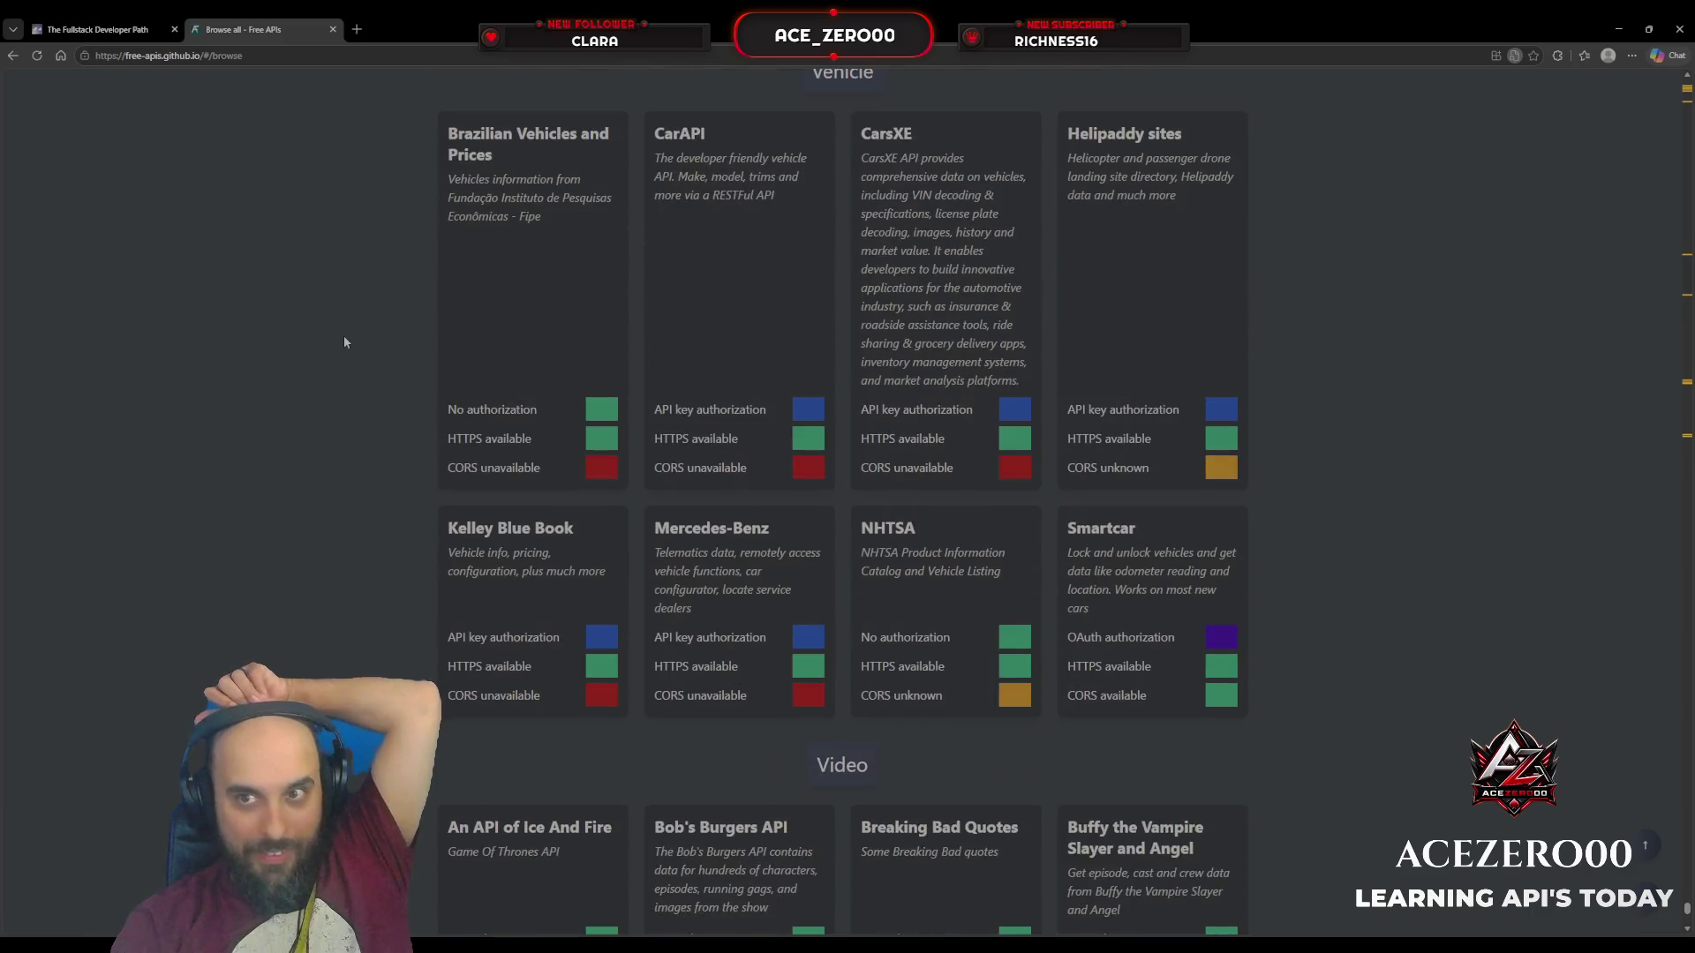
scroll(345, 342, down, 3)
scroll(344, 341, down, 2)
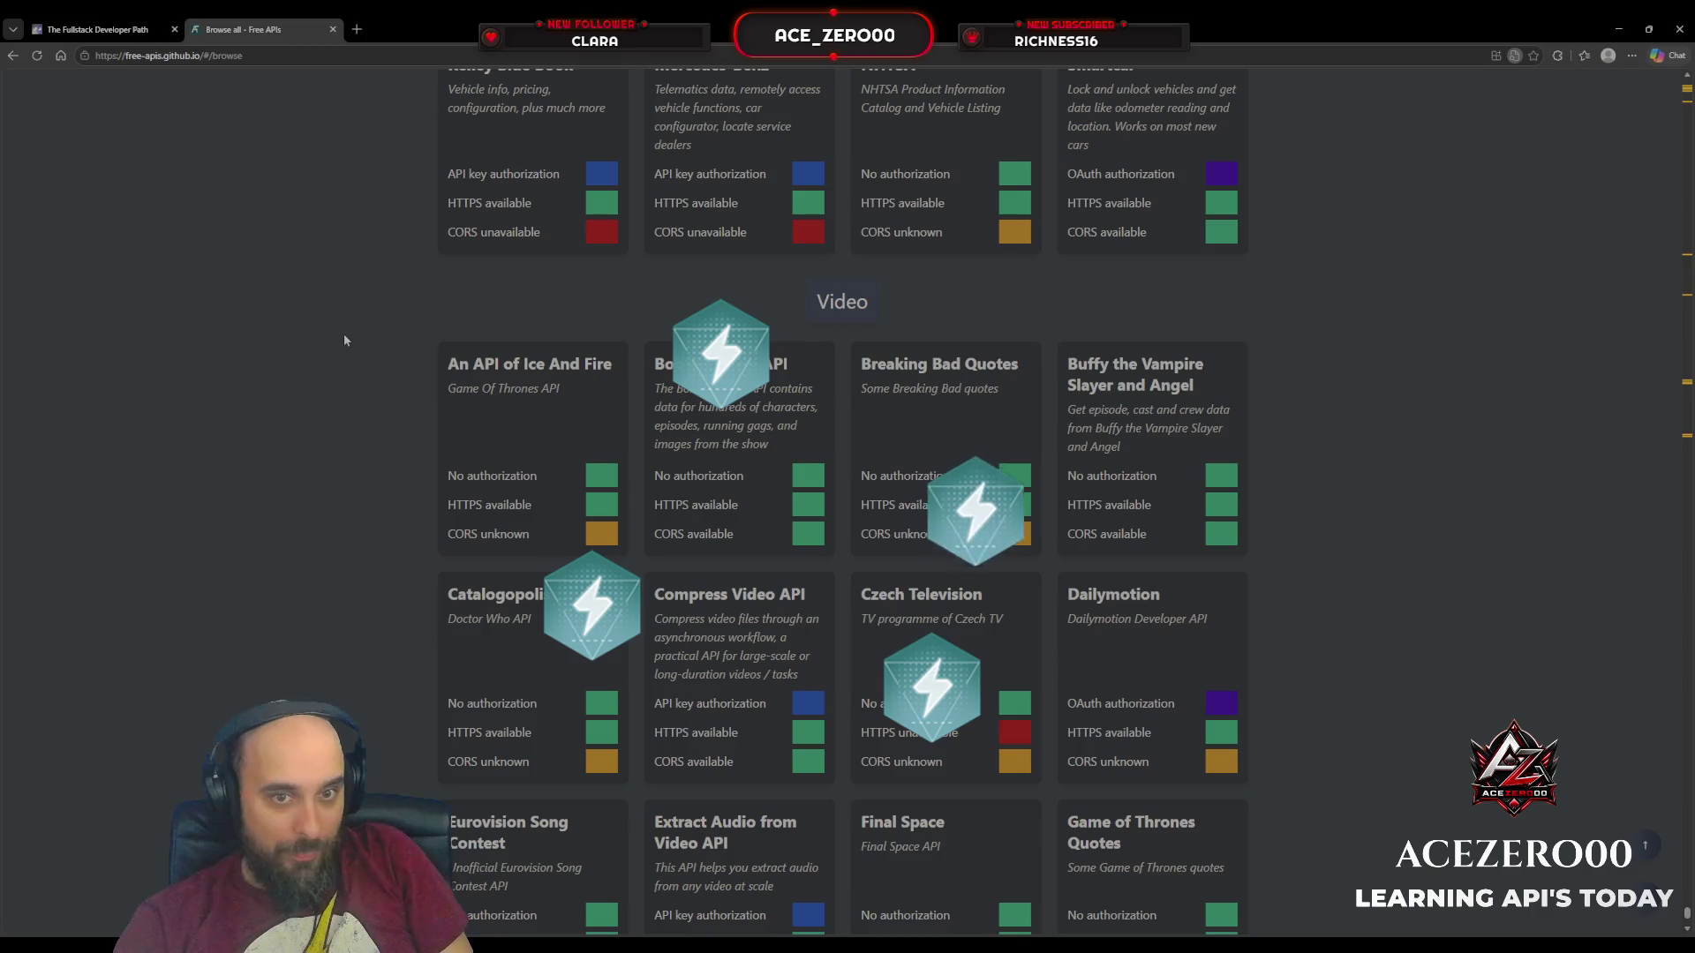
scroll(346, 328, down, 4)
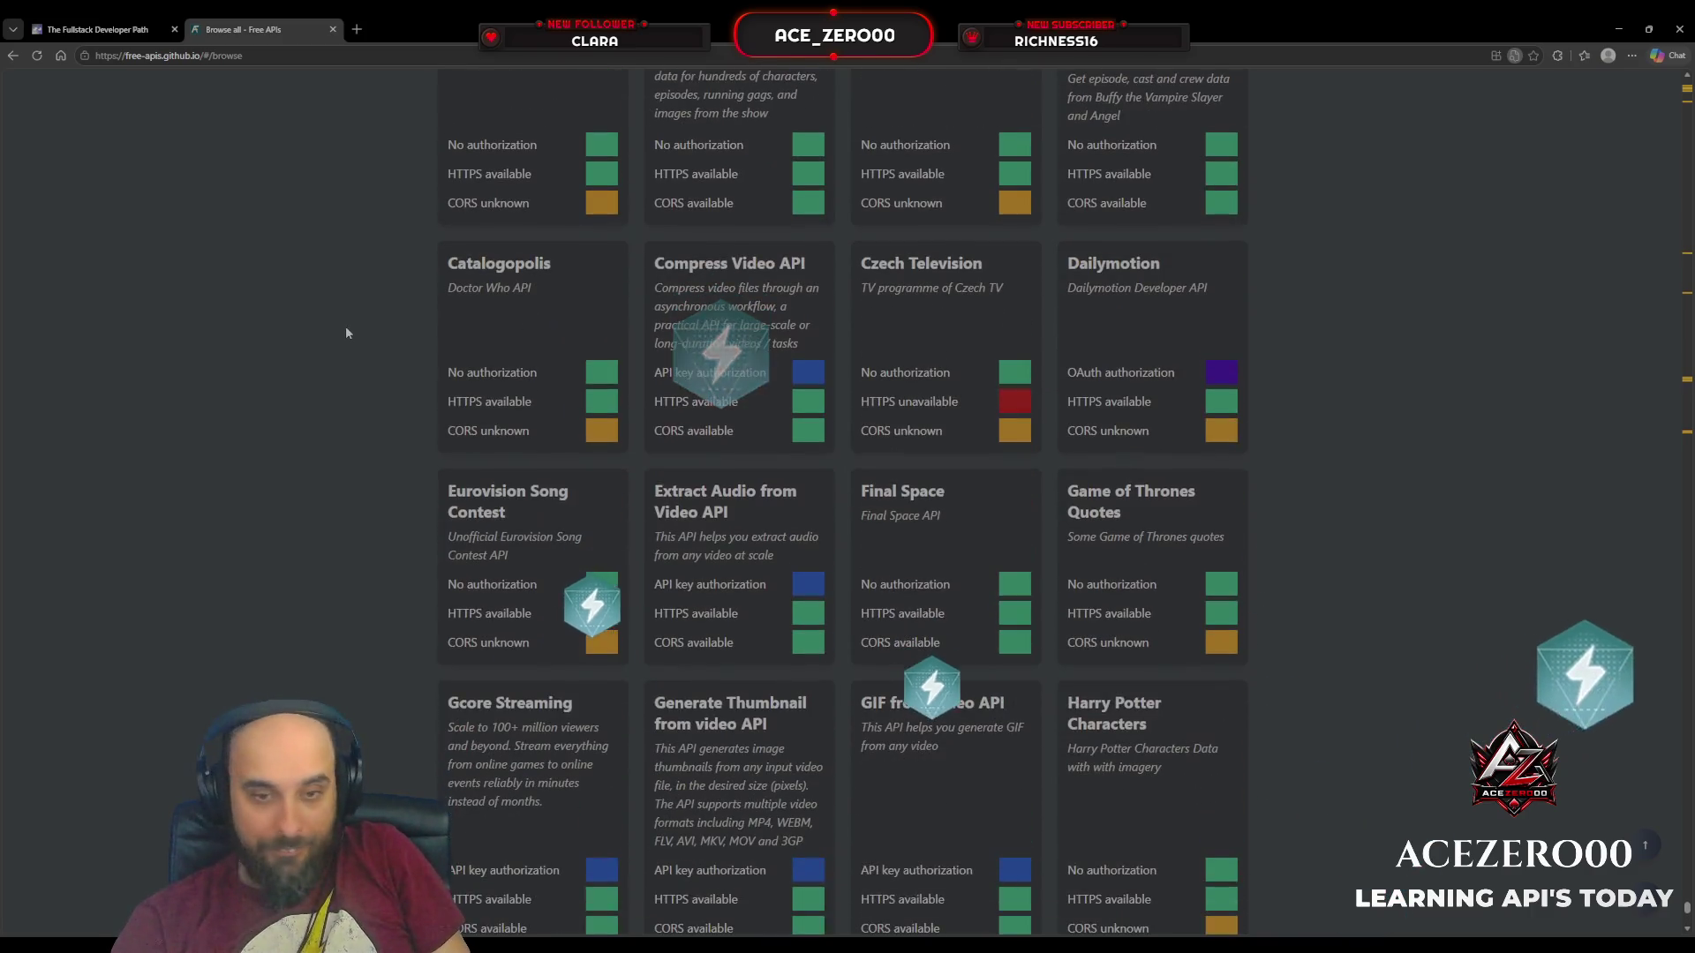
click(871, 497)
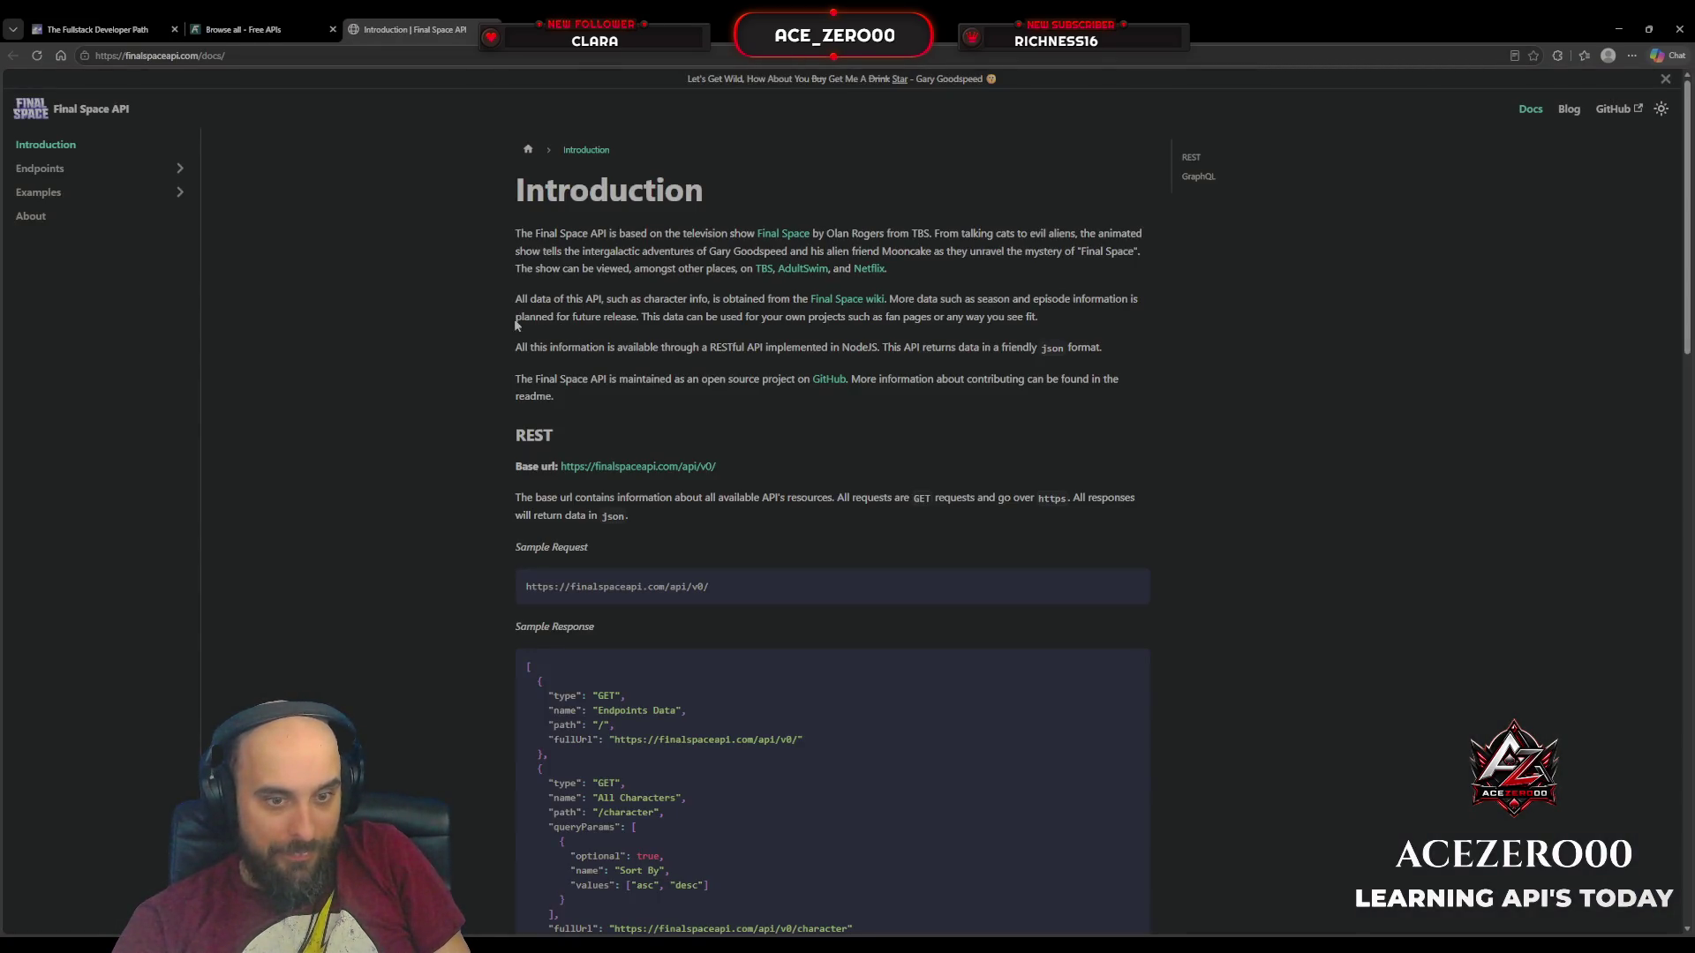
scroll(517, 325, down, 2)
scroll(476, 302, up, 2)
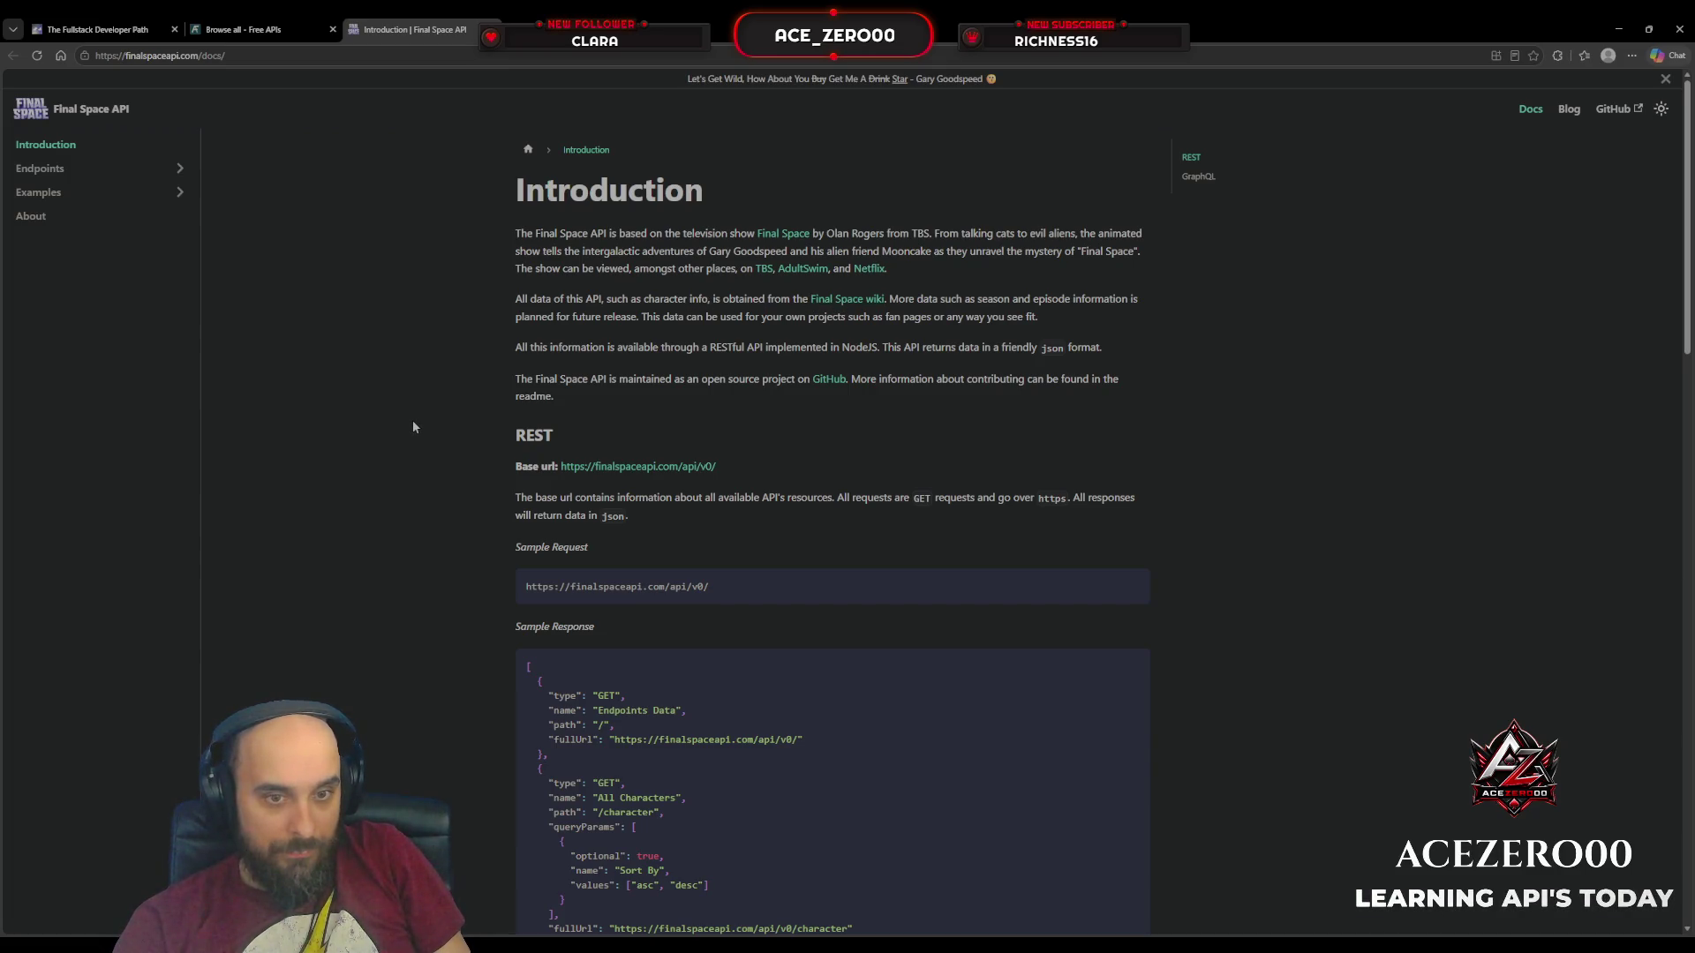
scroll(412, 428, down, 15)
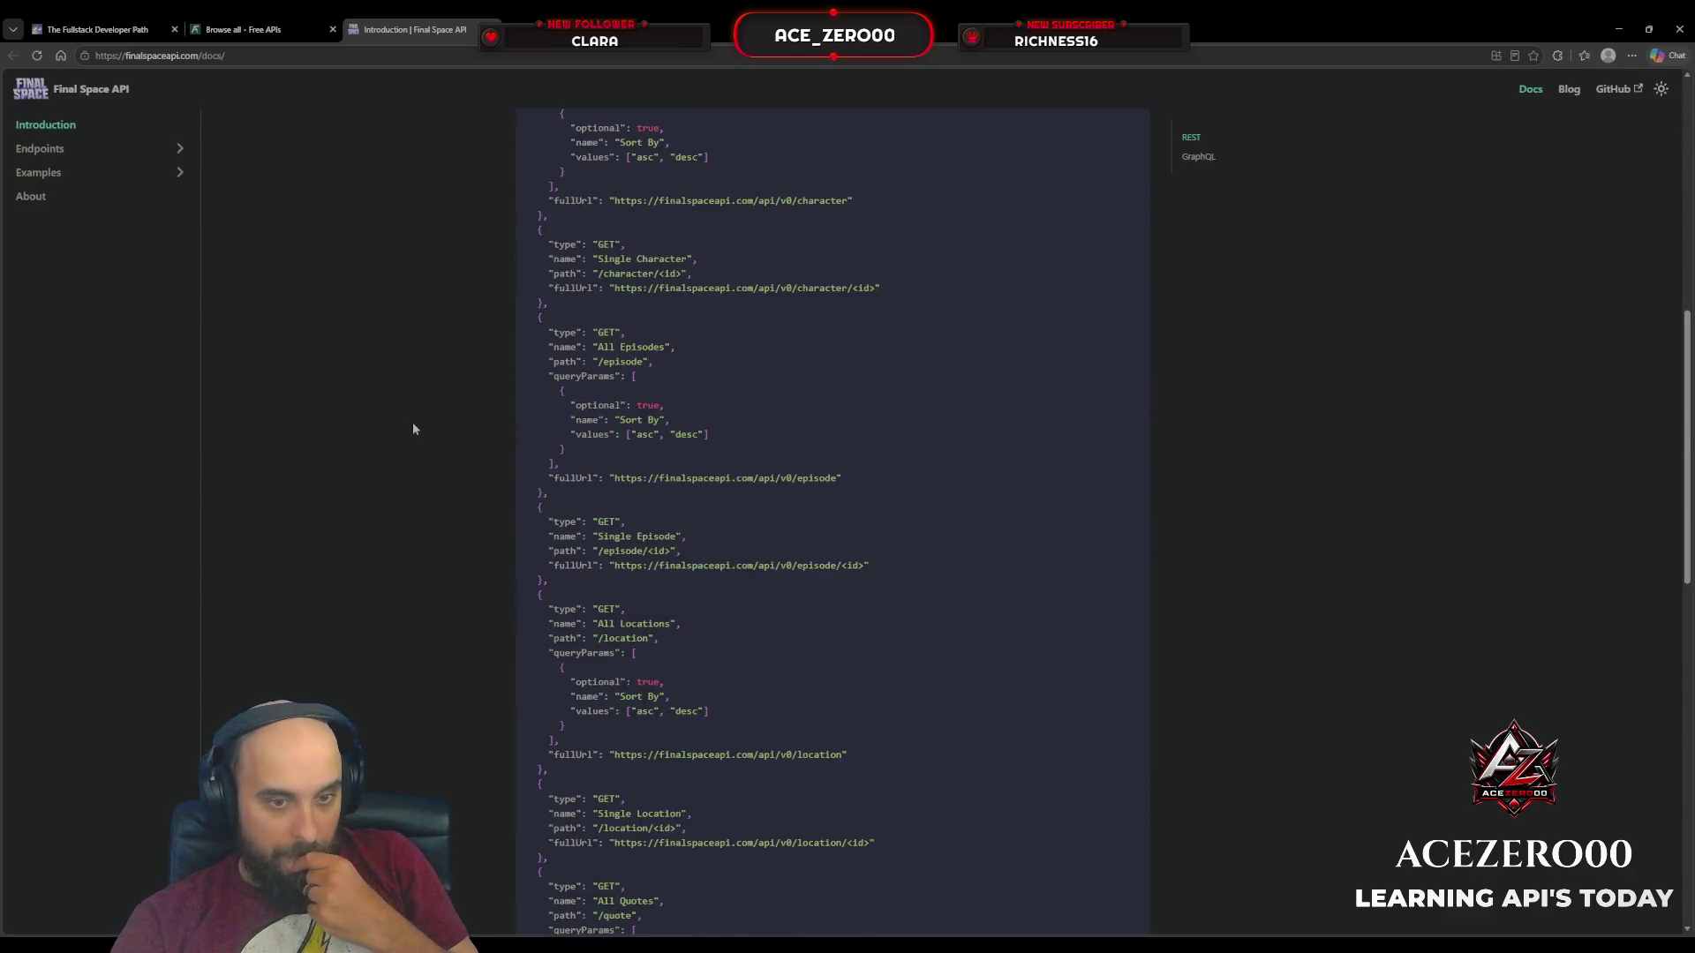
scroll(412, 428, down, 5)
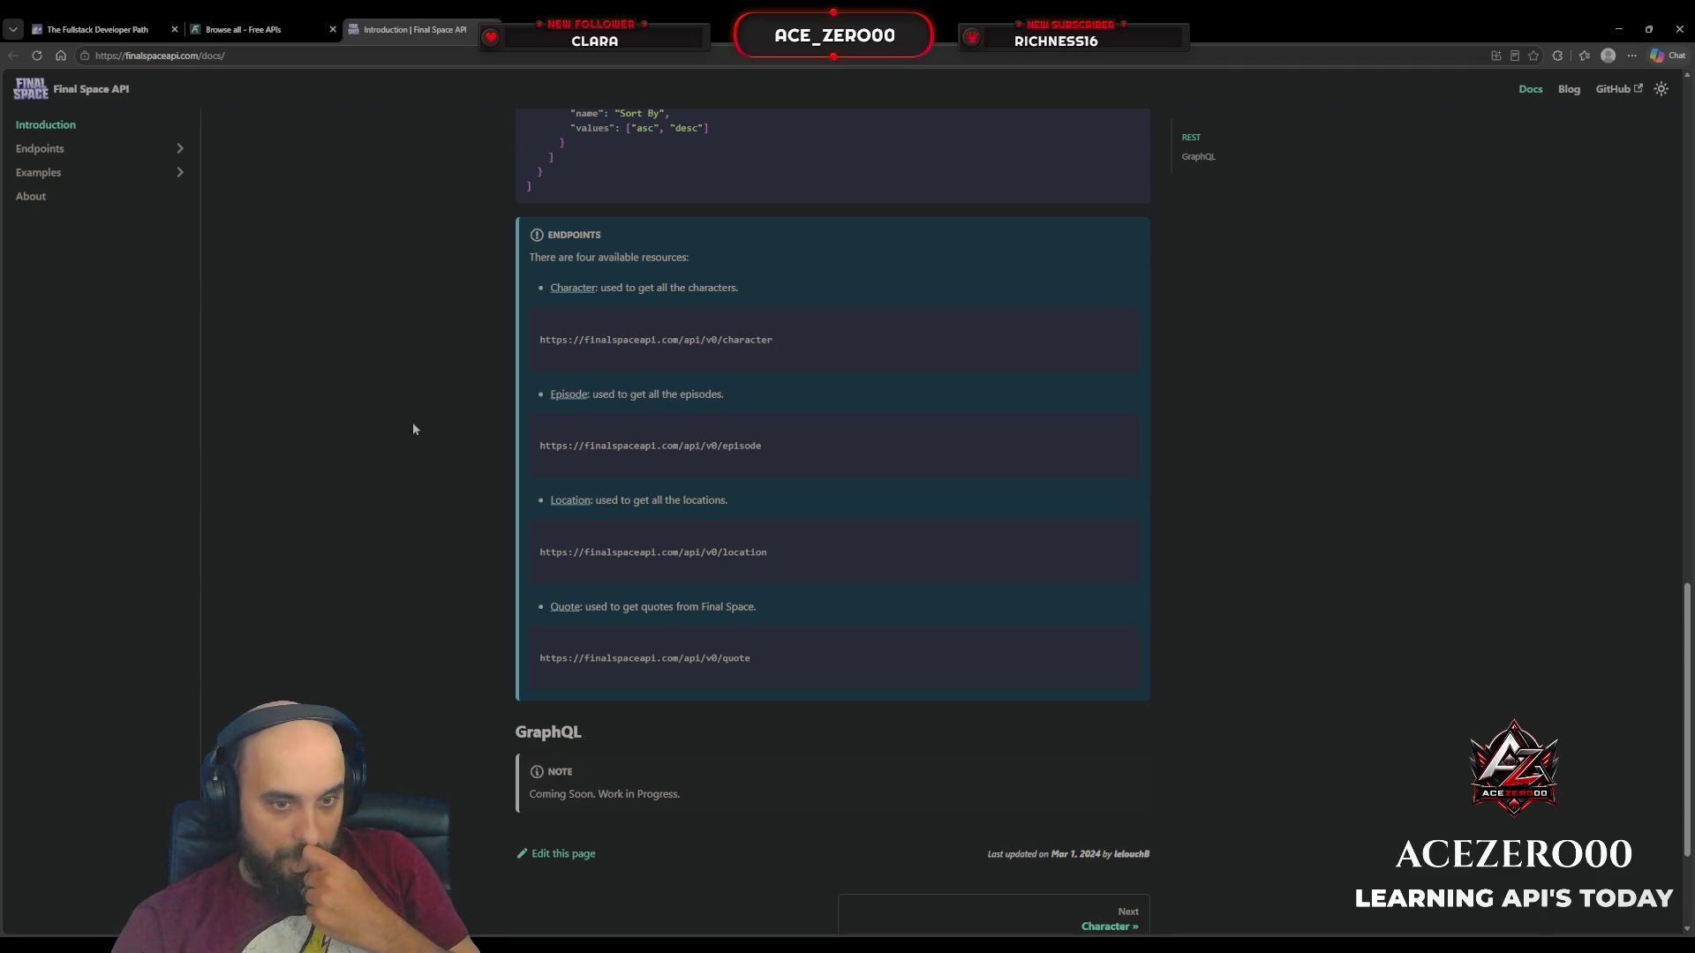
scroll(412, 428, up, 12)
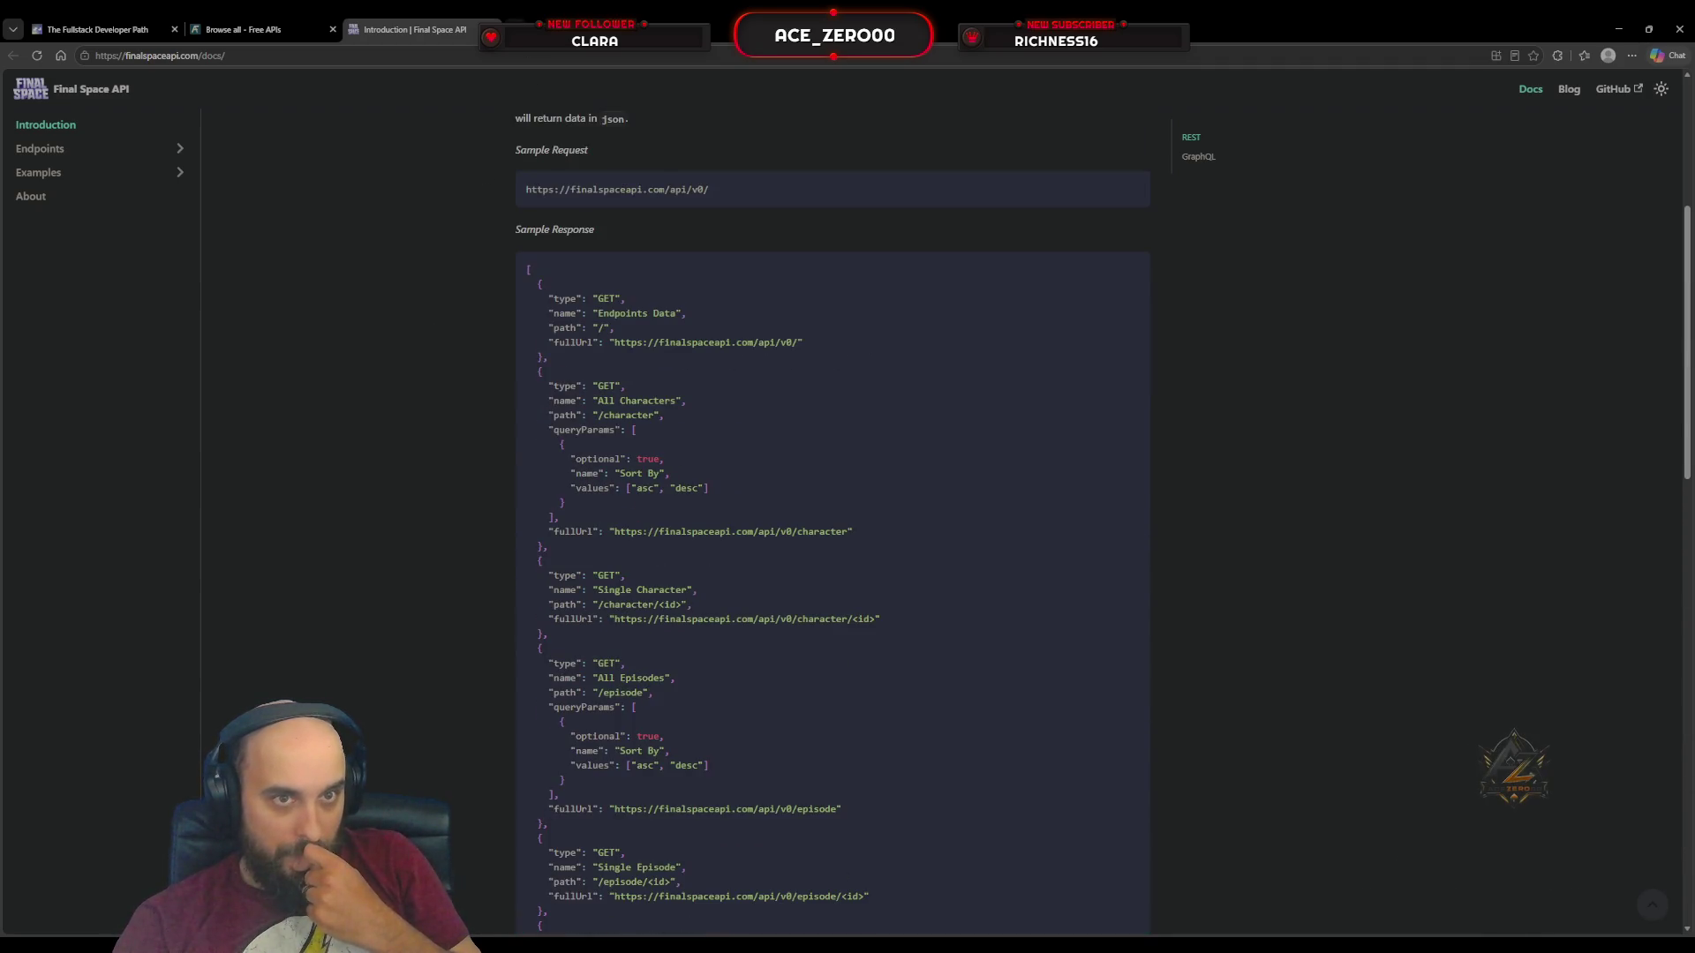
key(ctrl+w)
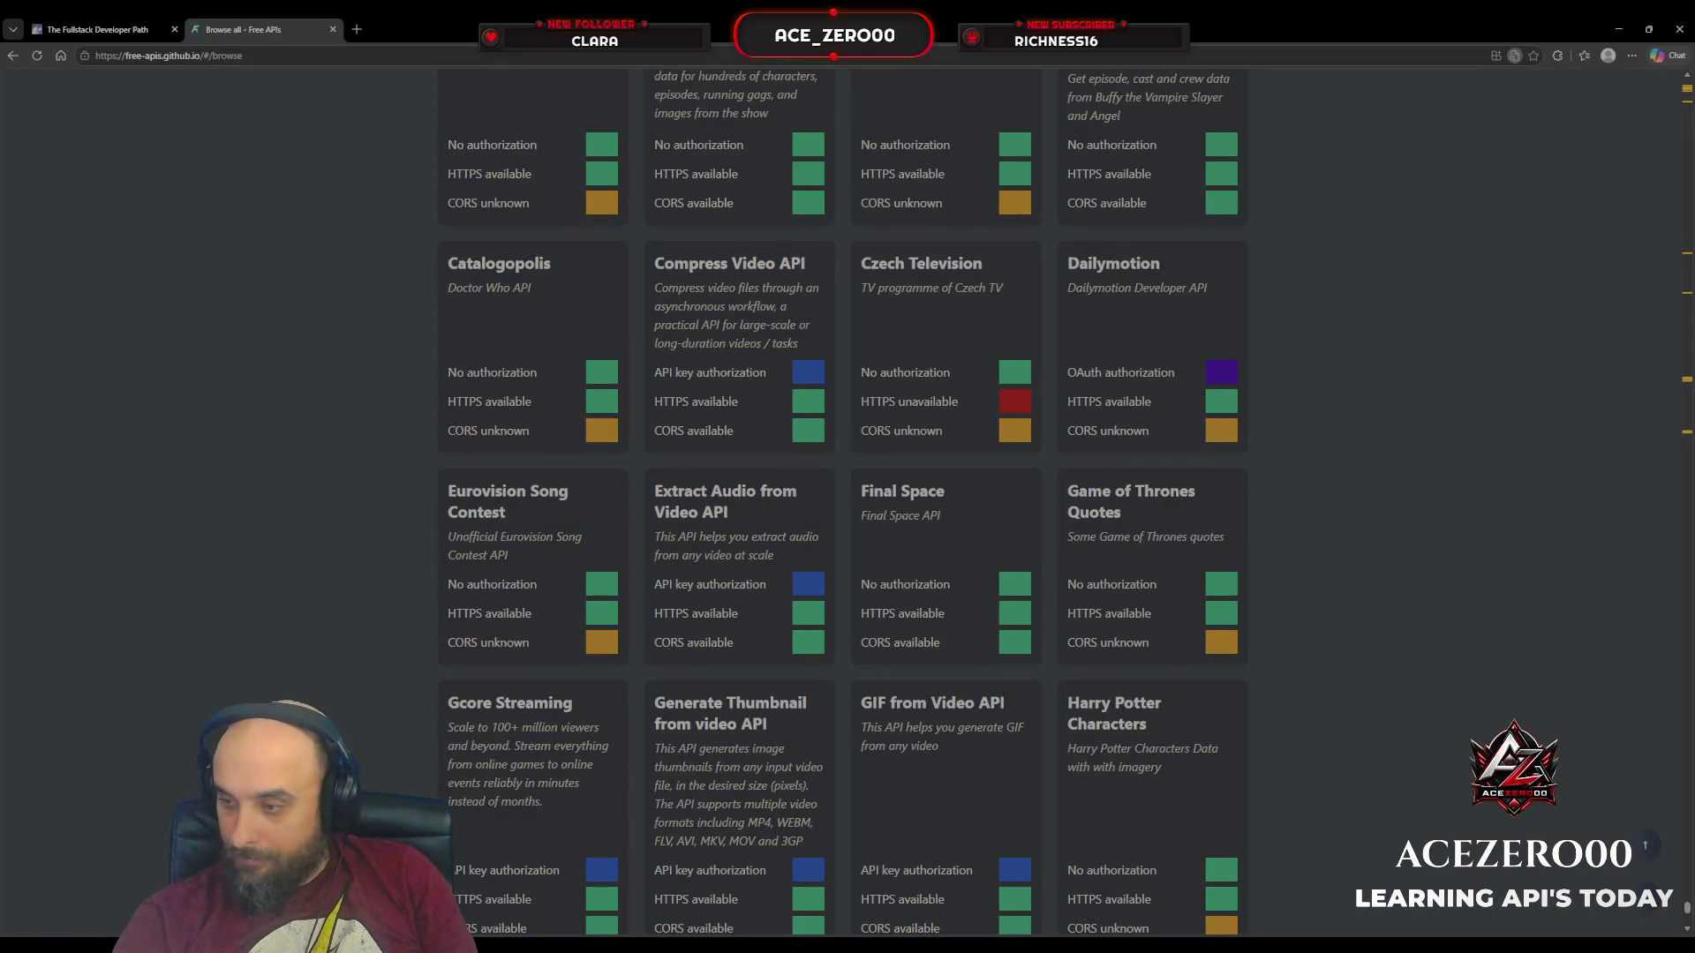
Step: Scroll down past the TV and Weather API cards, then back up toward the Random matches
scroll(377, 241, down, 3)
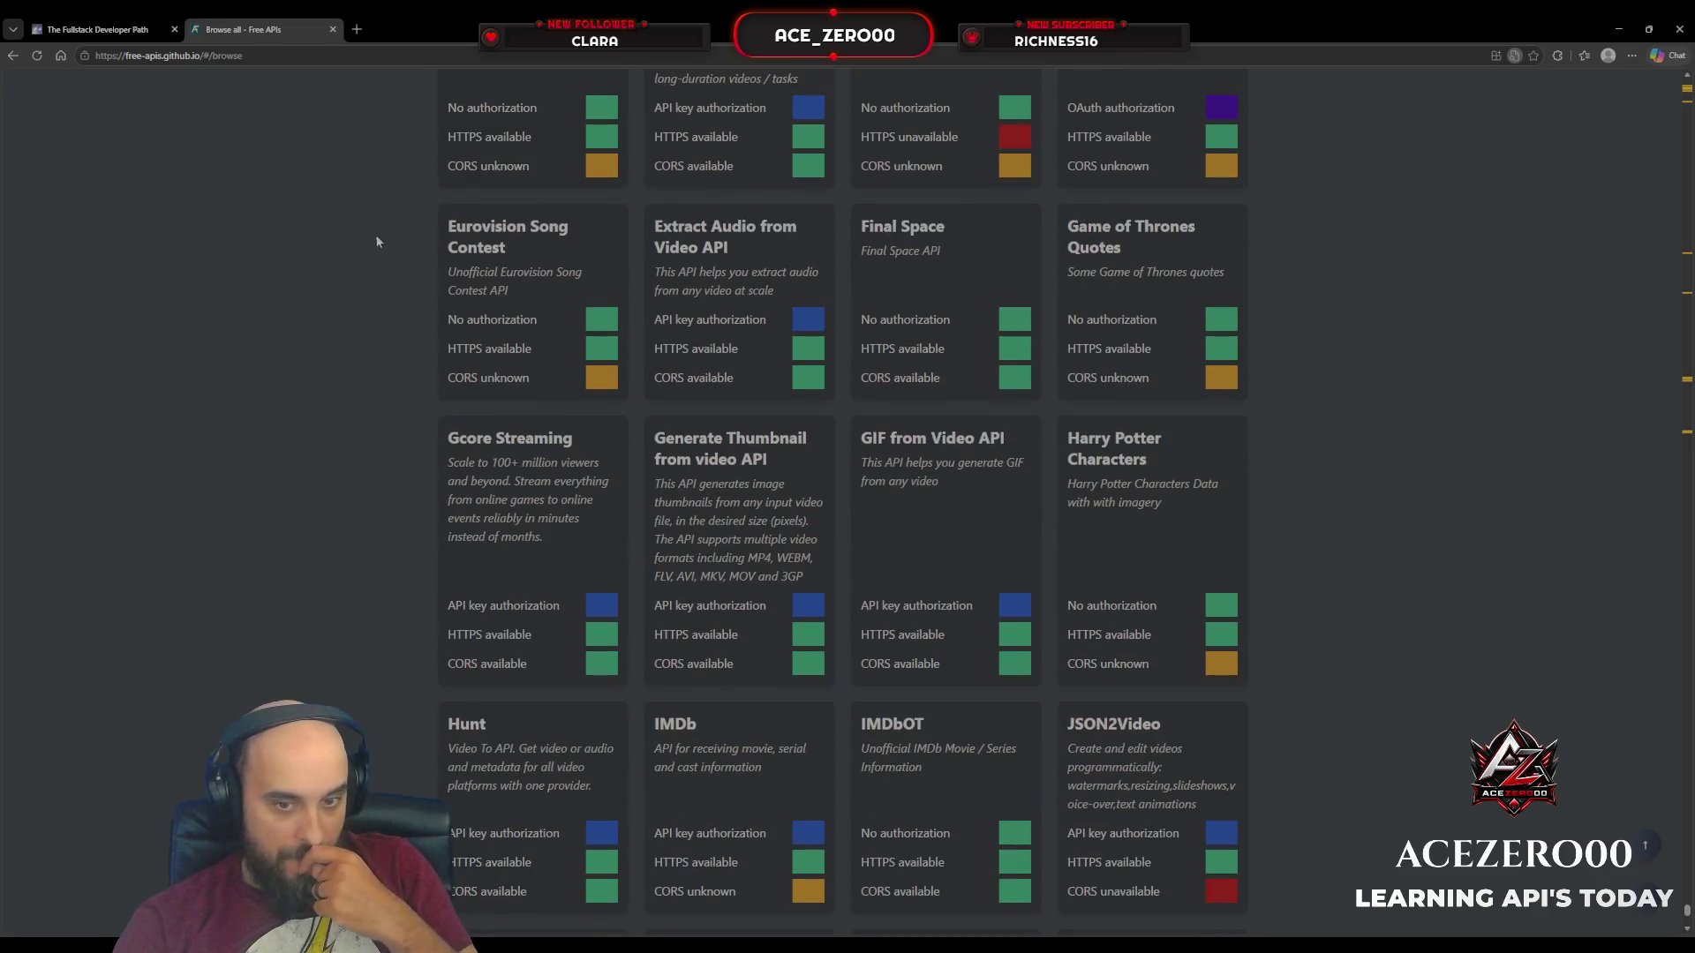
scroll(351, 343, down, 3)
scroll(351, 342, down, 3)
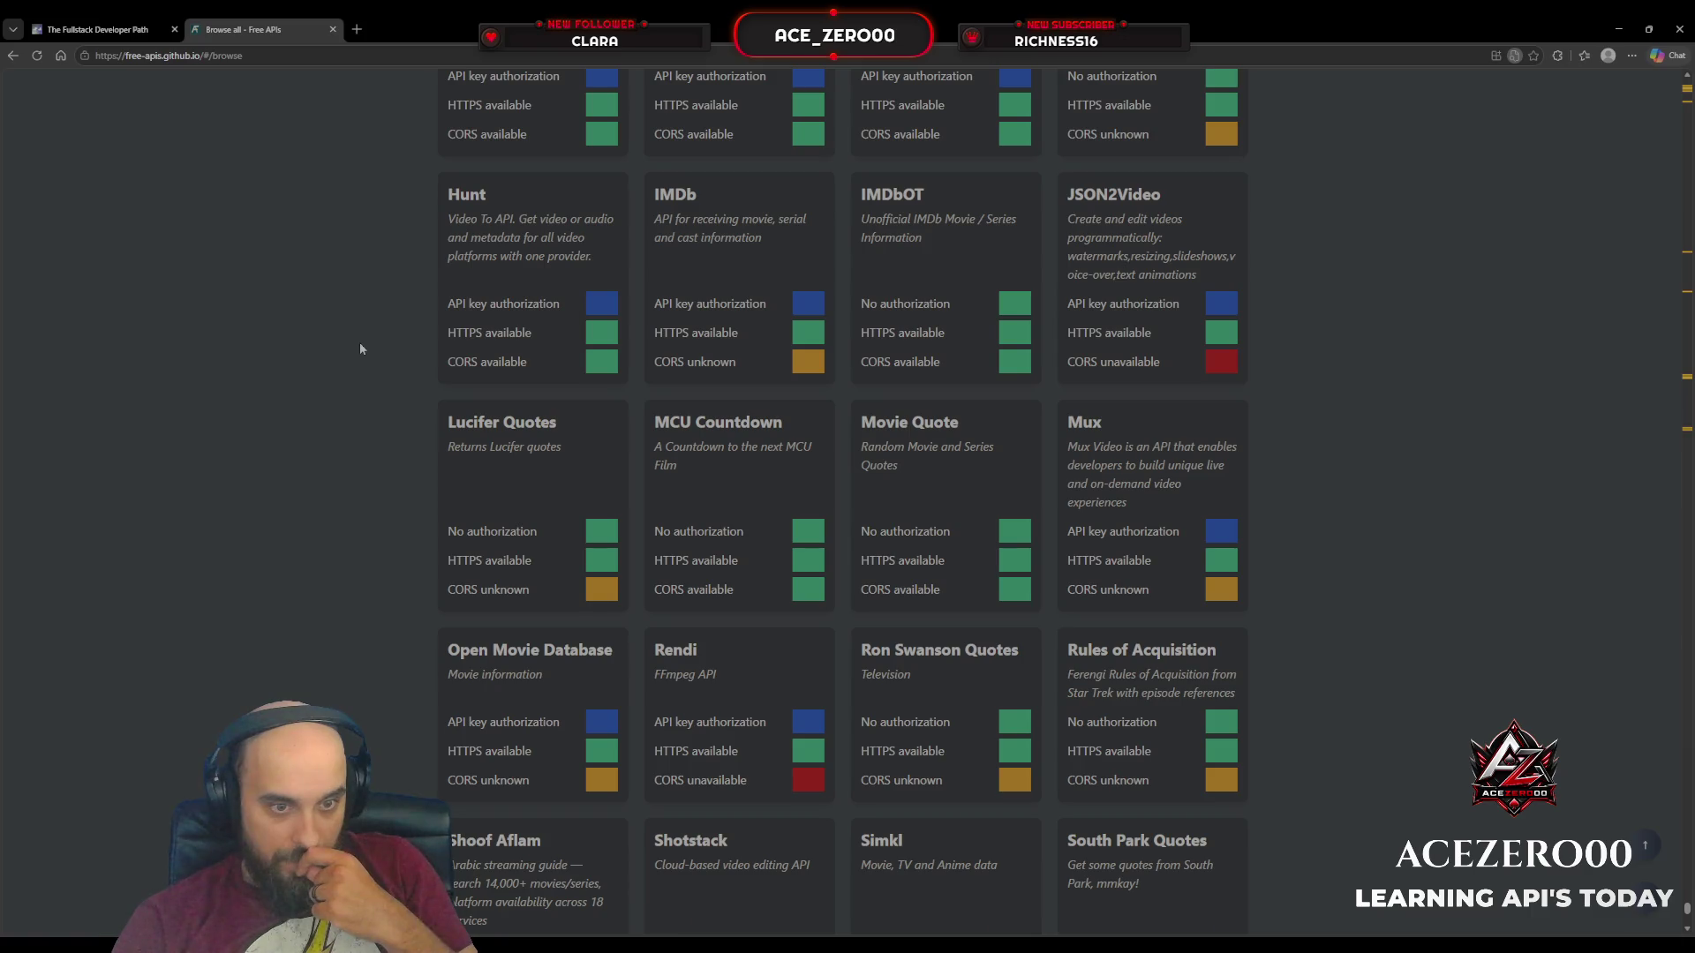
scroll(360, 349, down, 2)
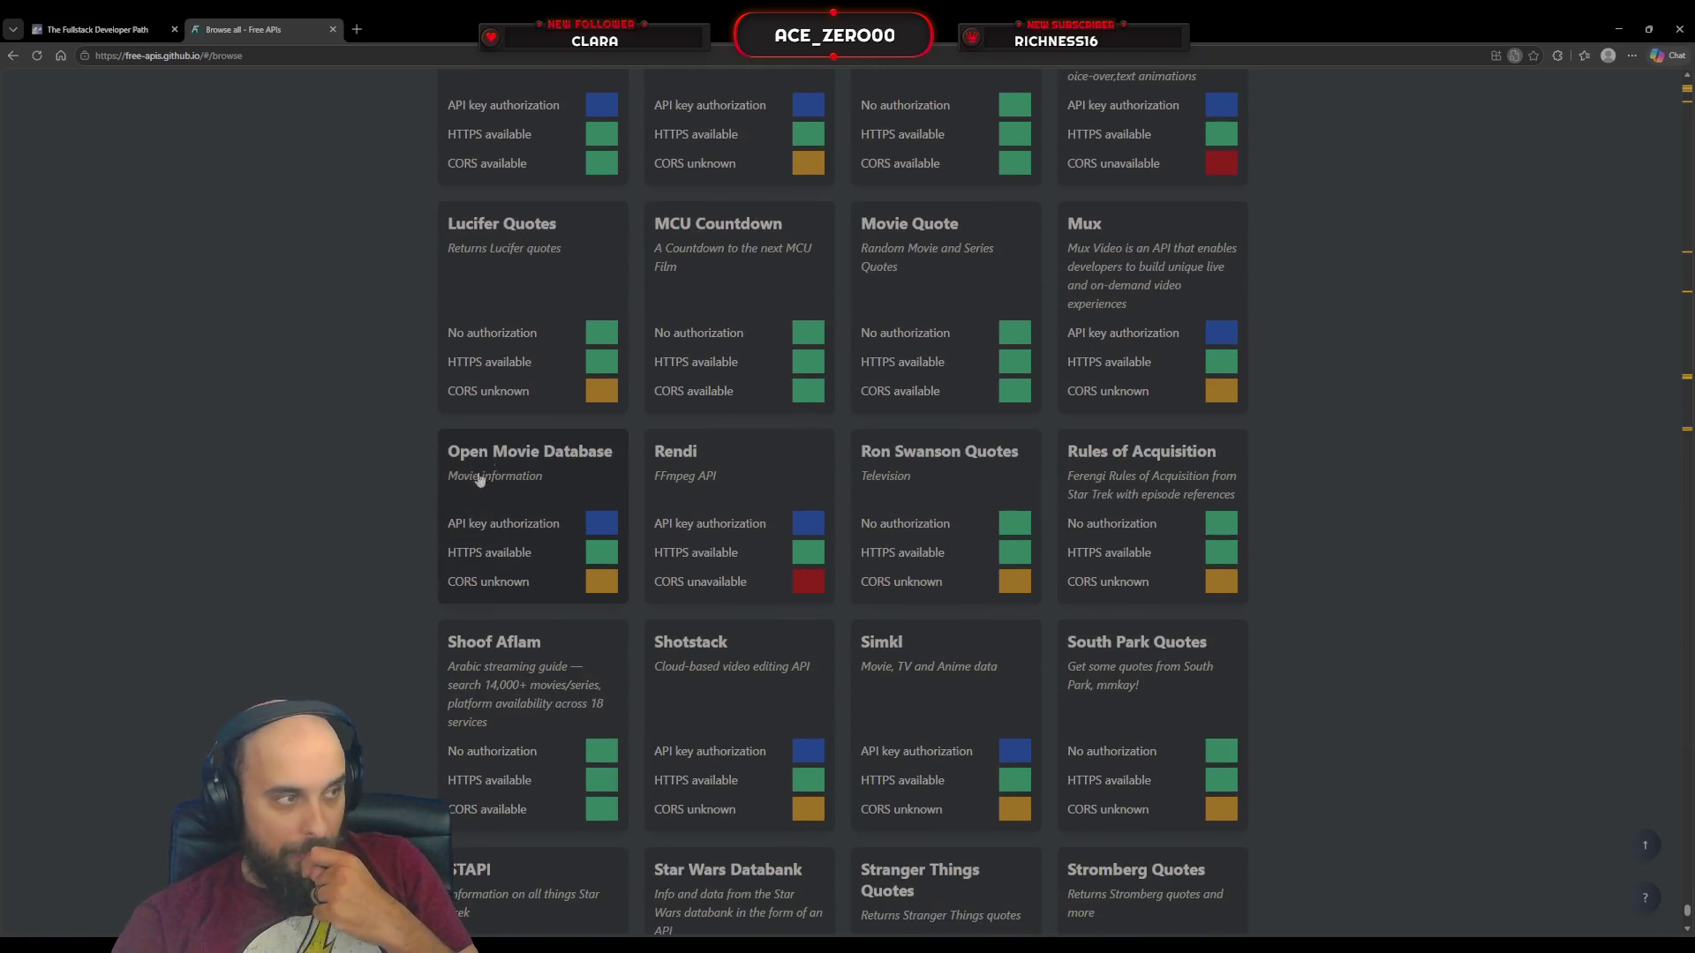
scroll(395, 432, down, 2)
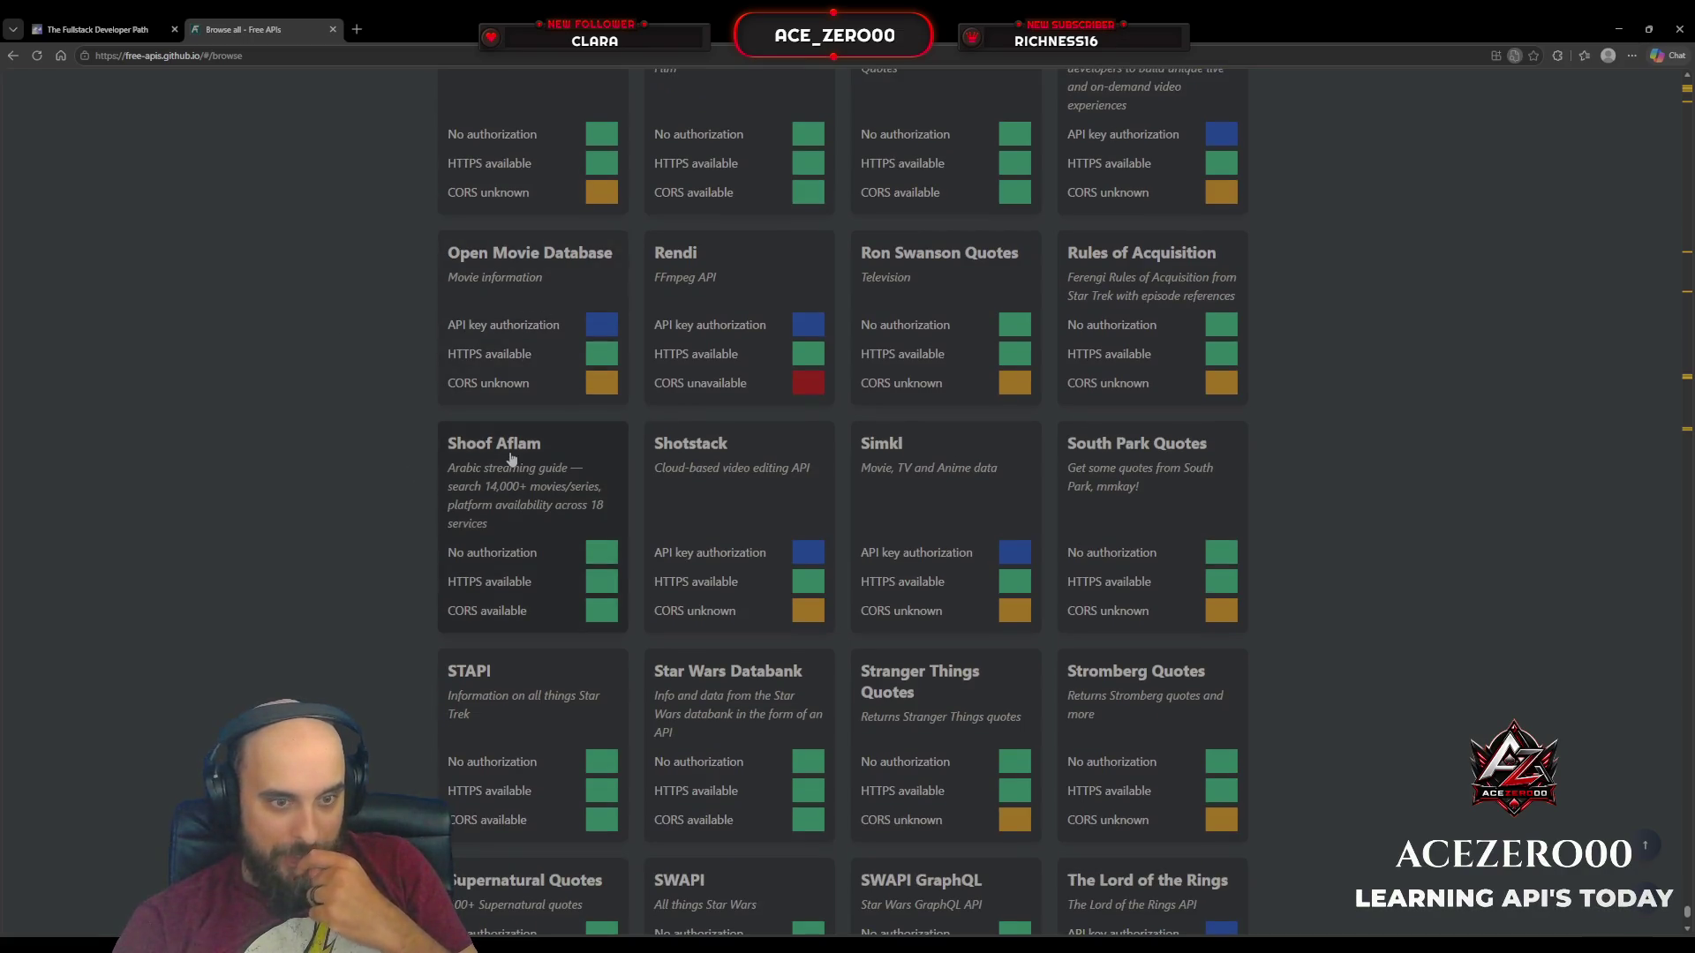
scroll(346, 416, down, 2)
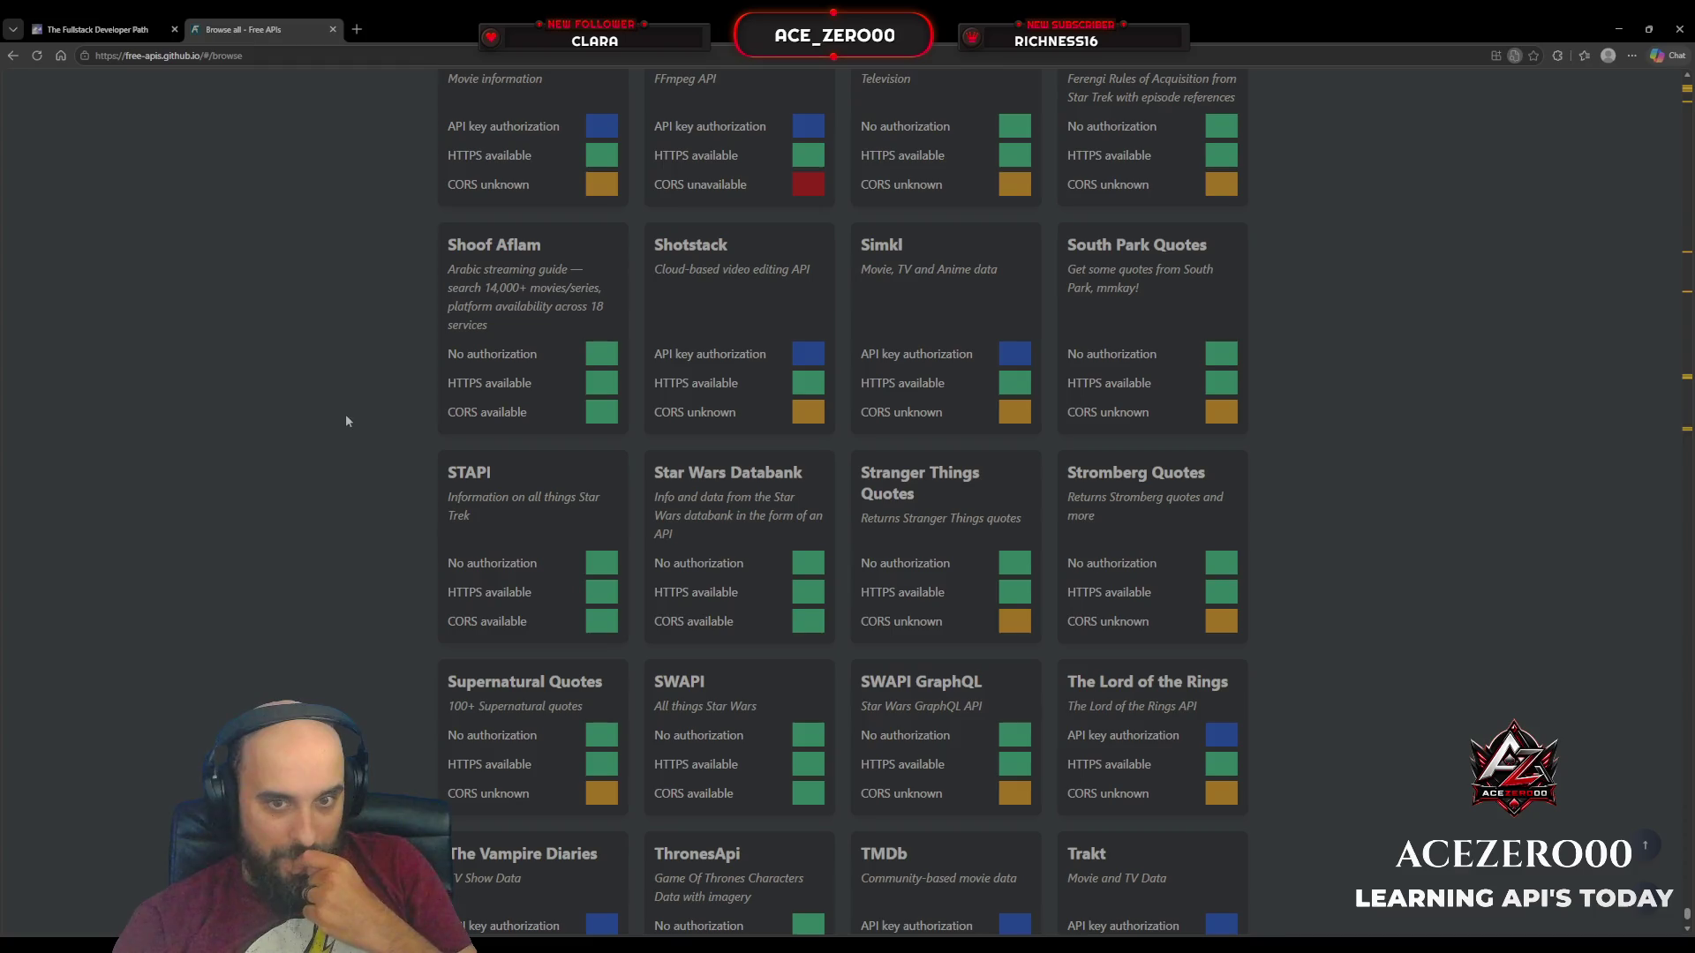
scroll(346, 422, down, 2)
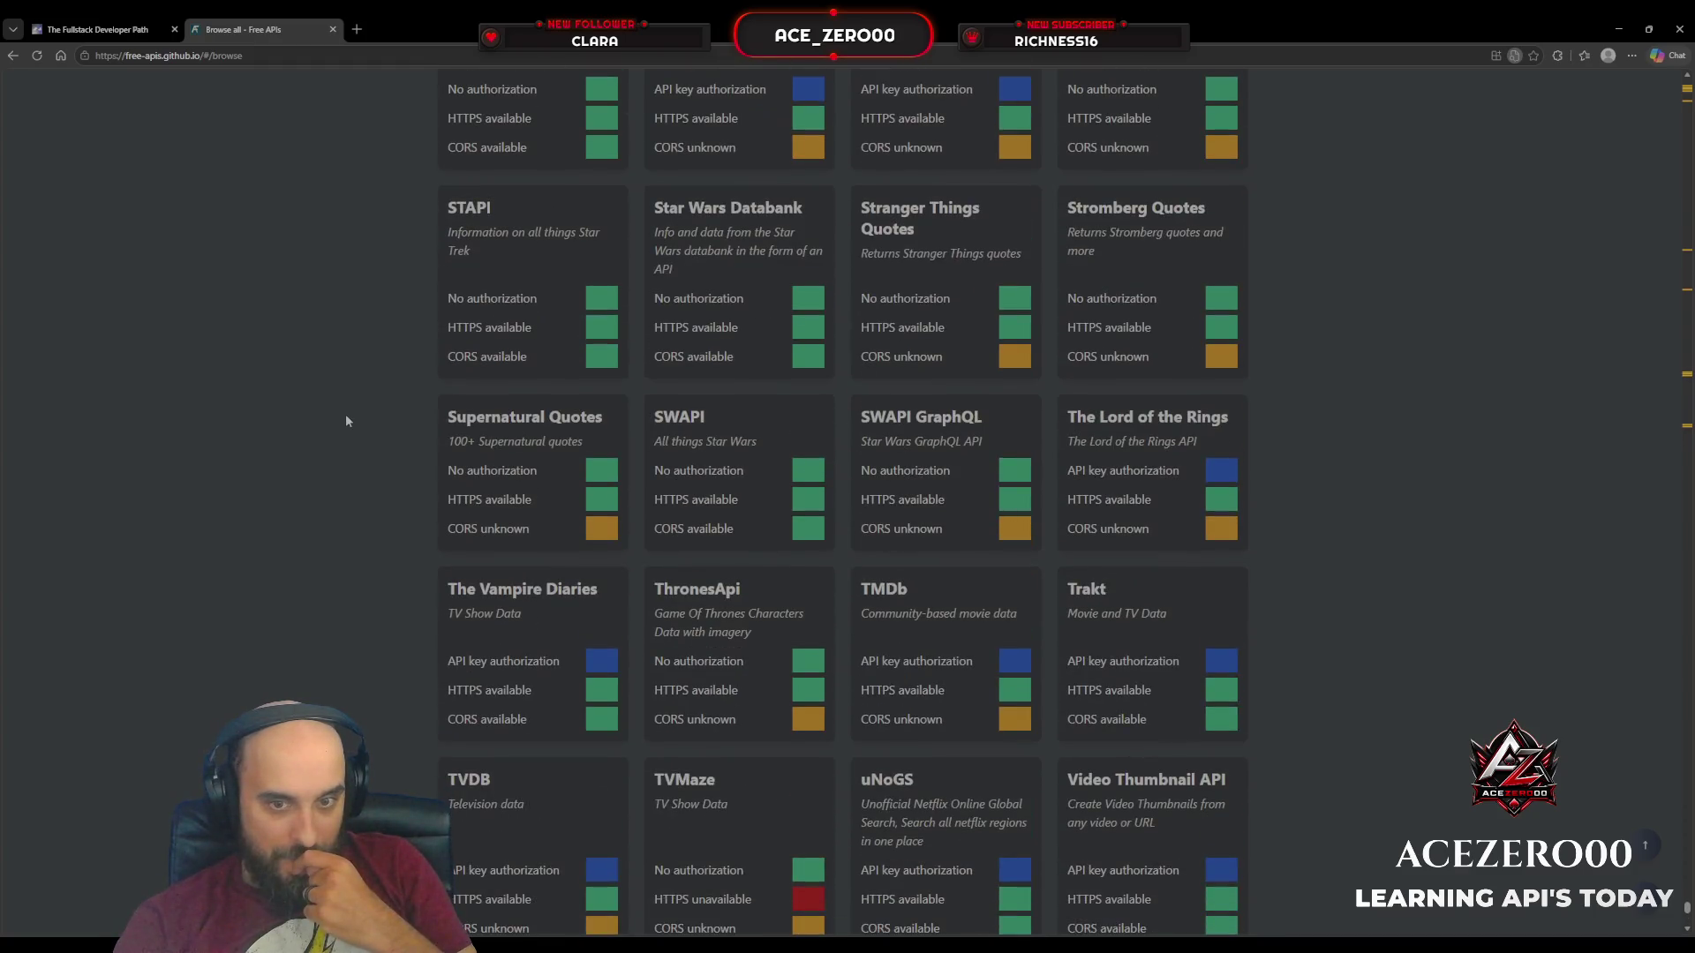
scroll(346, 421, down, 2)
scroll(346, 421, down, 3)
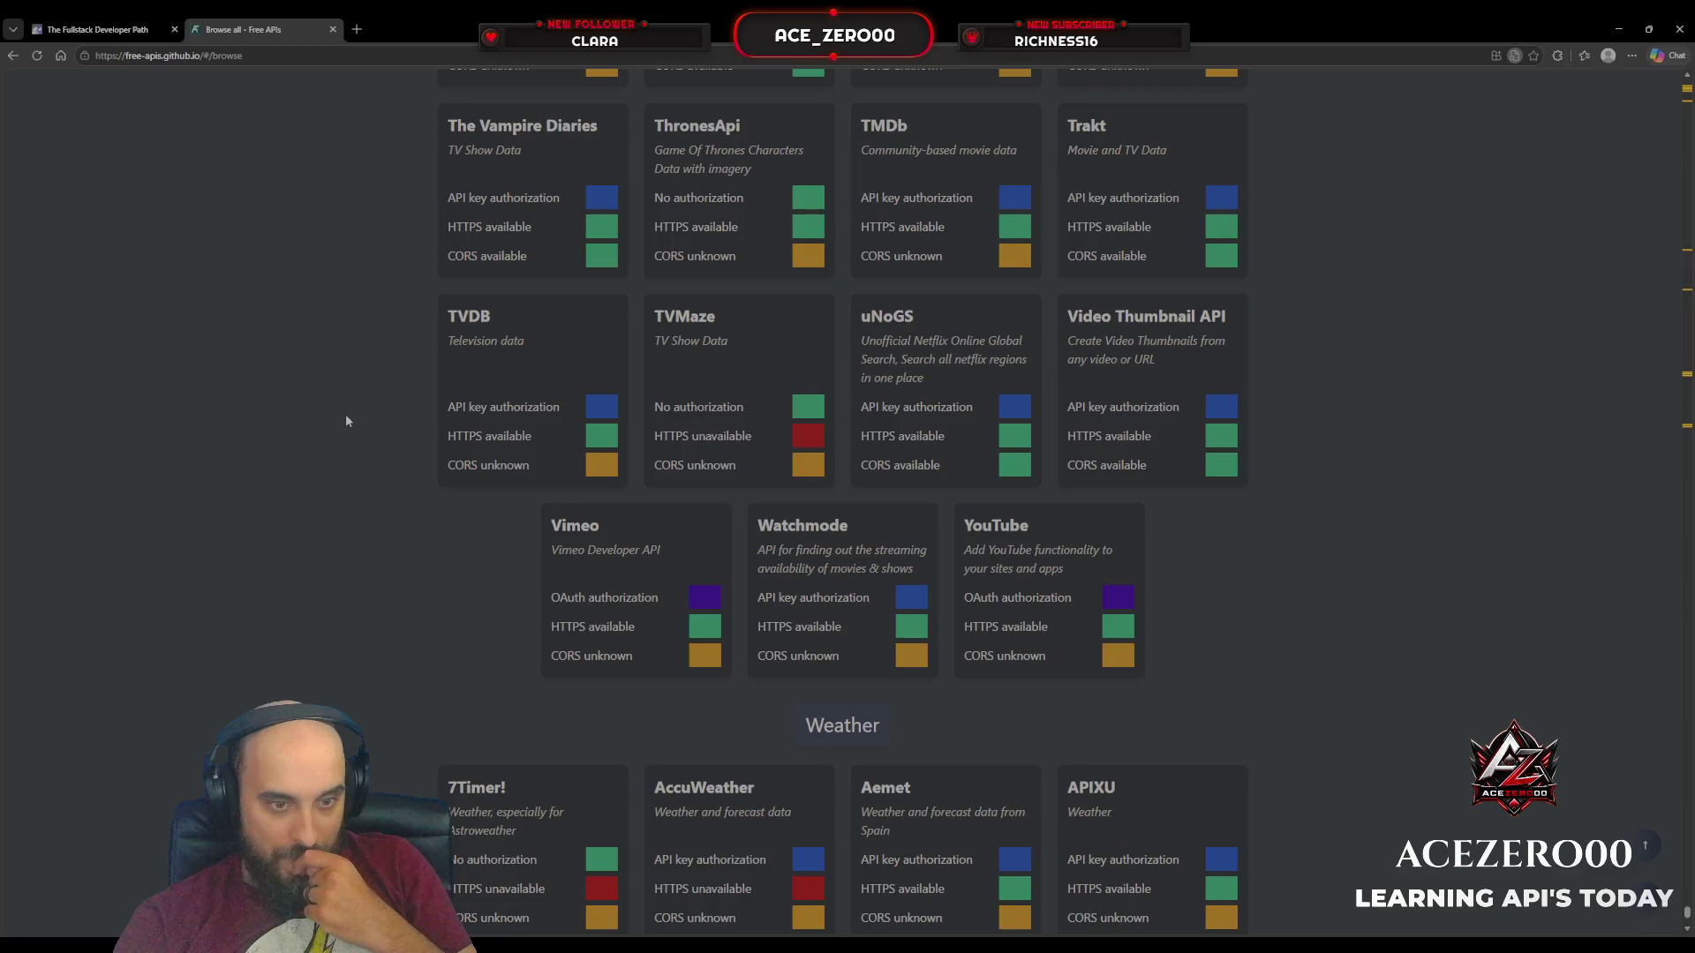
scroll(346, 422, down, 2)
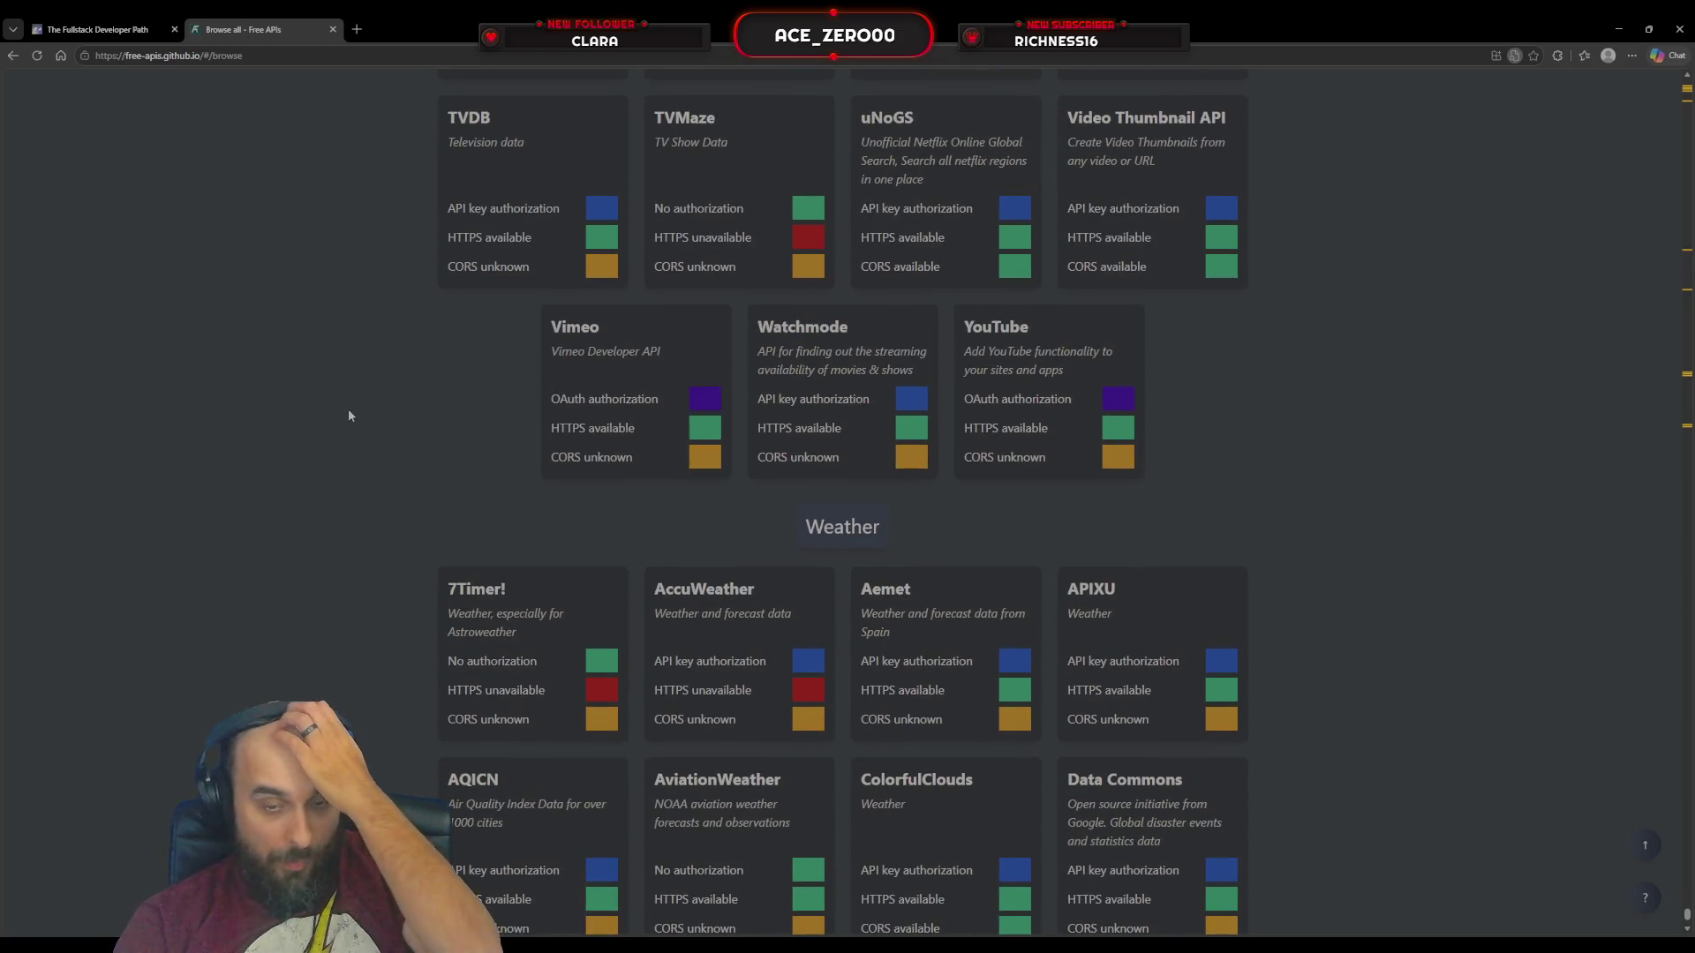
scroll(350, 413, down, 2)
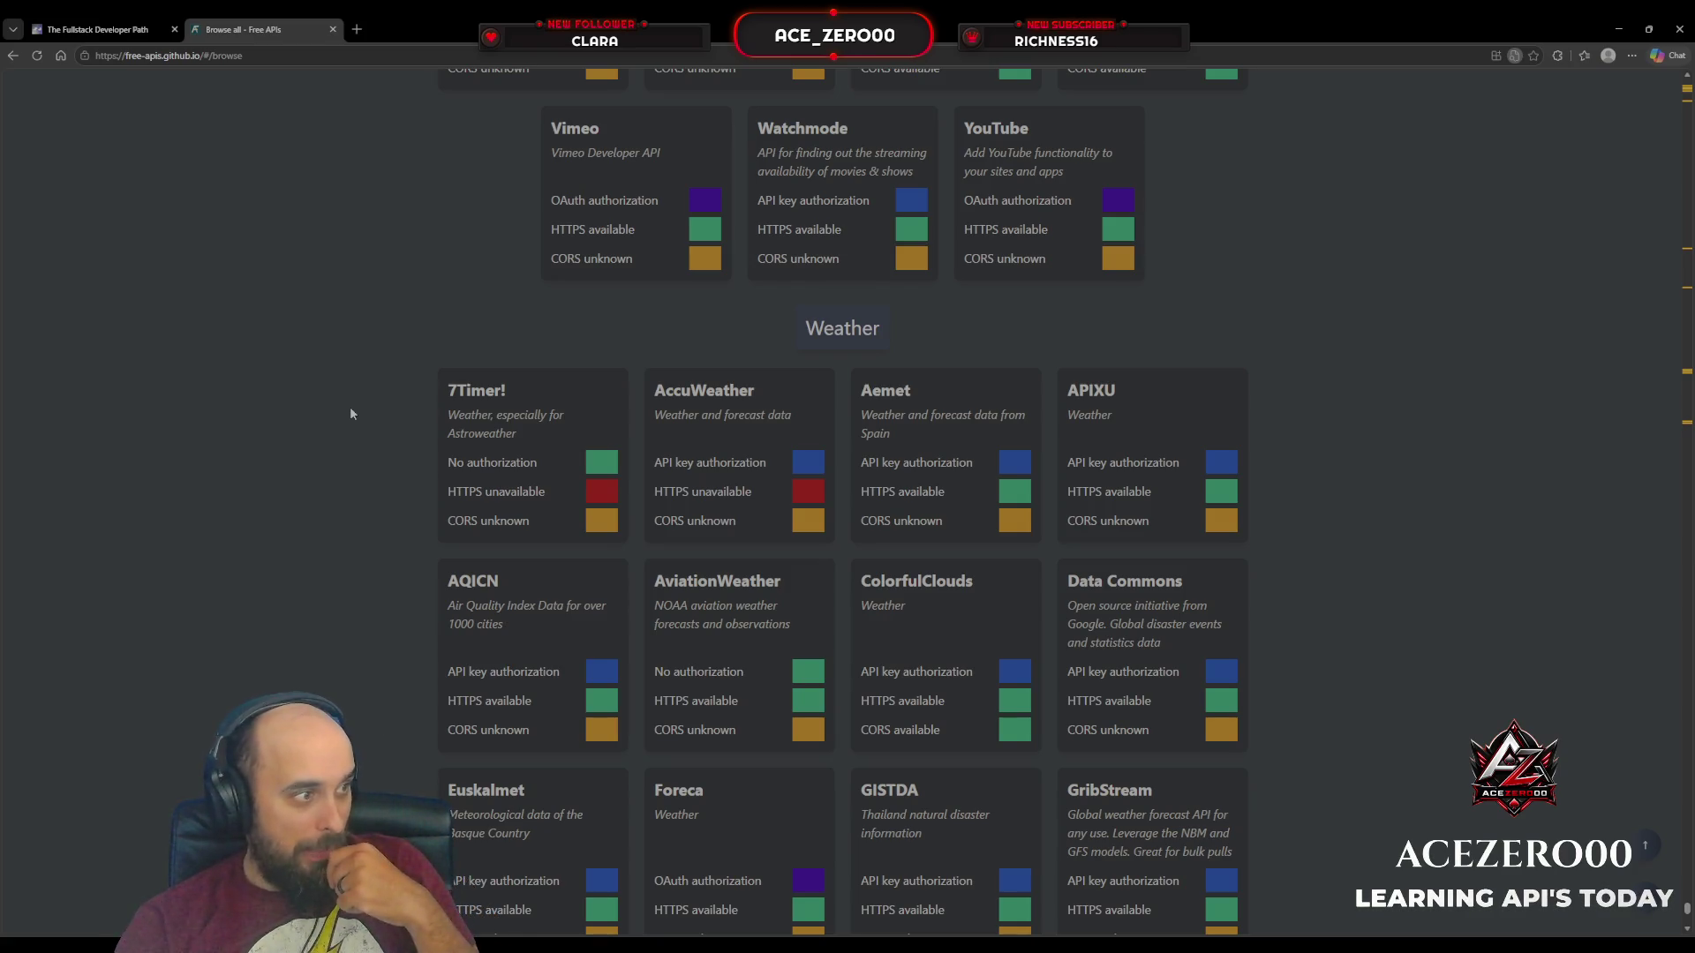
scroll(350, 414, down, 3)
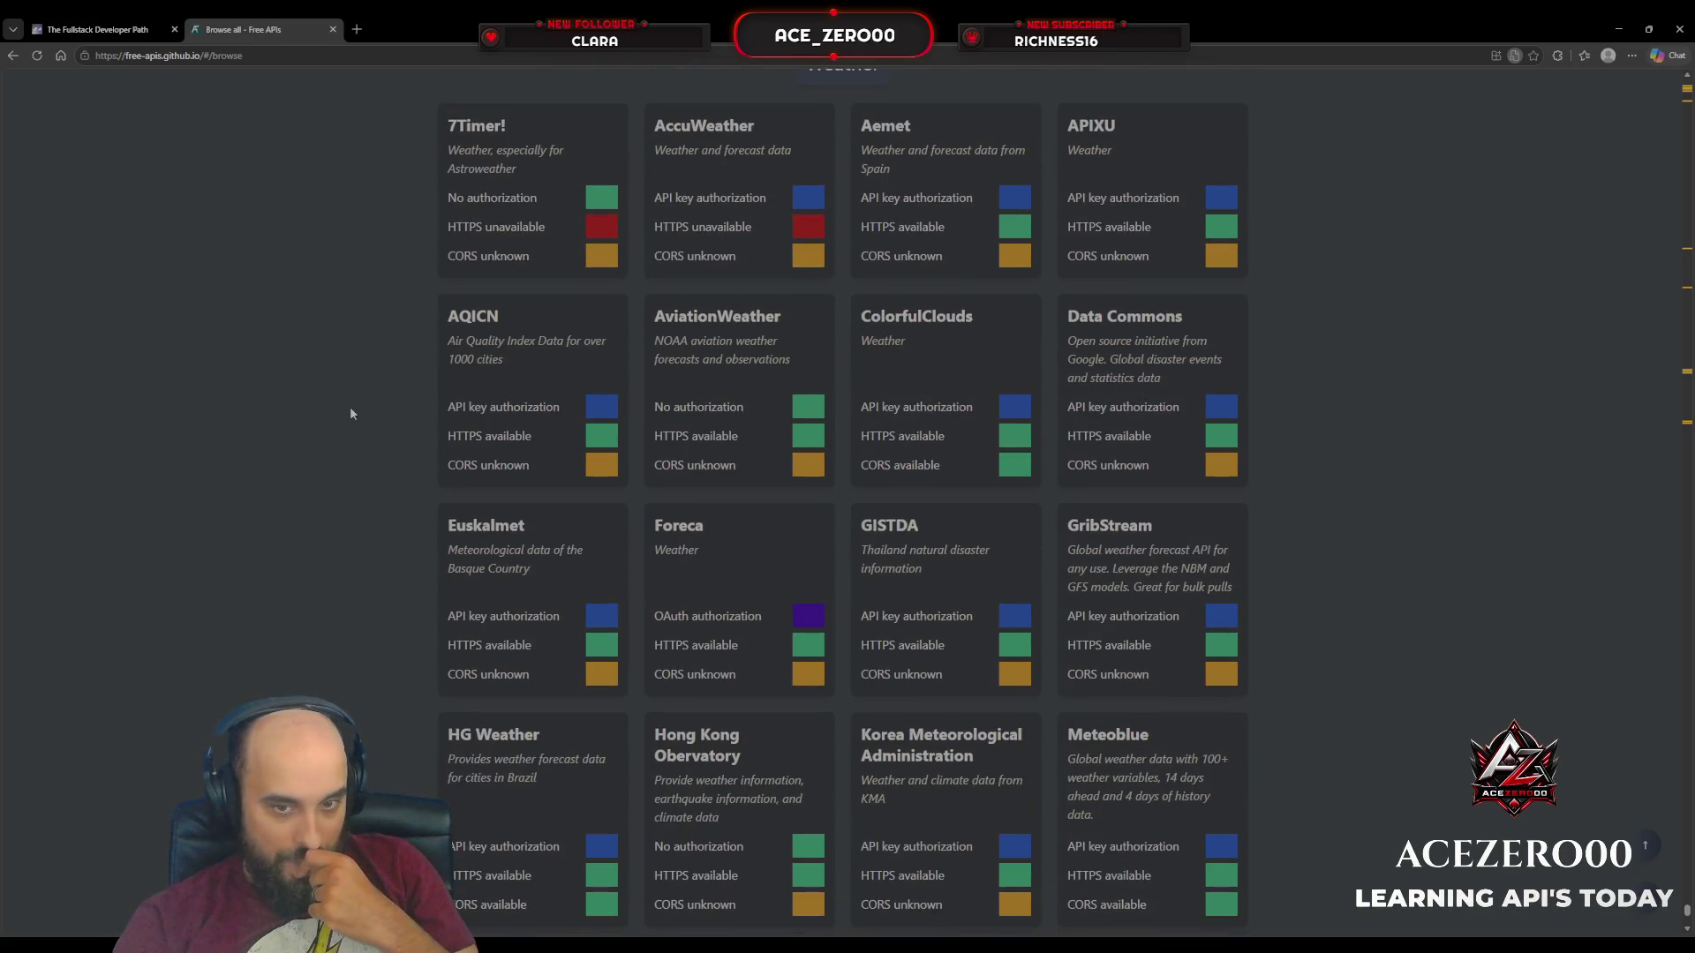
scroll(350, 414, down, 3)
scroll(350, 413, down, 3)
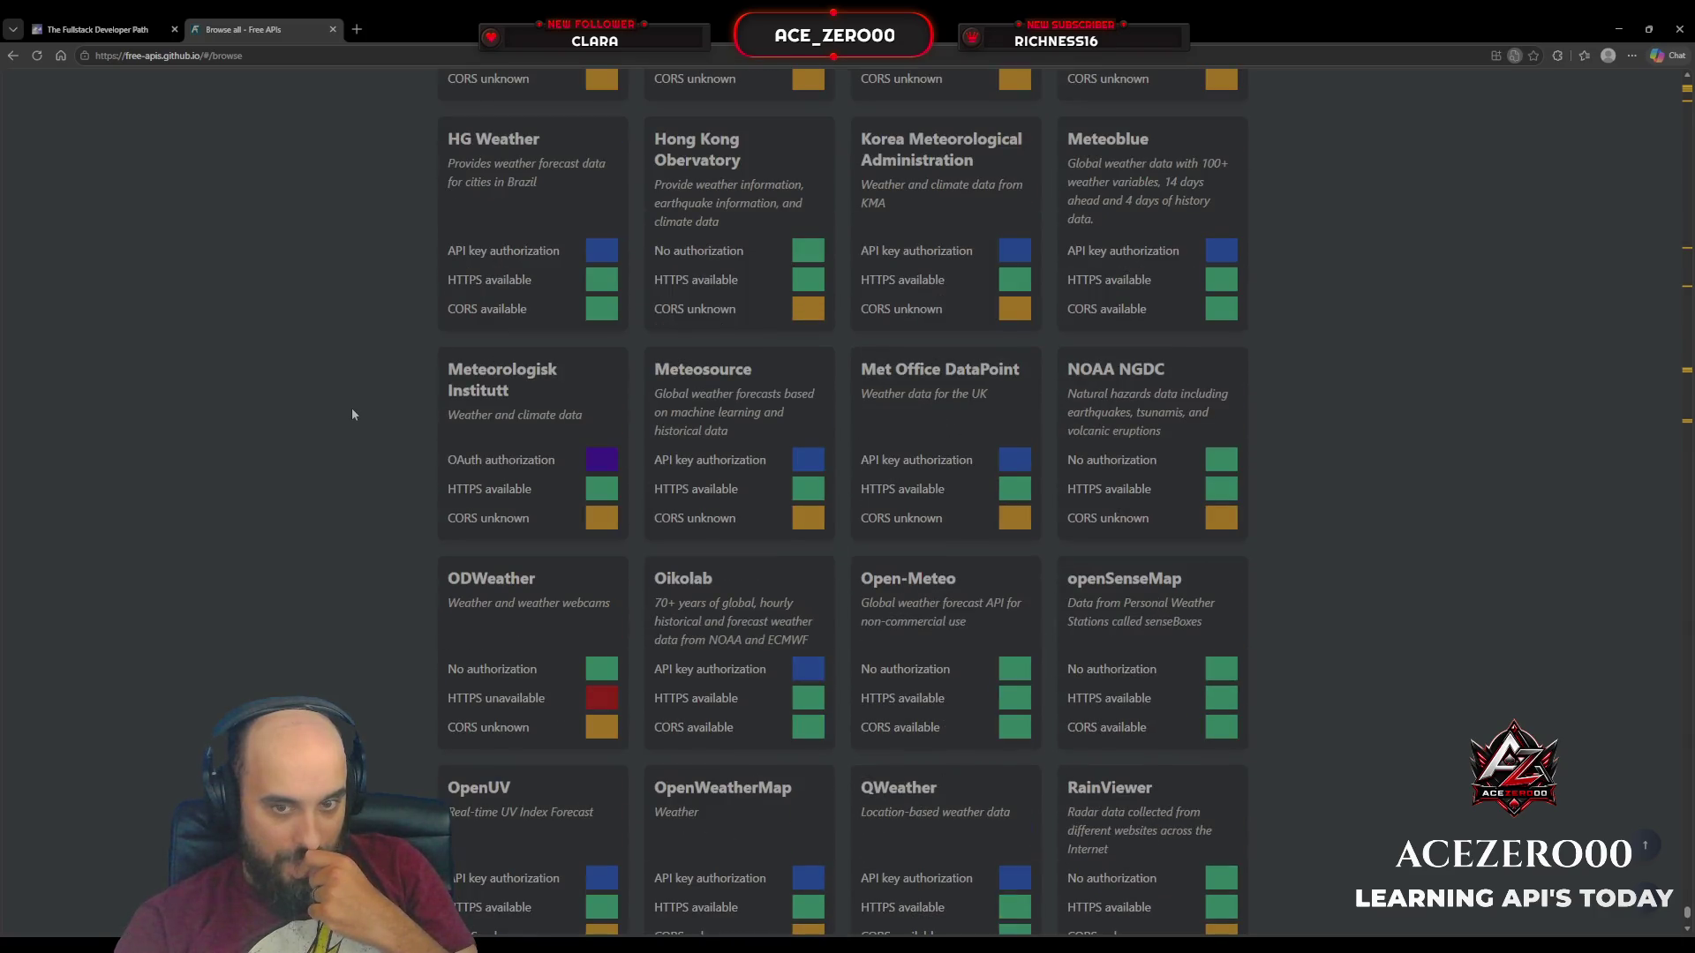
scroll(351, 414, down, 3)
scroll(367, 402, down, 2)
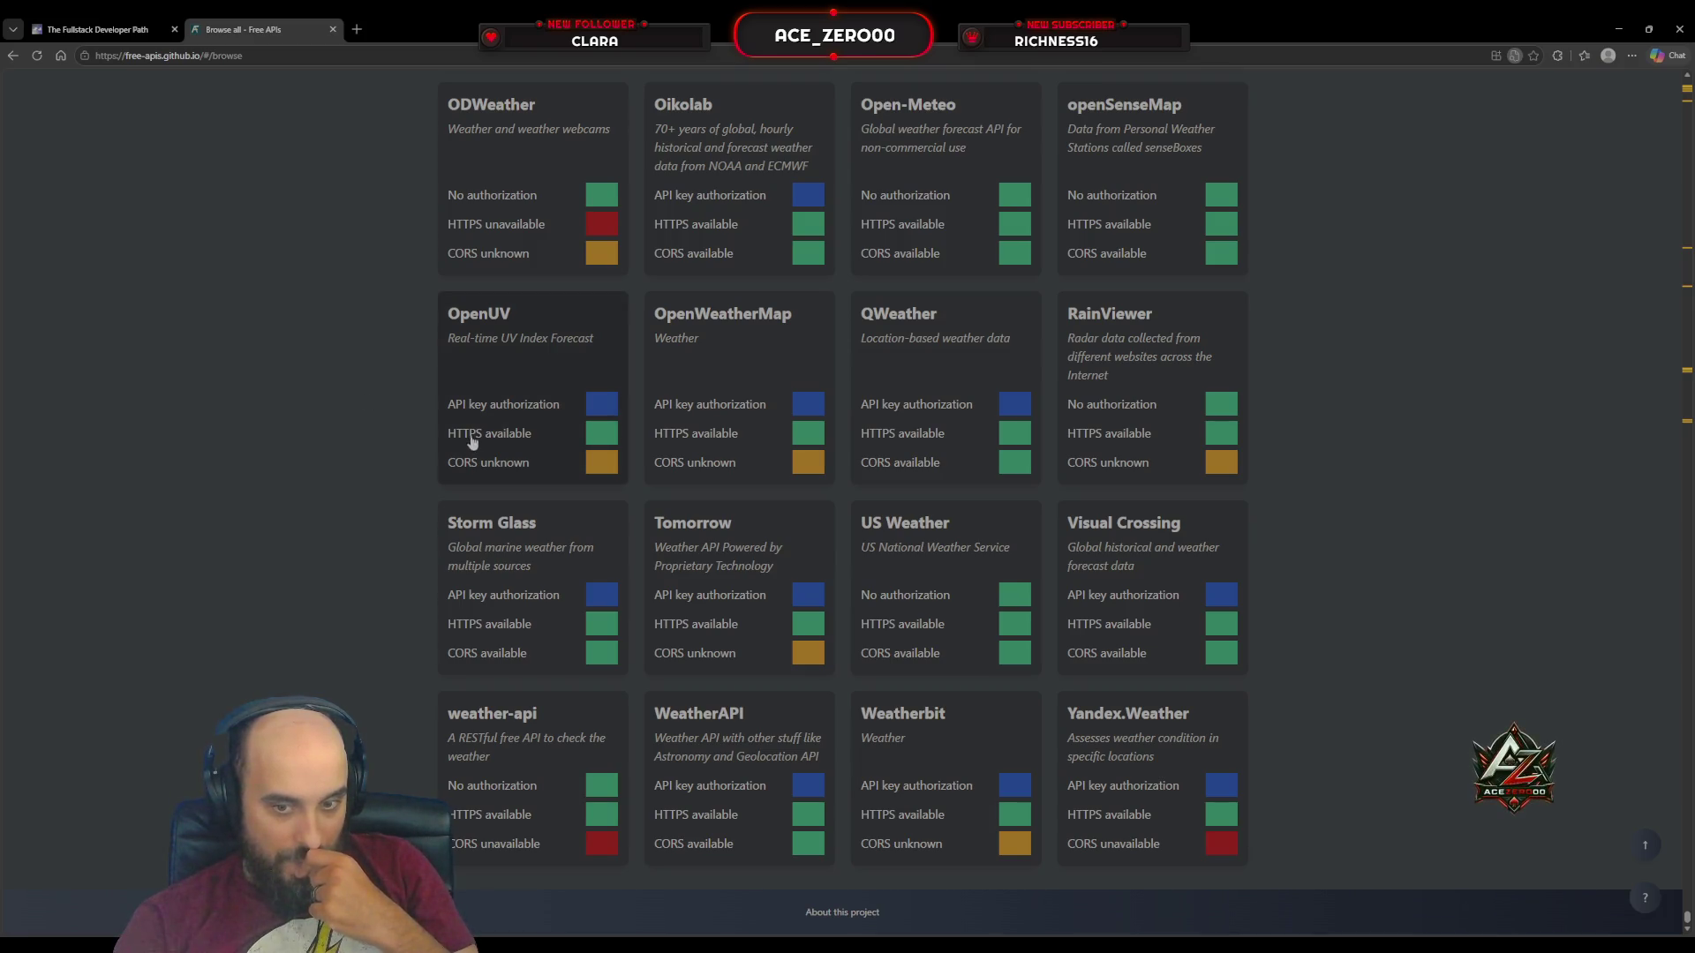
scroll(369, 472, up, 13)
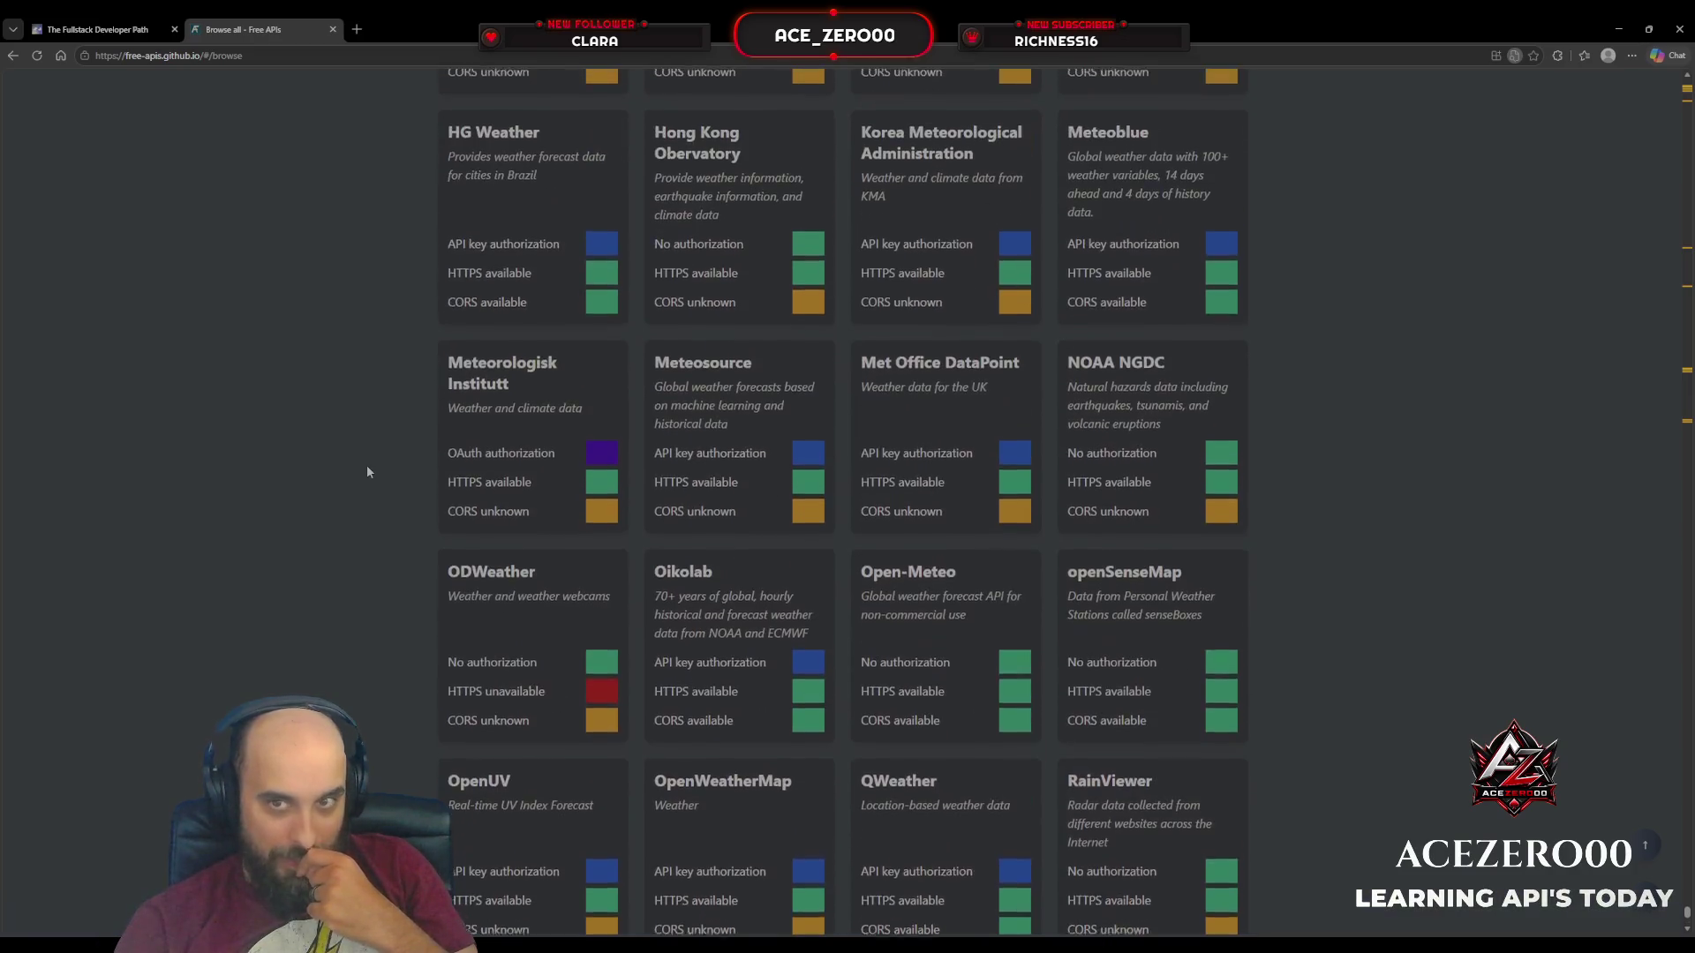
scroll(369, 472, up, 4)
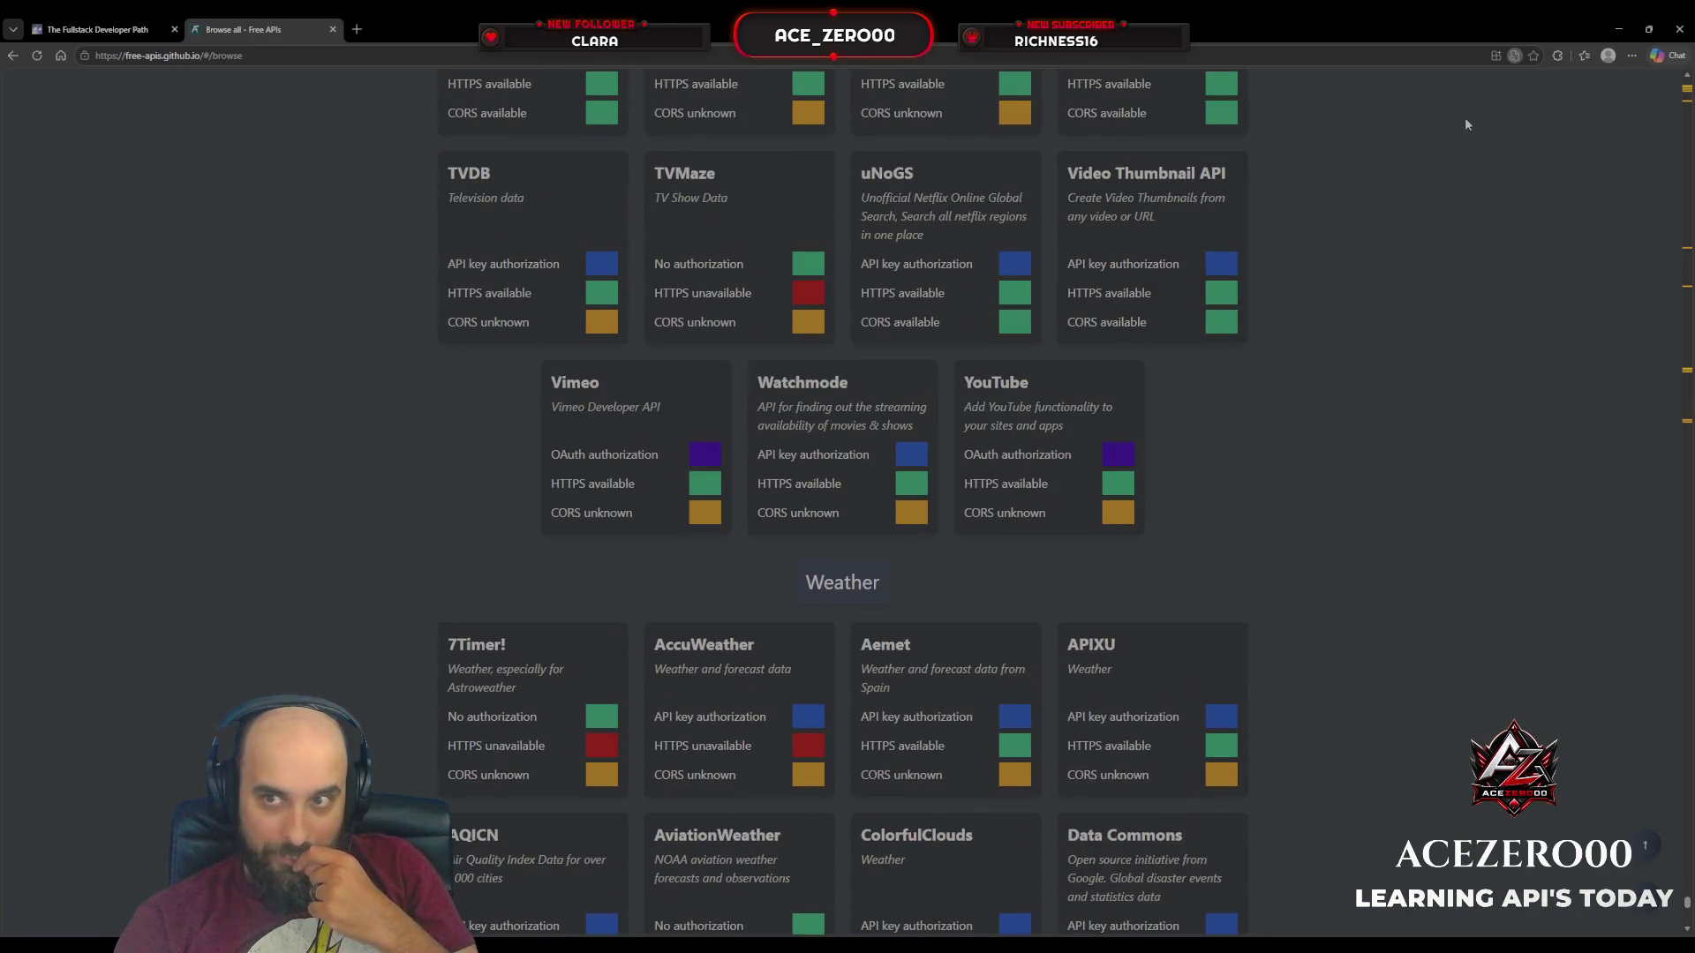
scroll(1453, 90, up, 15)
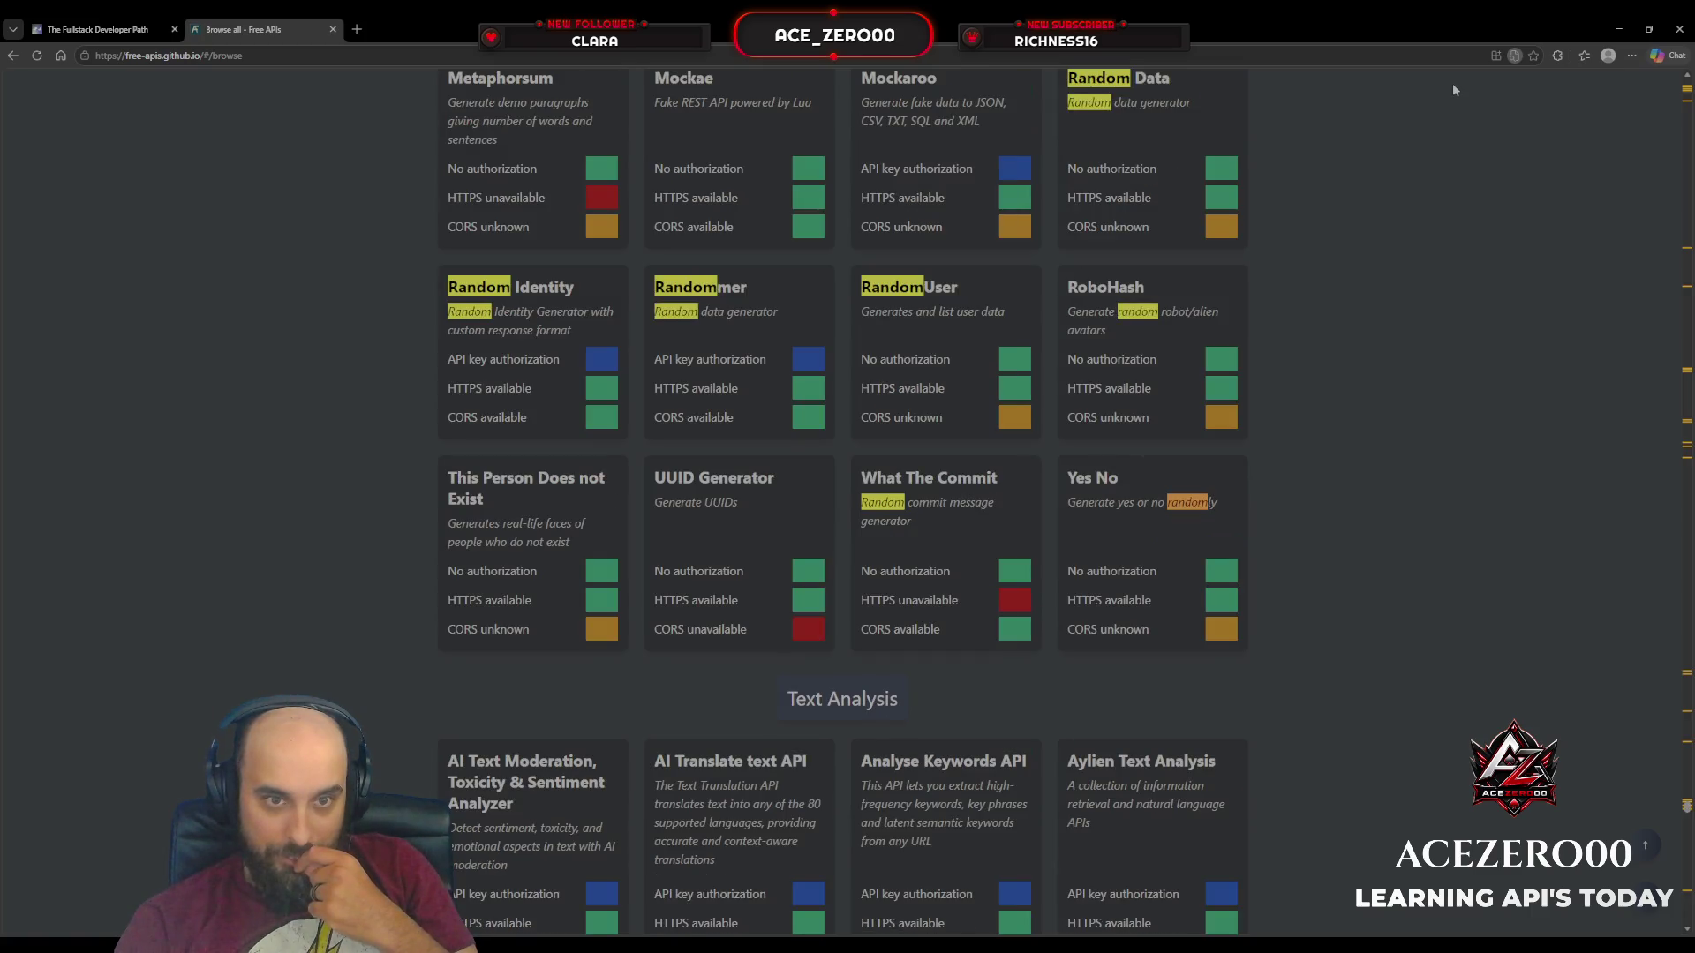
Step: Step back to the What The Commit card and open it for a random commit message
key(shift+Return)
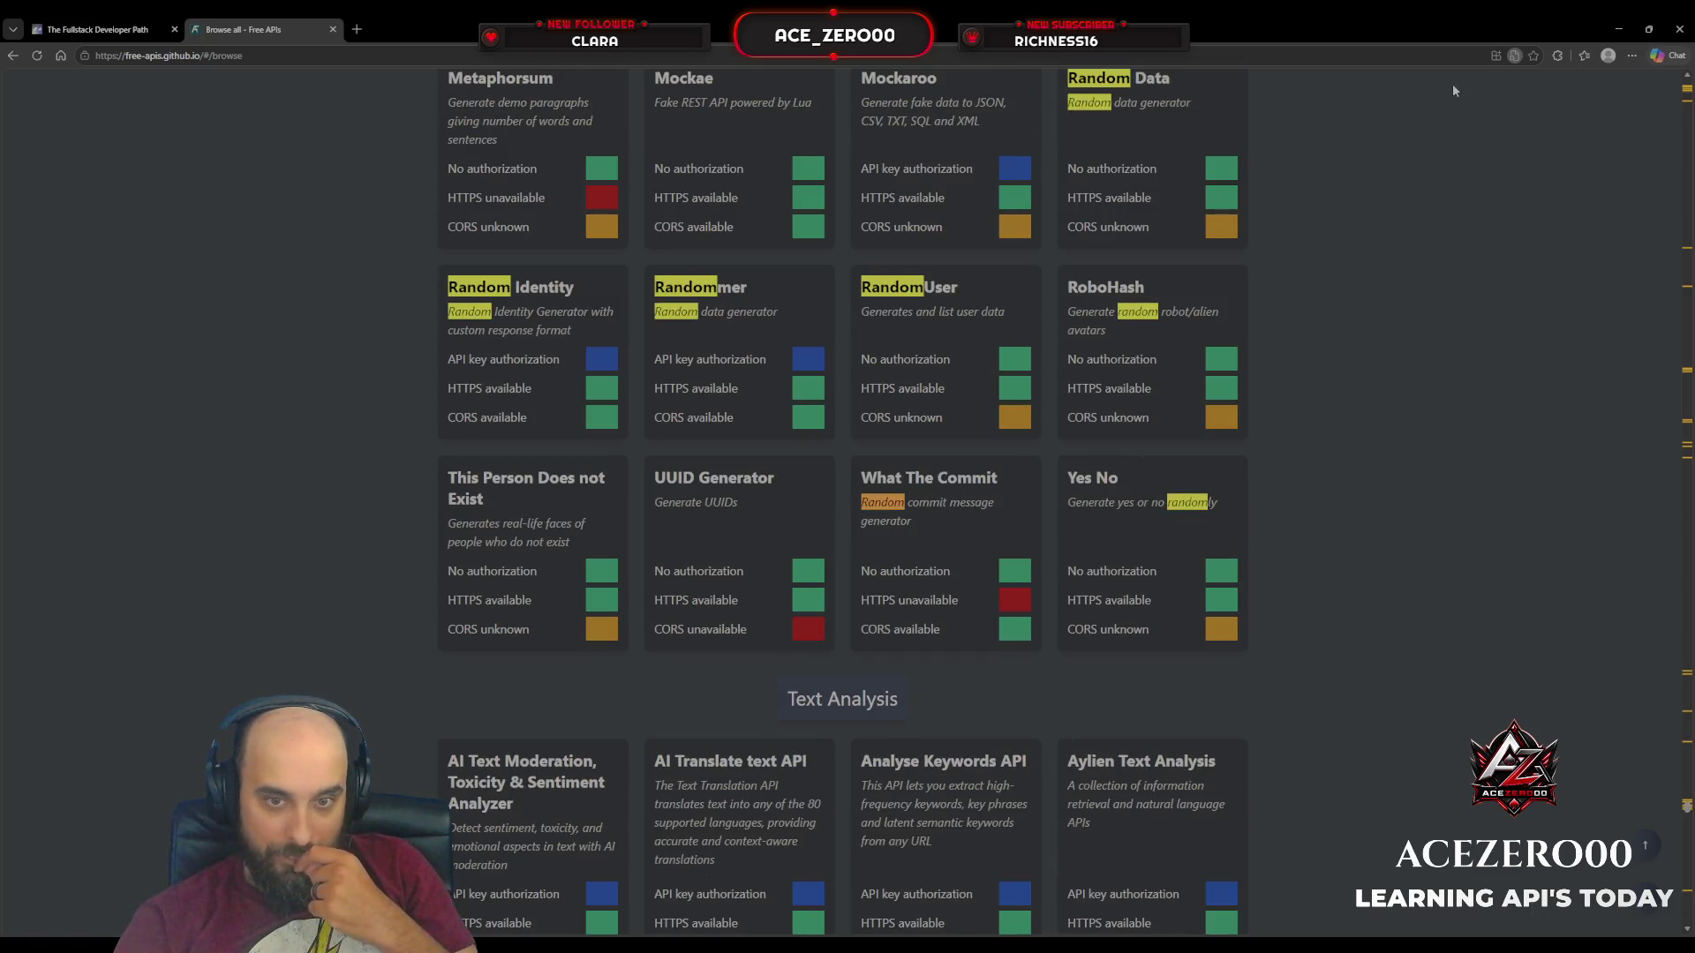
key(shift+Return)
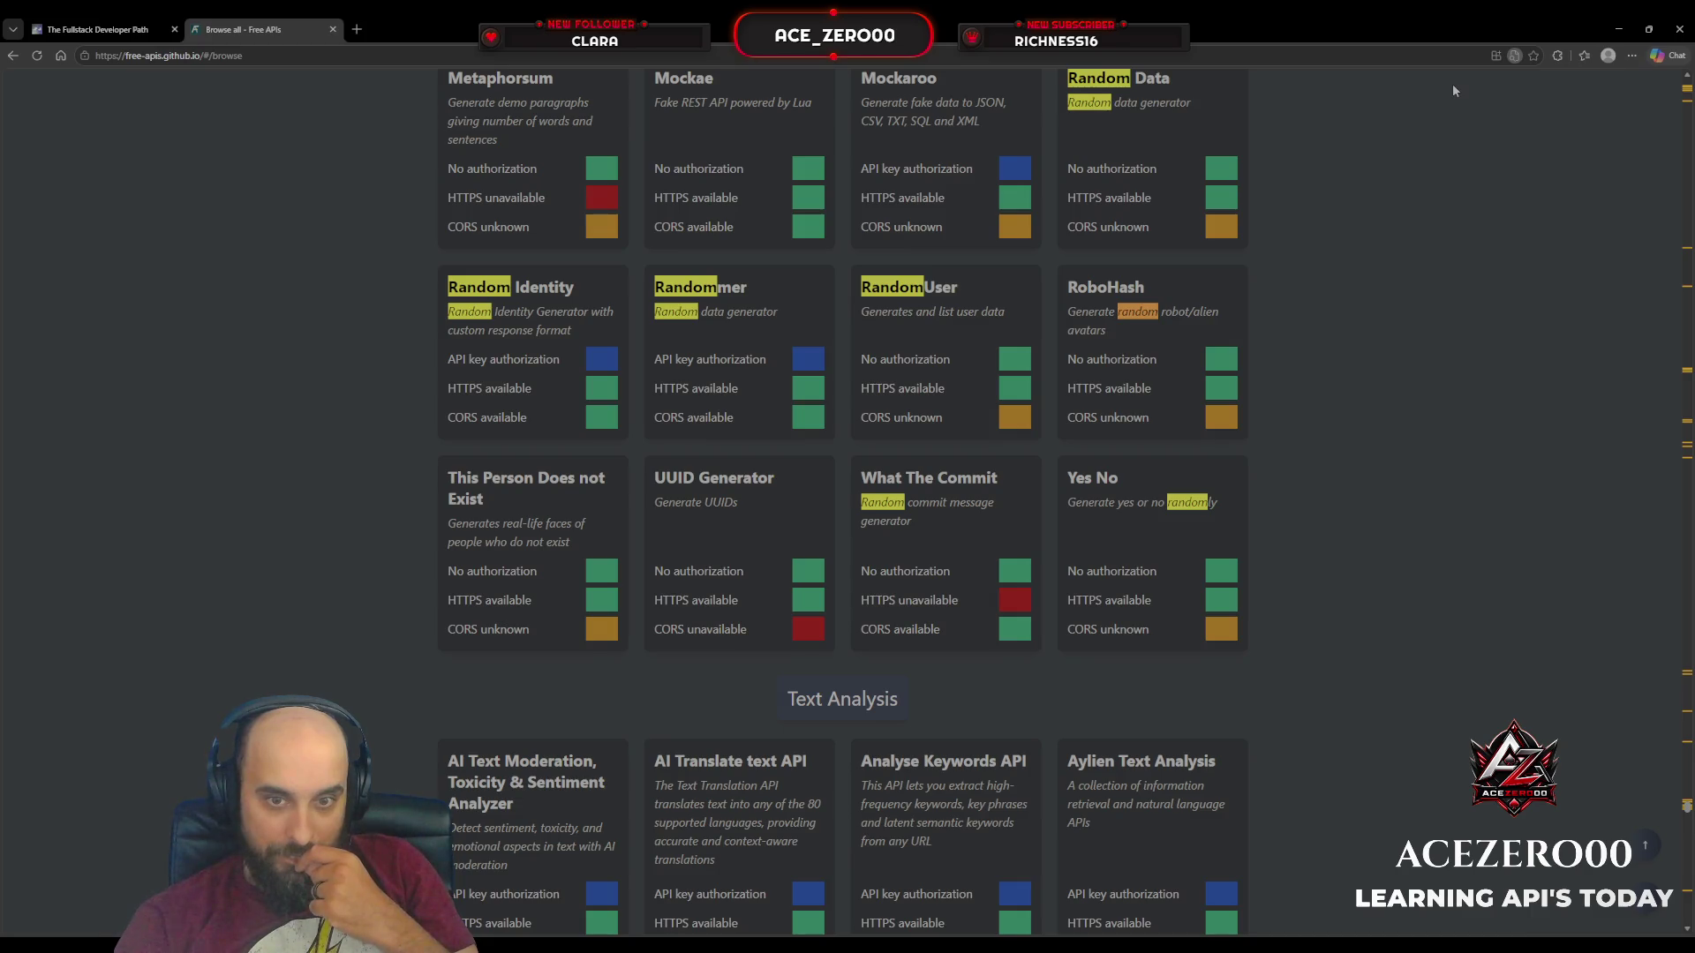
click(1016, 519)
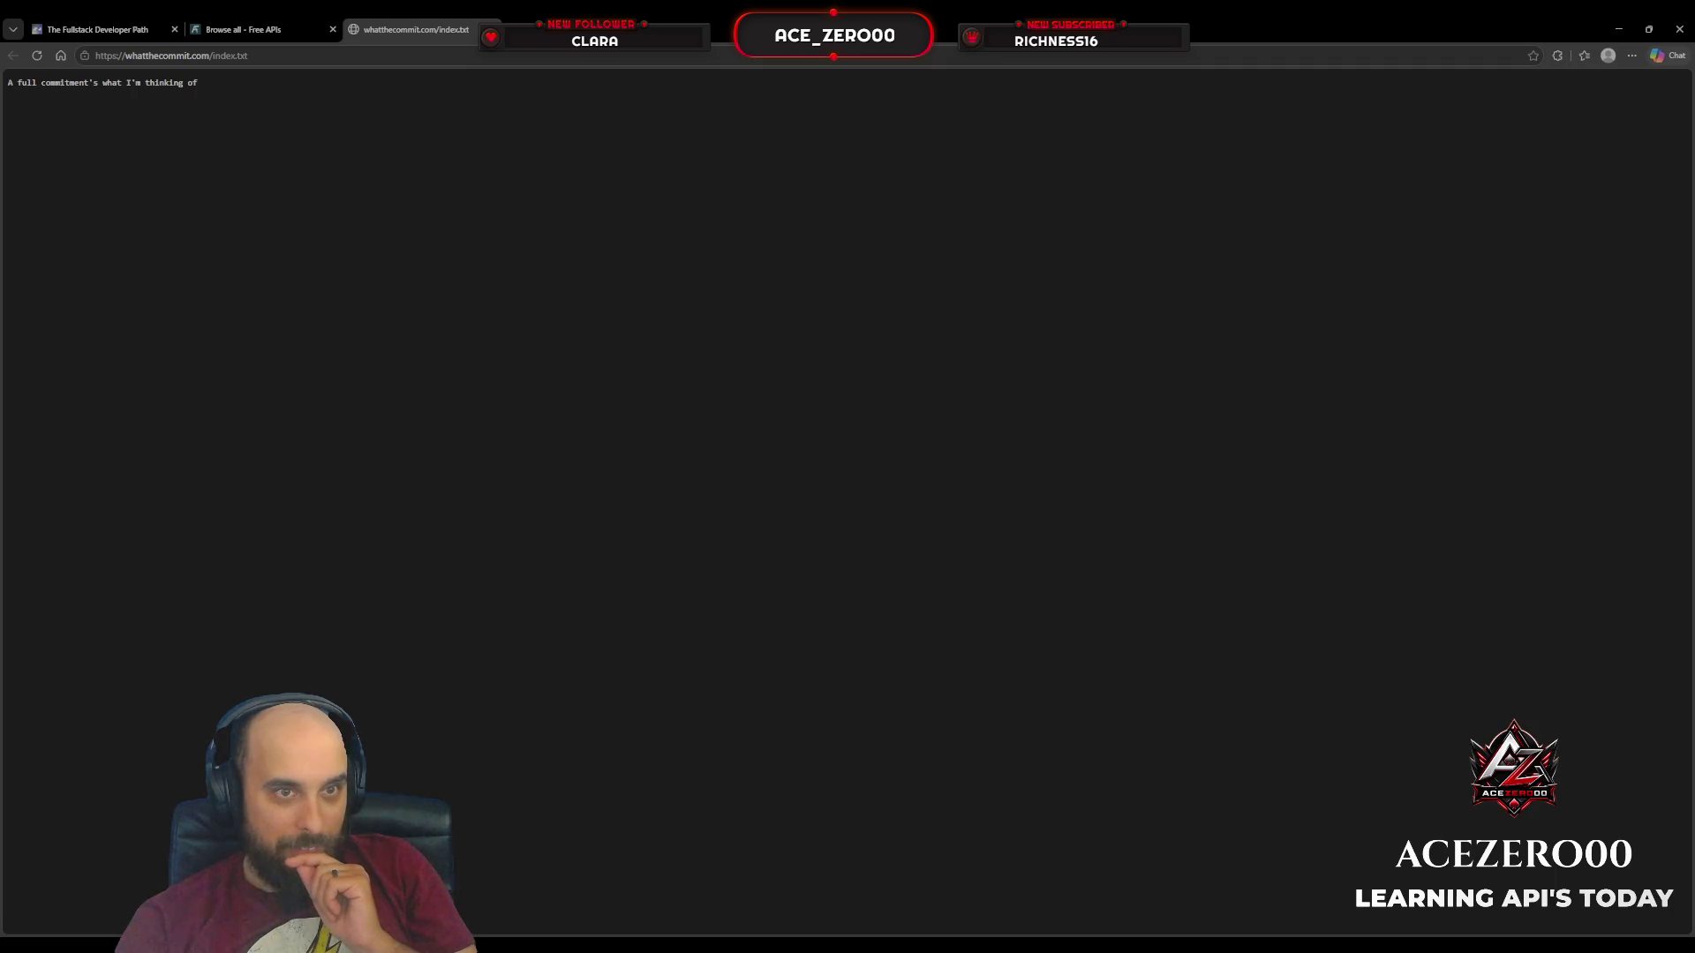
key(ctrl+w)
click(880, 486)
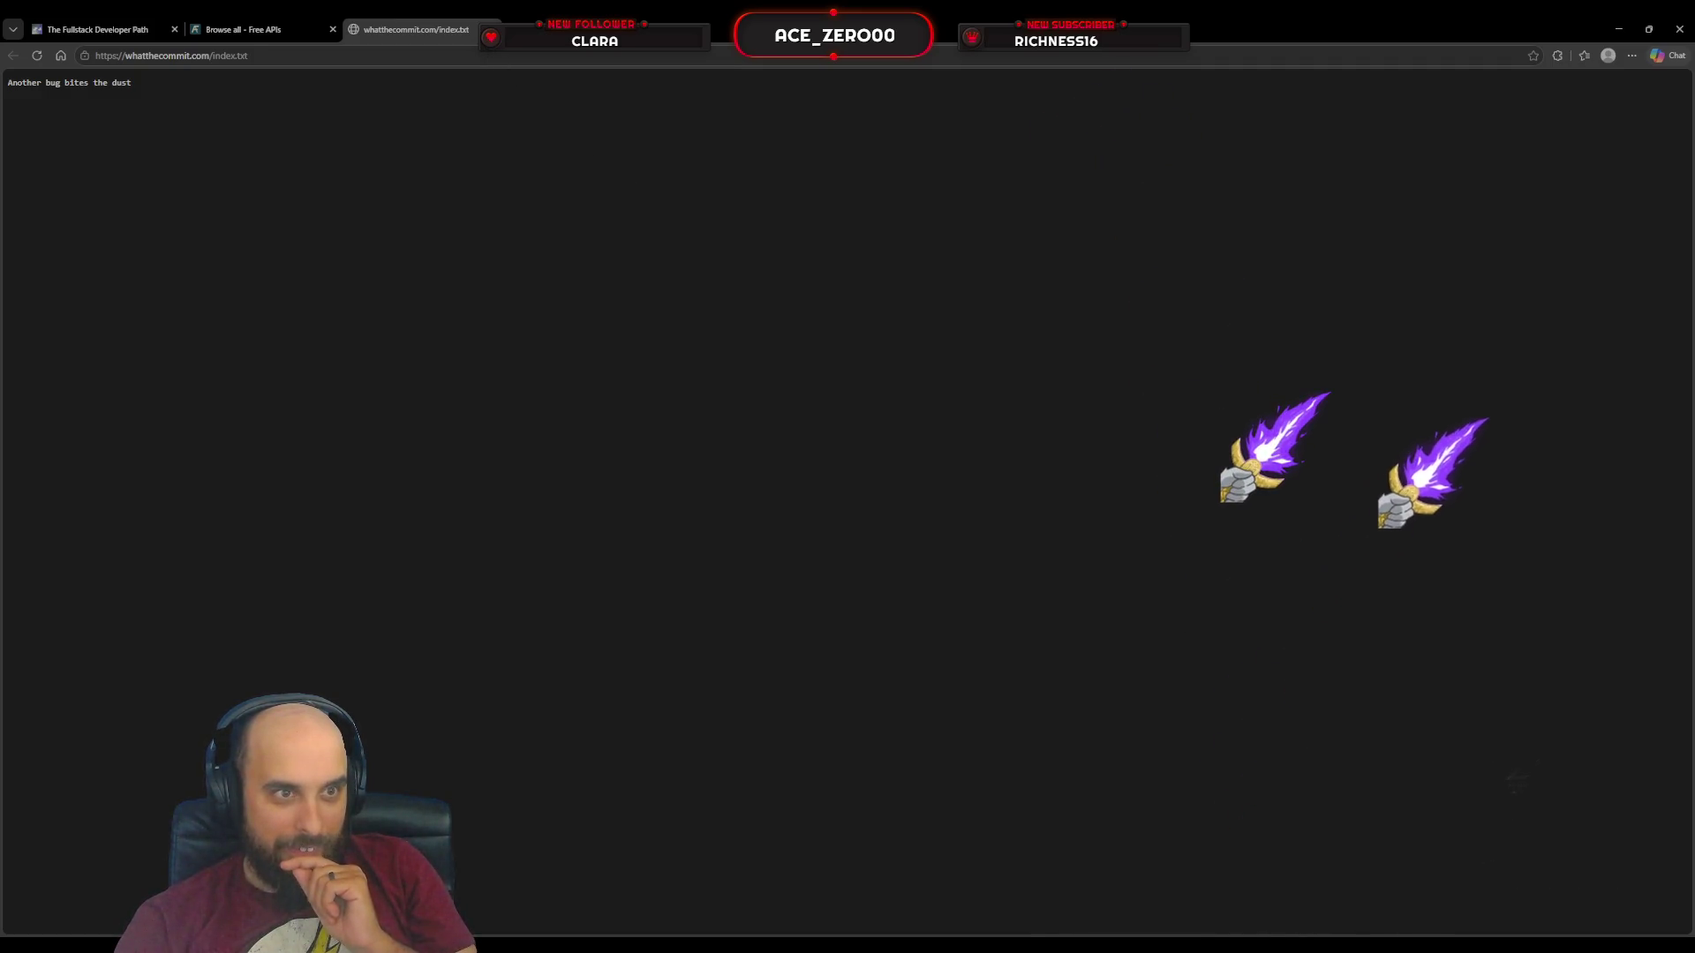
Step: Reload What The Commit until 'It Compiles! 50 Points For Gryffindor.', then open the Yes No API
key(ctrl+w)
click(935, 491)
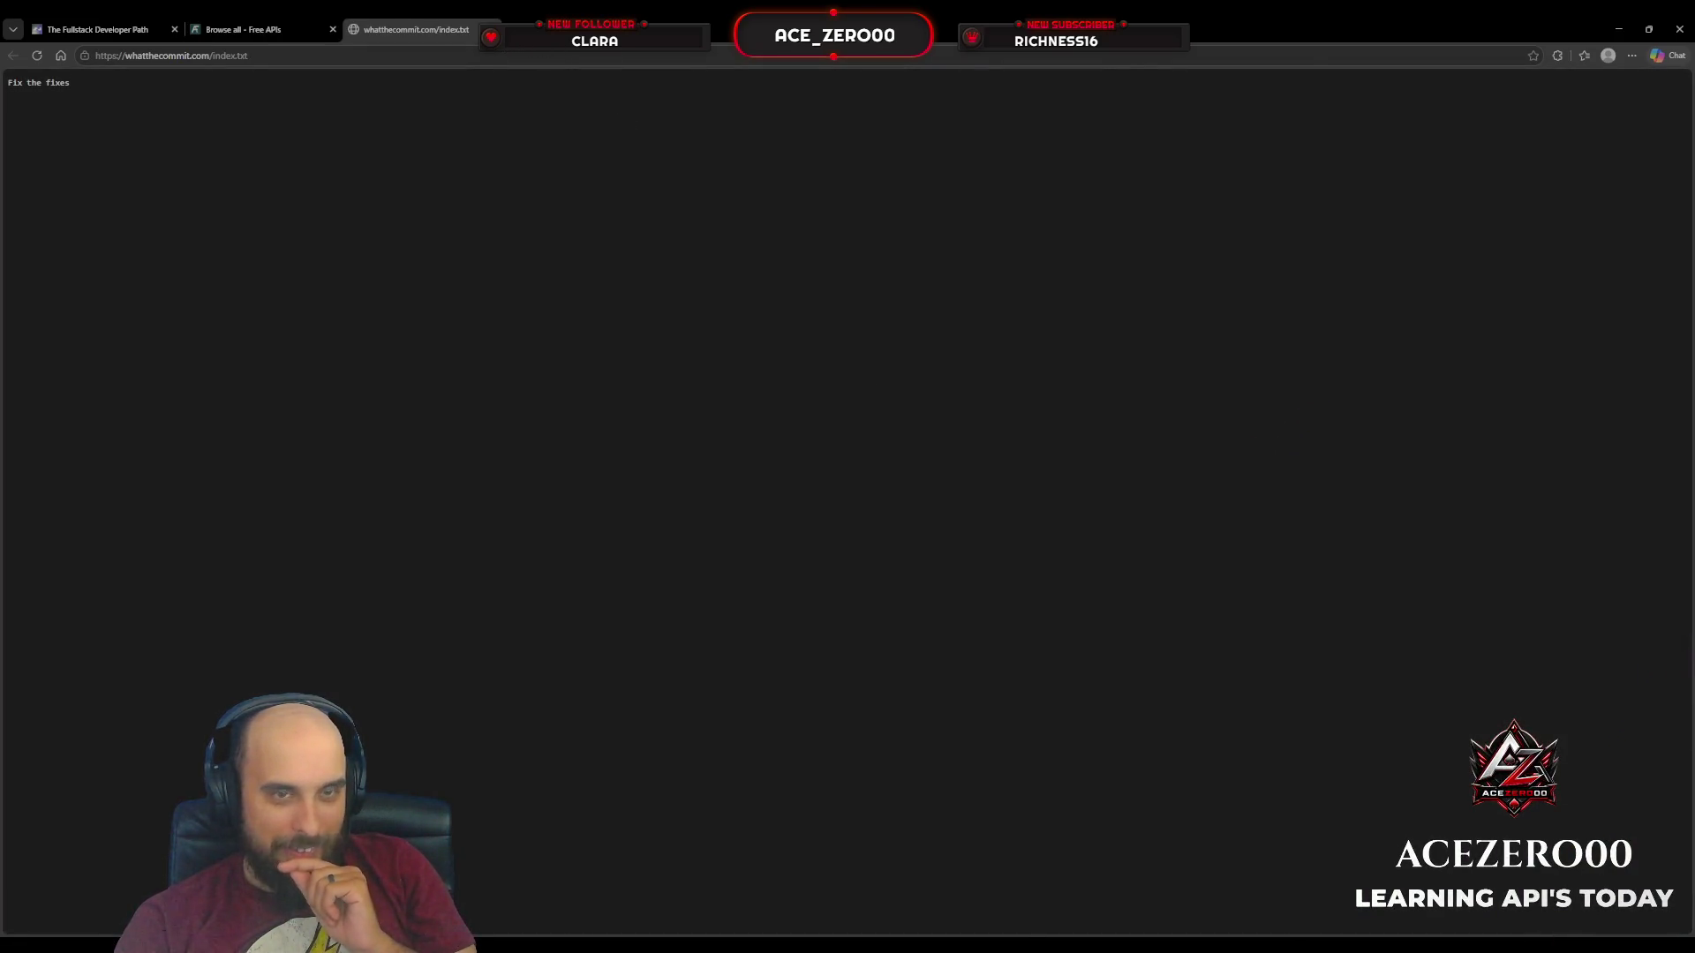
key(ctrl+w)
click(972, 488)
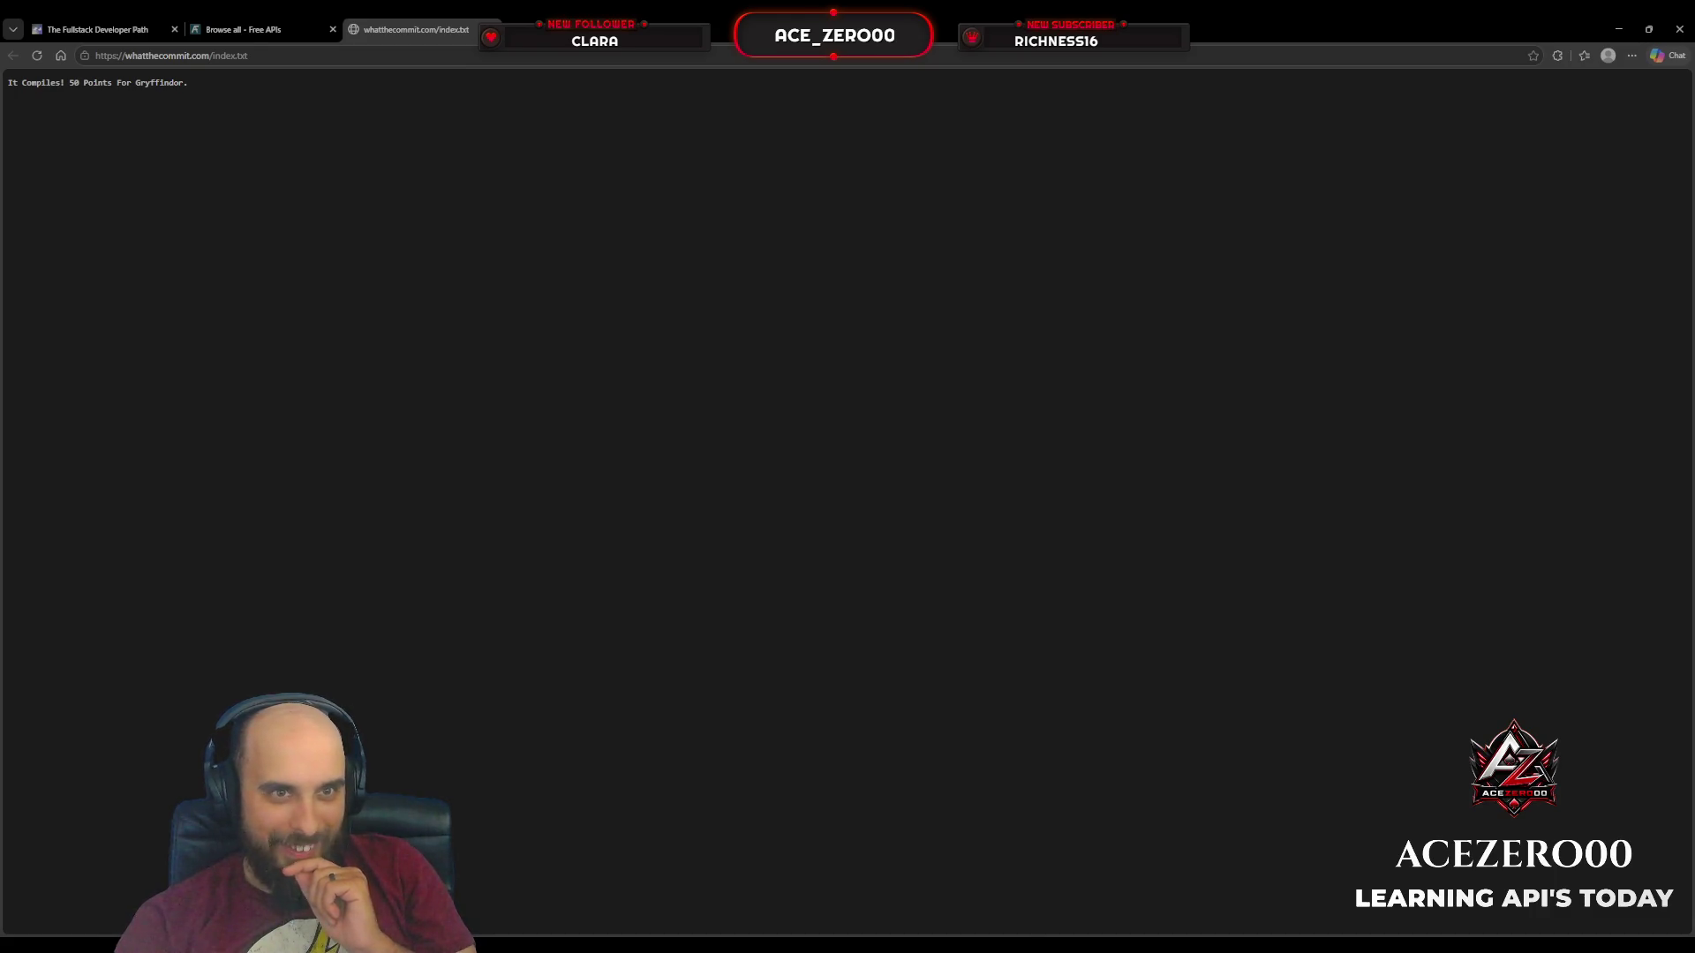
key(ctrl+w)
click(1183, 499)
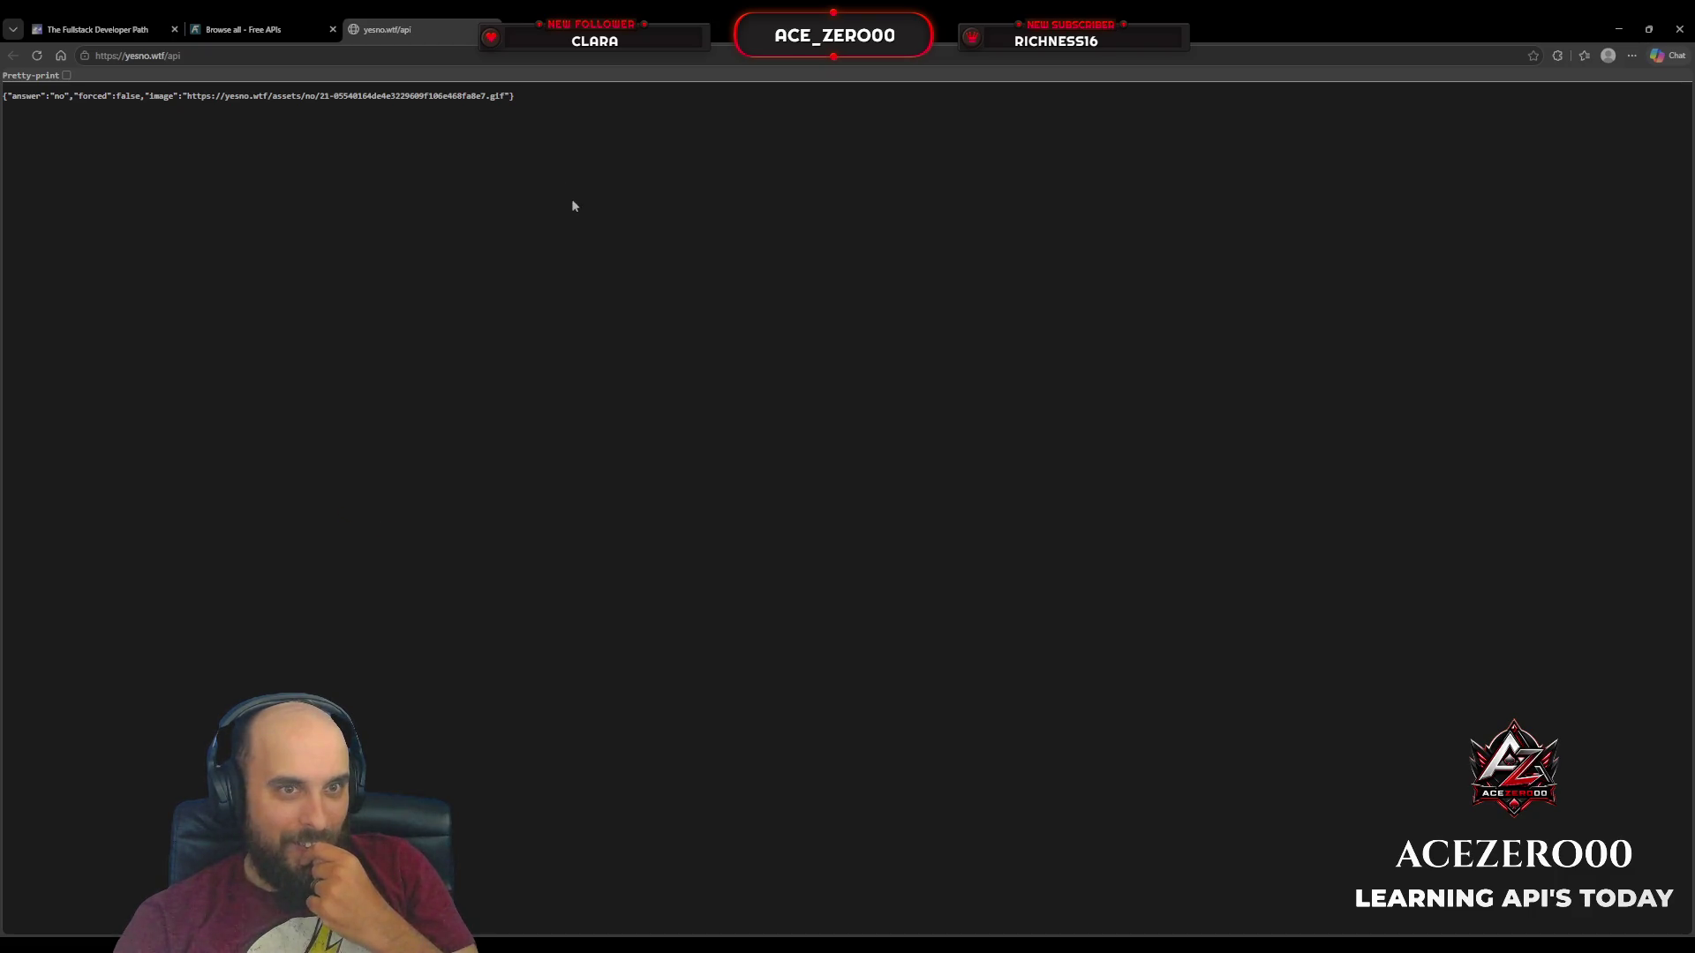
Step: Copy the first 'no' answer's GIF URL from the JSON and view the GIF in a new tab
drag(505, 100, 382, 92)
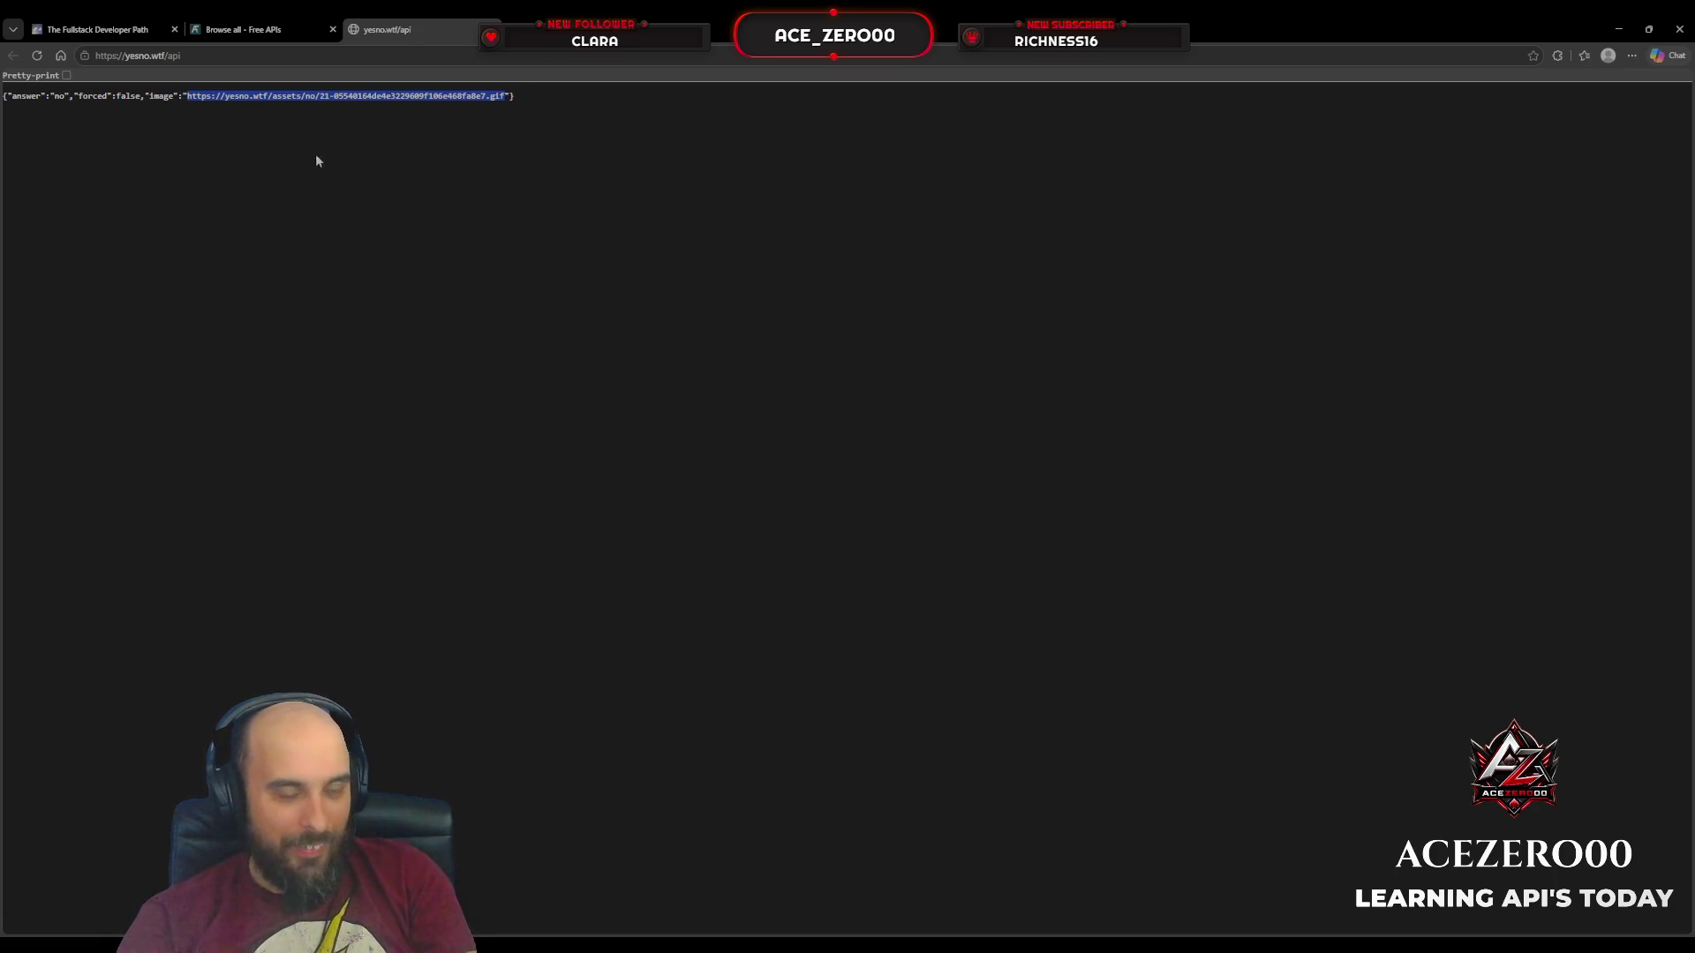
key(ctrl+c)
key(ctrl+t)
key(ctrl+v)
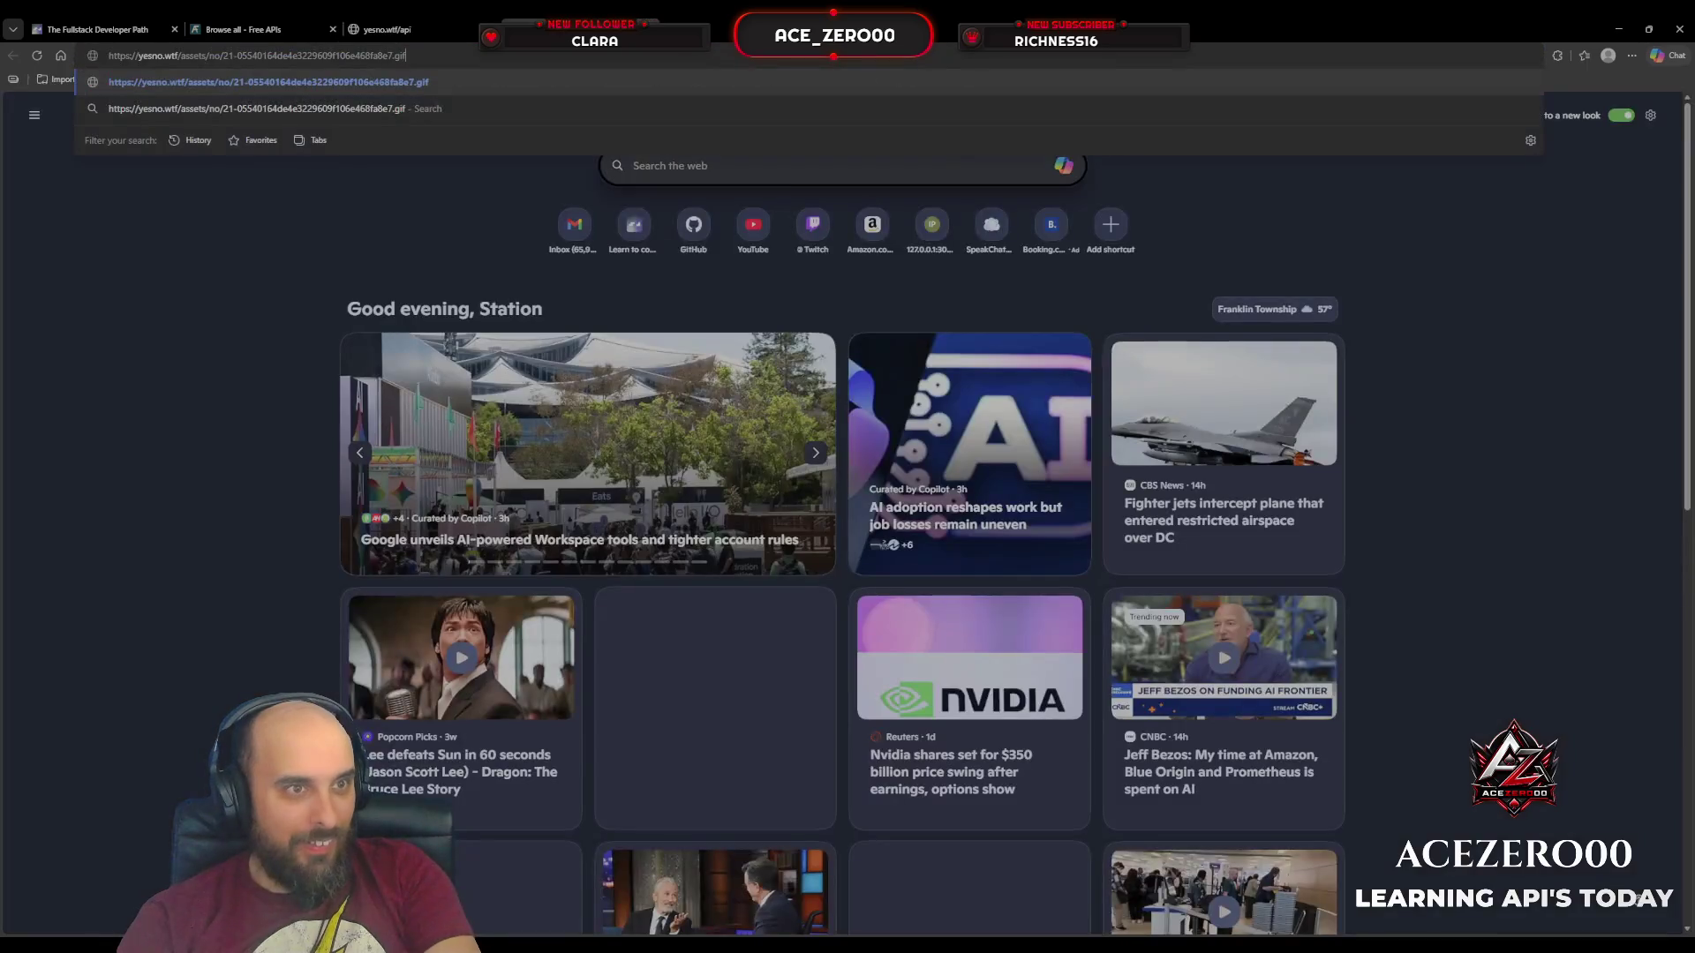
key(Return)
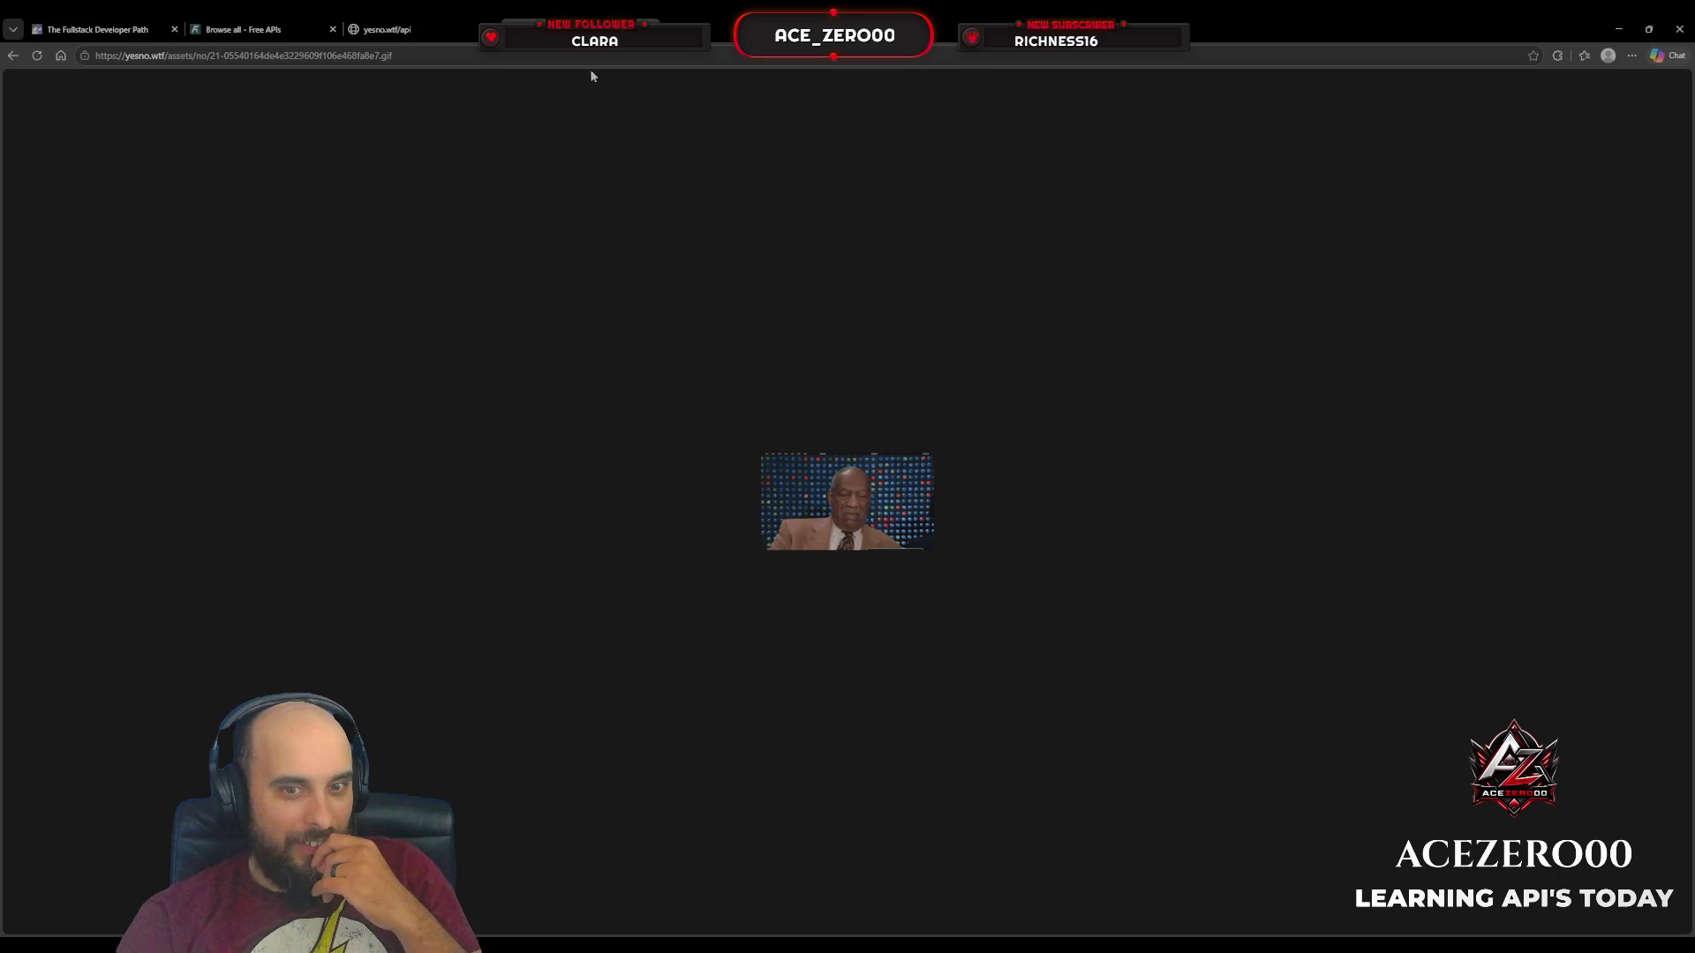
key(alt+Left)
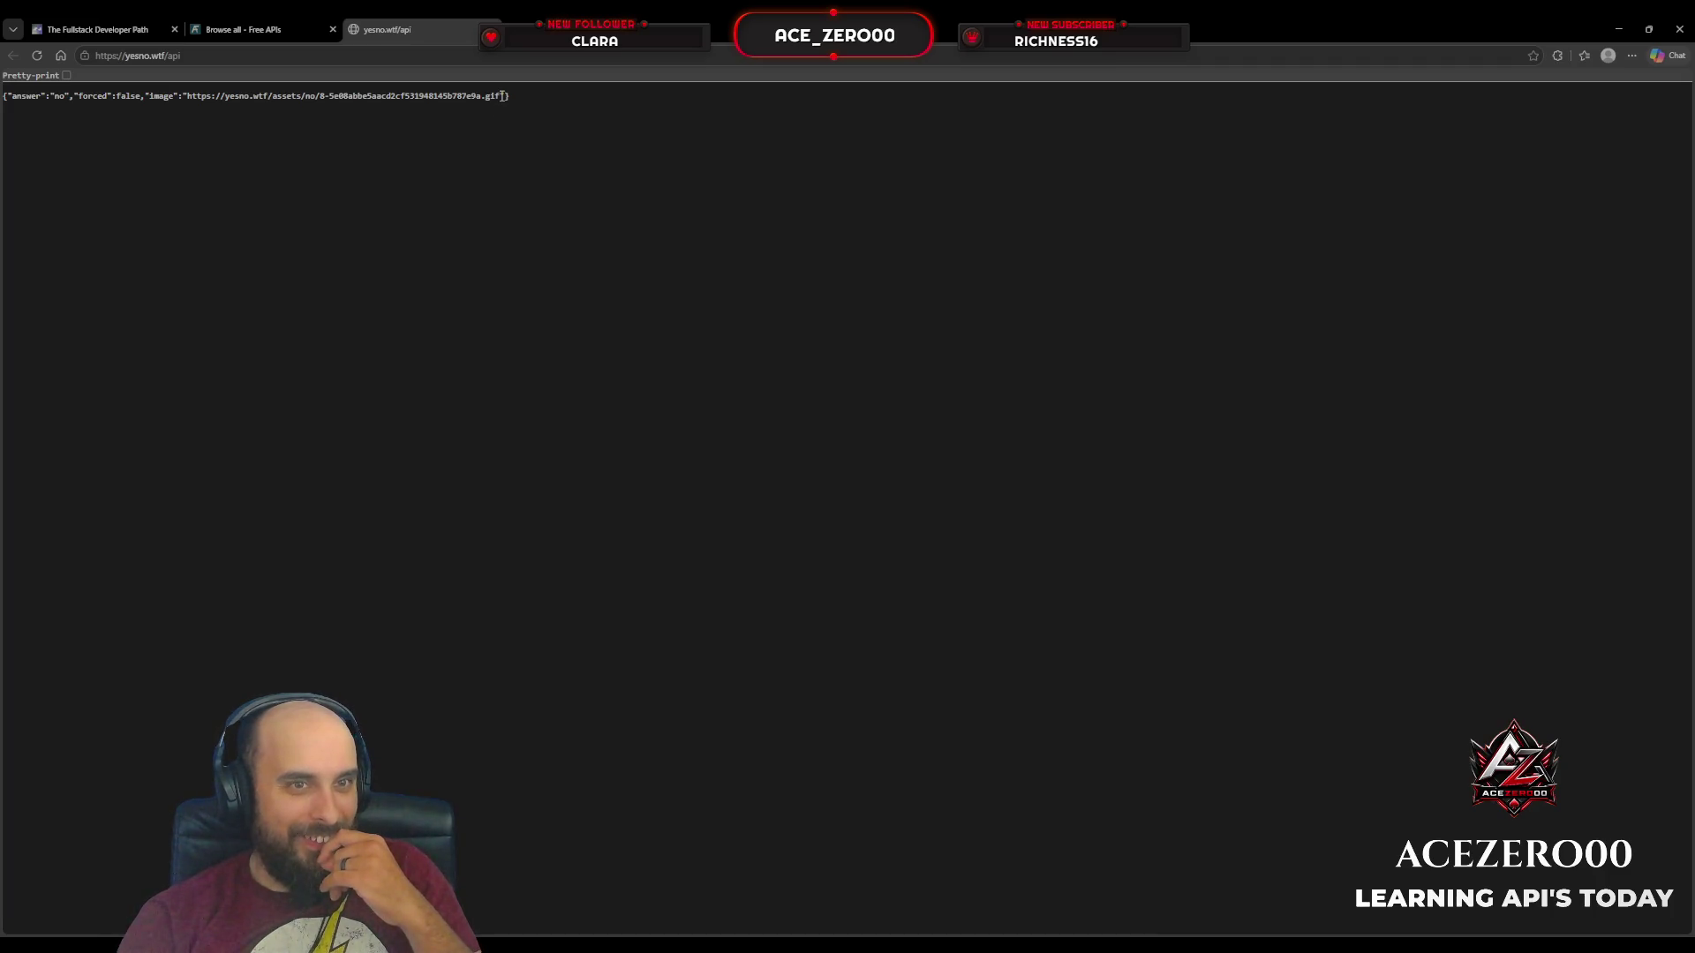
Step: View the second answer's GIF the same way, then close the yesno.wtf tab
drag(501, 96, 188, 96)
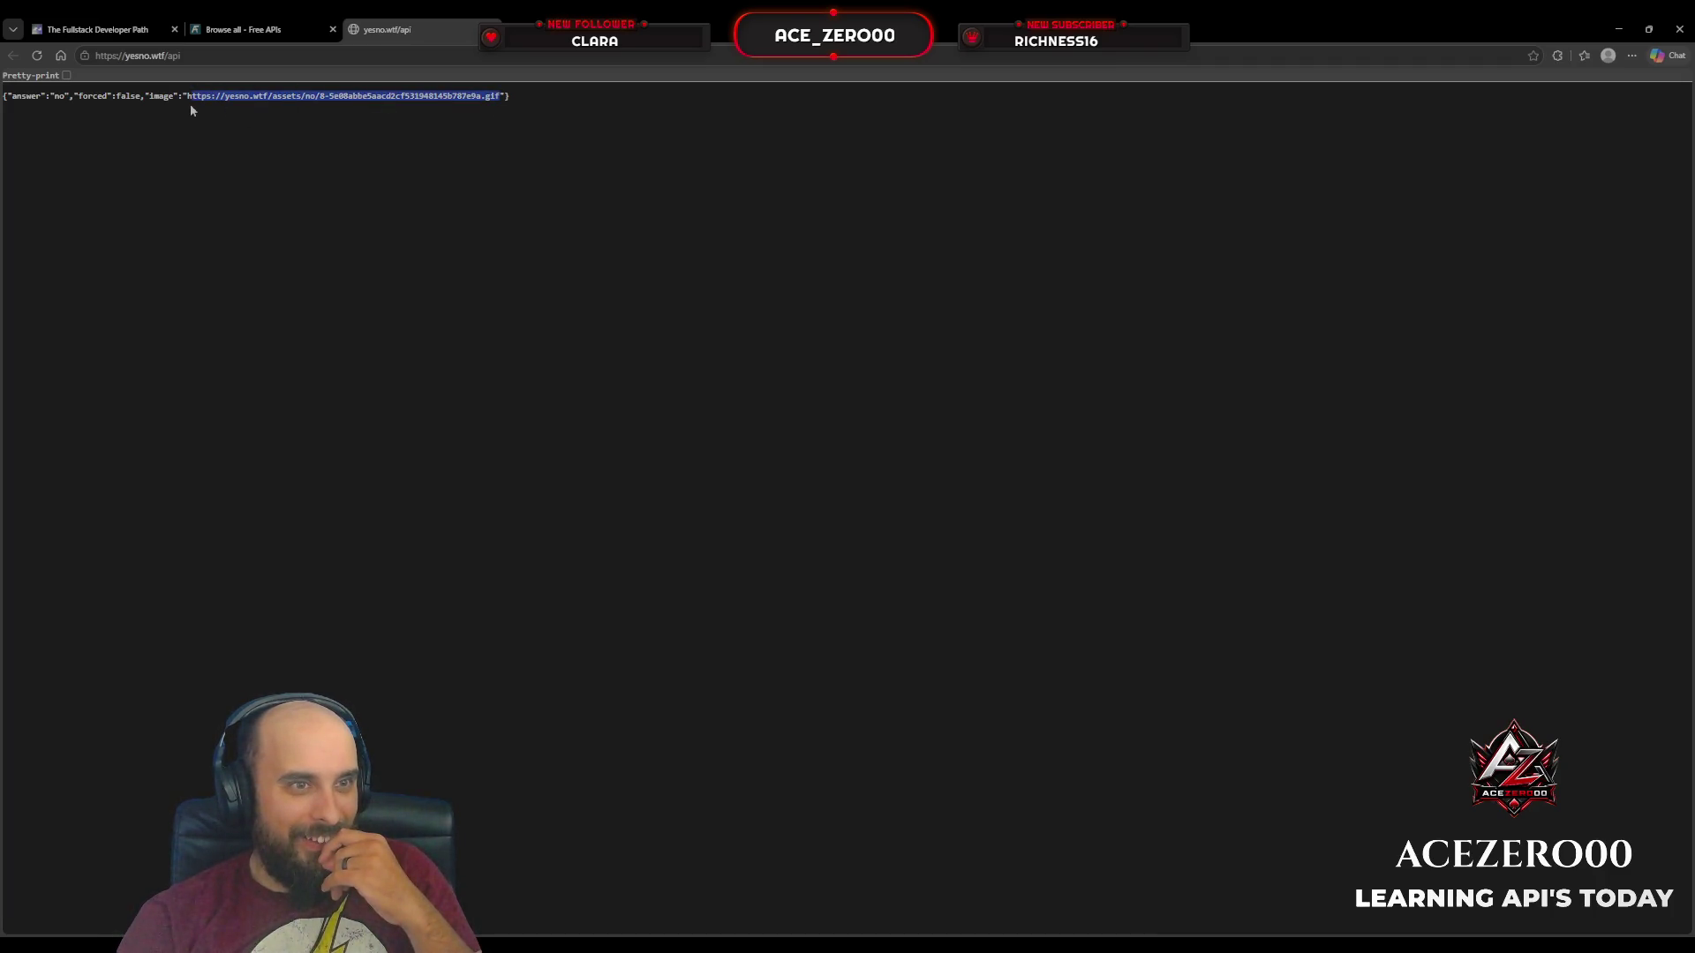
key(ctrl+c)
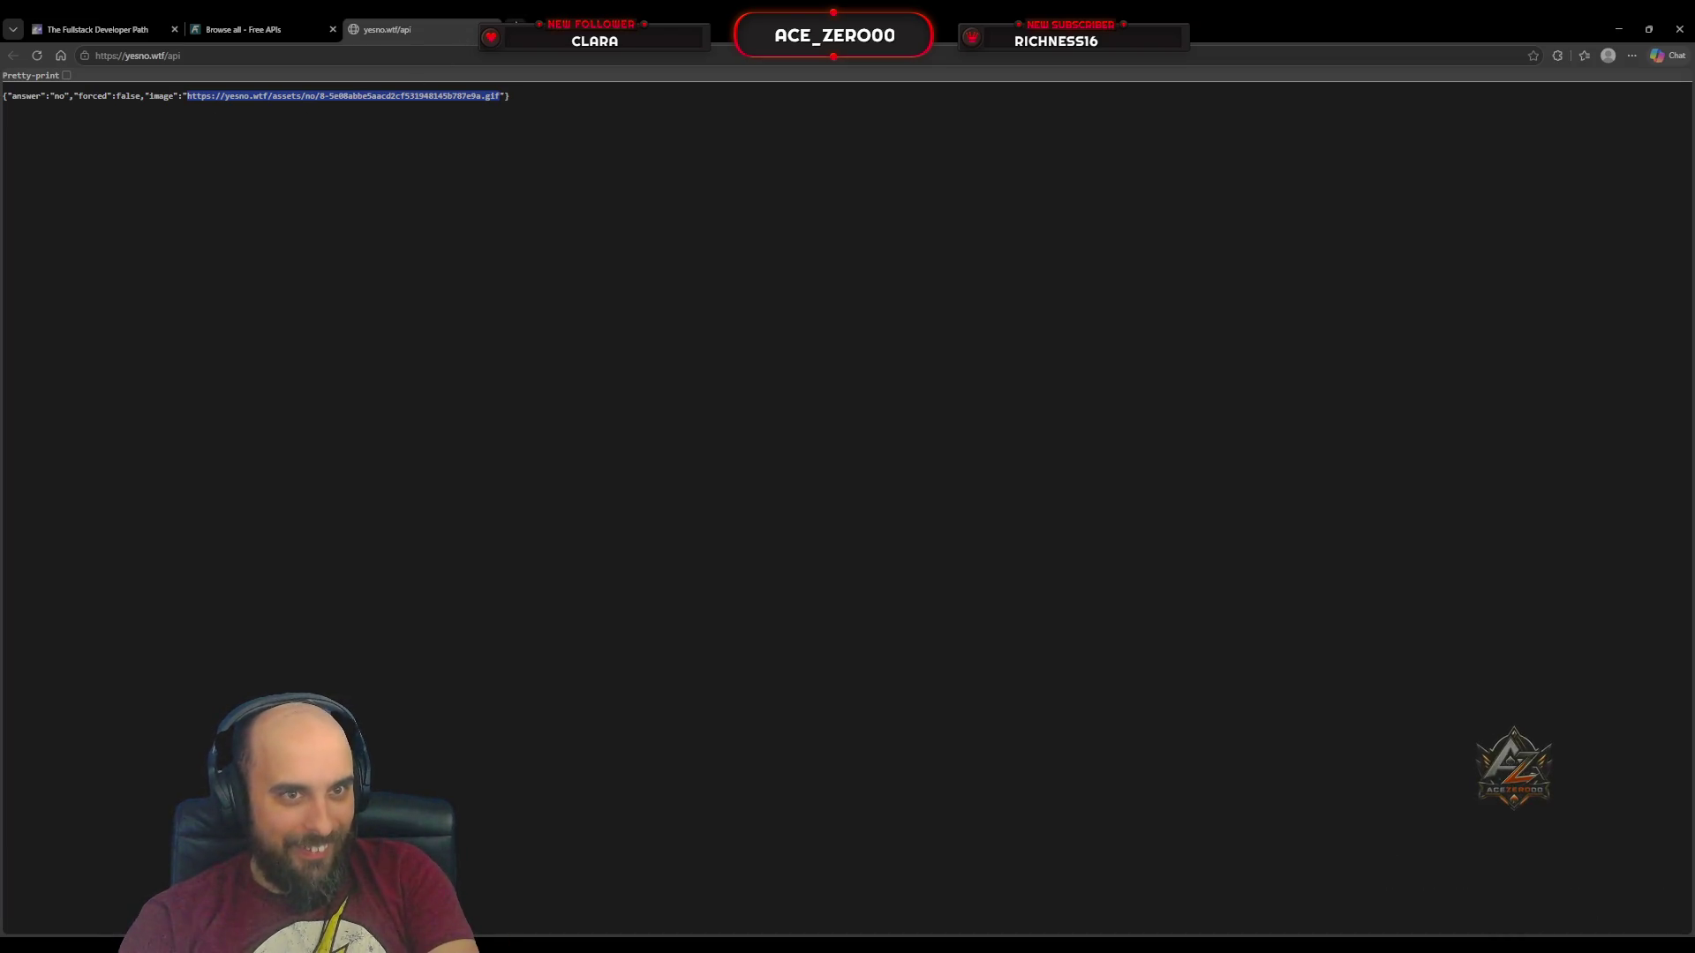
key(ctrl+l)
key(ctrl+v)
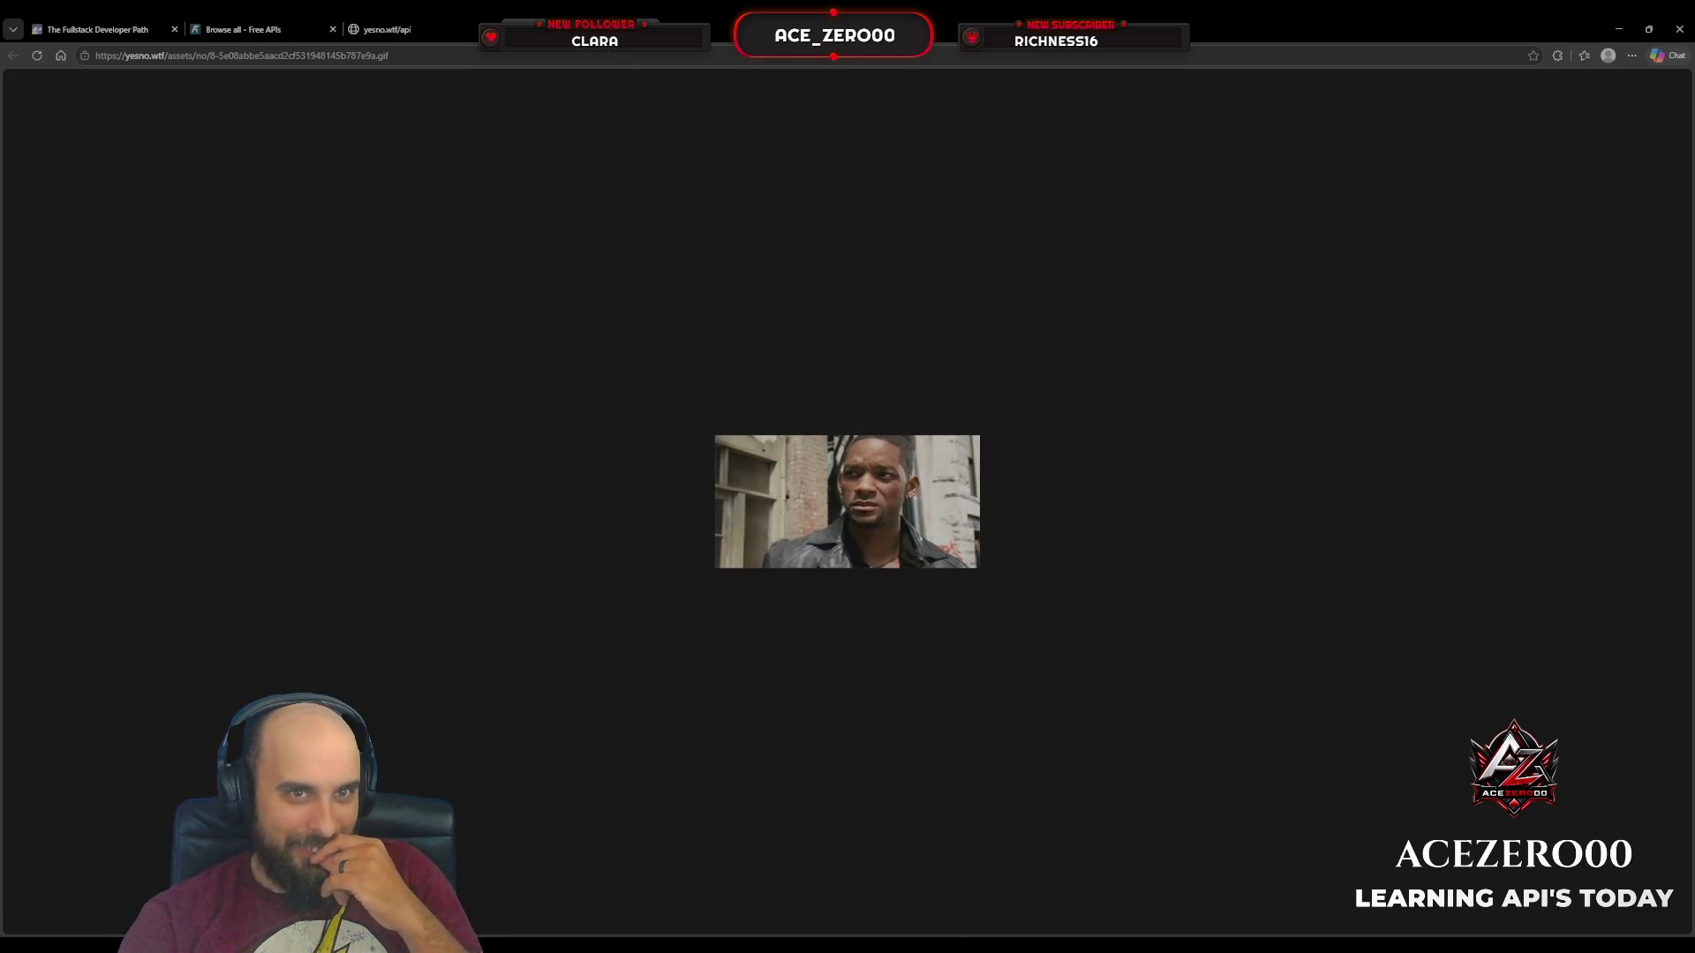
key(alt+Left)
key(ctrl+w)
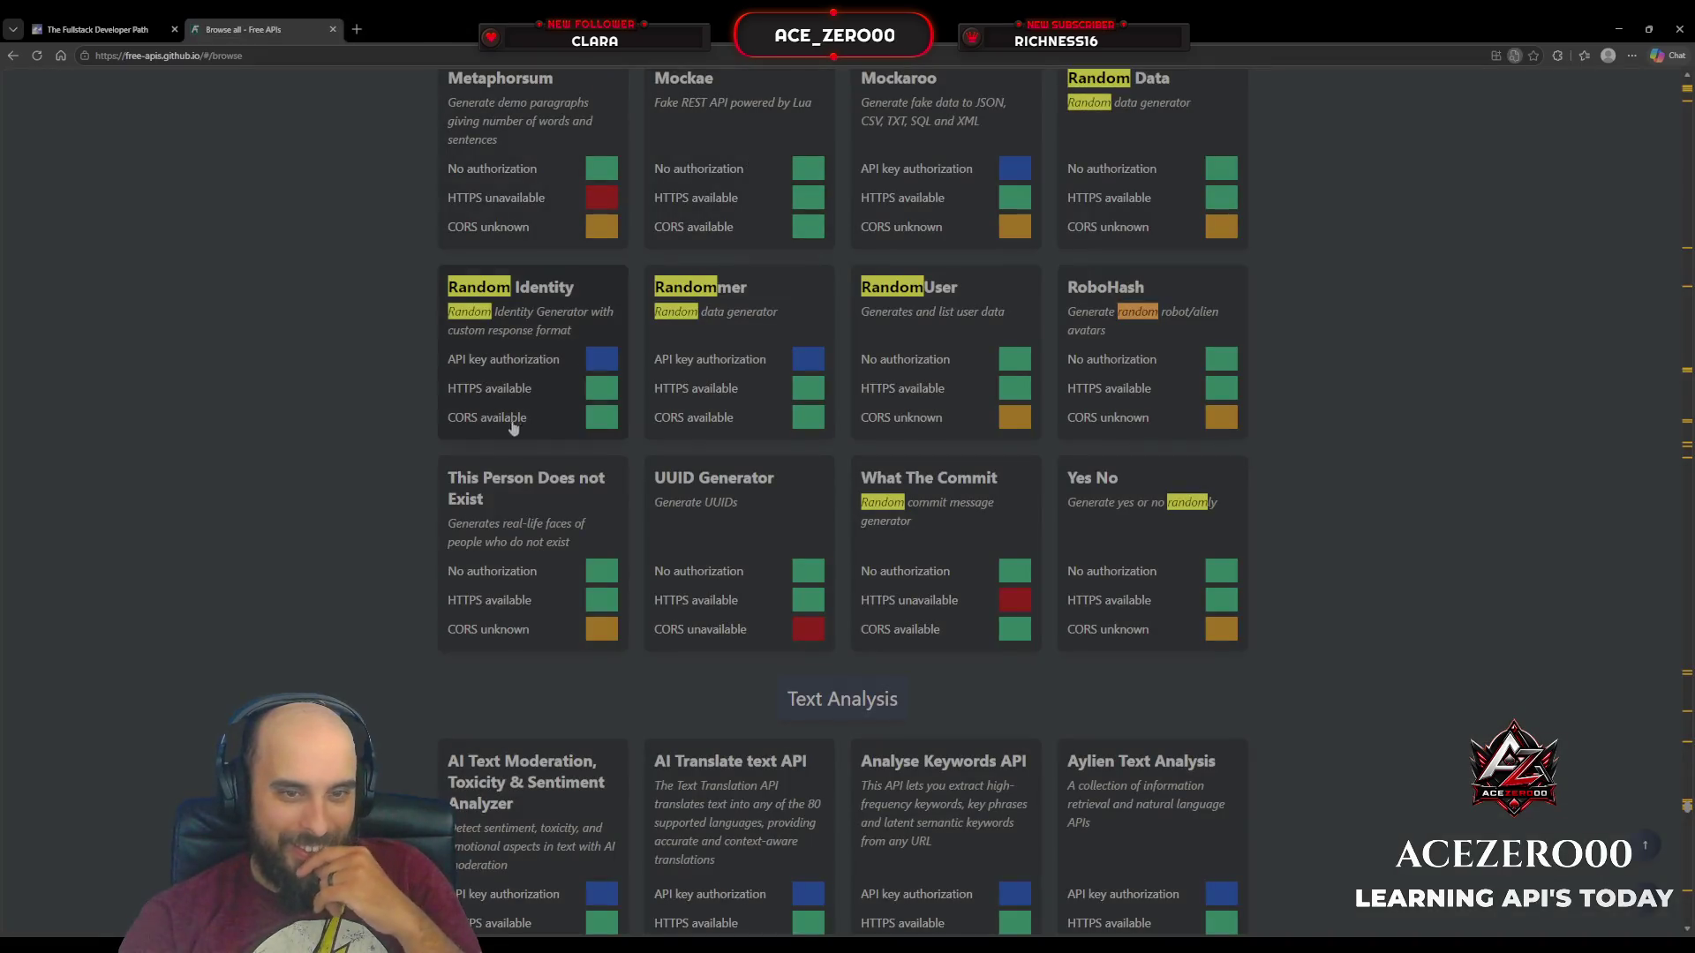
Step: Open ItsThisForThat's JSON idea 'ProductHunt for Fast Casual Restaurants', then close its tab
scroll(362, 565, up, 2)
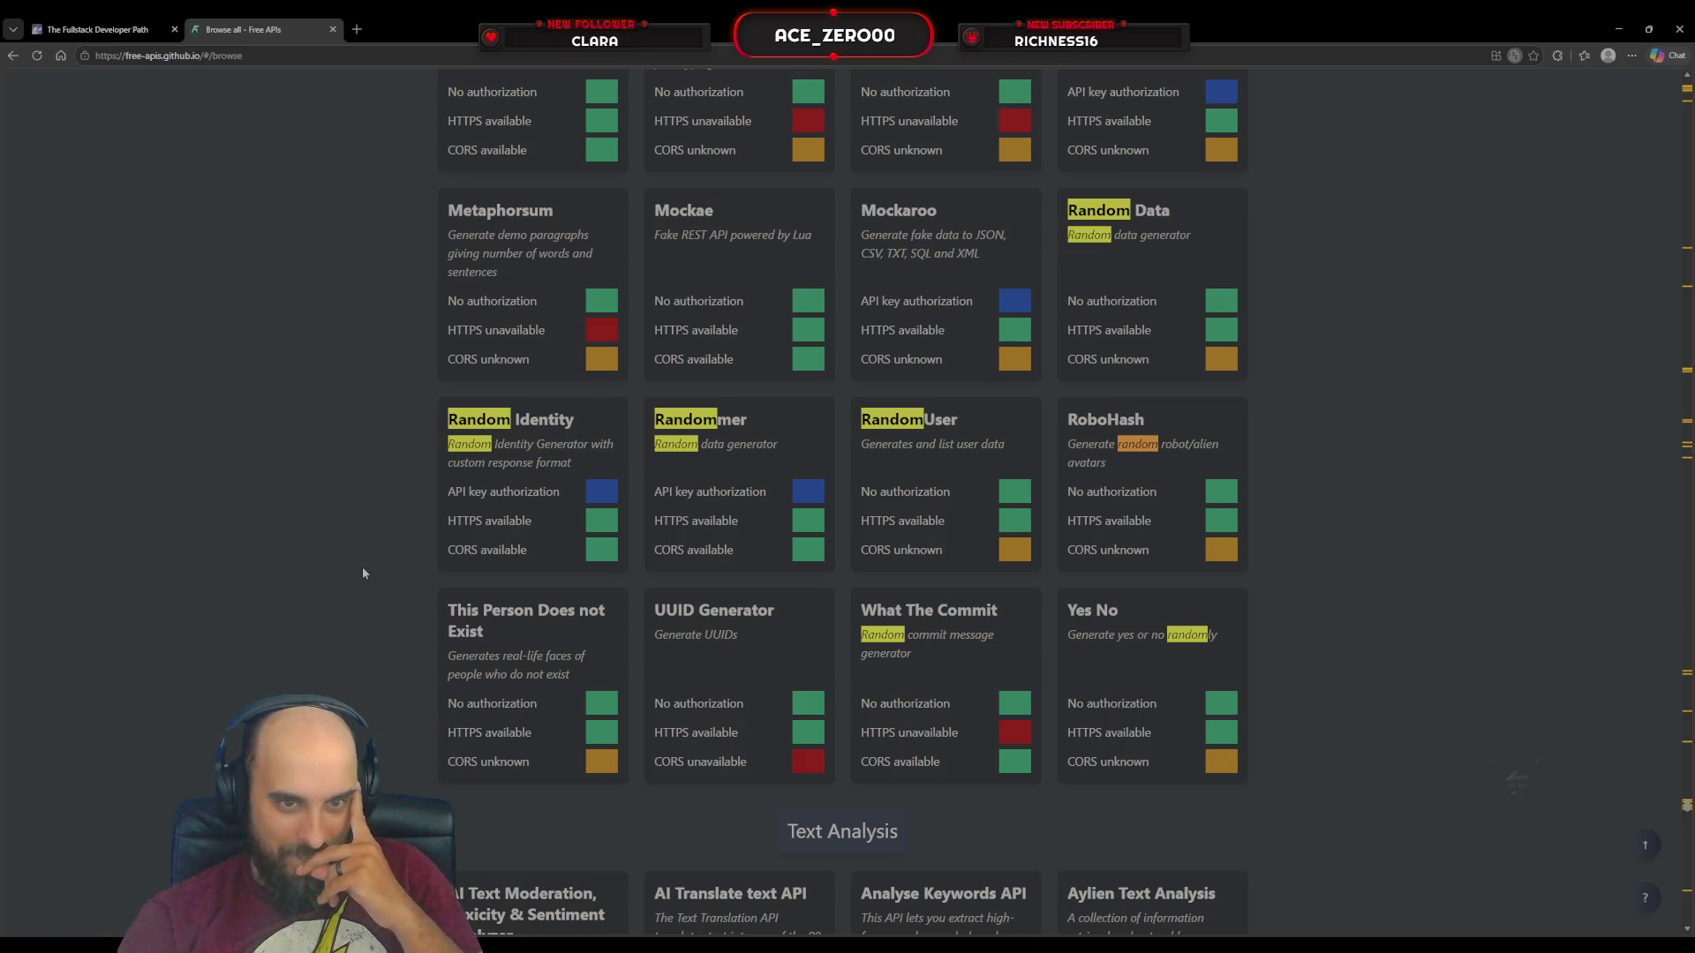
scroll(363, 572, up, 1)
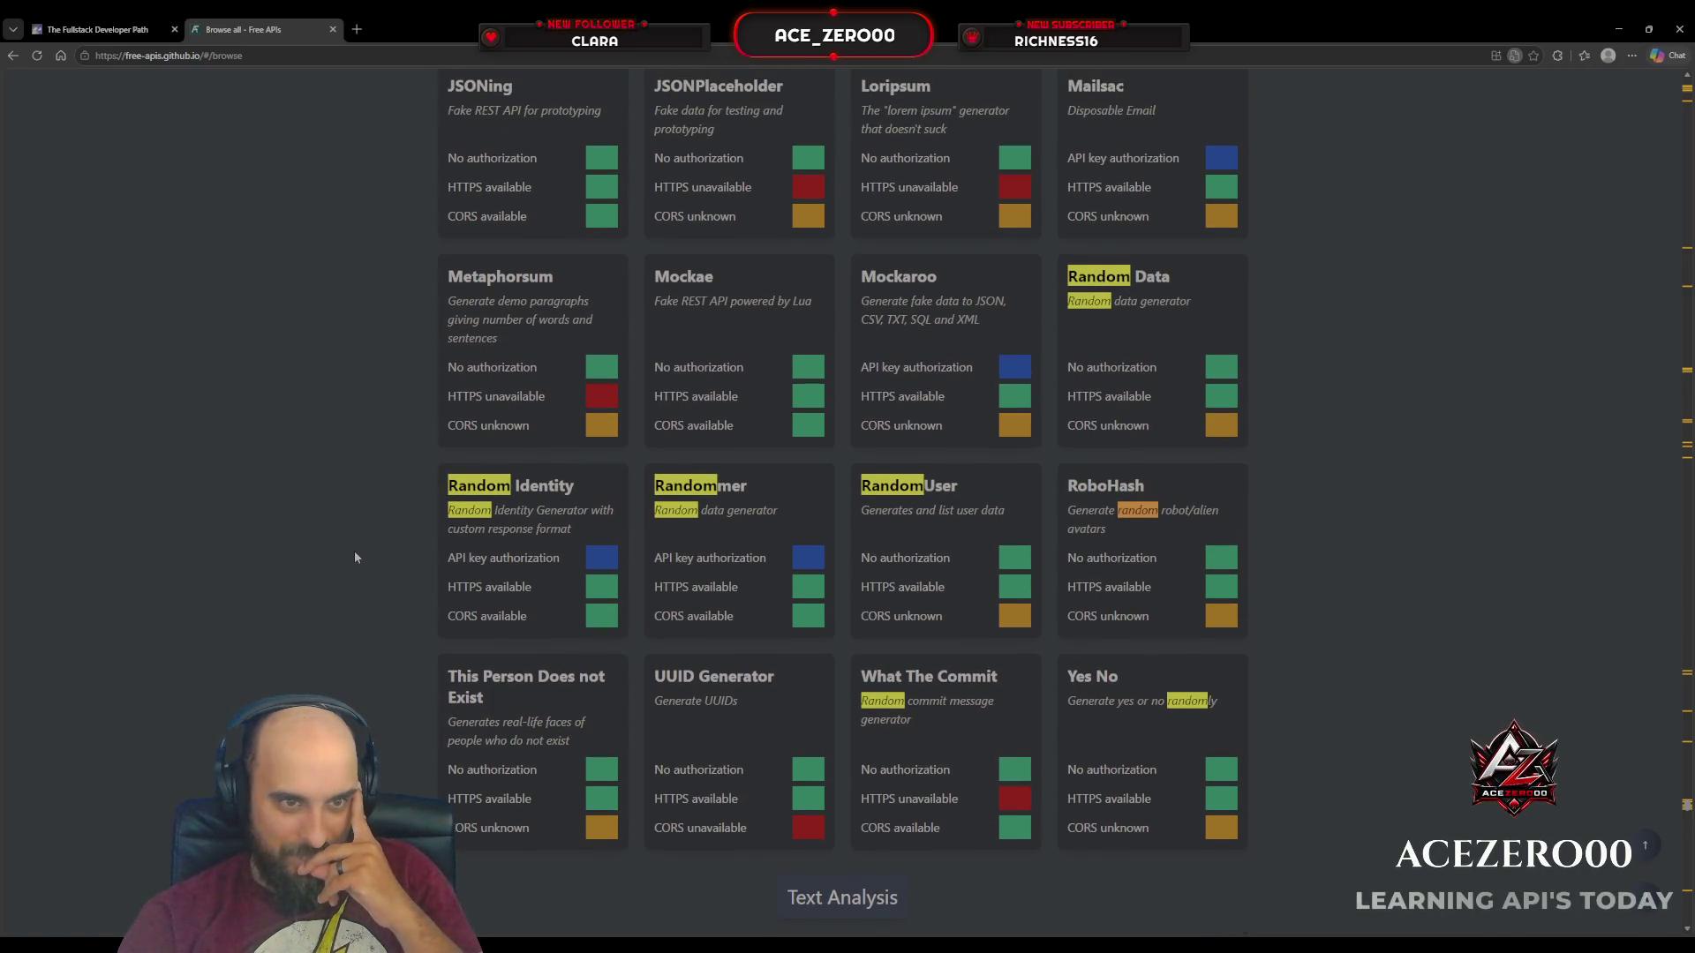
scroll(353, 551, up, 1)
scroll(355, 556, up, 6)
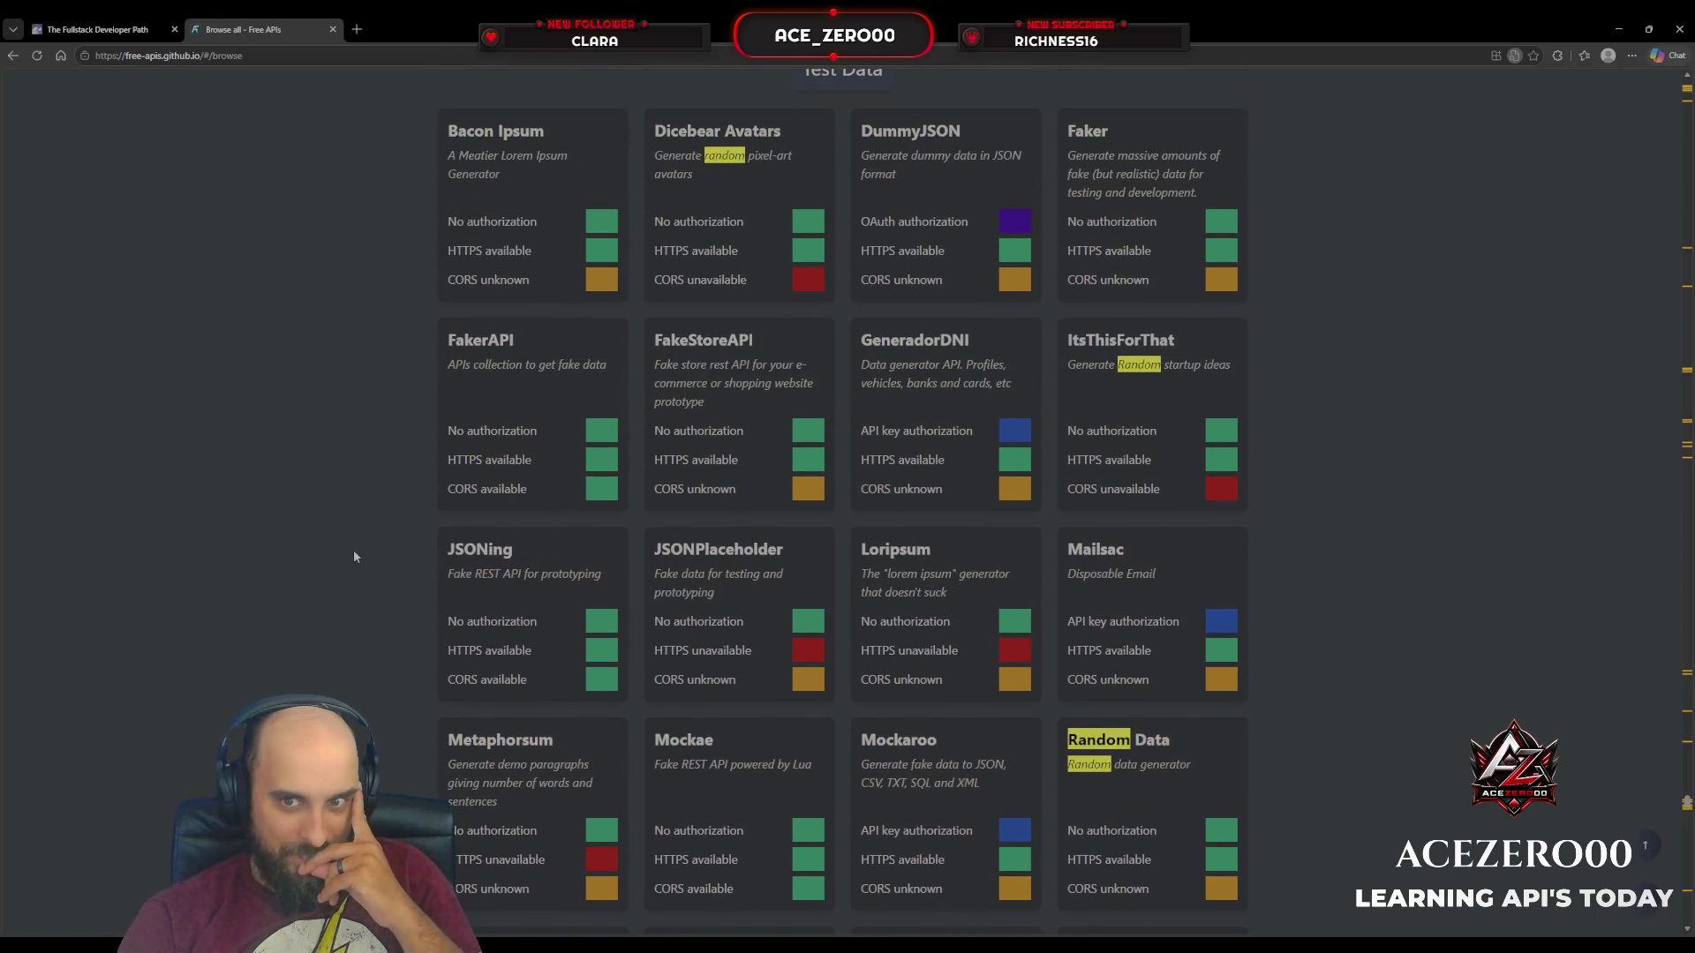
scroll(354, 556, up, 1)
click(1079, 445)
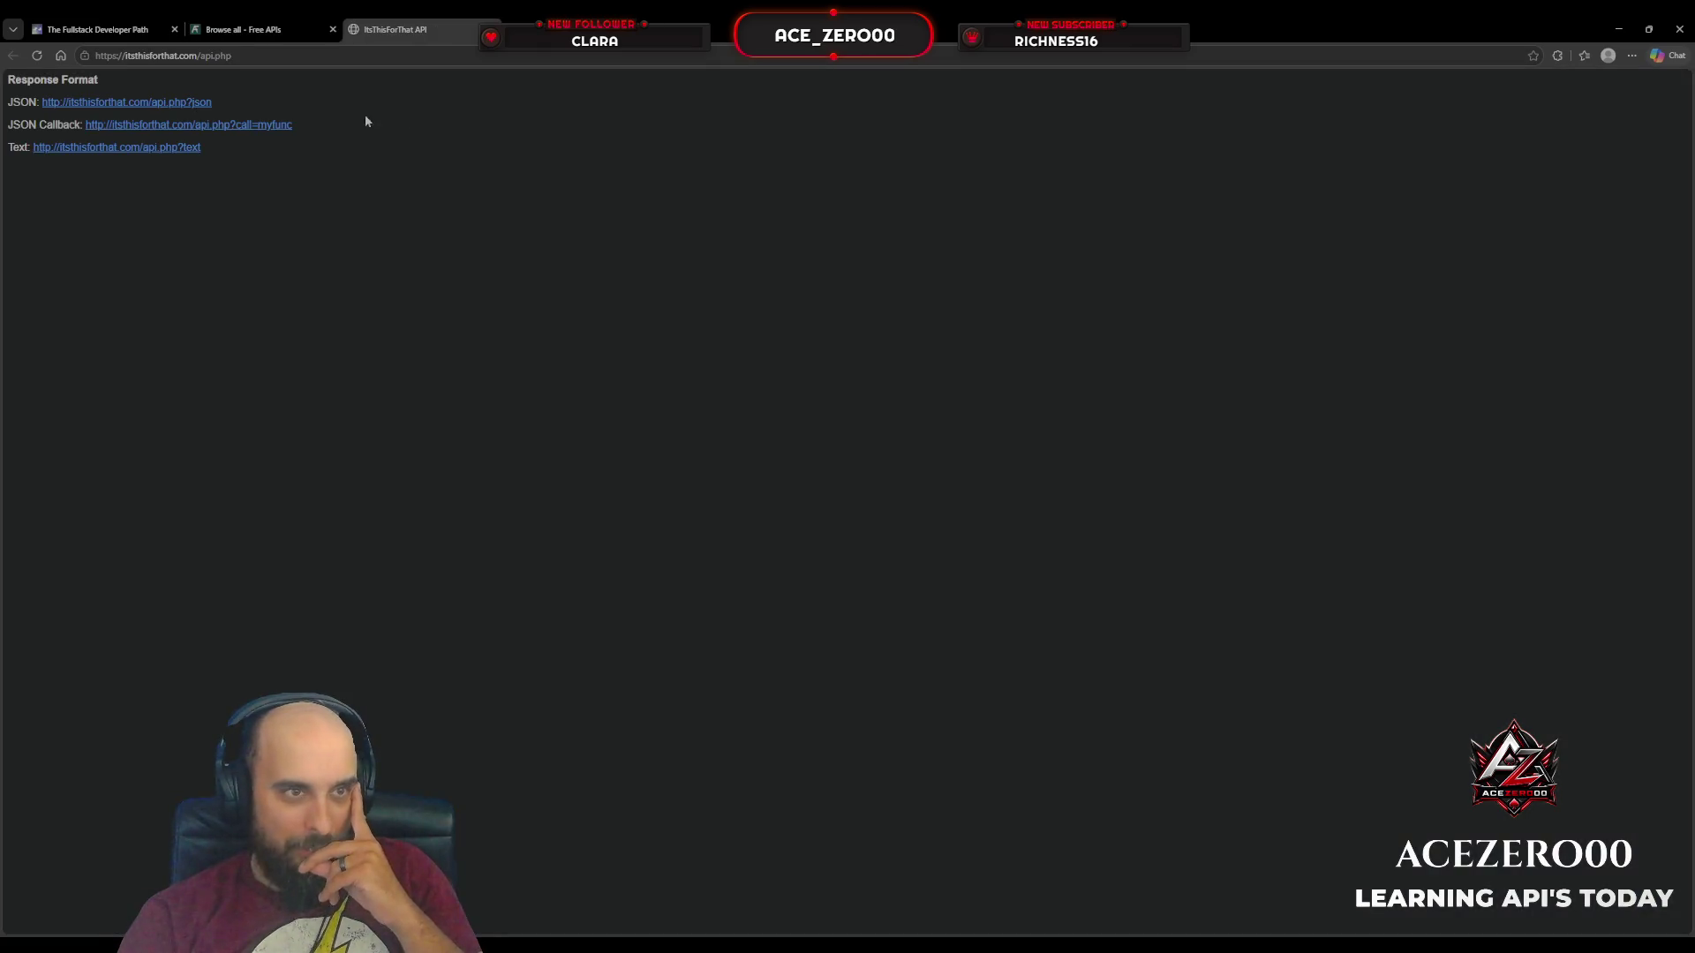
click(187, 100)
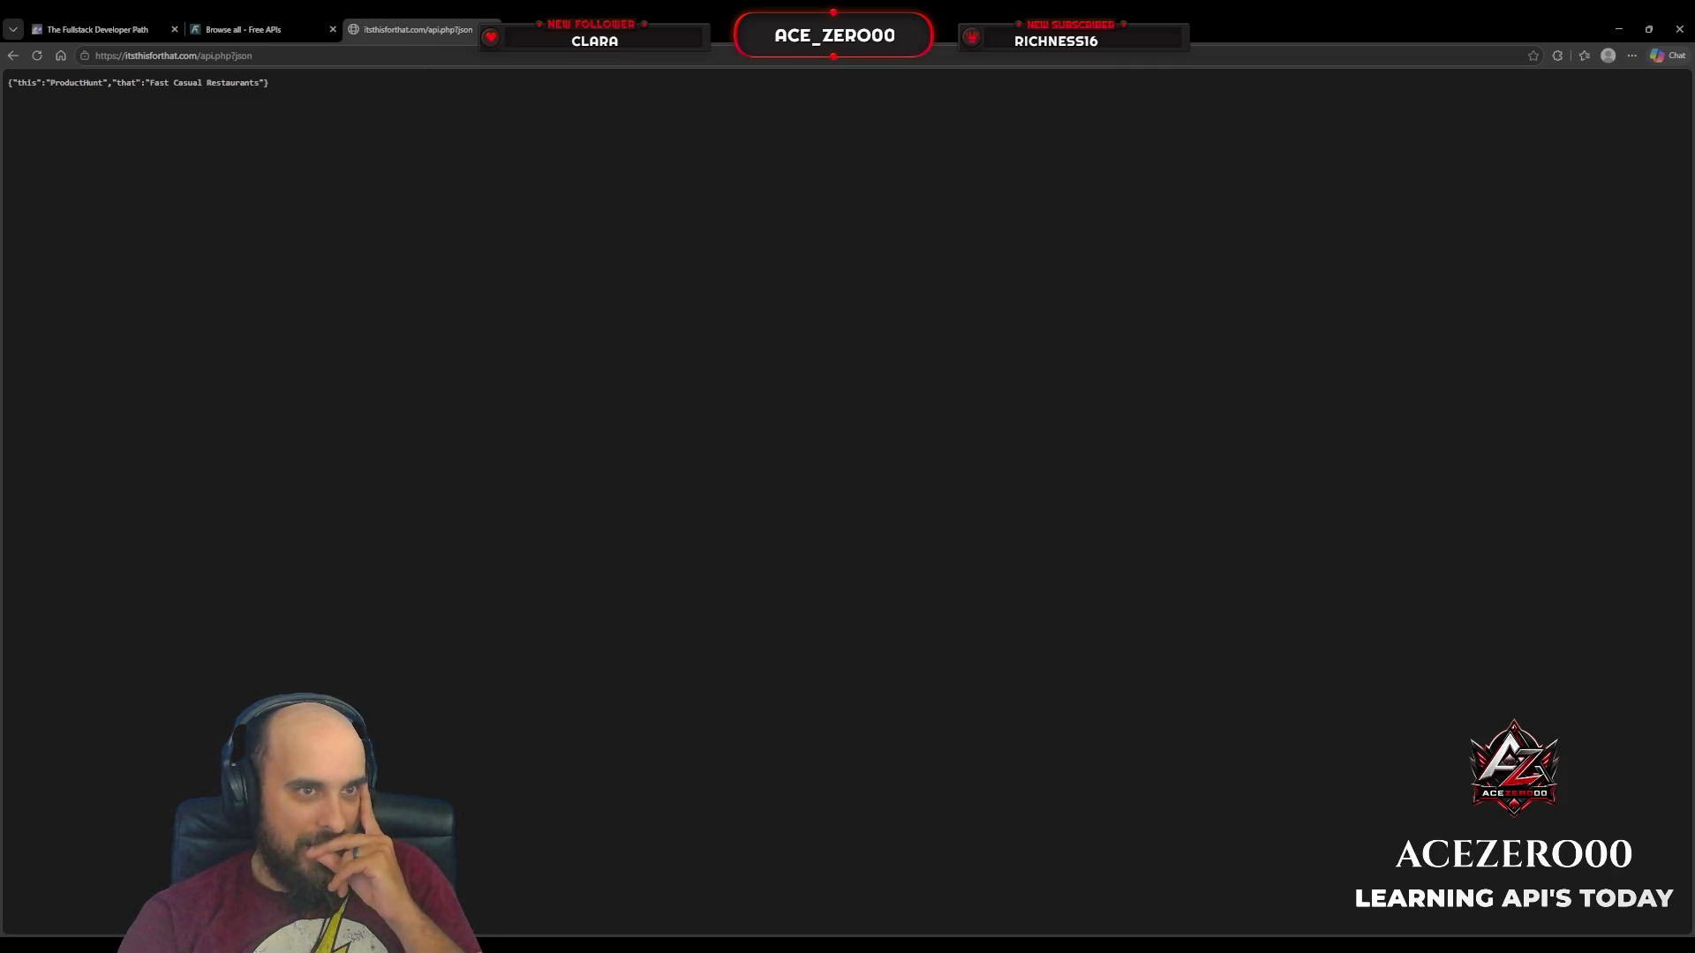
key(ctrl+w)
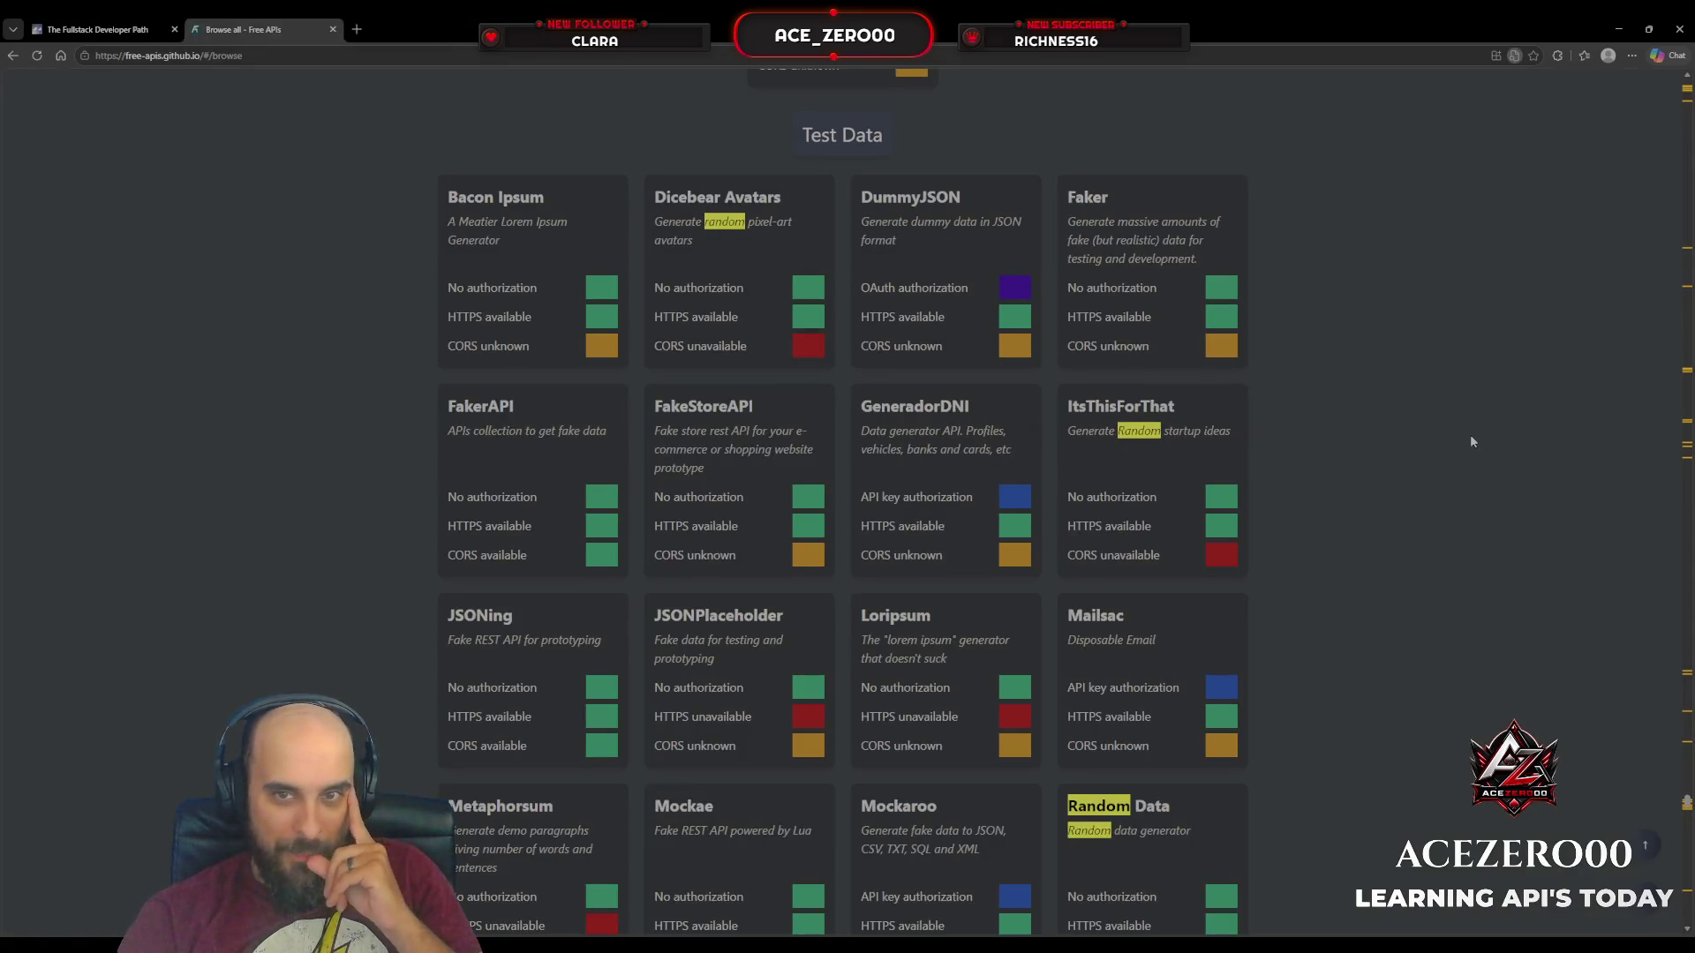
scroll(1472, 442, up, 3)
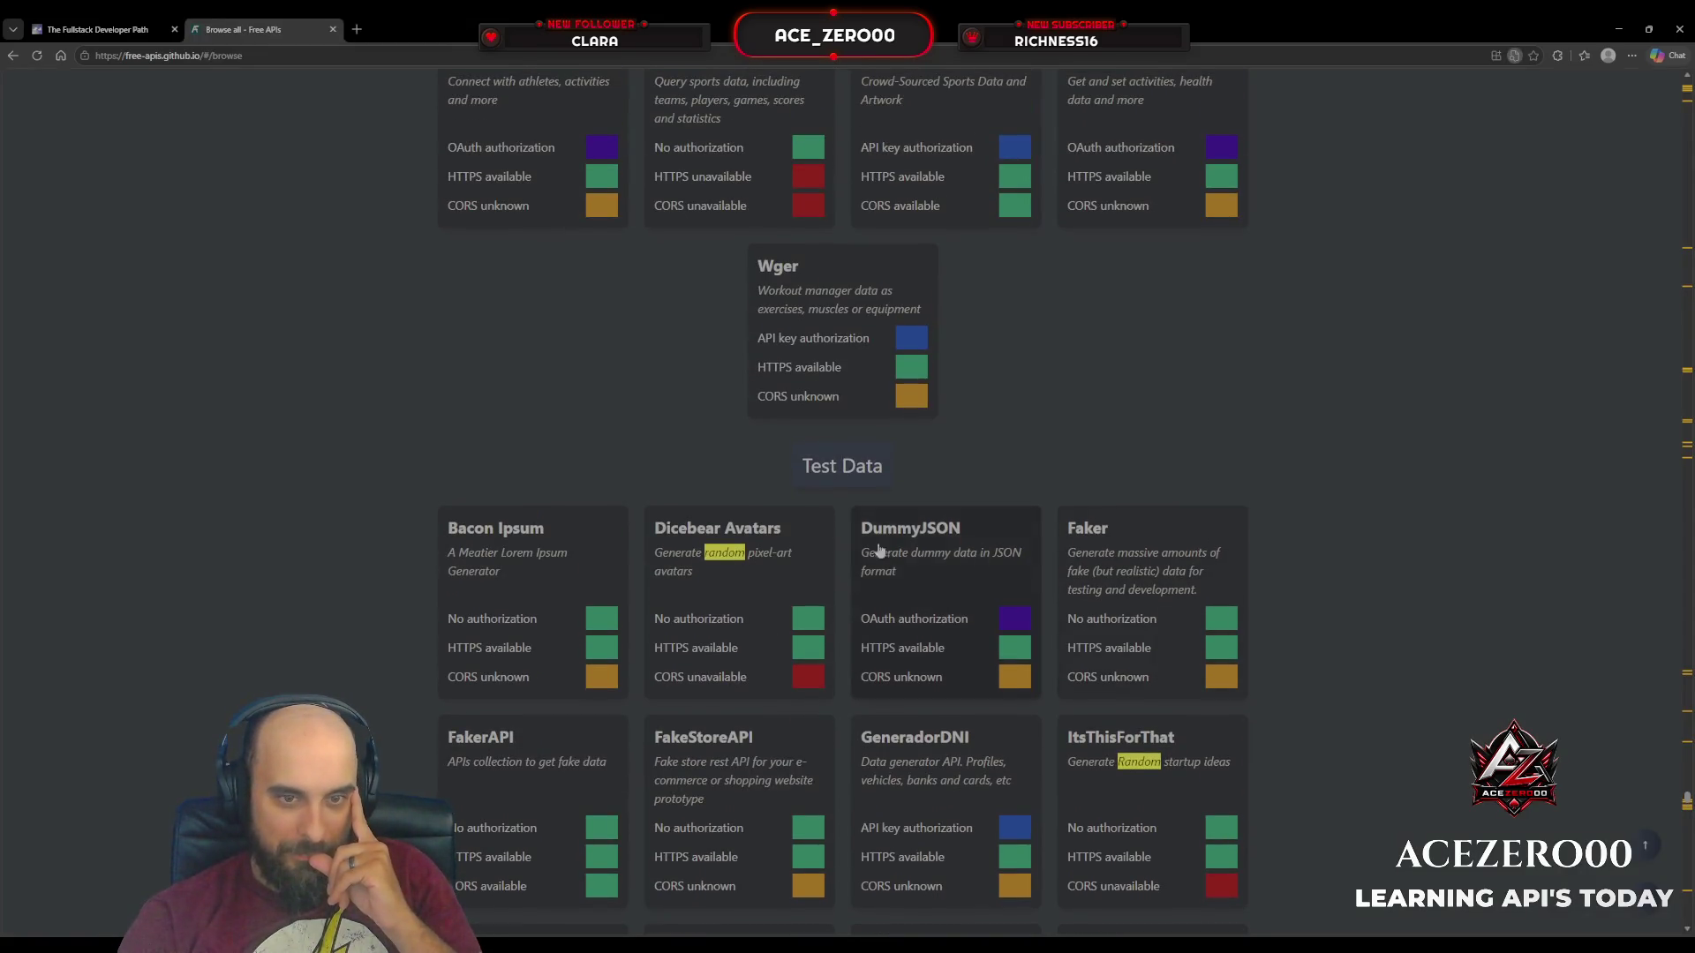
Step: Open Dicebear Avatars, read its documentation introduction, then close the tab
click(768, 555)
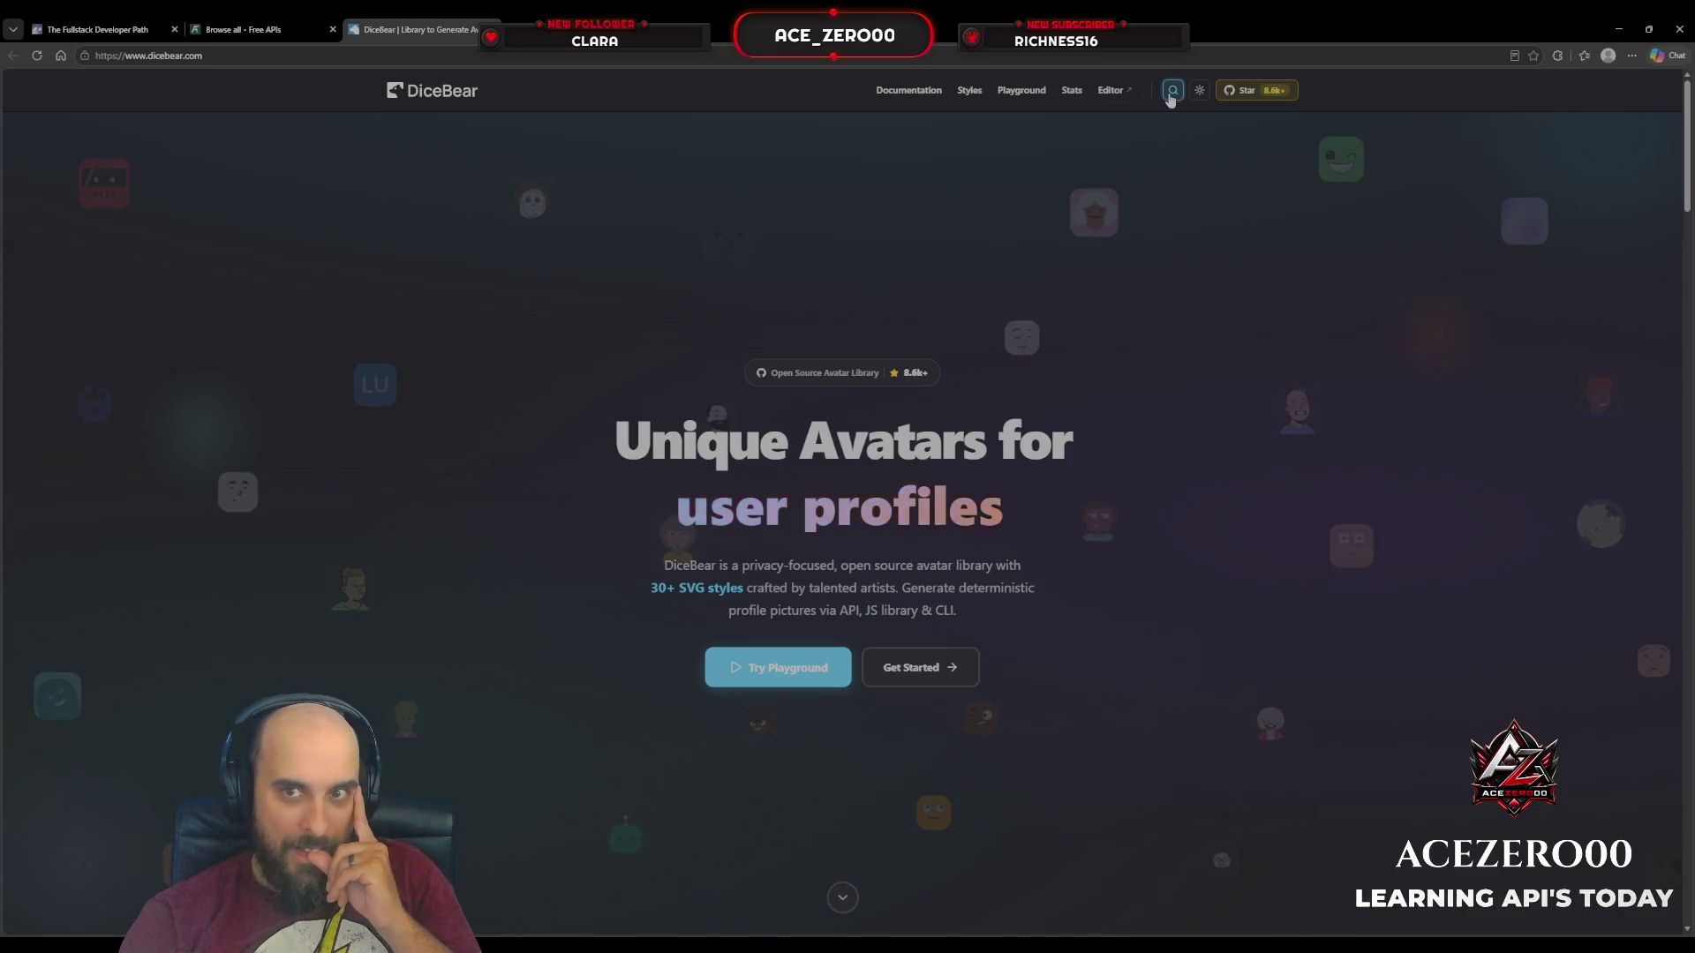
click(909, 90)
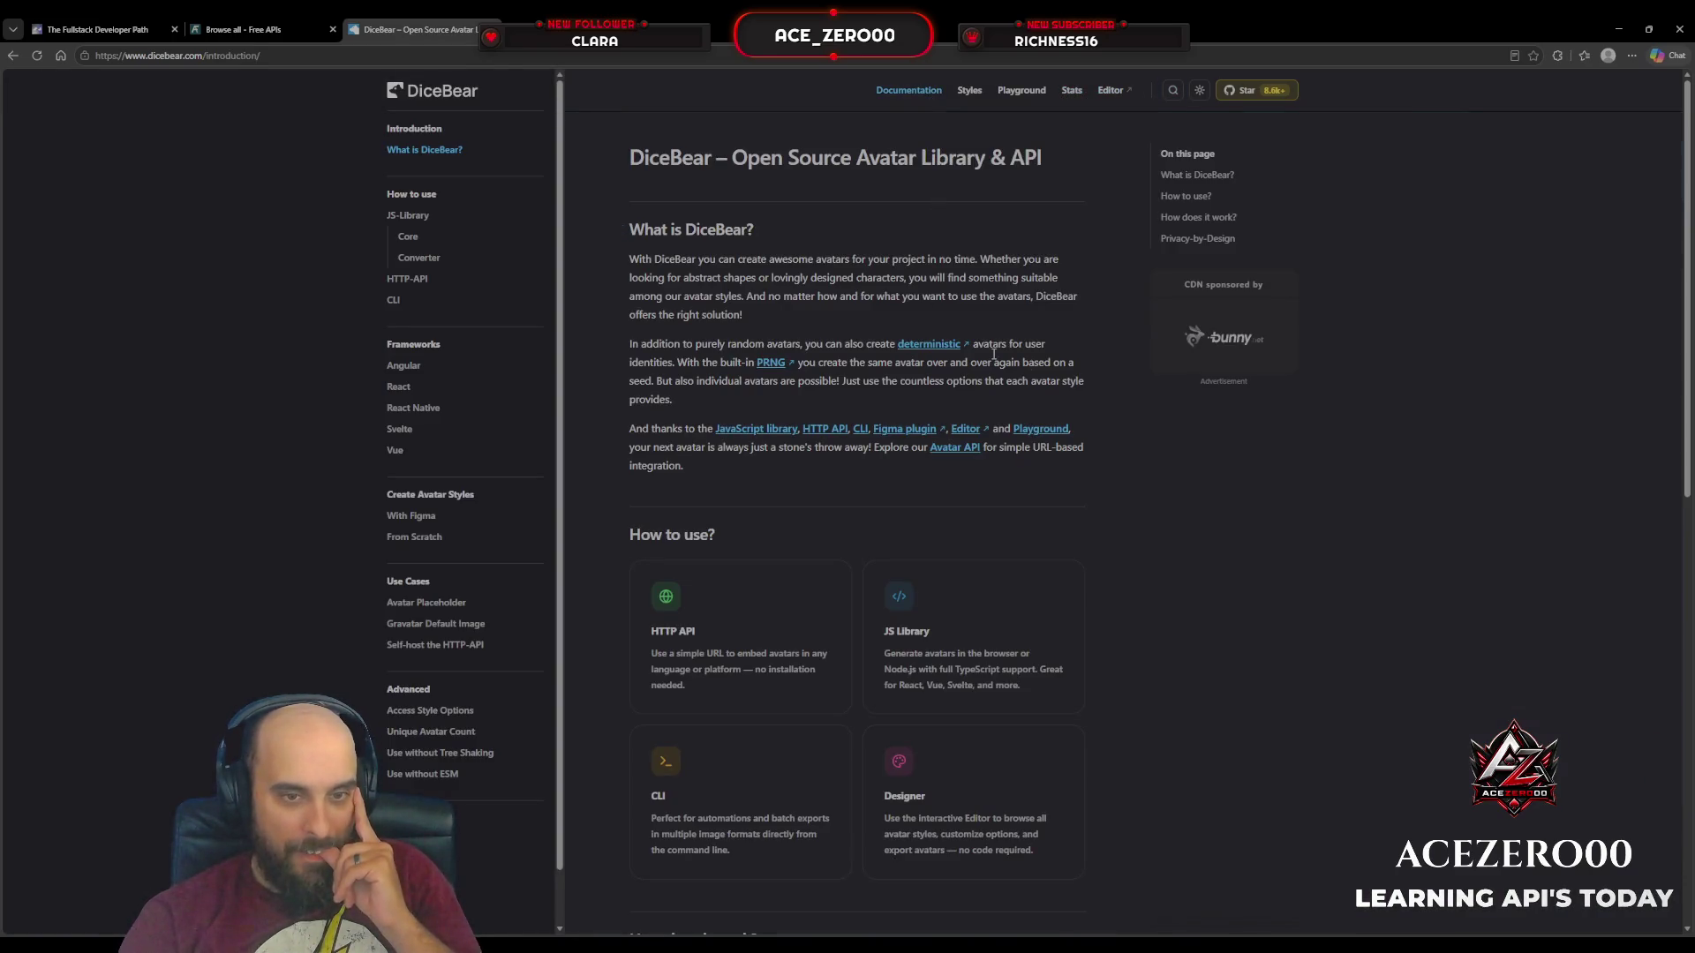
scroll(994, 354, down, 5)
scroll(1047, 375, down, 5)
scroll(1047, 372, up, 5)
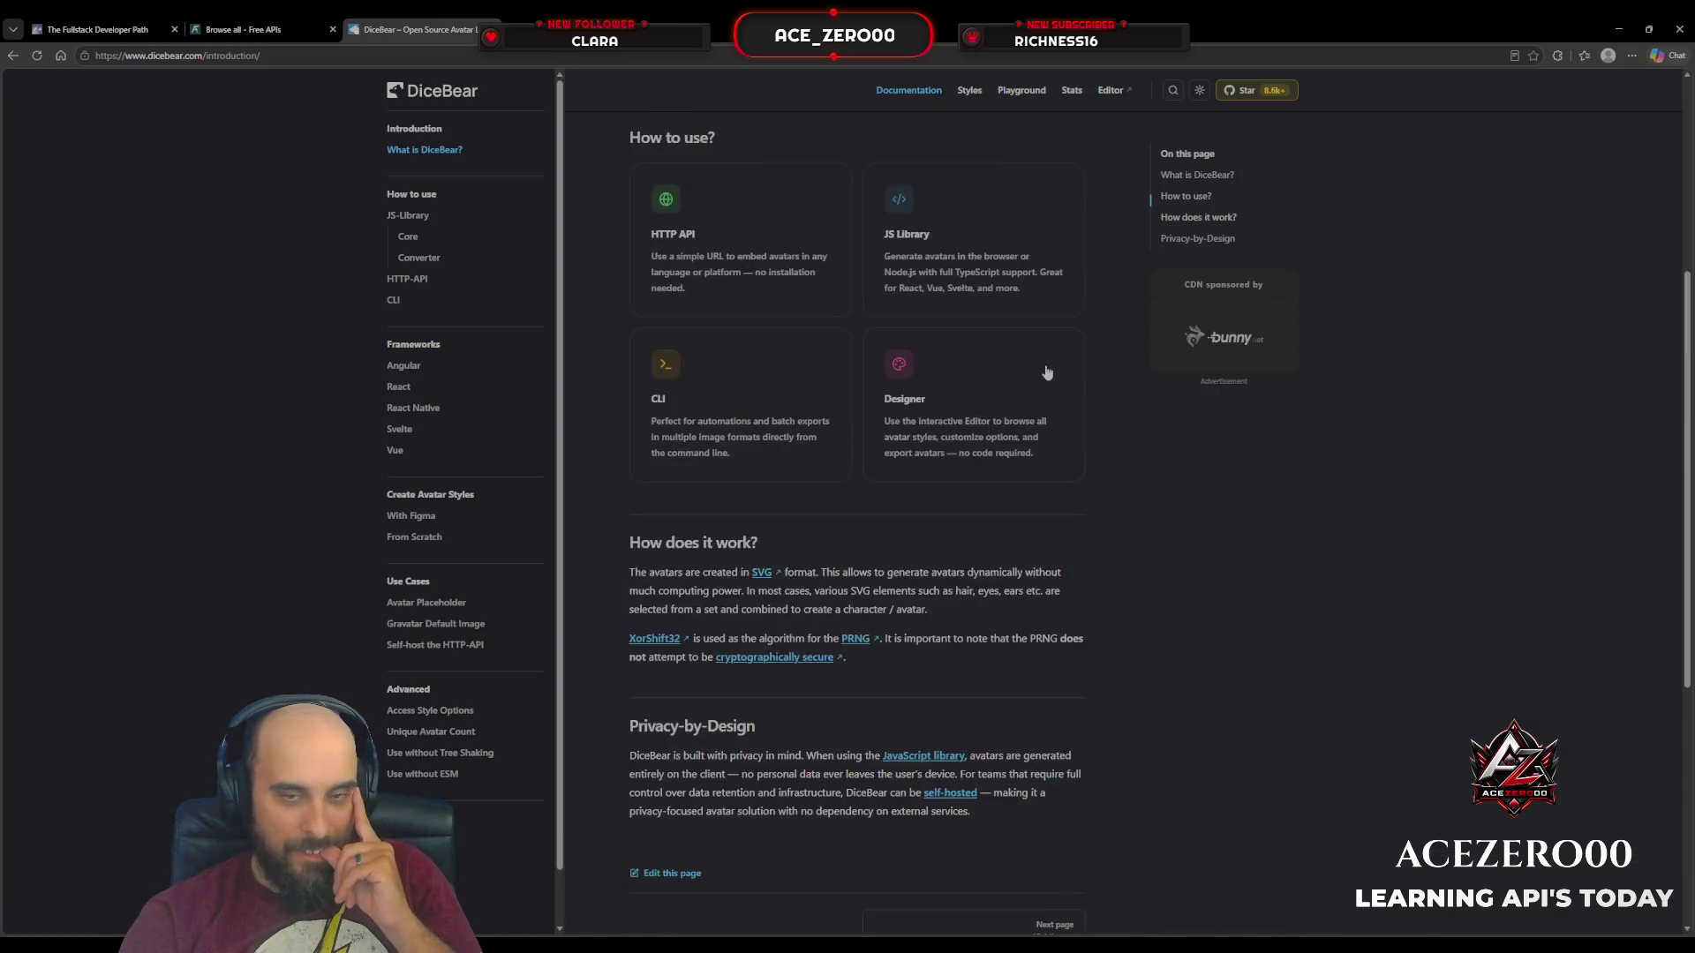
scroll(1047, 372, up, 5)
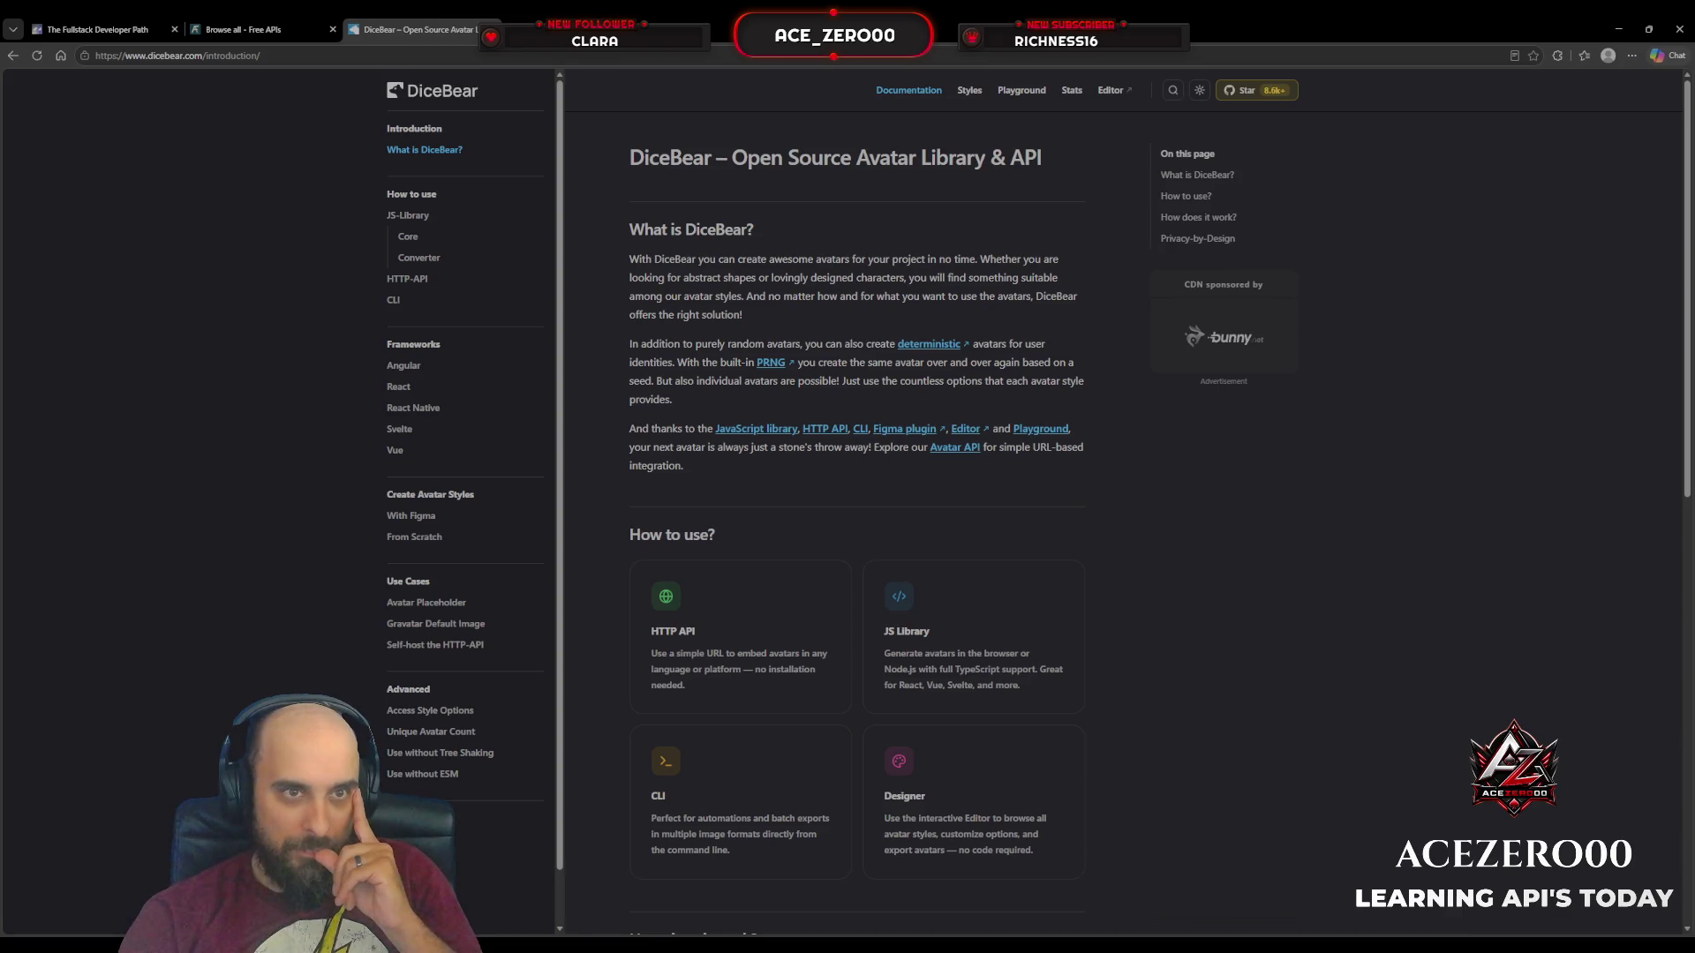
click(492, 29)
Step: Step back through 'random' matches via Passwordinator and Bootprint to kanye.rest, then switch to the course tab
scroll(367, 313, up, 3)
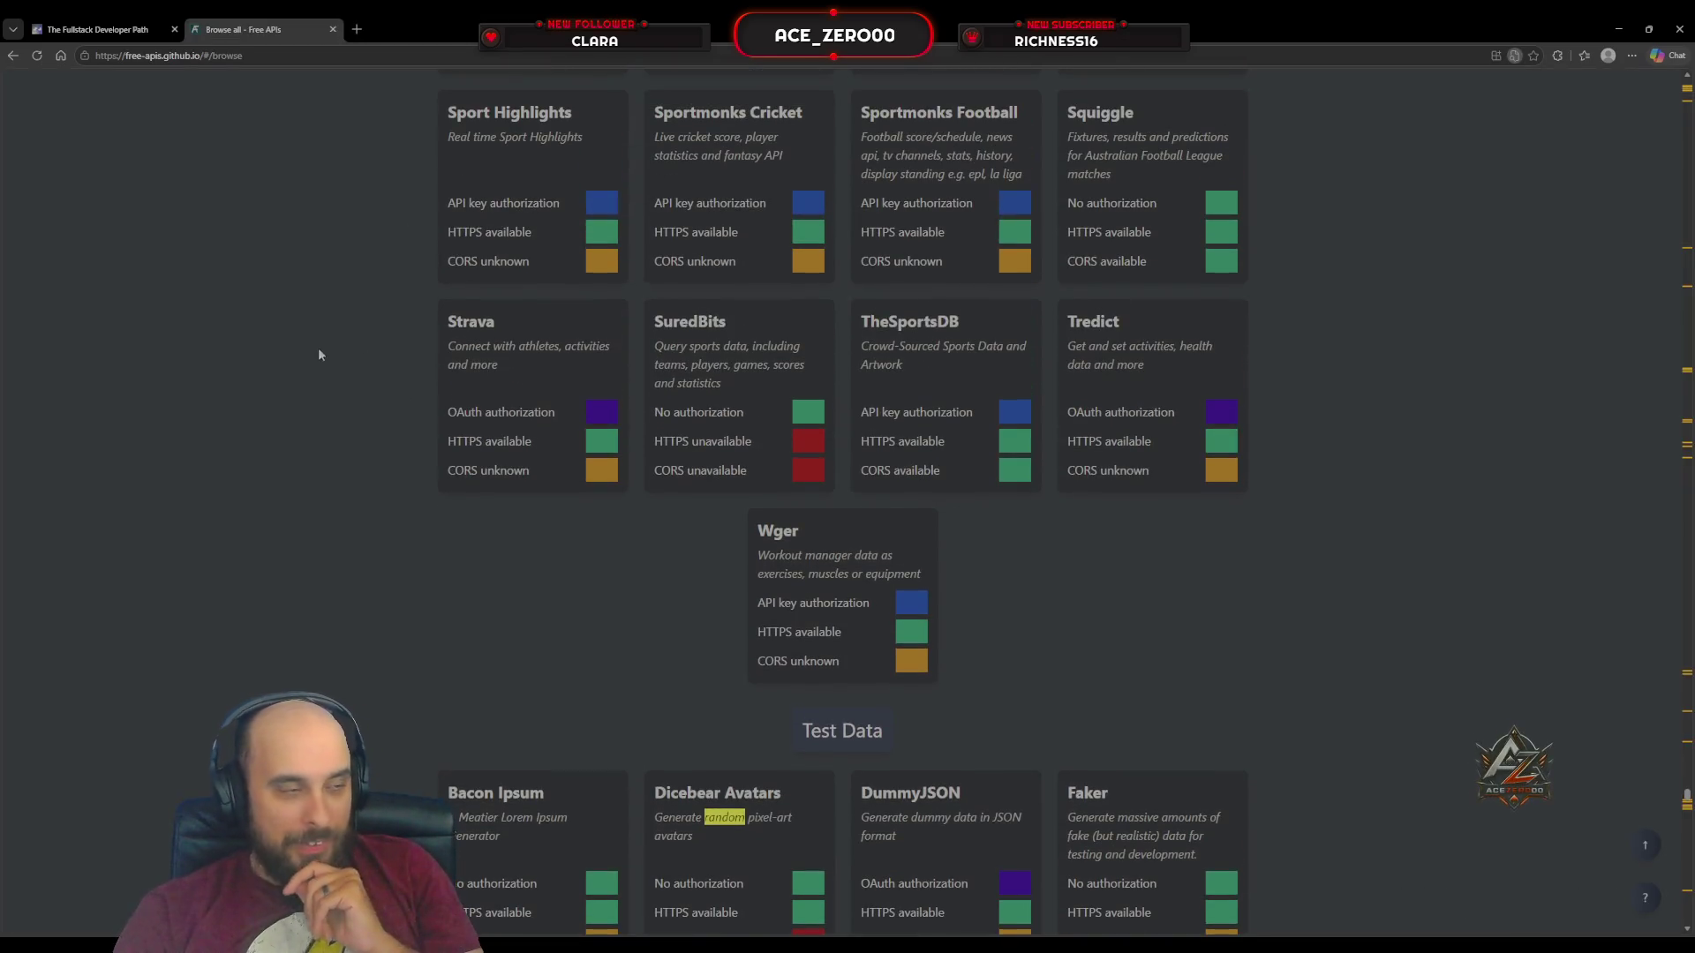
scroll(327, 362, up, 5)
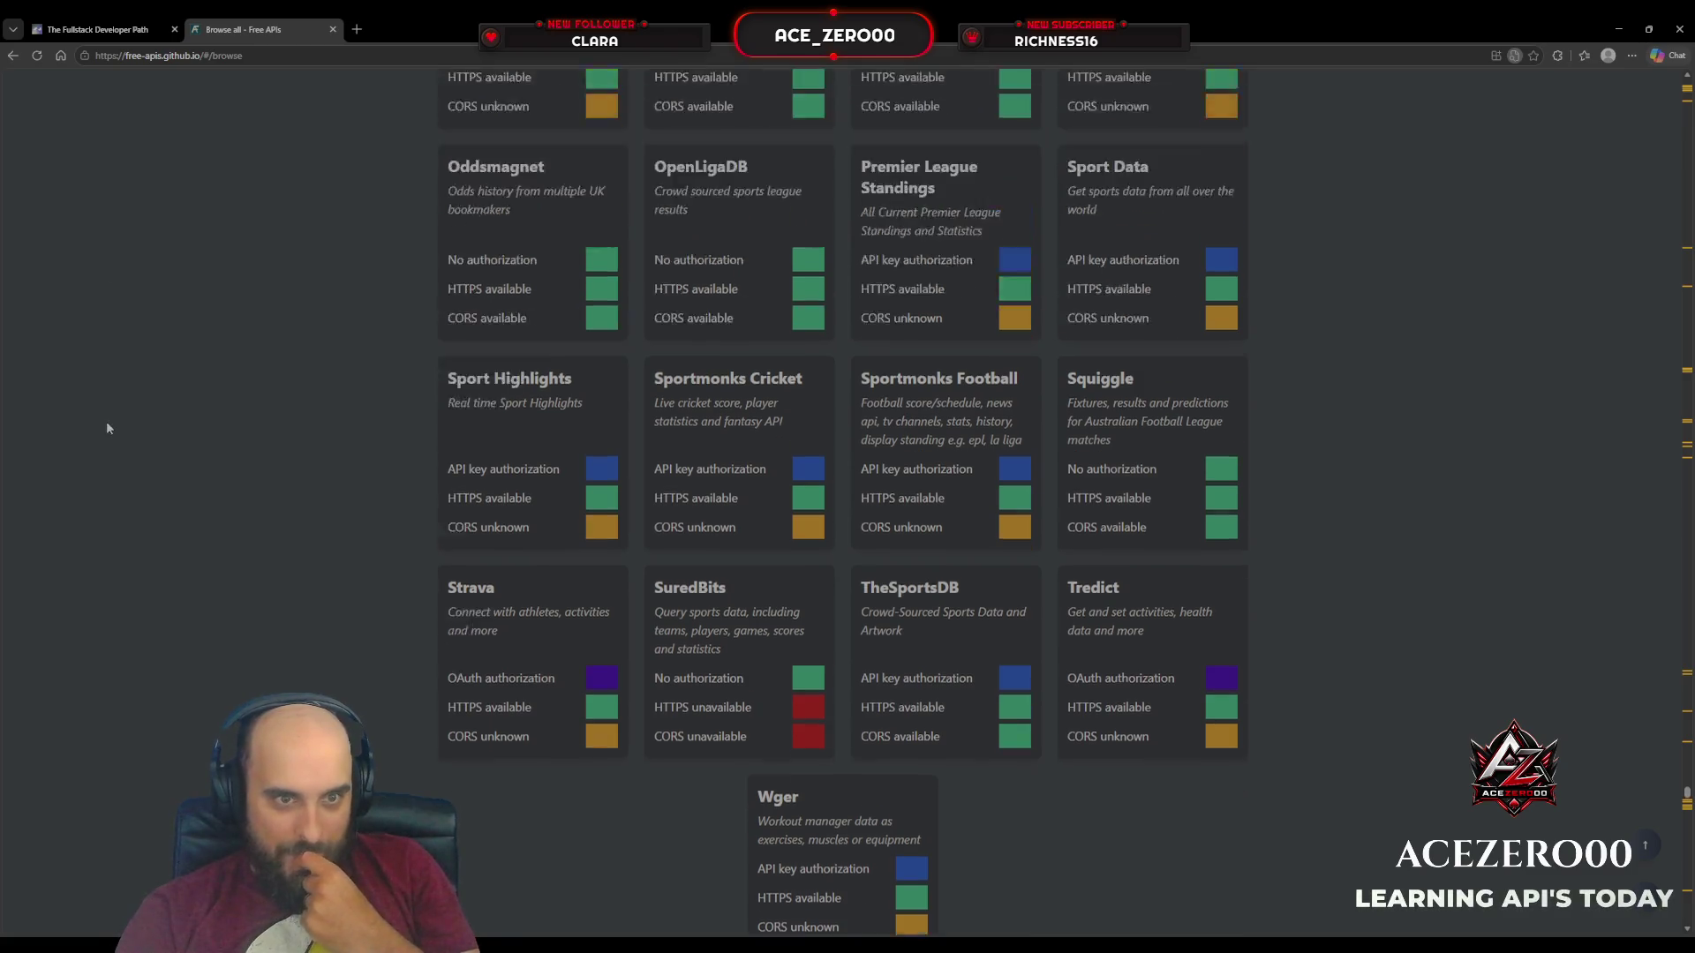
scroll(295, 486, up, 10)
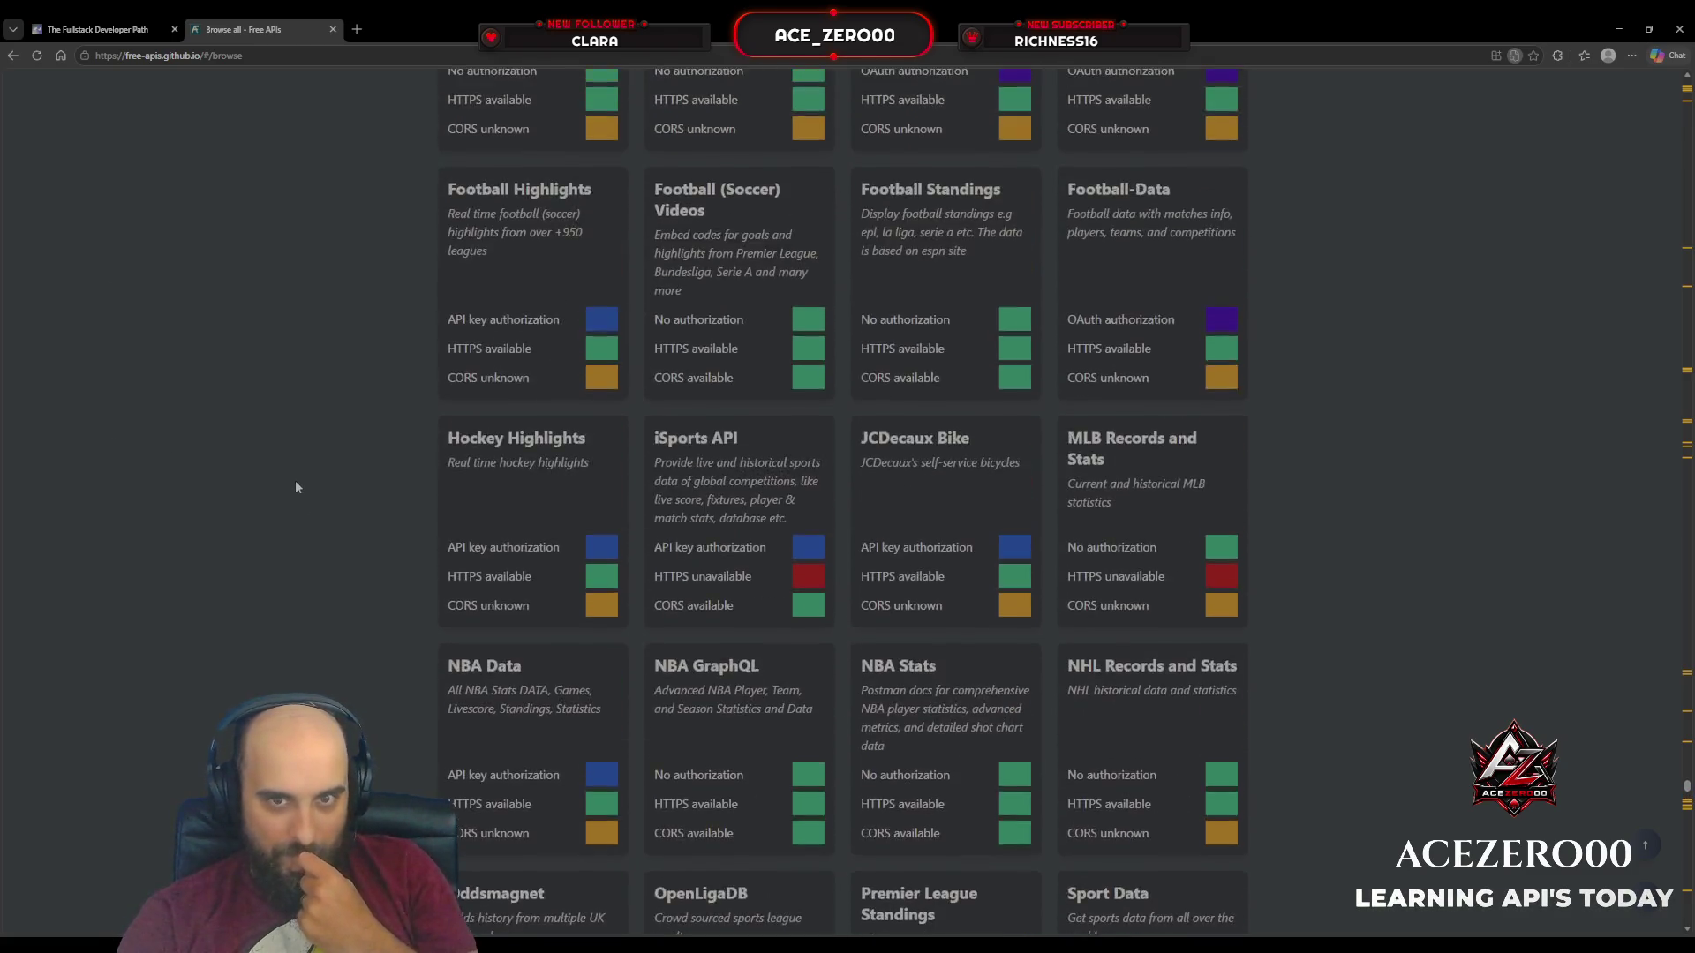
scroll(295, 479, up, 20)
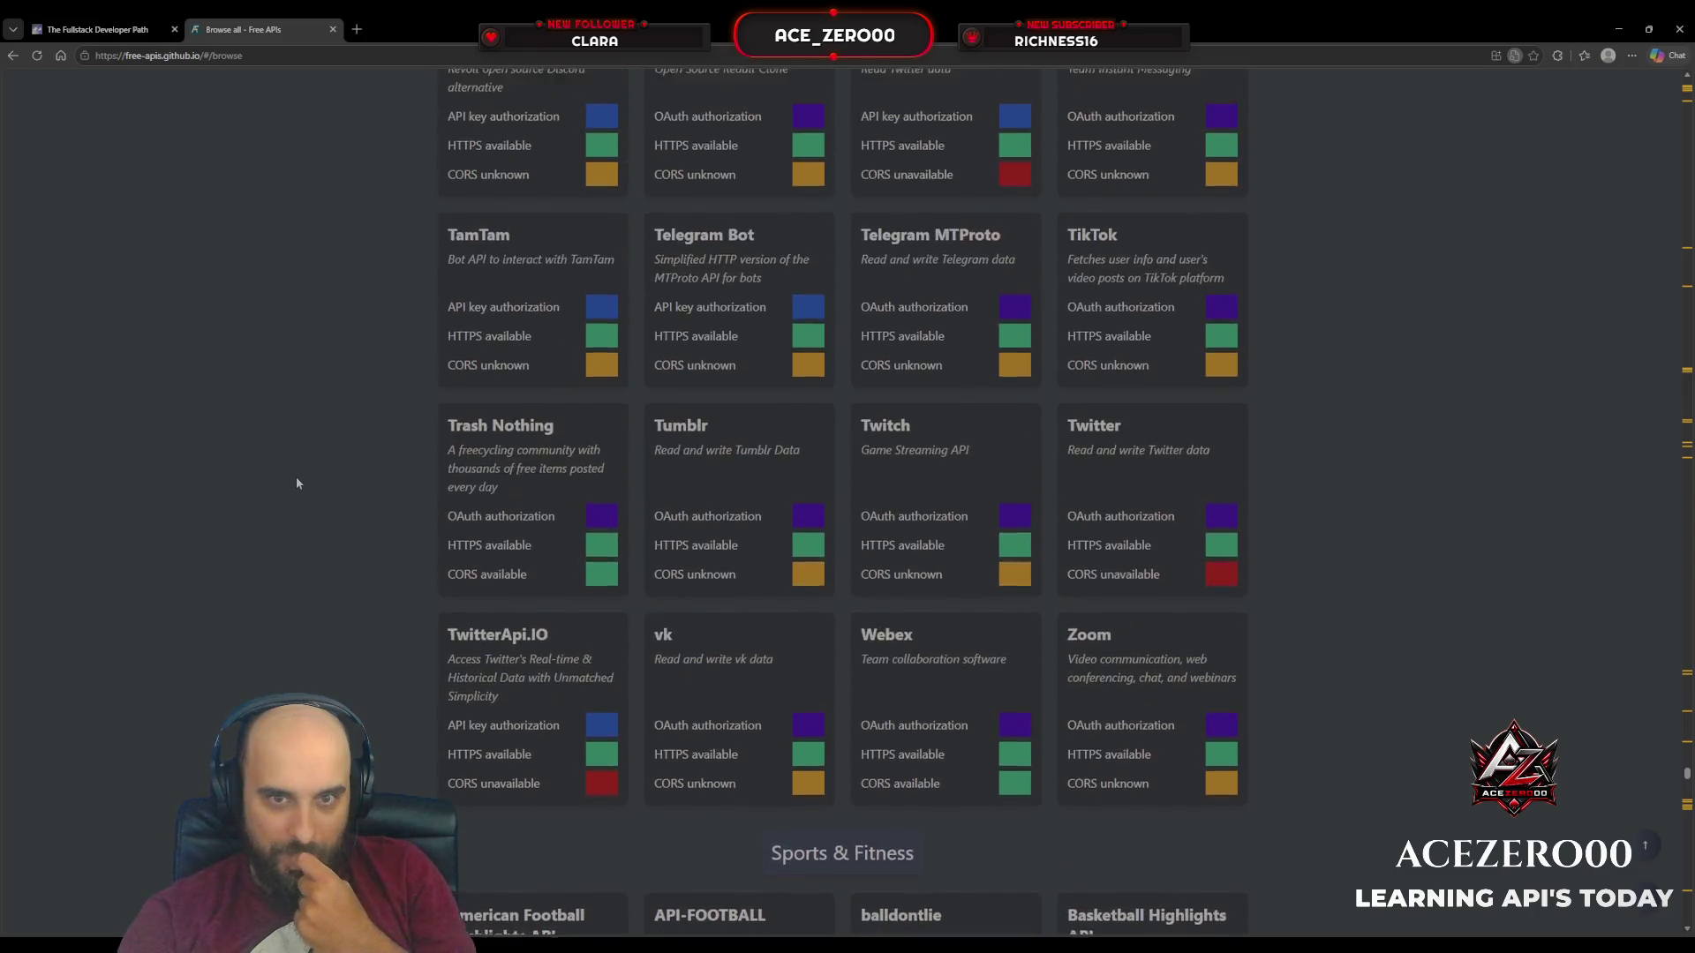
scroll(297, 483, up, 2)
scroll(1463, 98, down, 10)
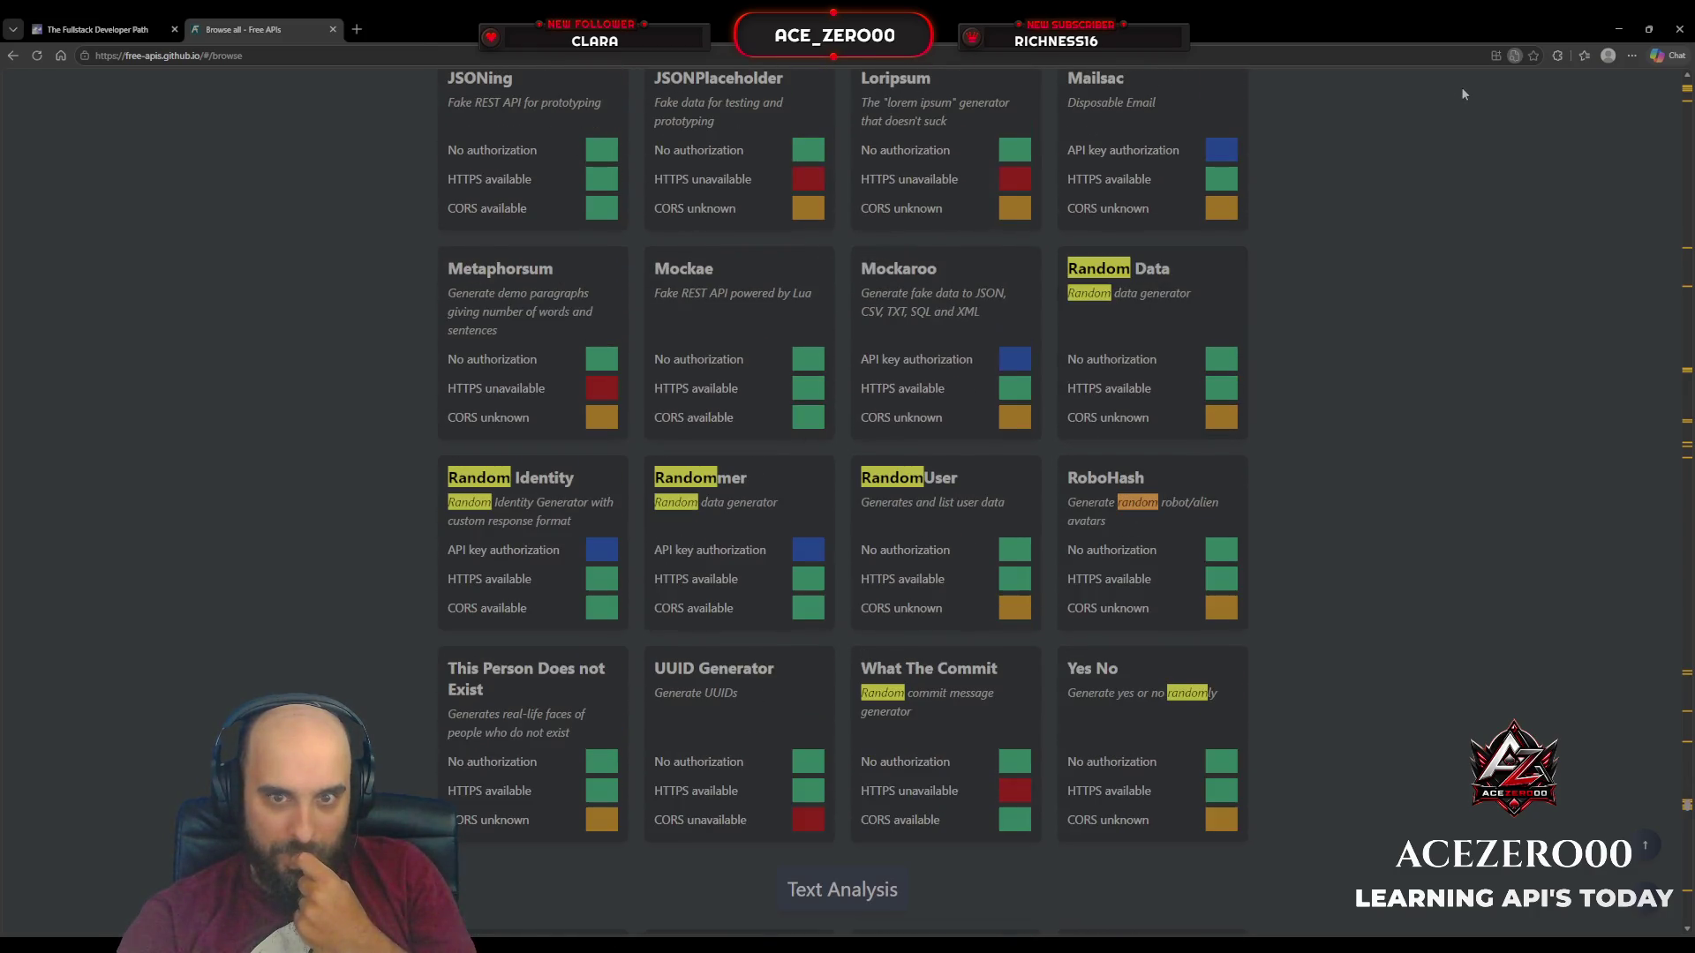
key(shift+Return)
key(shift+Return)
key(shift+Return)
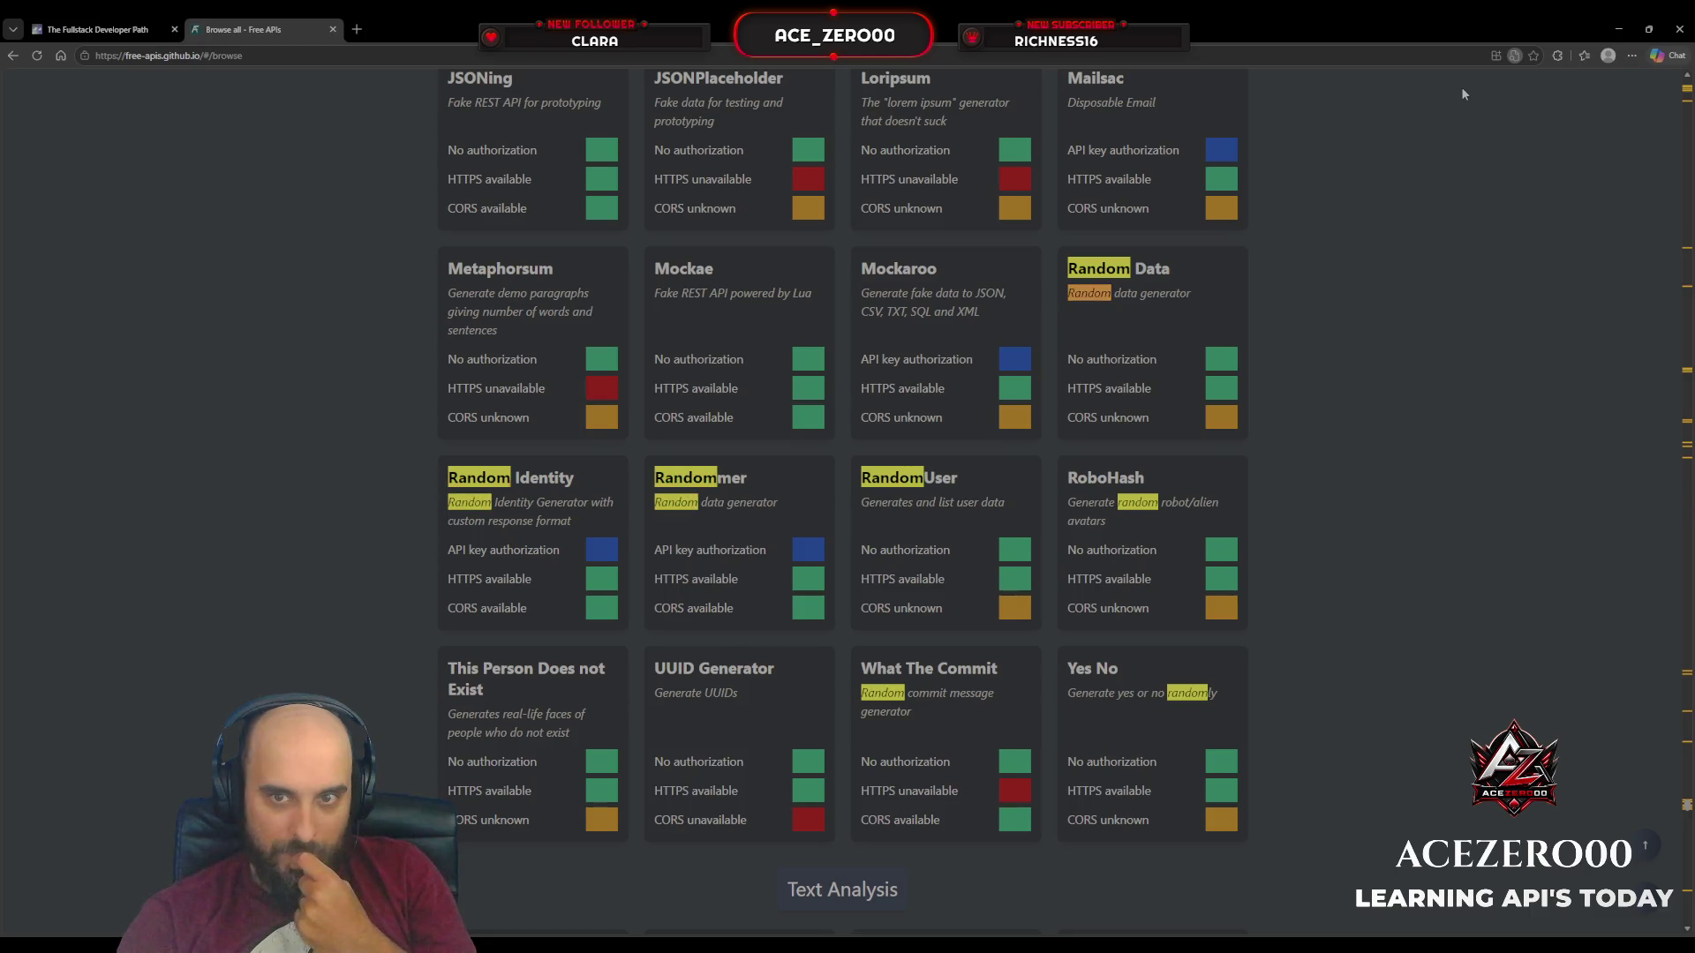
key(shift+Return)
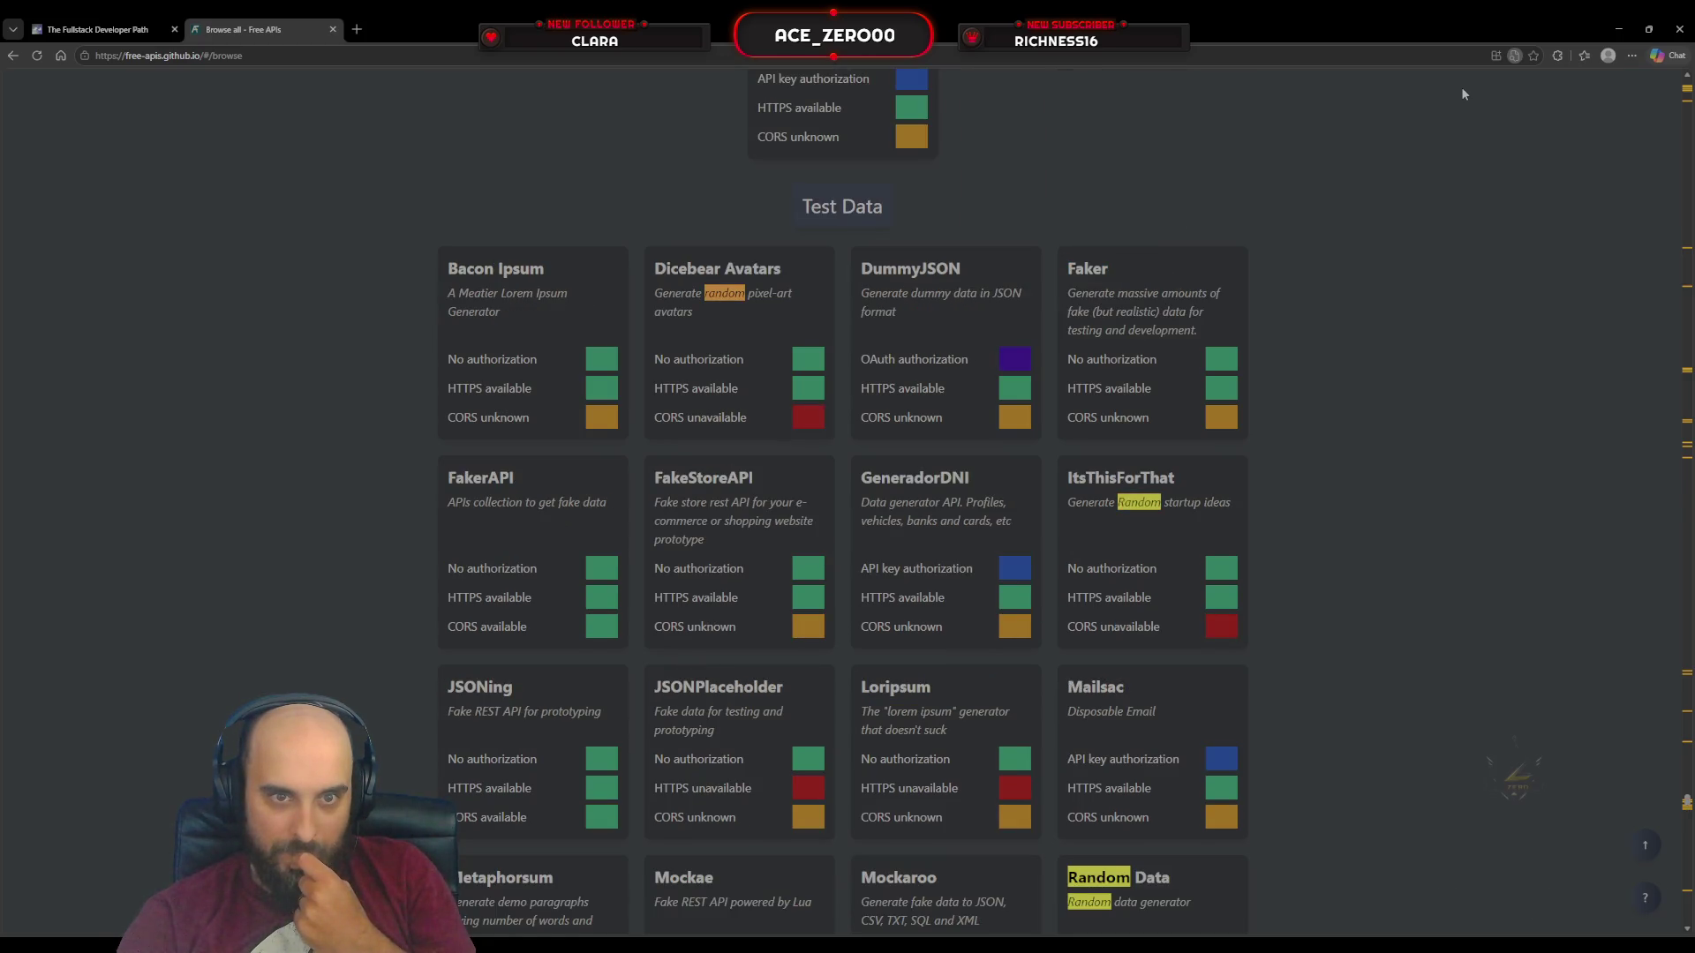
key(shift+Return)
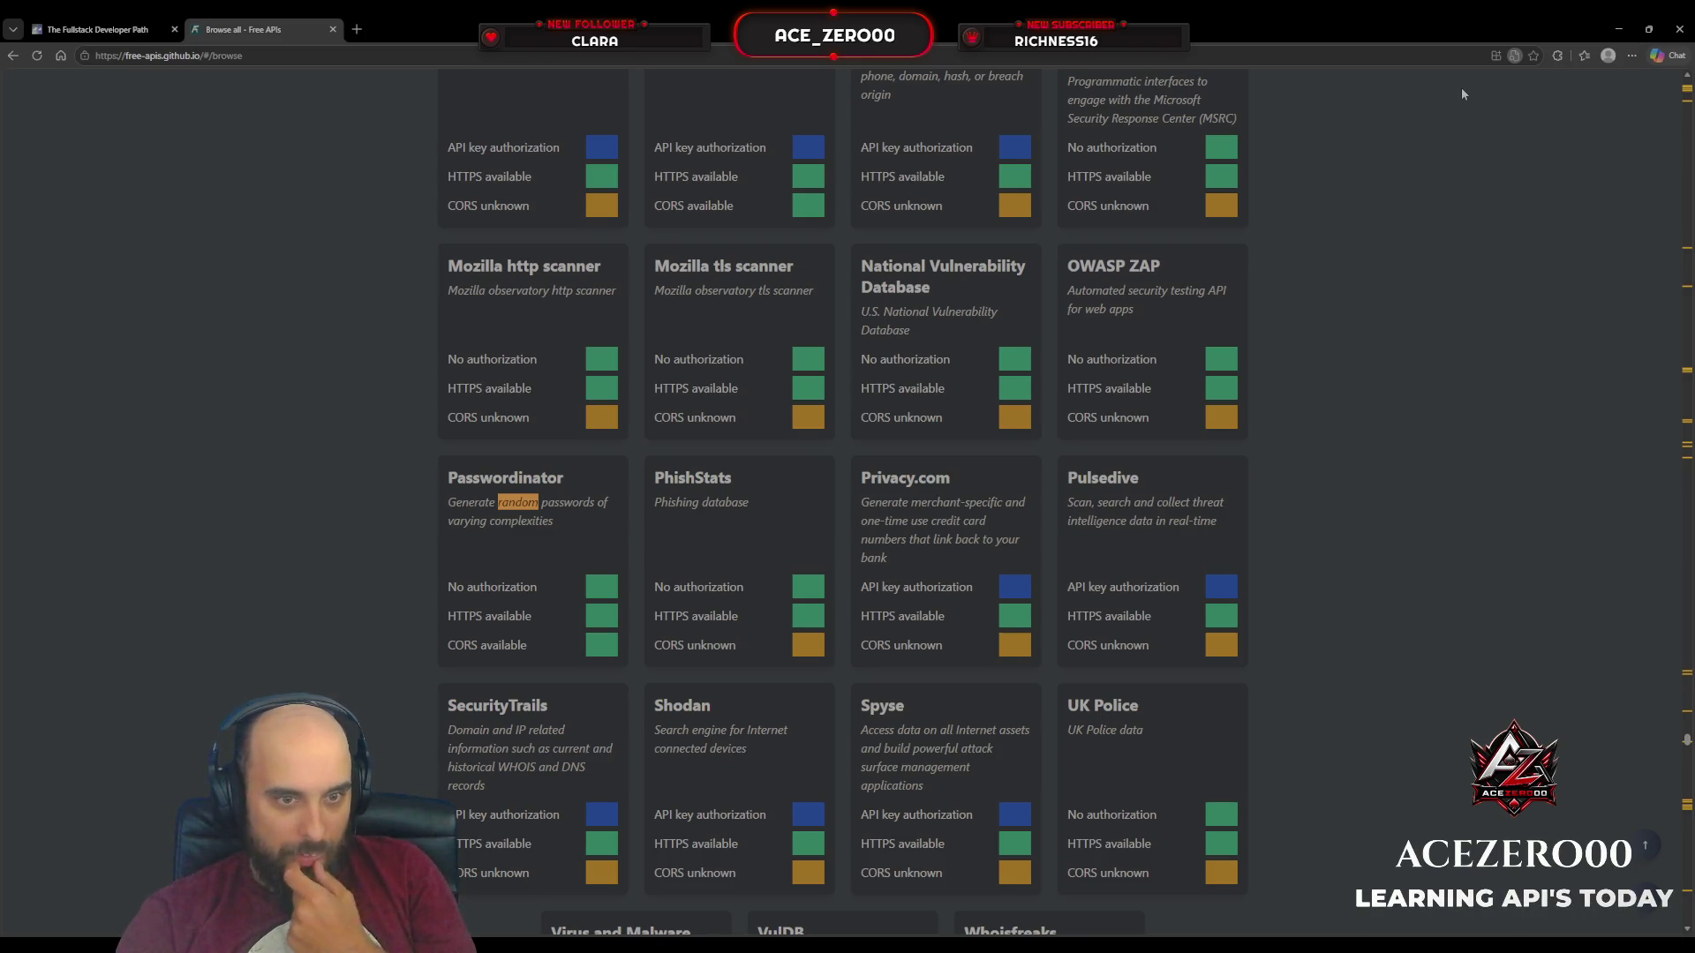
key(shift+Return)
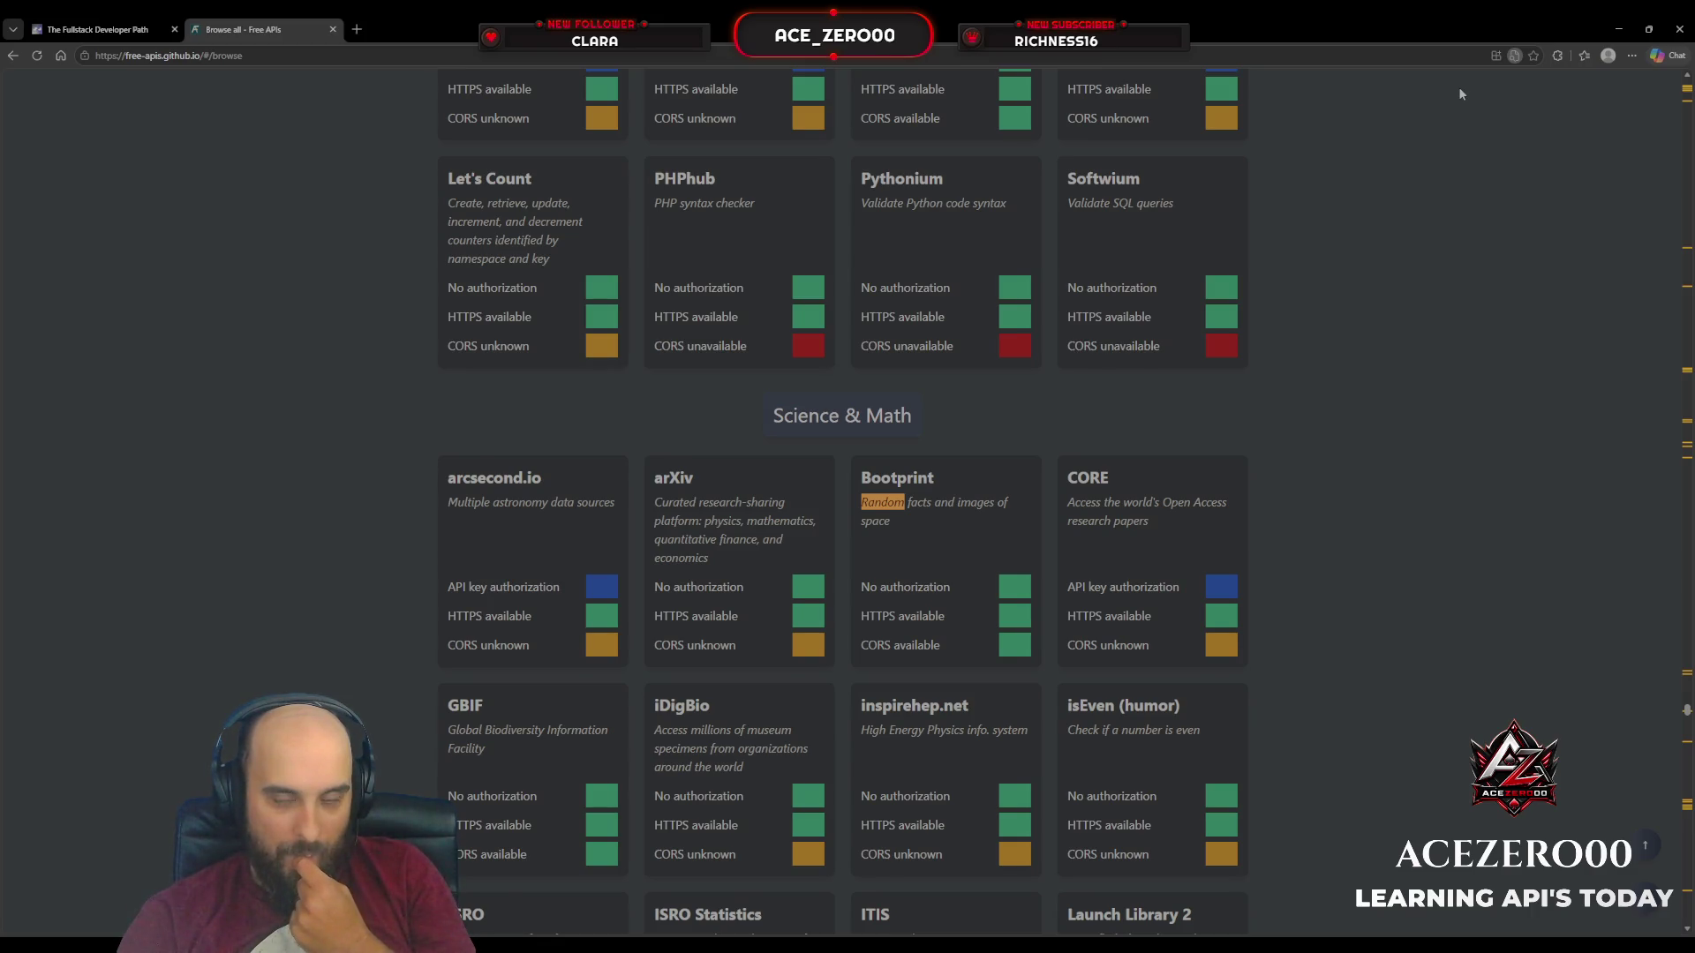
key(shift+Return)
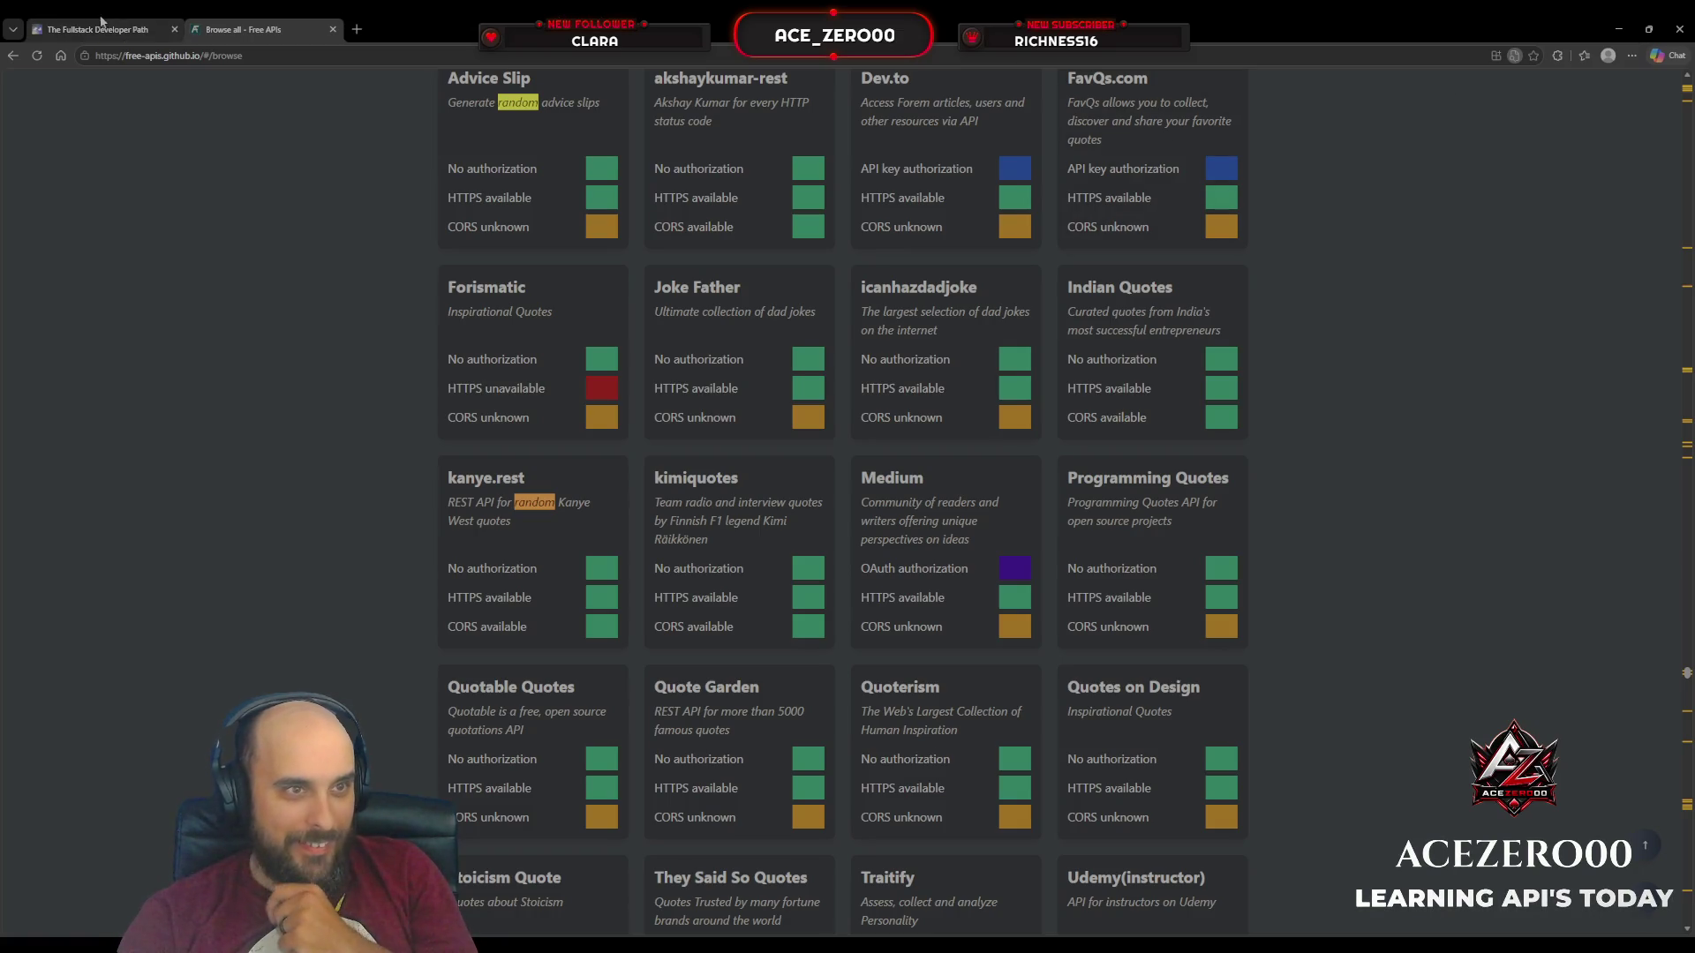
click(65, 22)
Step: Collapse the APIs and Async JavaScript section on the Fullstack Developer Path
scroll(580, 422, down, 3)
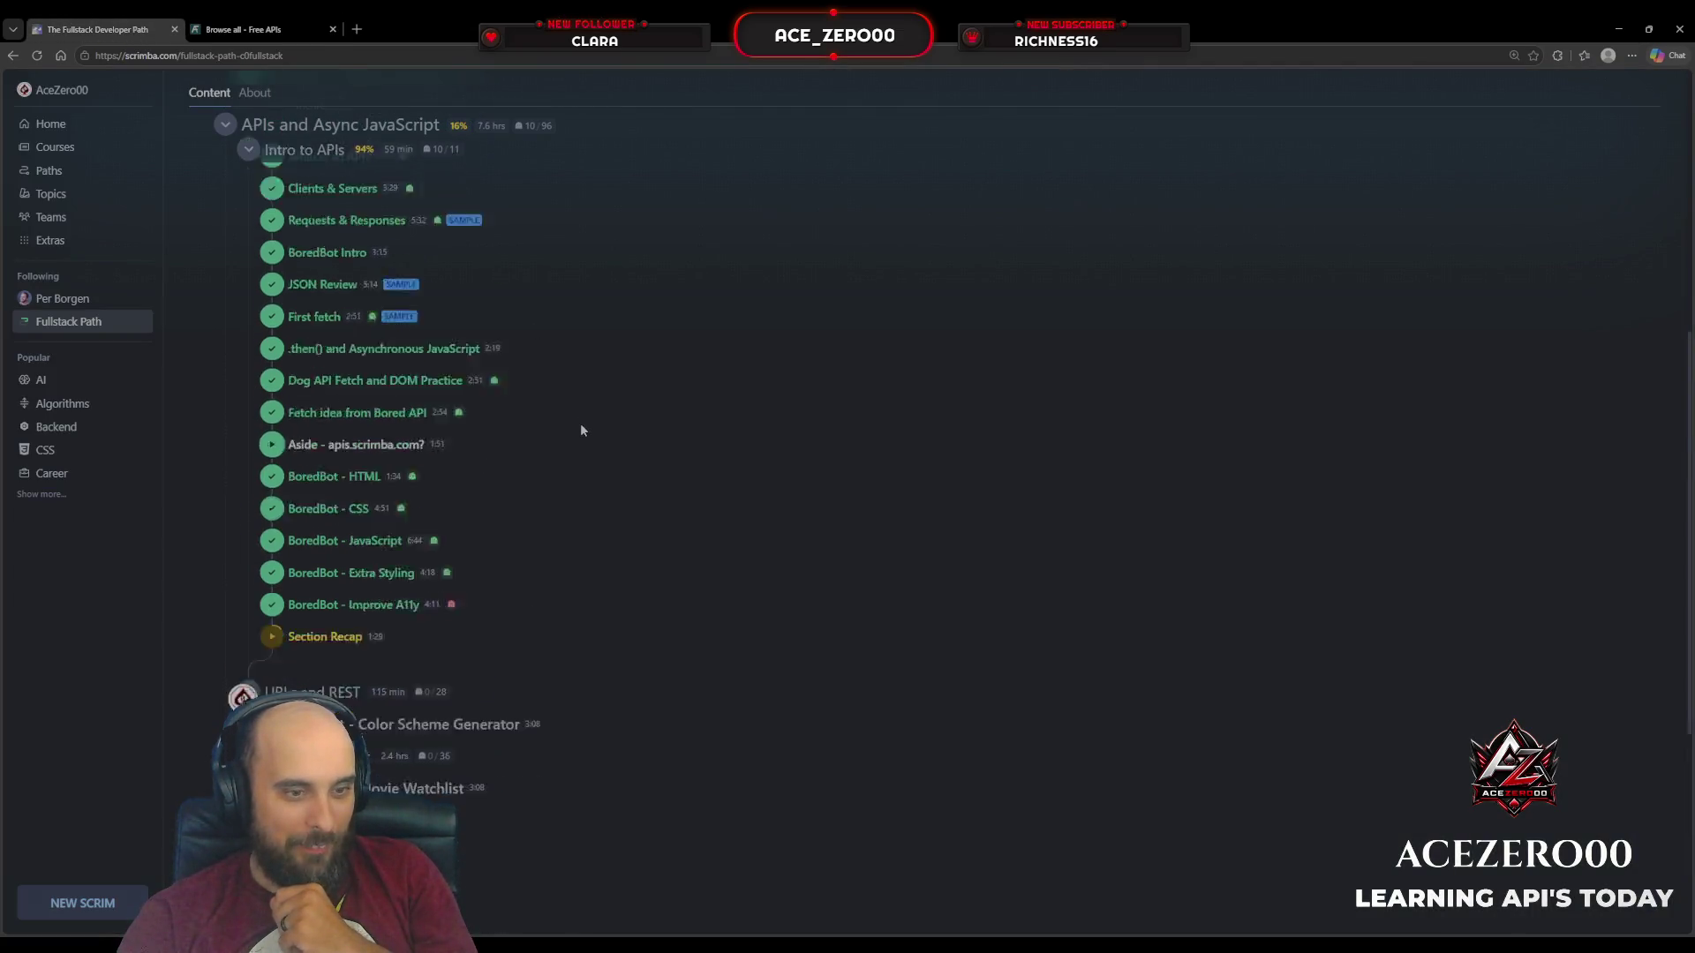
scroll(580, 421, down, 2)
scroll(580, 422, up, 7)
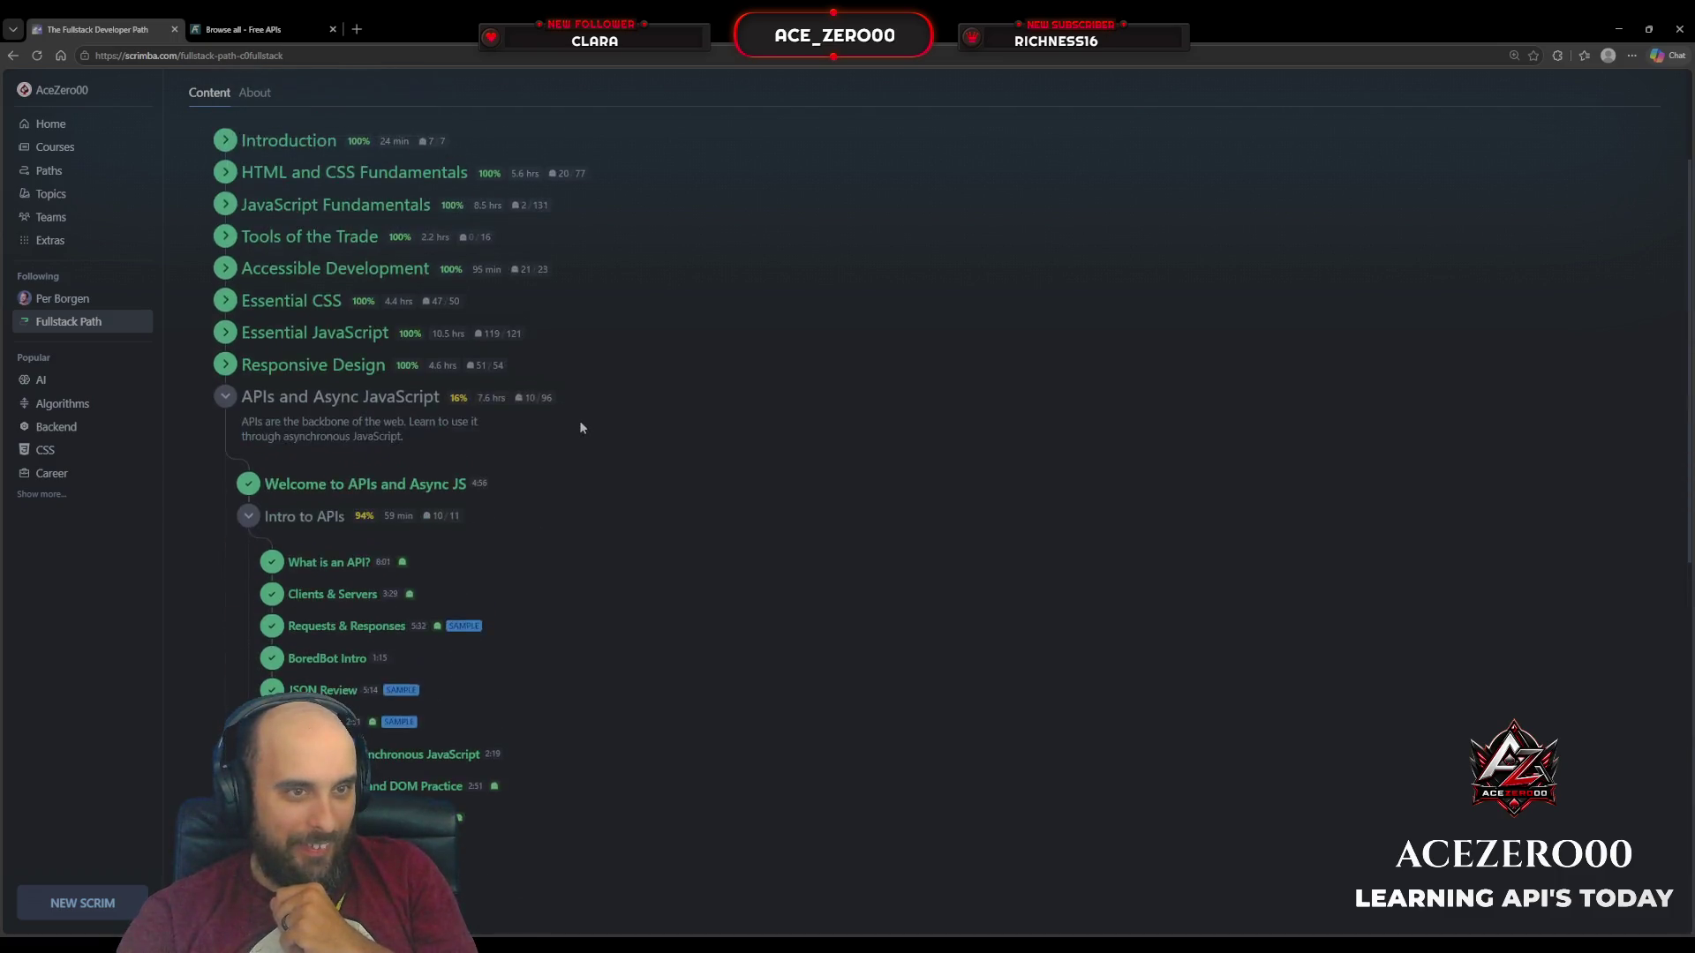
scroll(580, 427, down, 1)
click(213, 456)
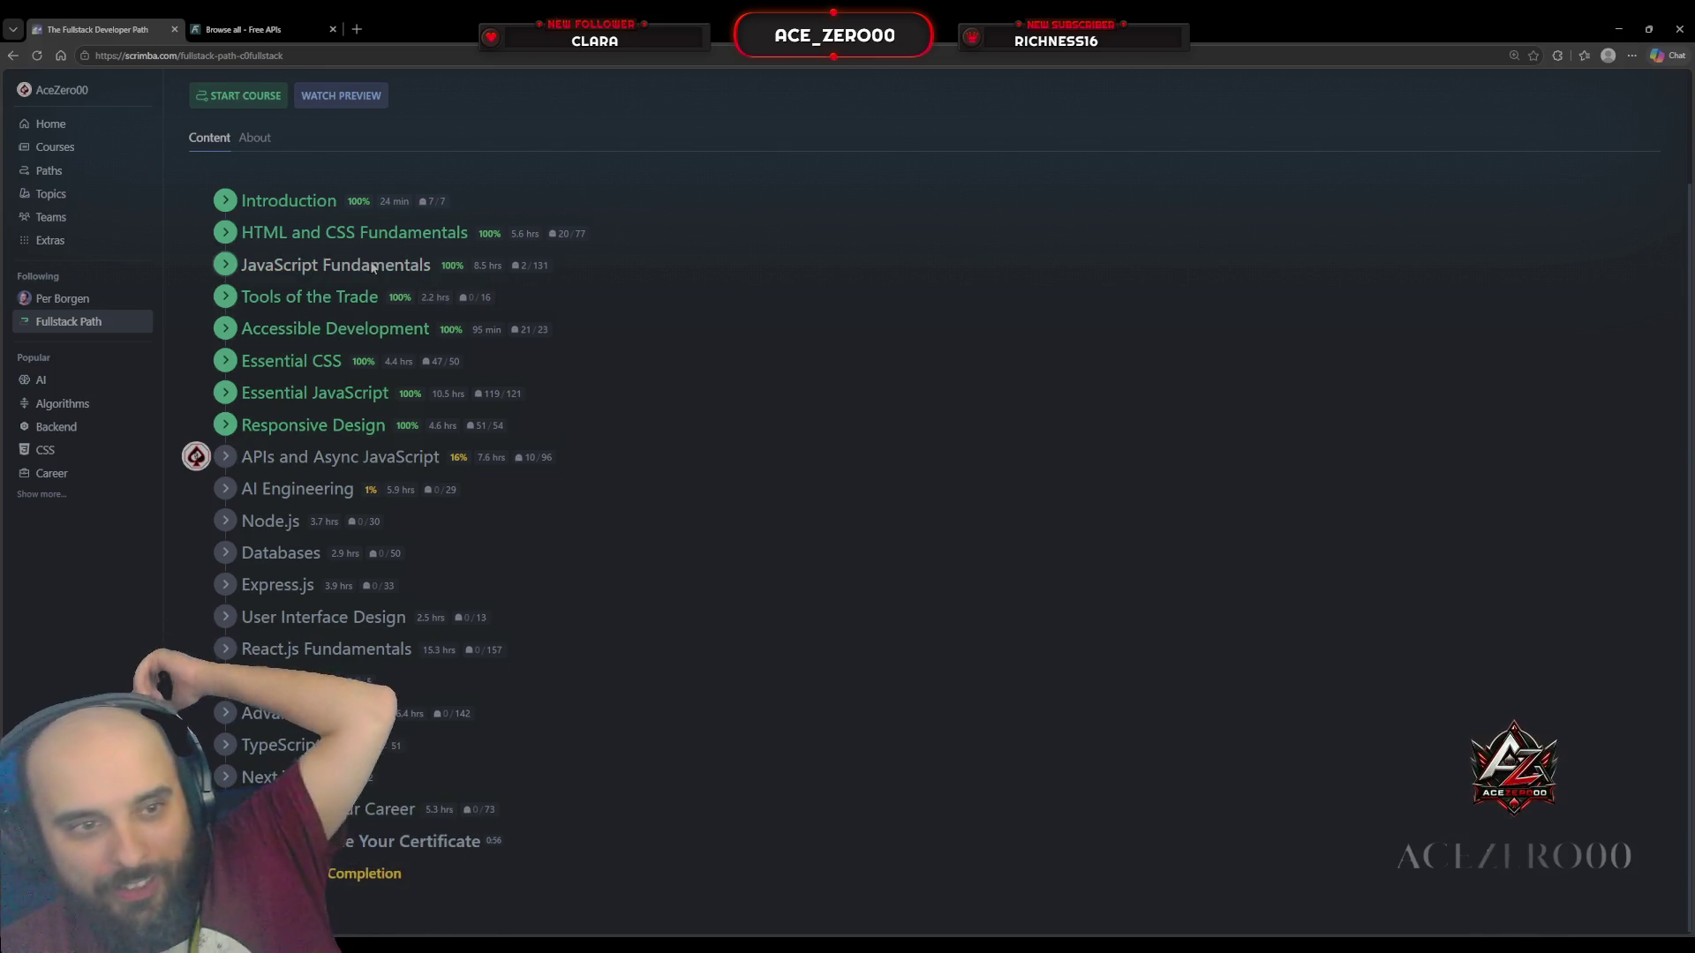
Step: Expand Essential JavaScript to browse its lessons, then collapse it again
click(226, 394)
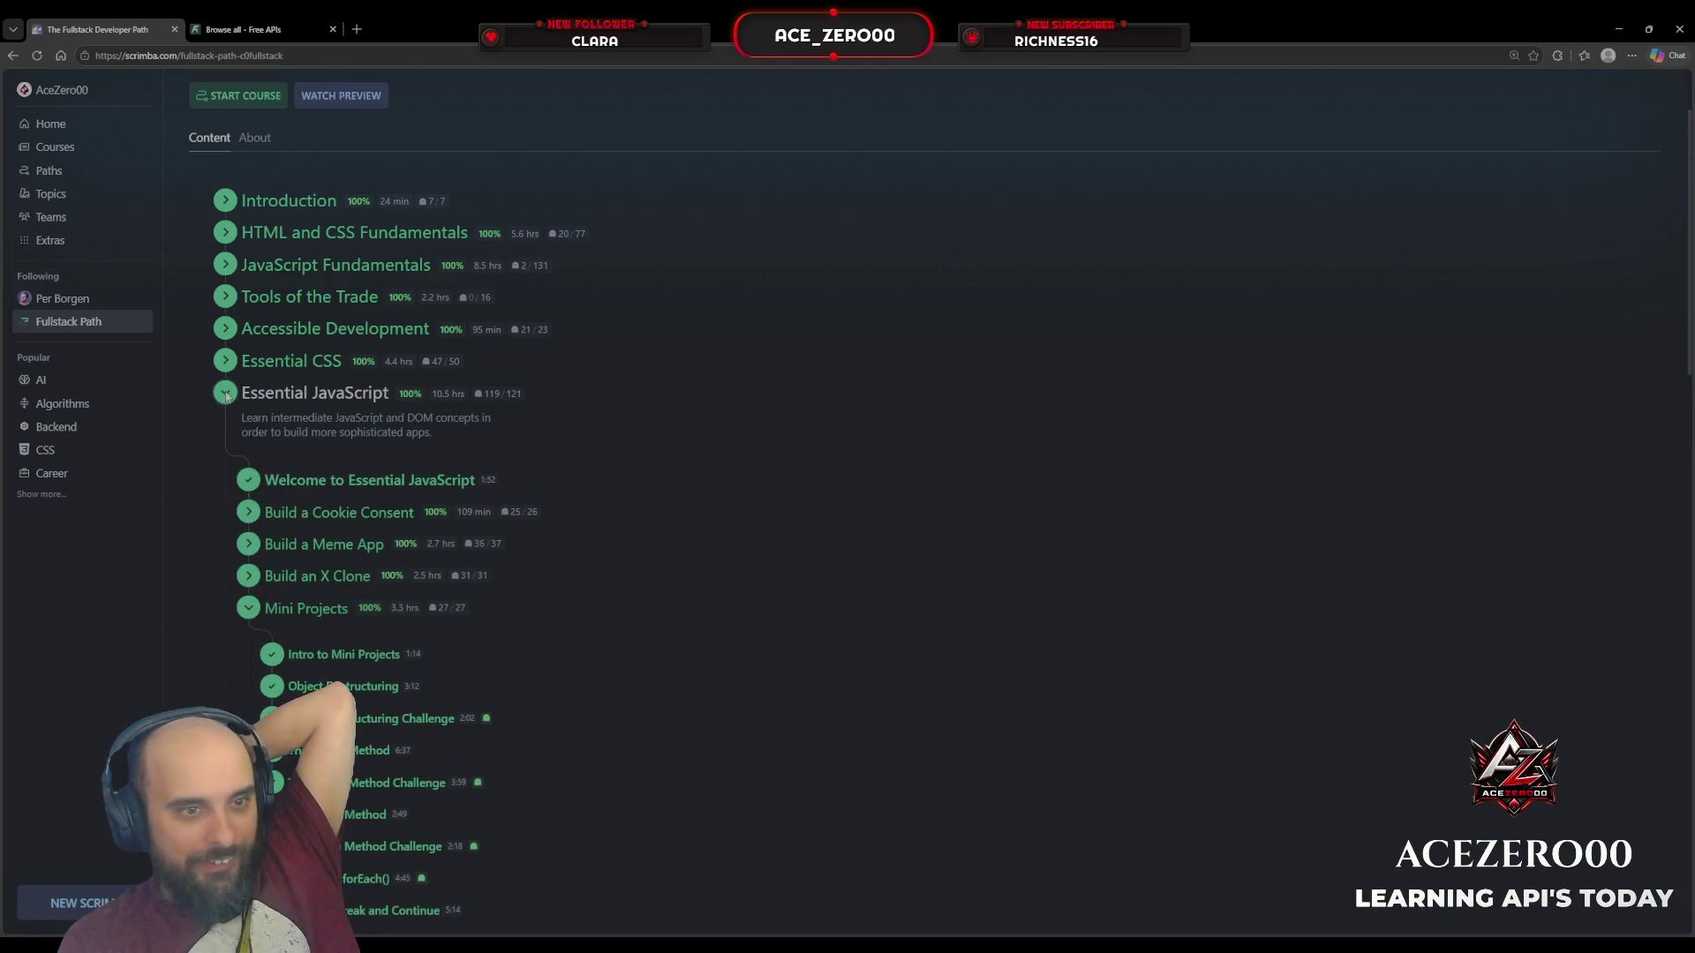
scroll(226, 395, down, 8)
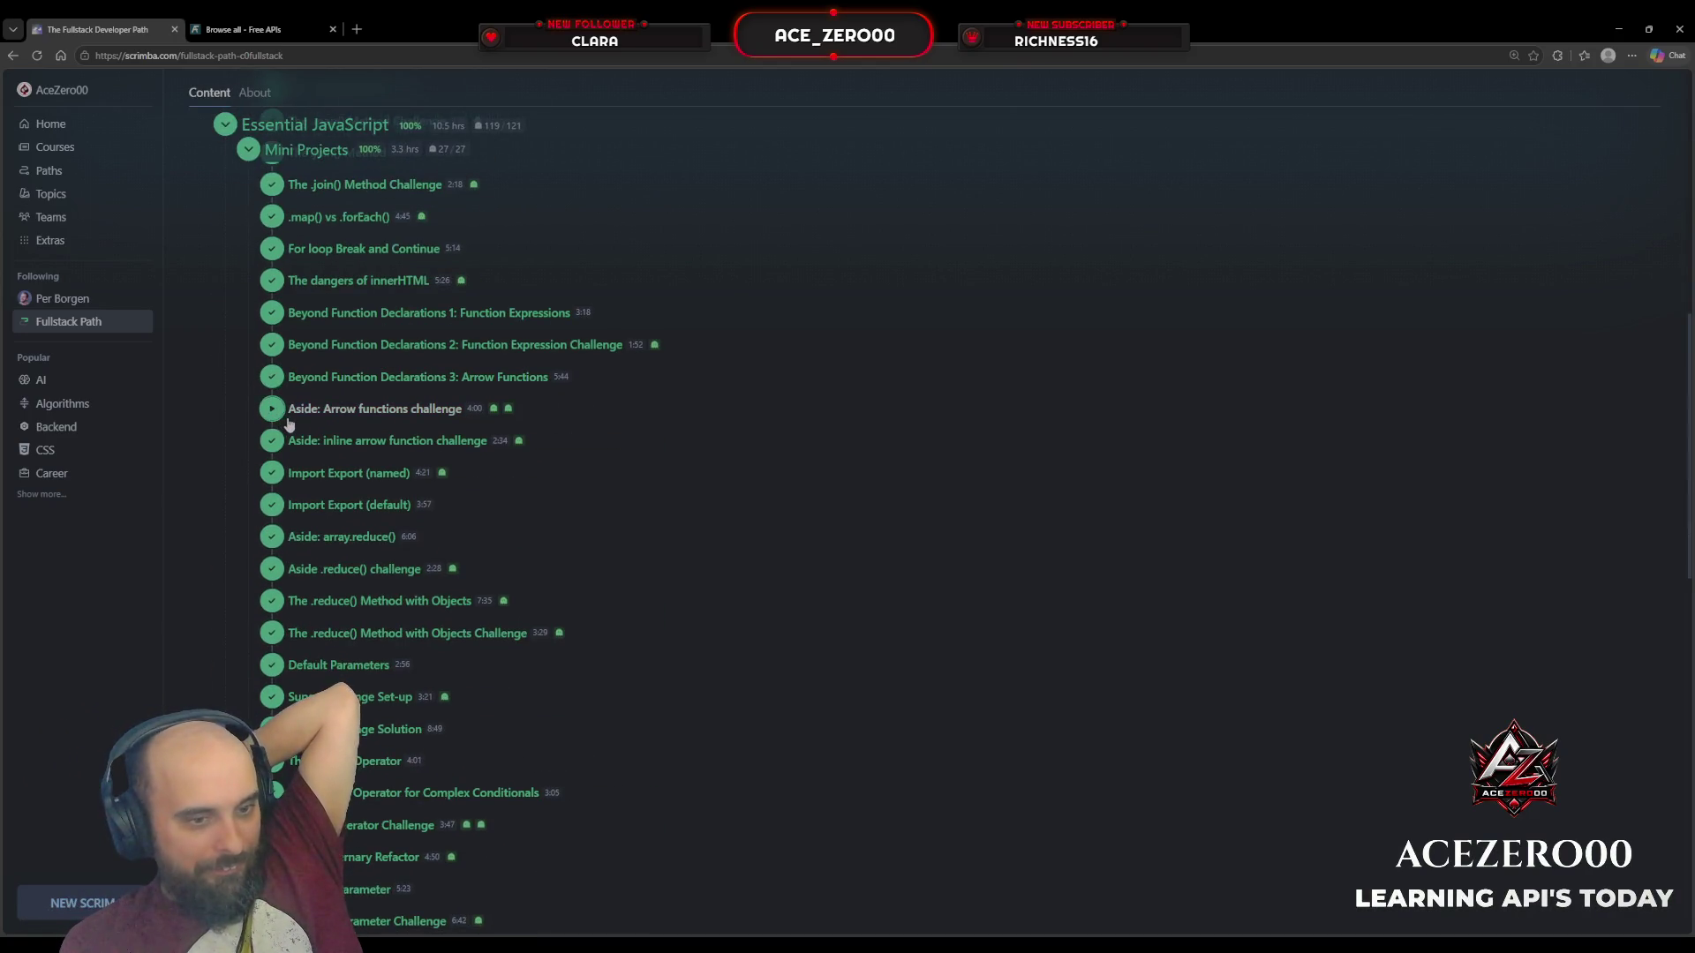
scroll(291, 425, down, 8)
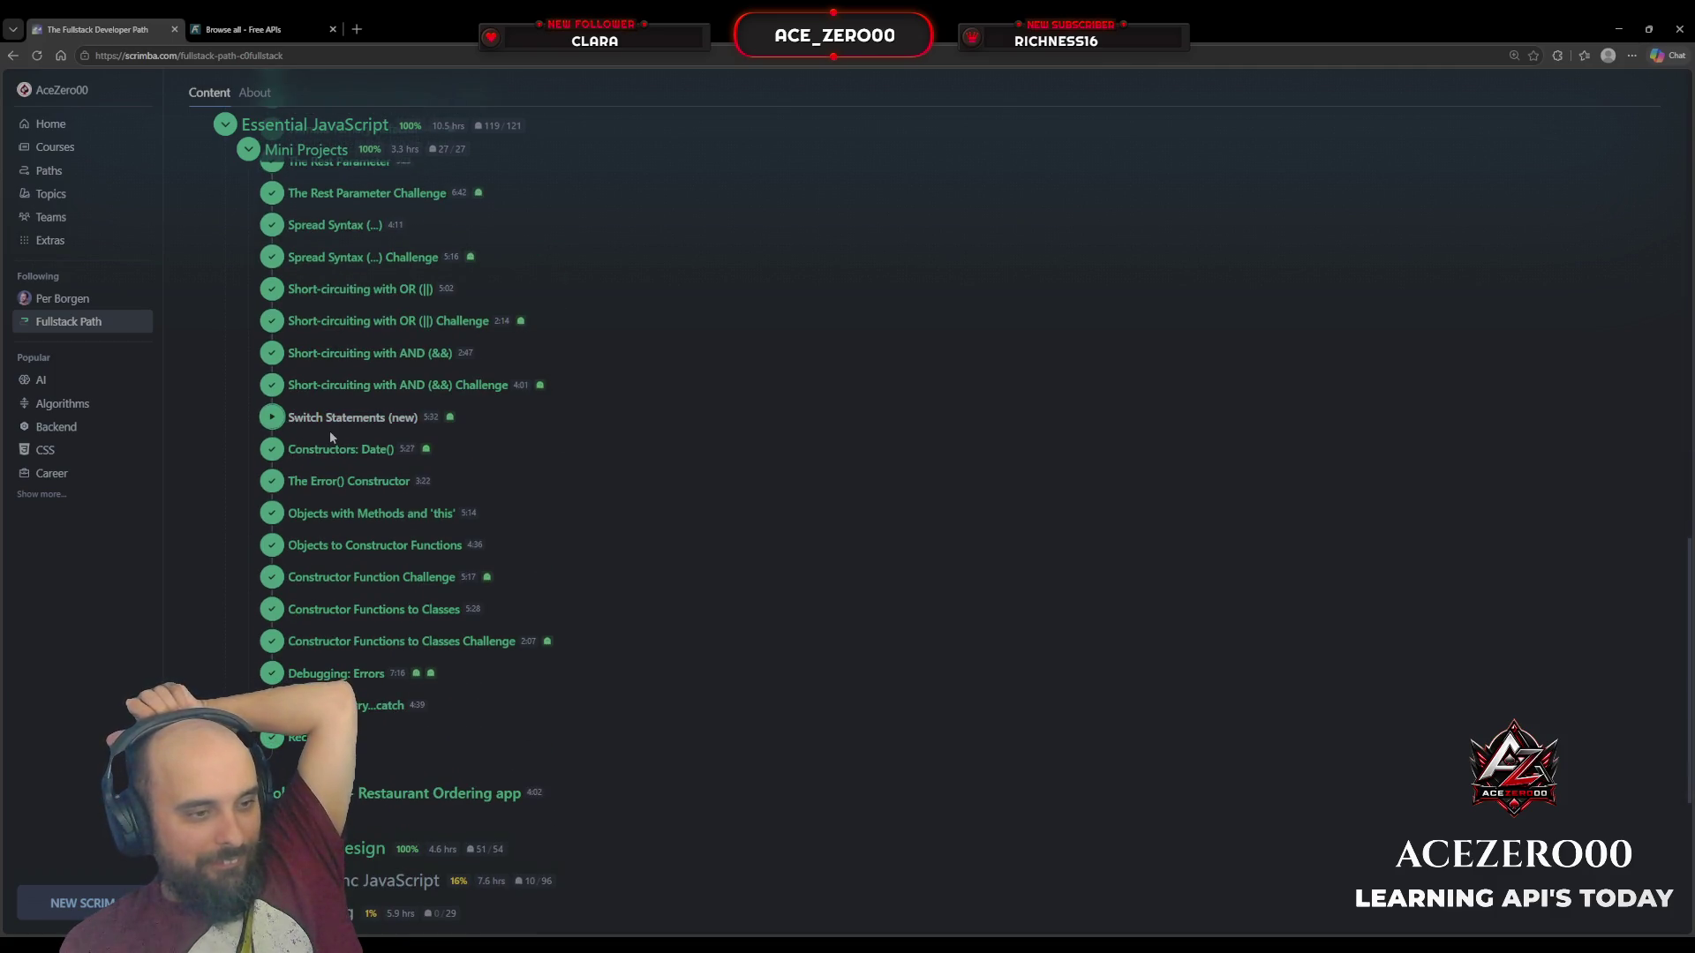
scroll(330, 431, up, 15)
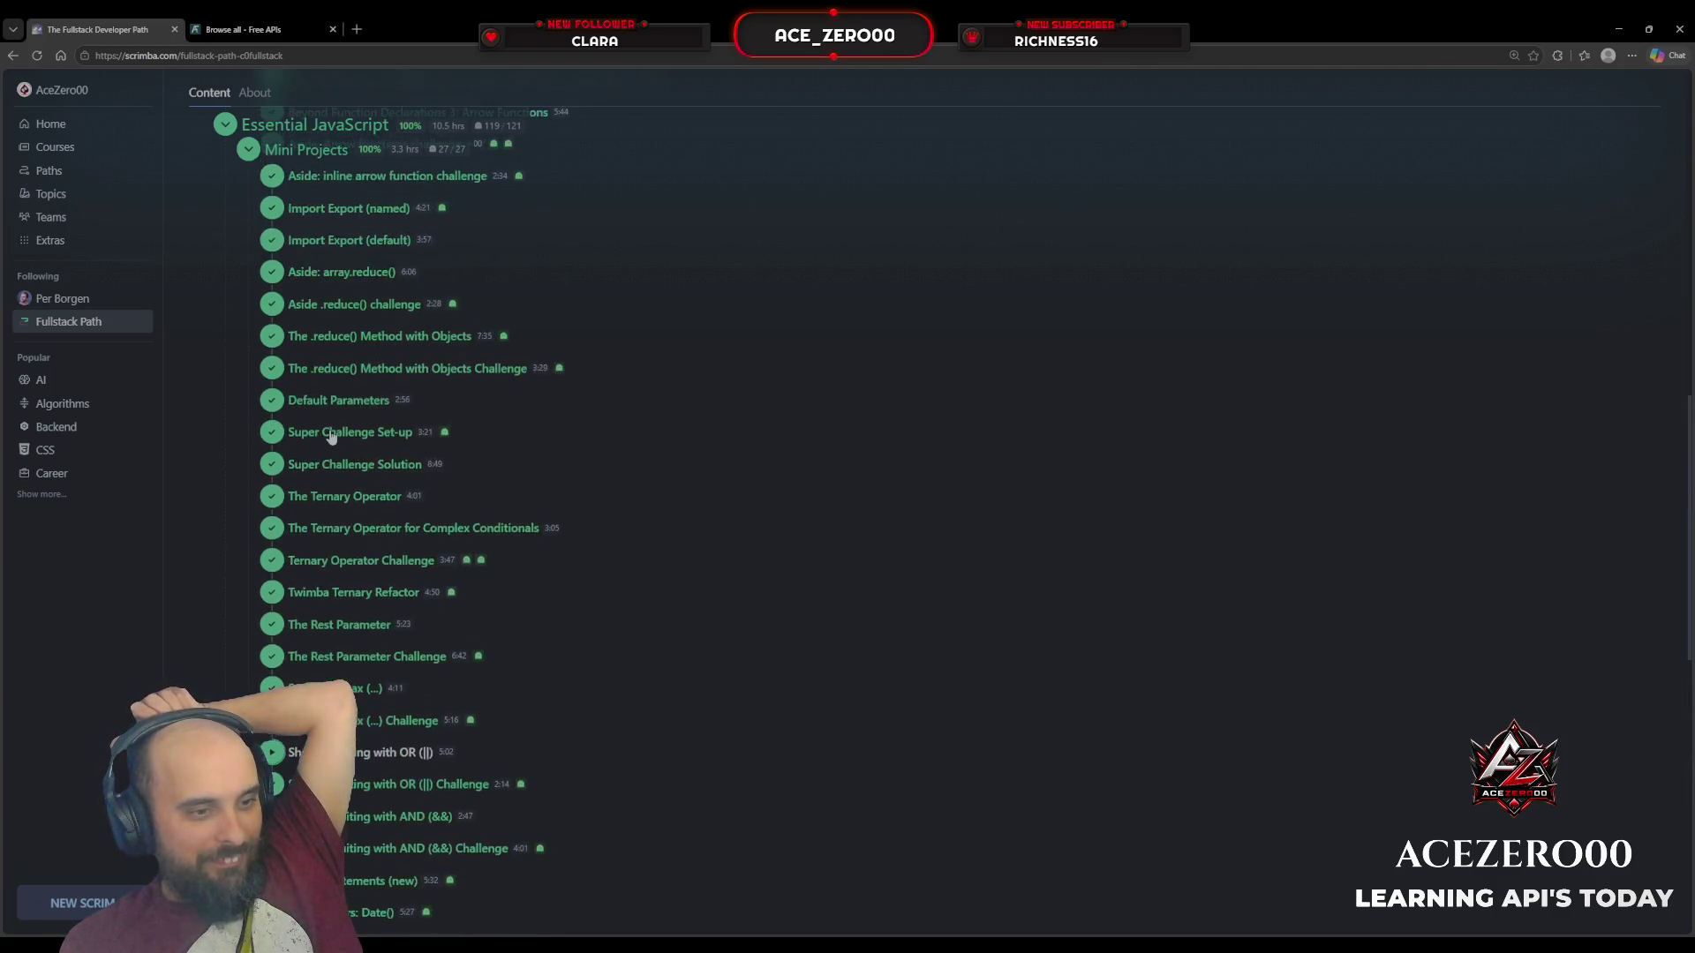
click(226, 525)
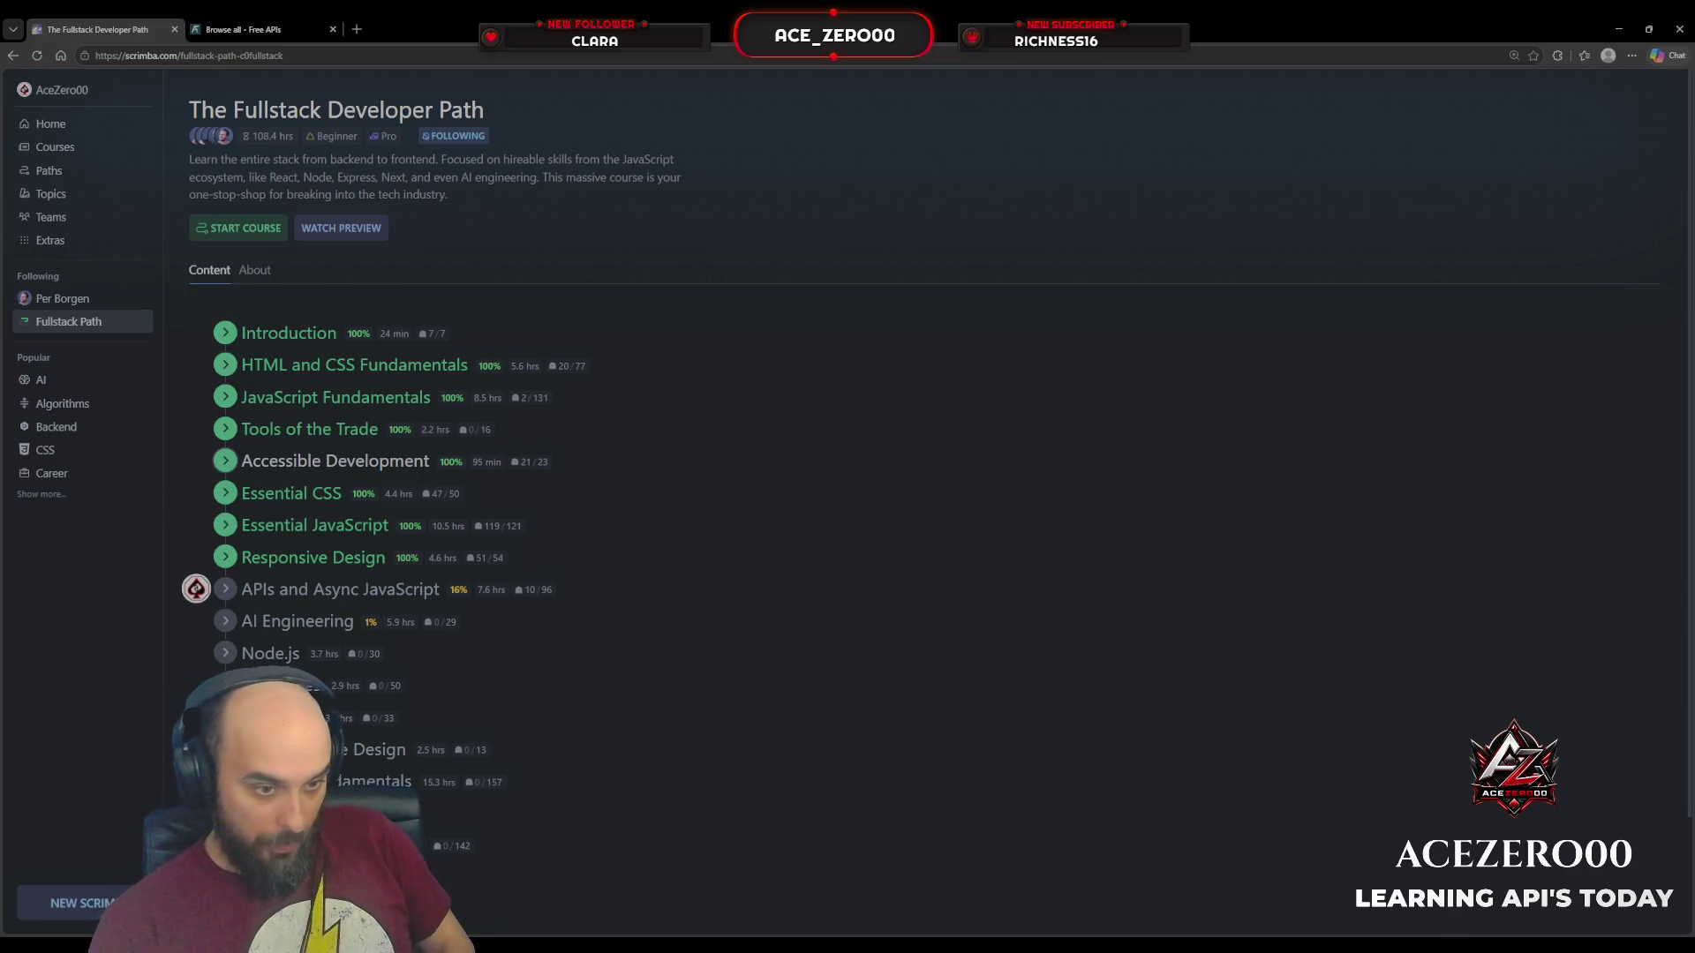
scroll(844, 770, down, 2)
scroll(703, 719, up, 1)
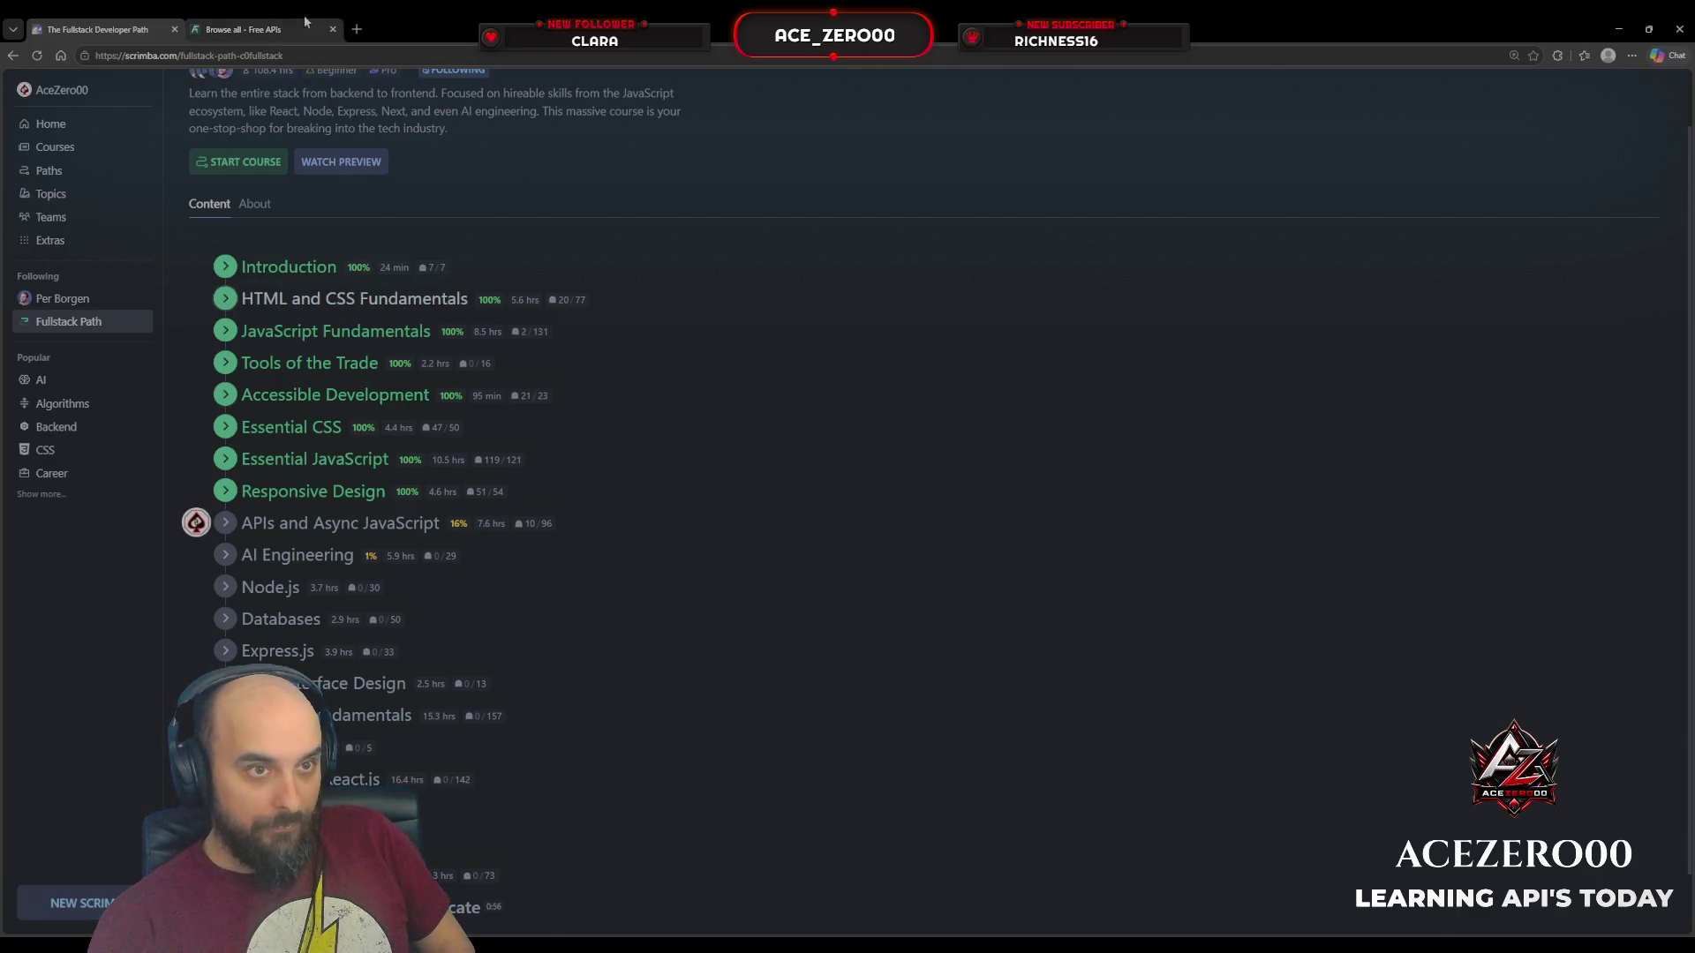
Step: Return to Free APIs and jump to the 'random' match on the Geek-Jokes card
click(239, 29)
scroll(496, 417, down, 3)
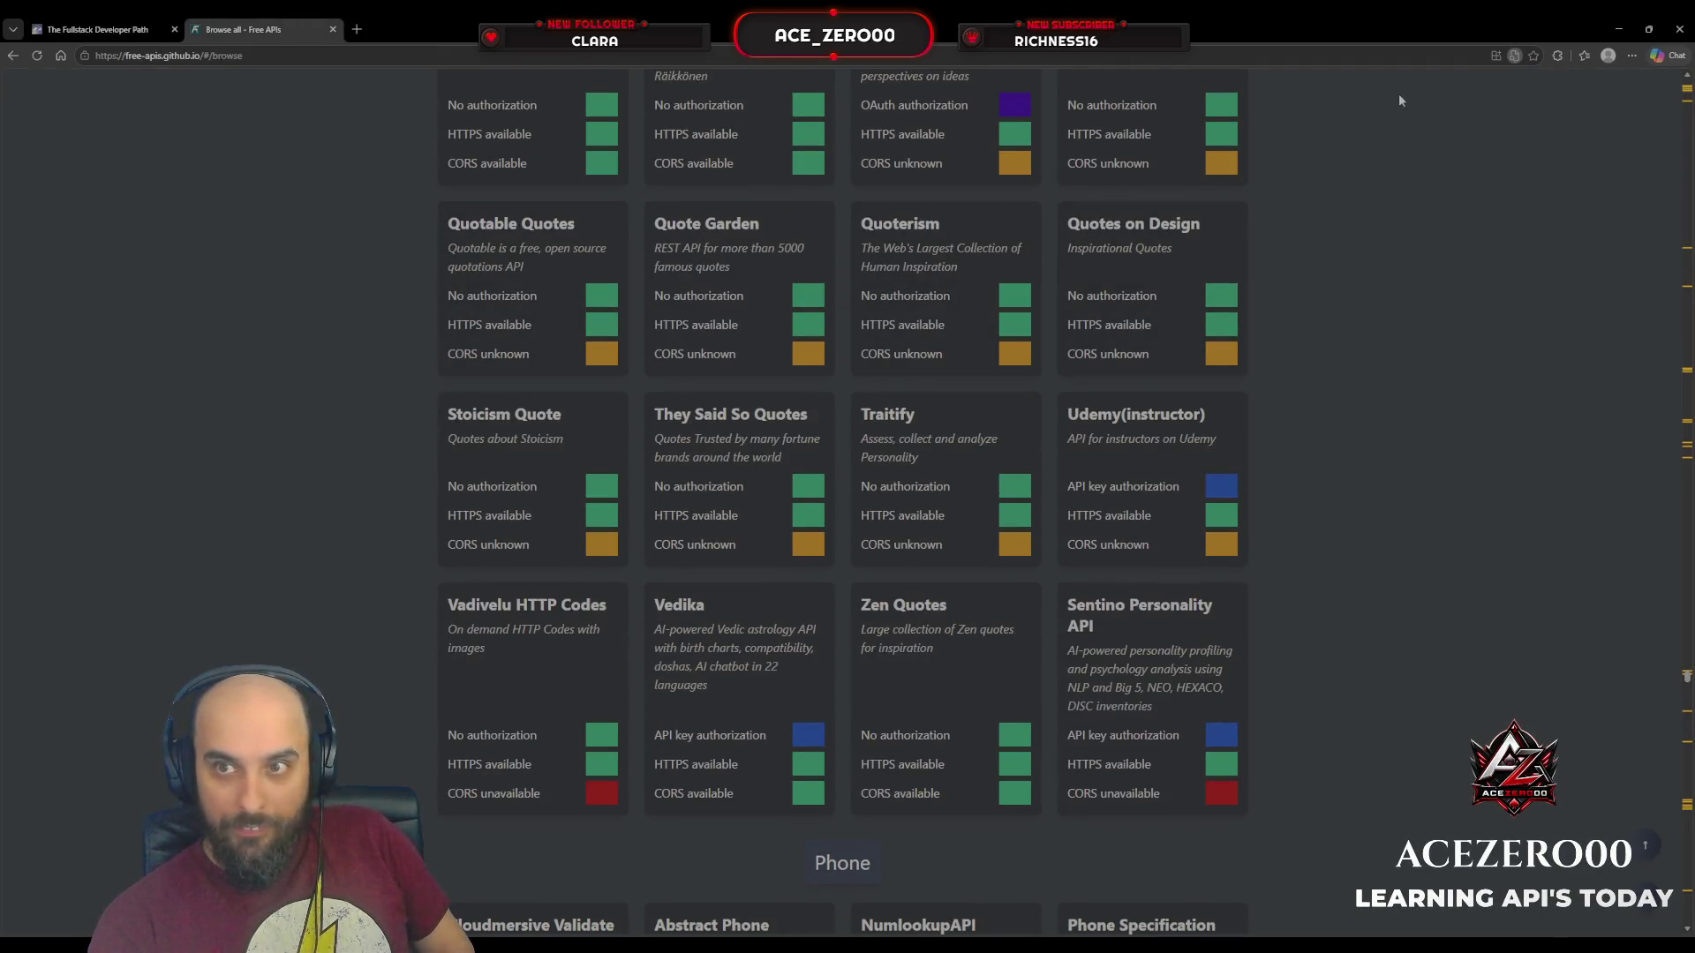
scroll(1461, 89, up, 10)
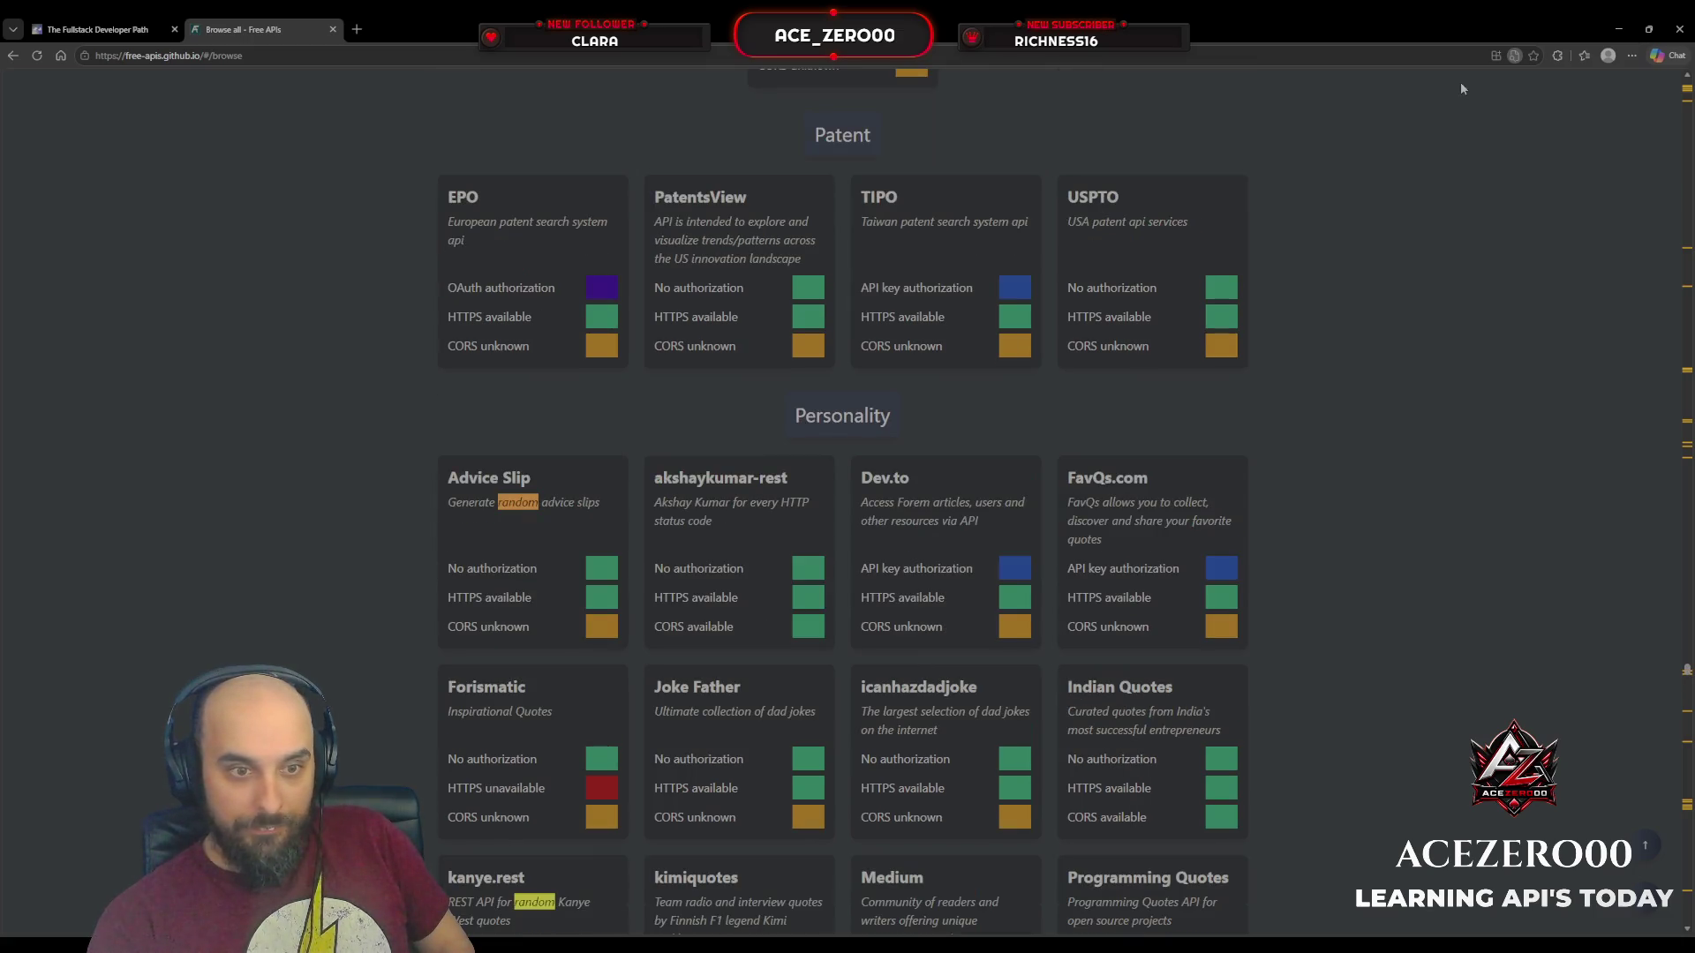
scroll(1461, 90, up, 10)
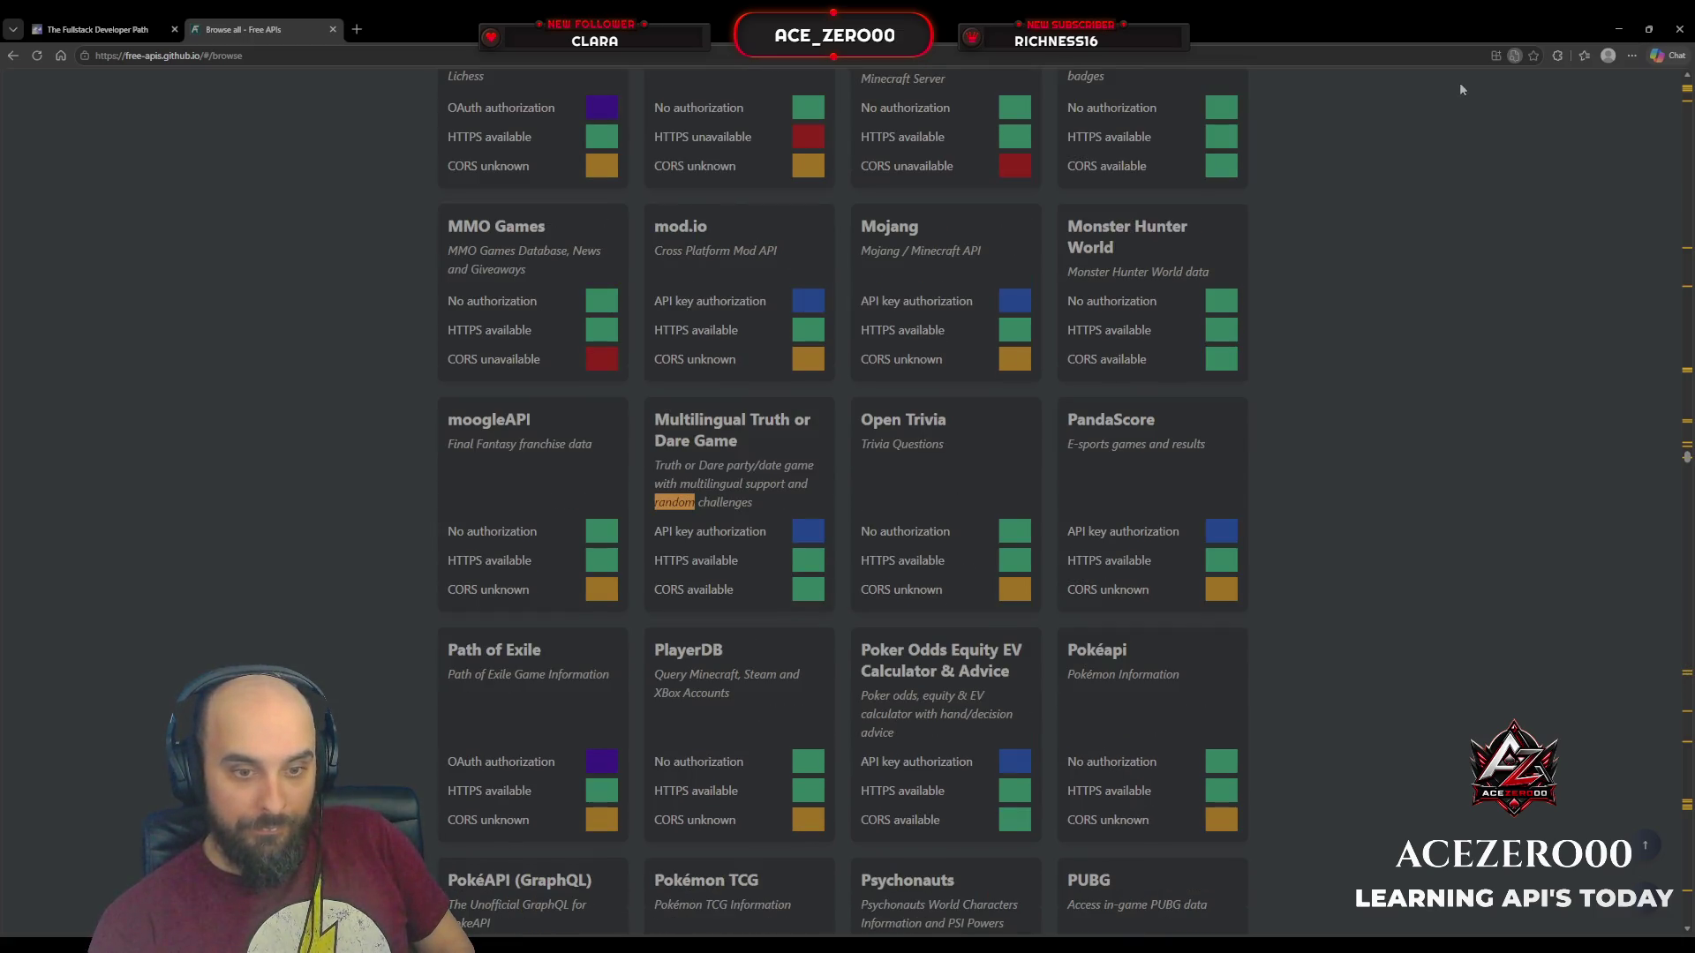
scroll(1461, 85, up, 10)
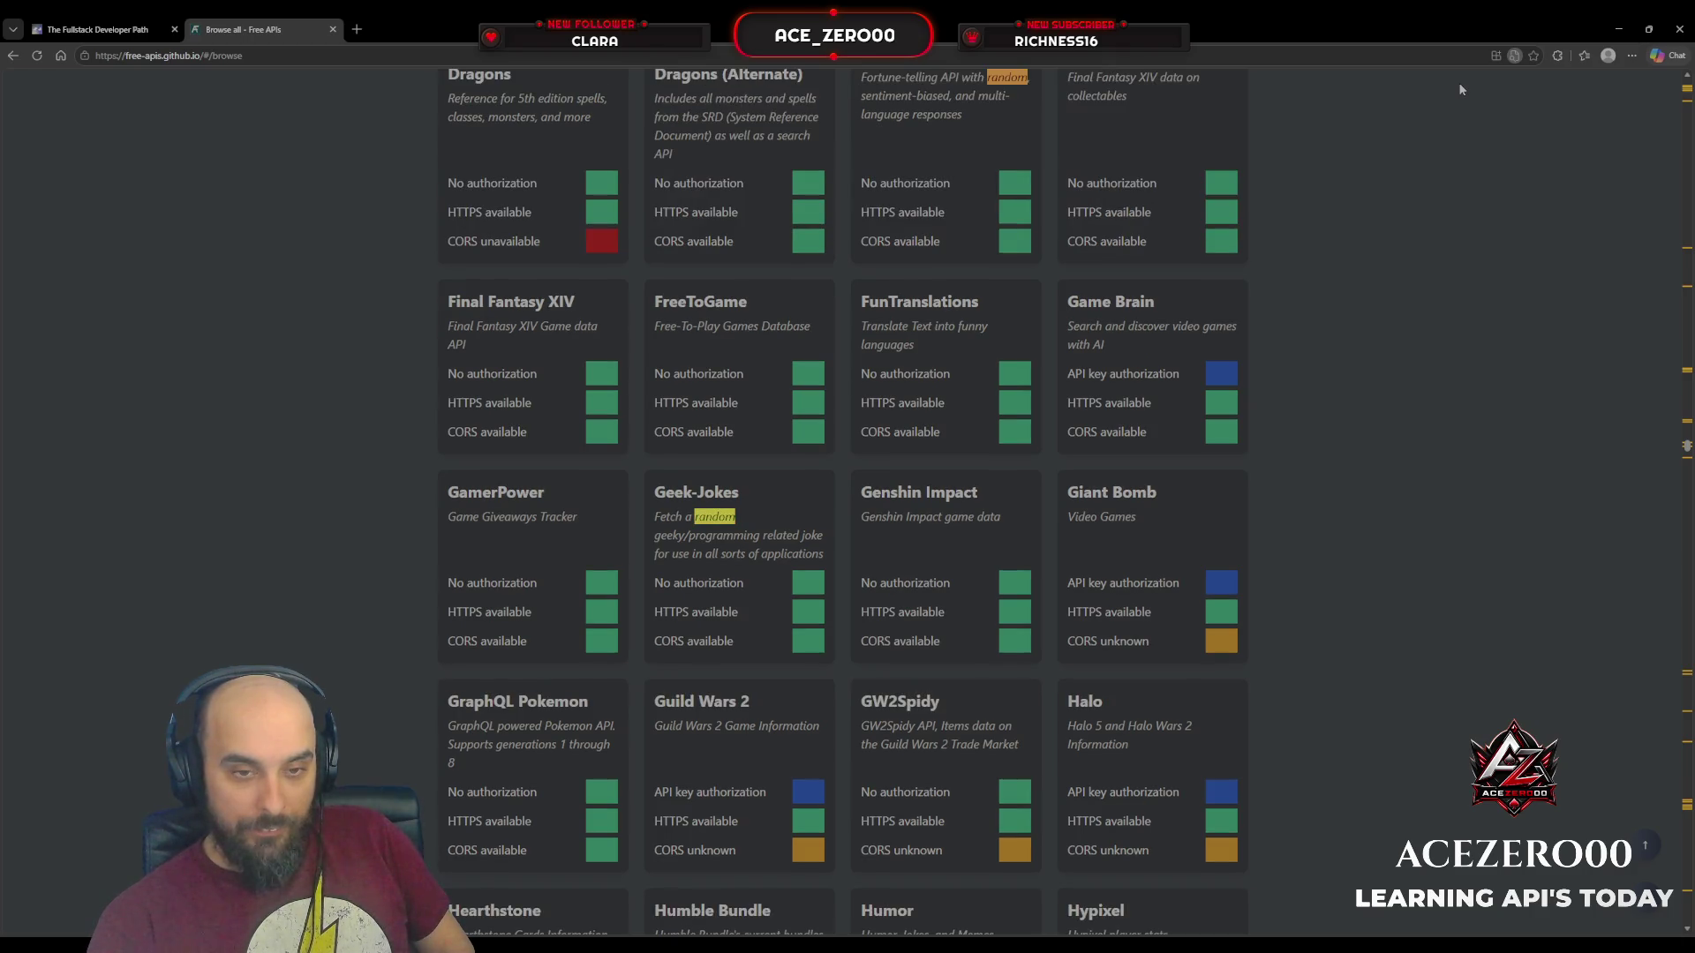
scroll(1458, 82, up, 10)
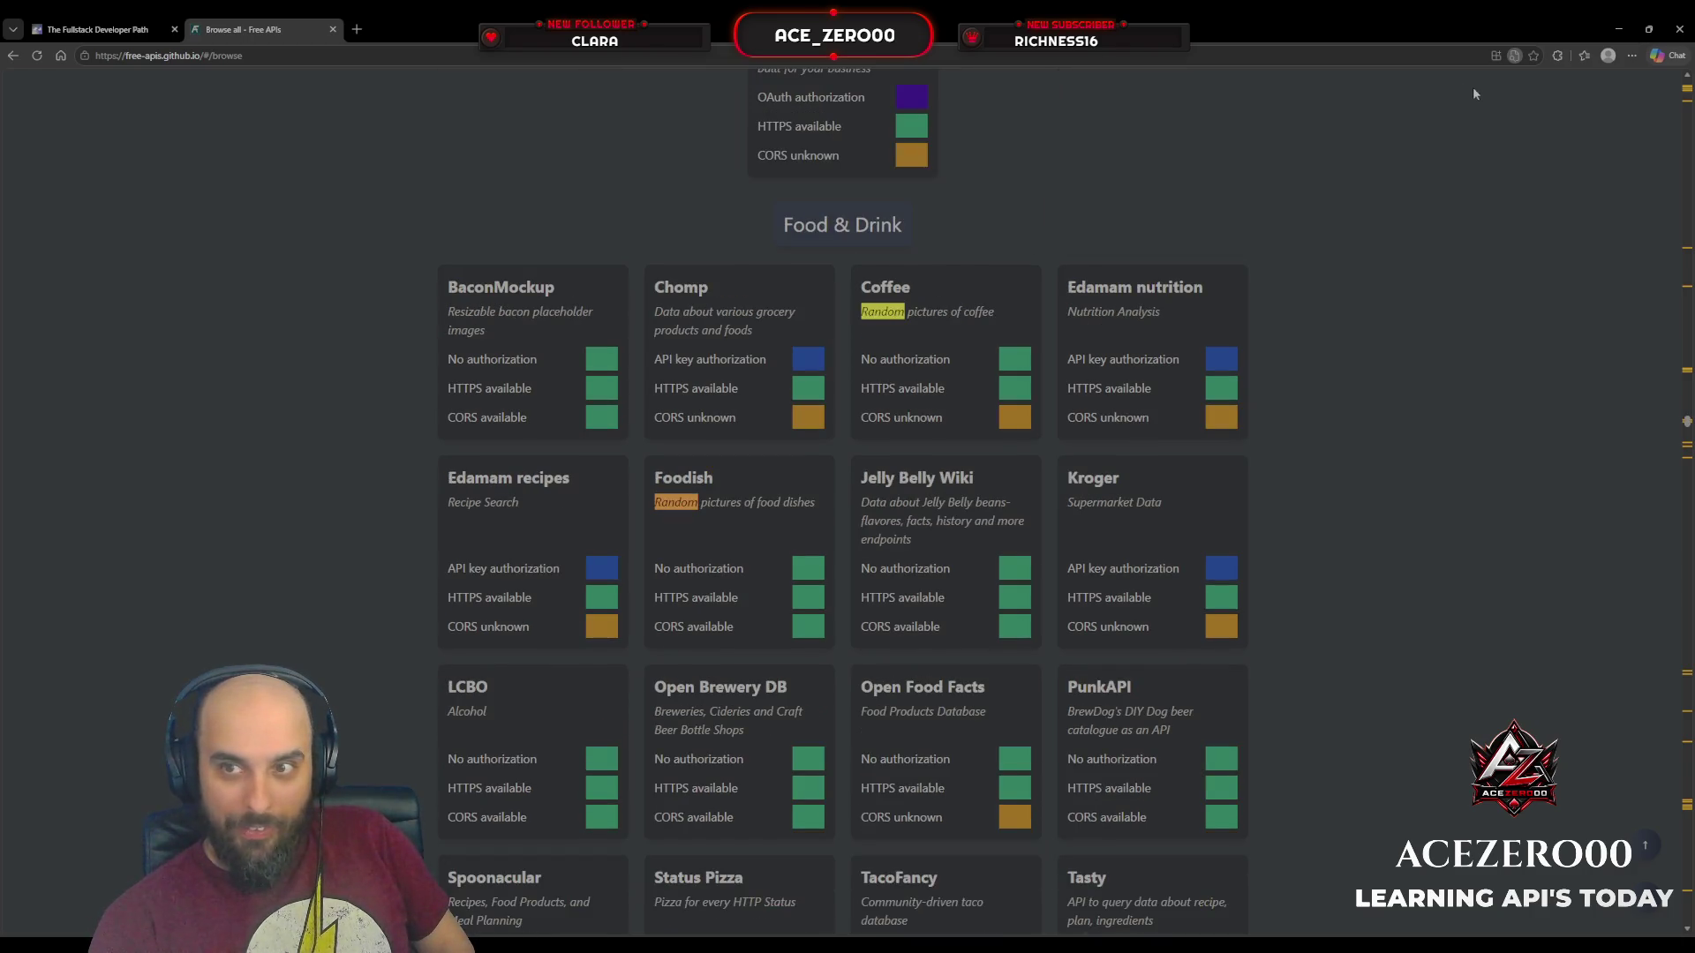
scroll(1473, 89, down, 10)
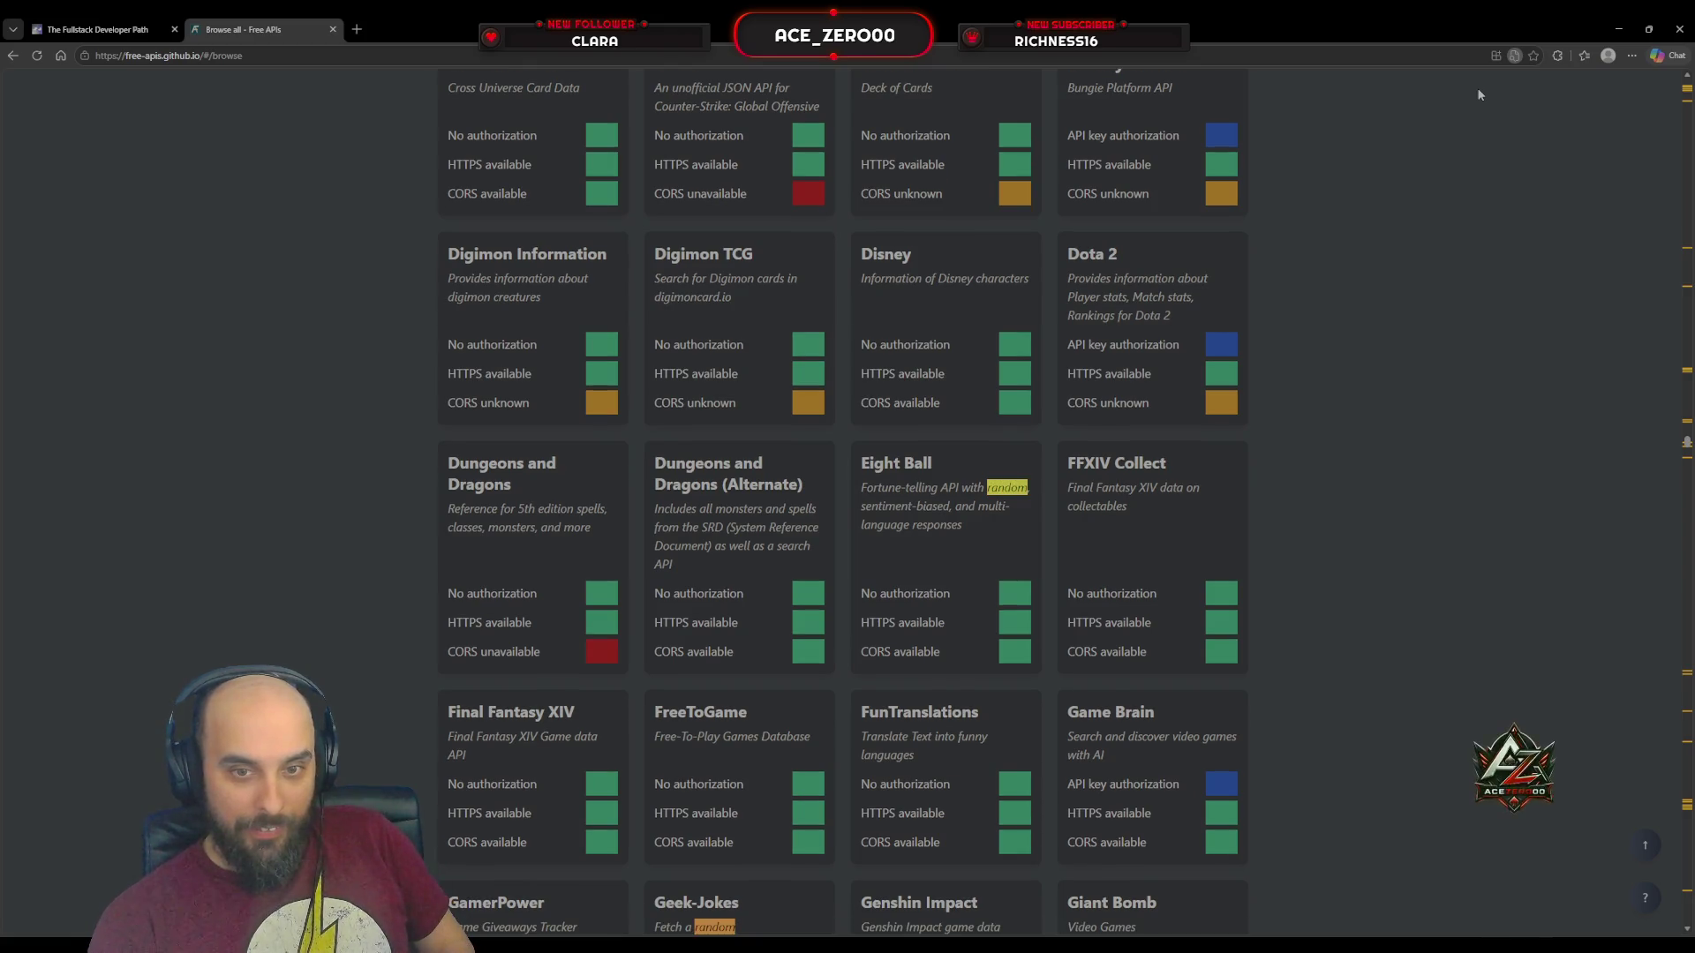
scroll(1479, 95, down, 10)
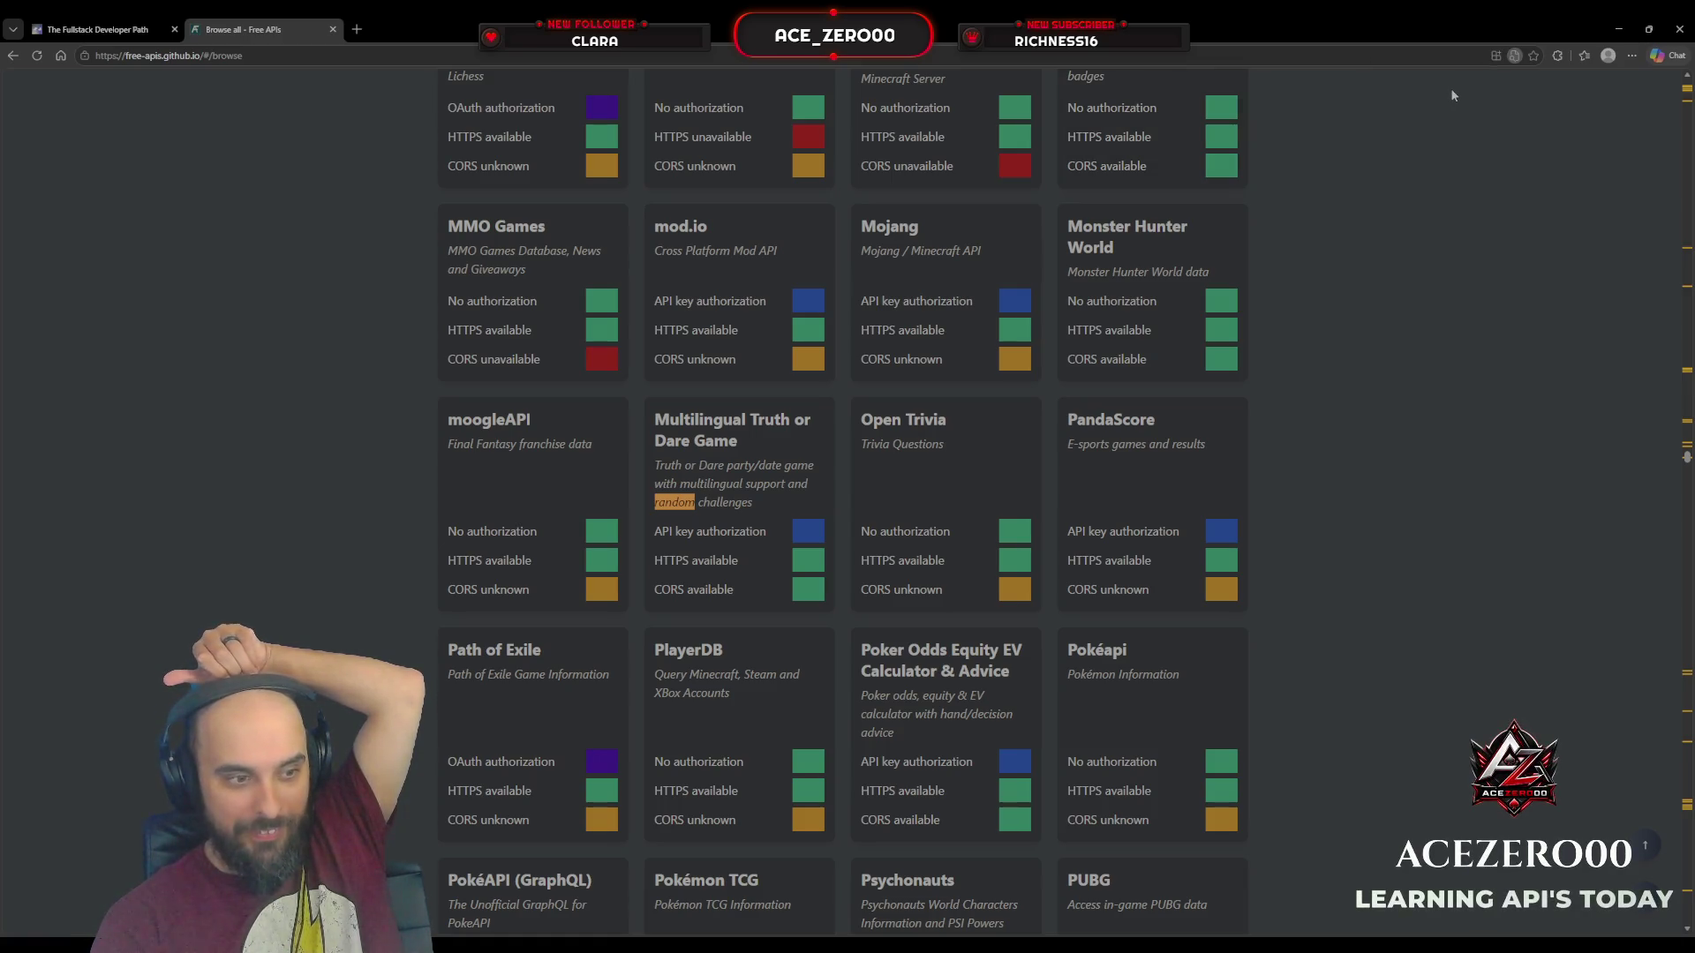
key(shift+Return)
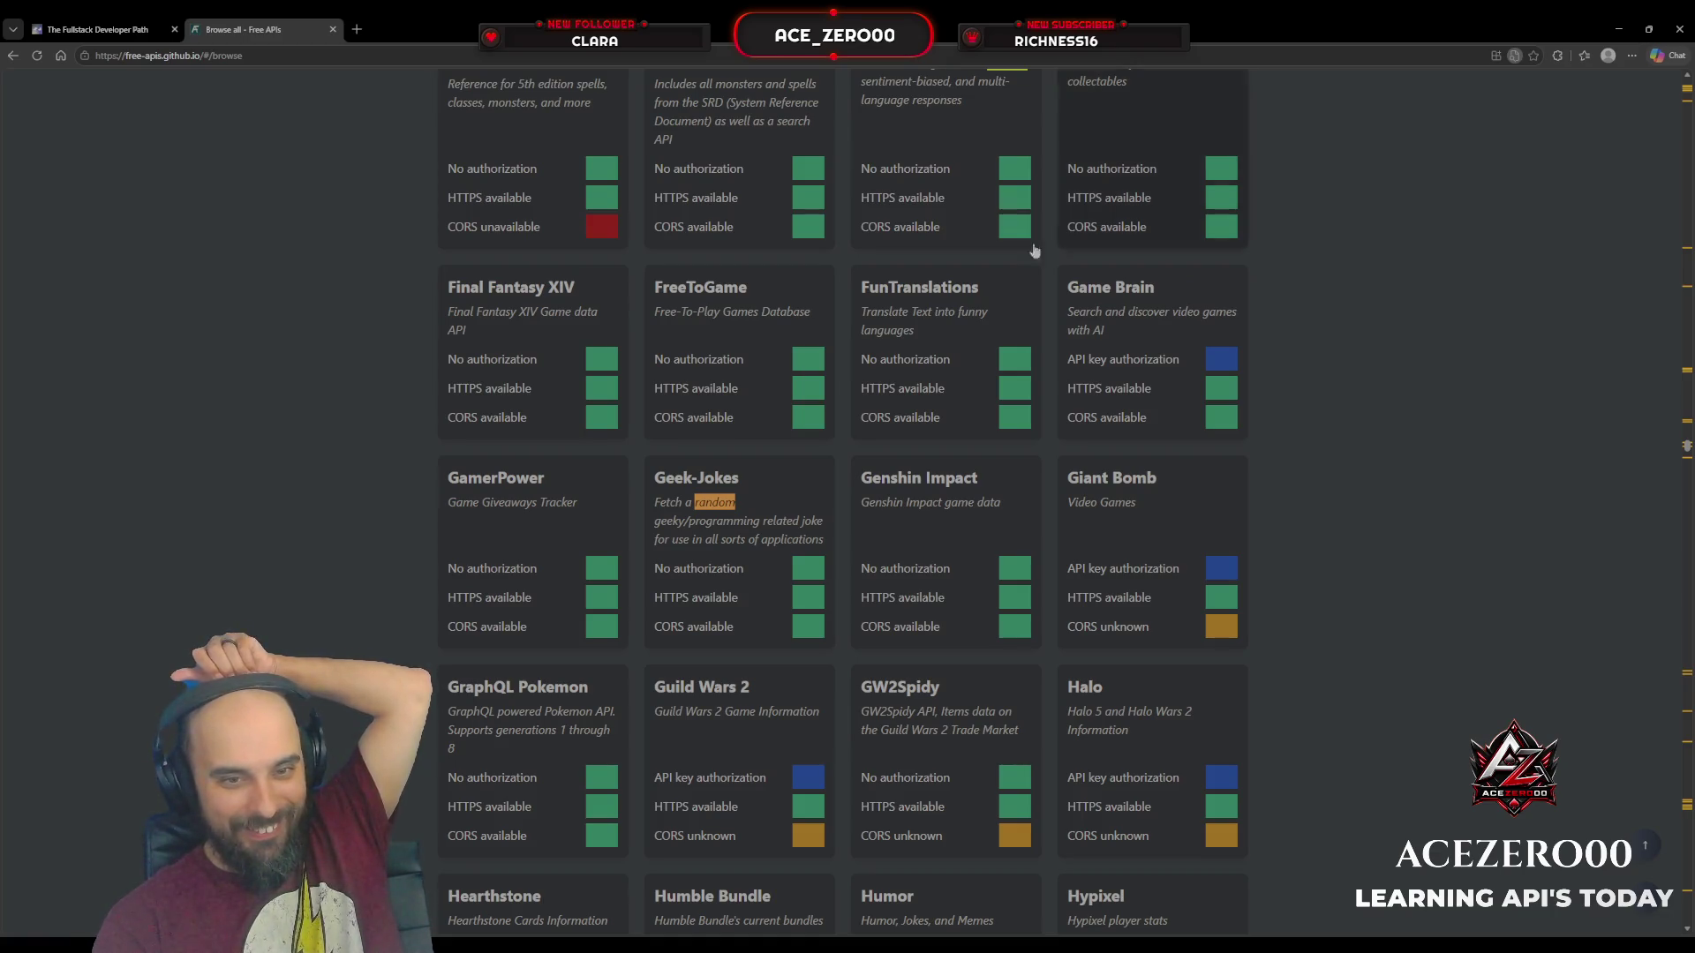
click(755, 558)
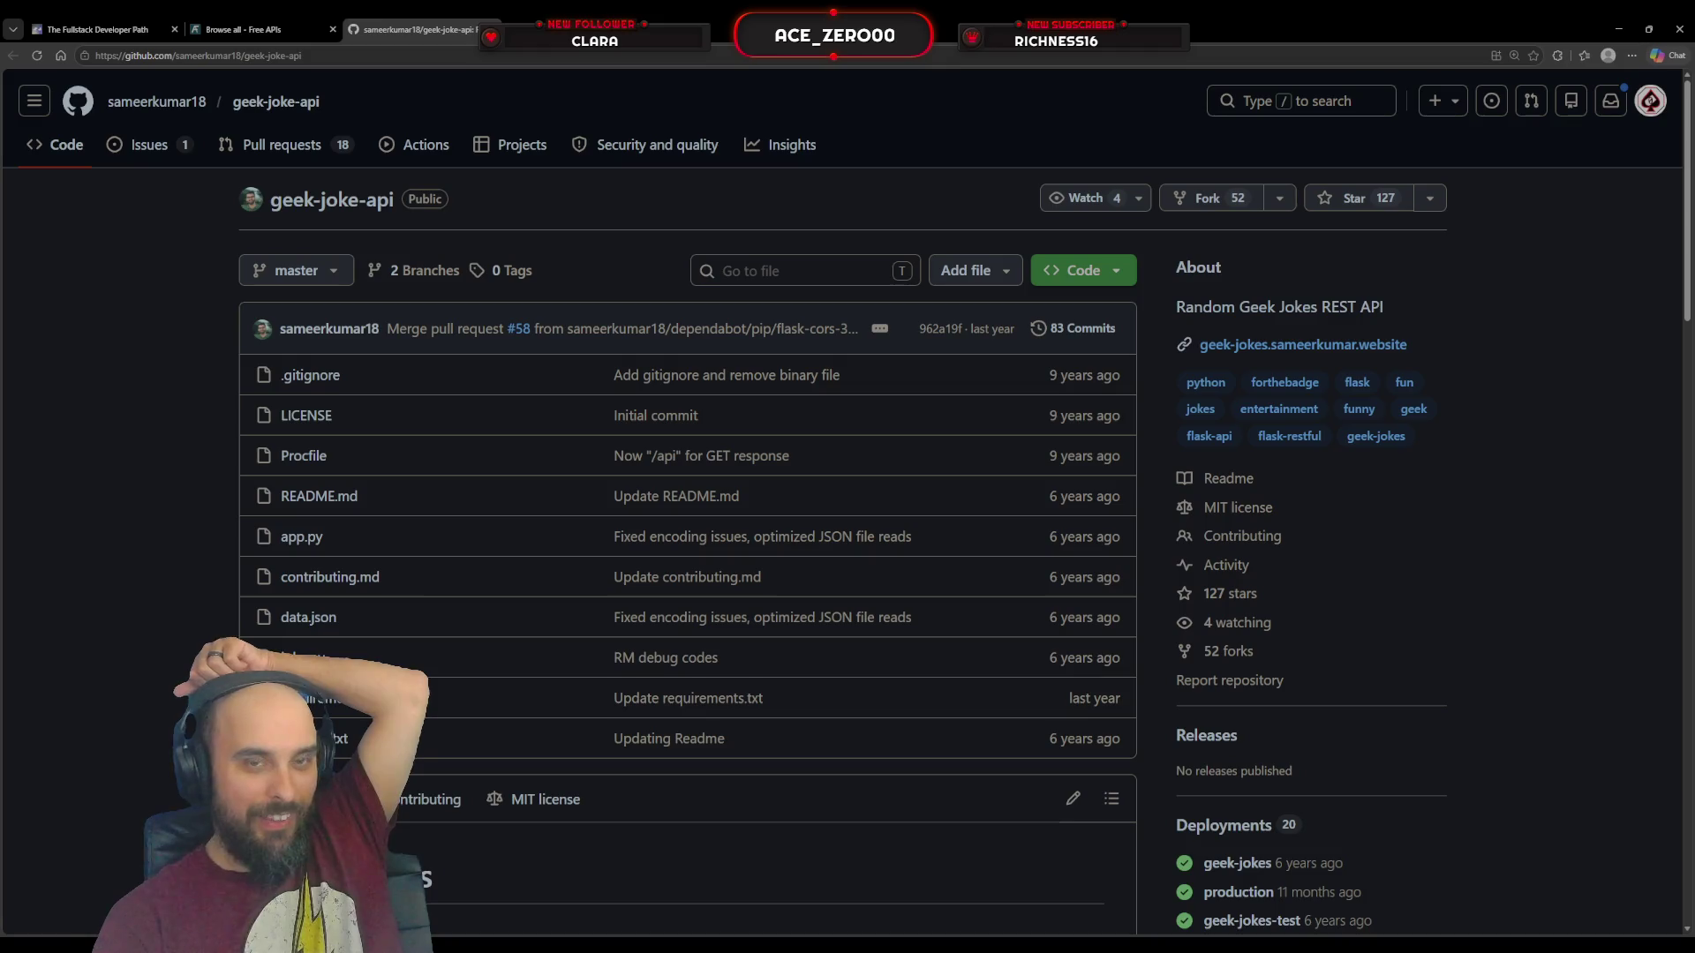
scroll(729, 471, down, 8)
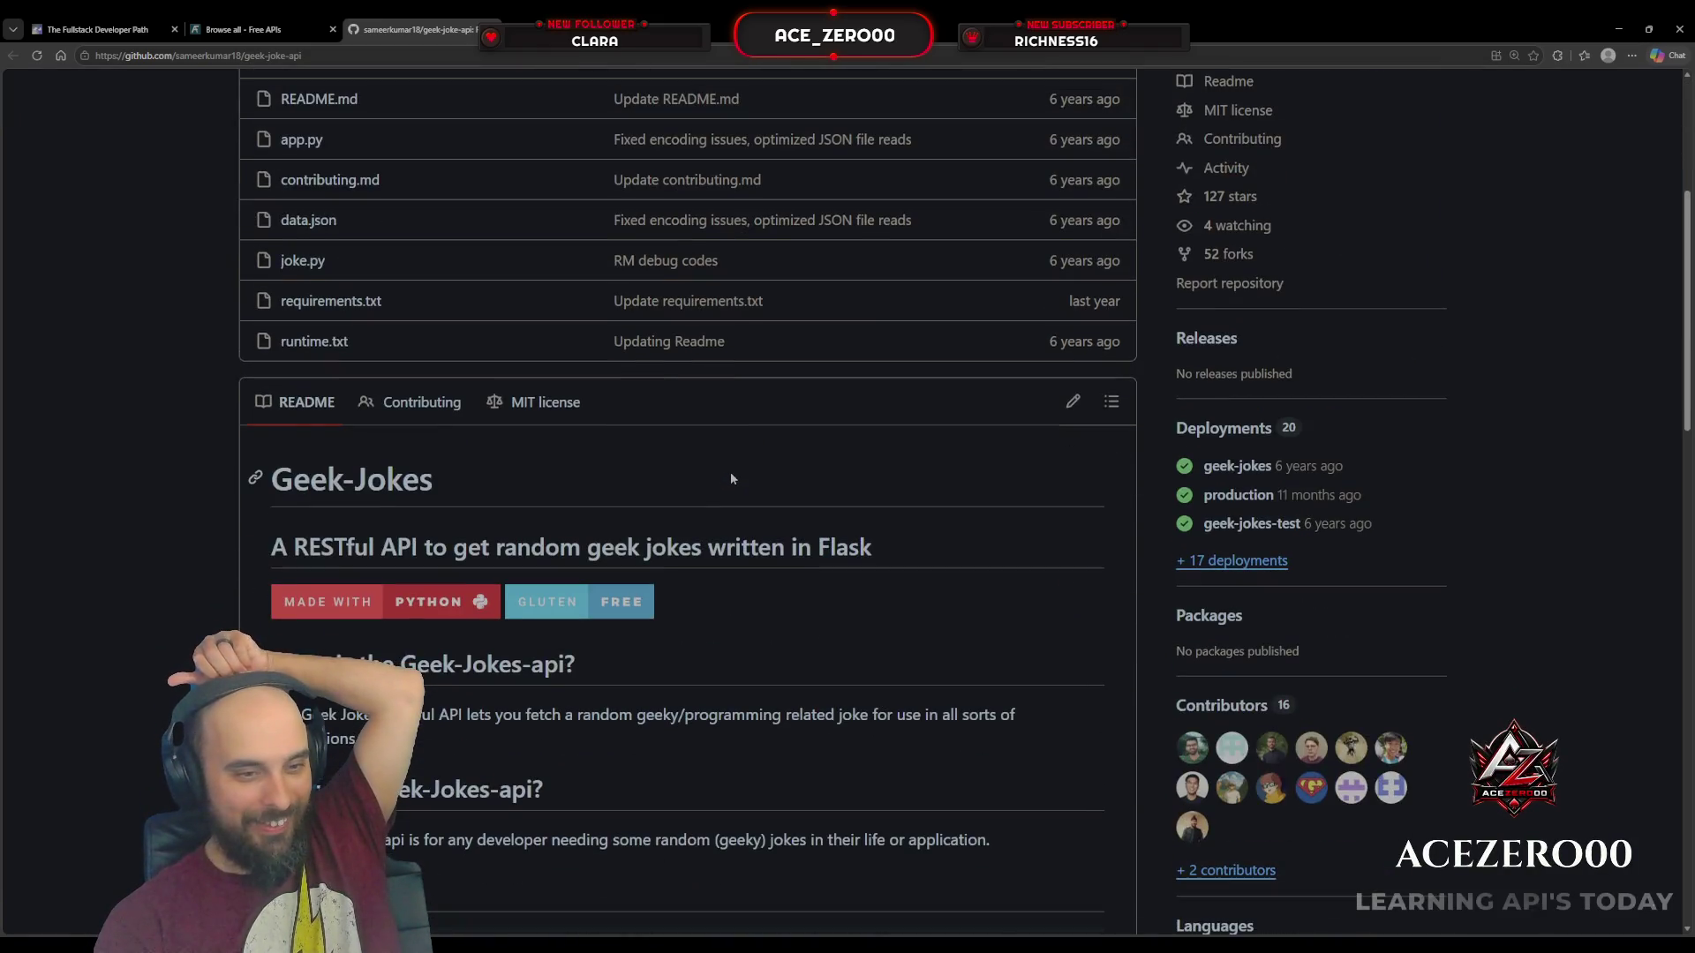
scroll(731, 478, down, 5)
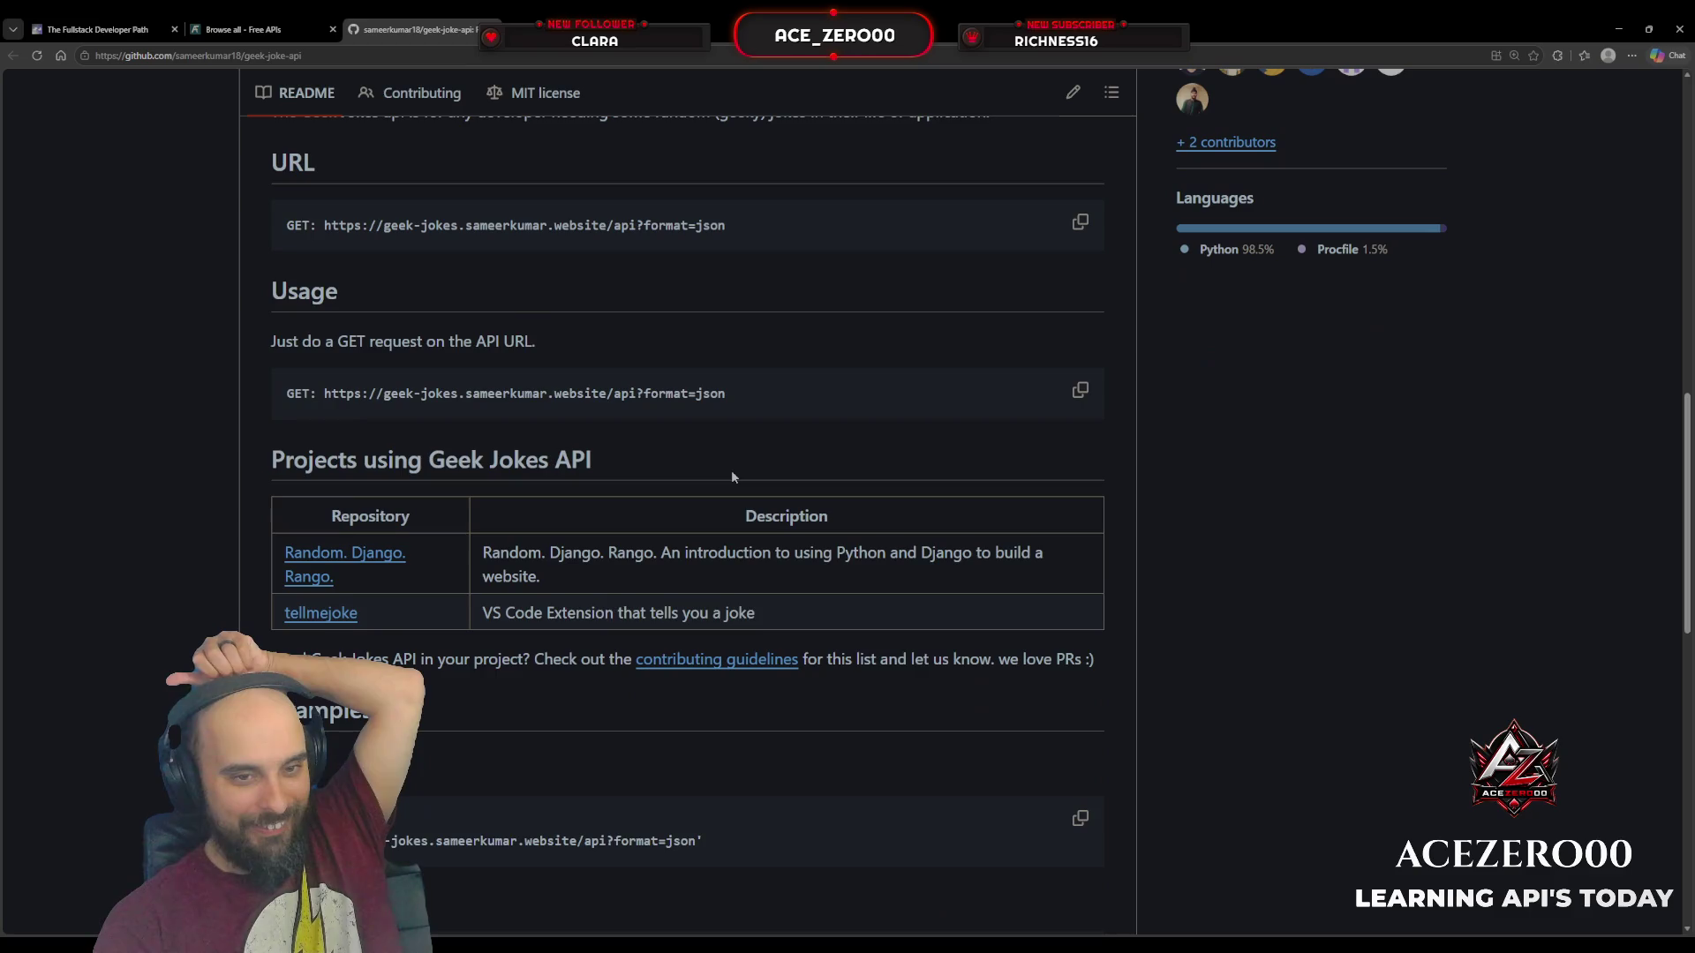
scroll(730, 478, down, 4)
scroll(731, 468, down, 8)
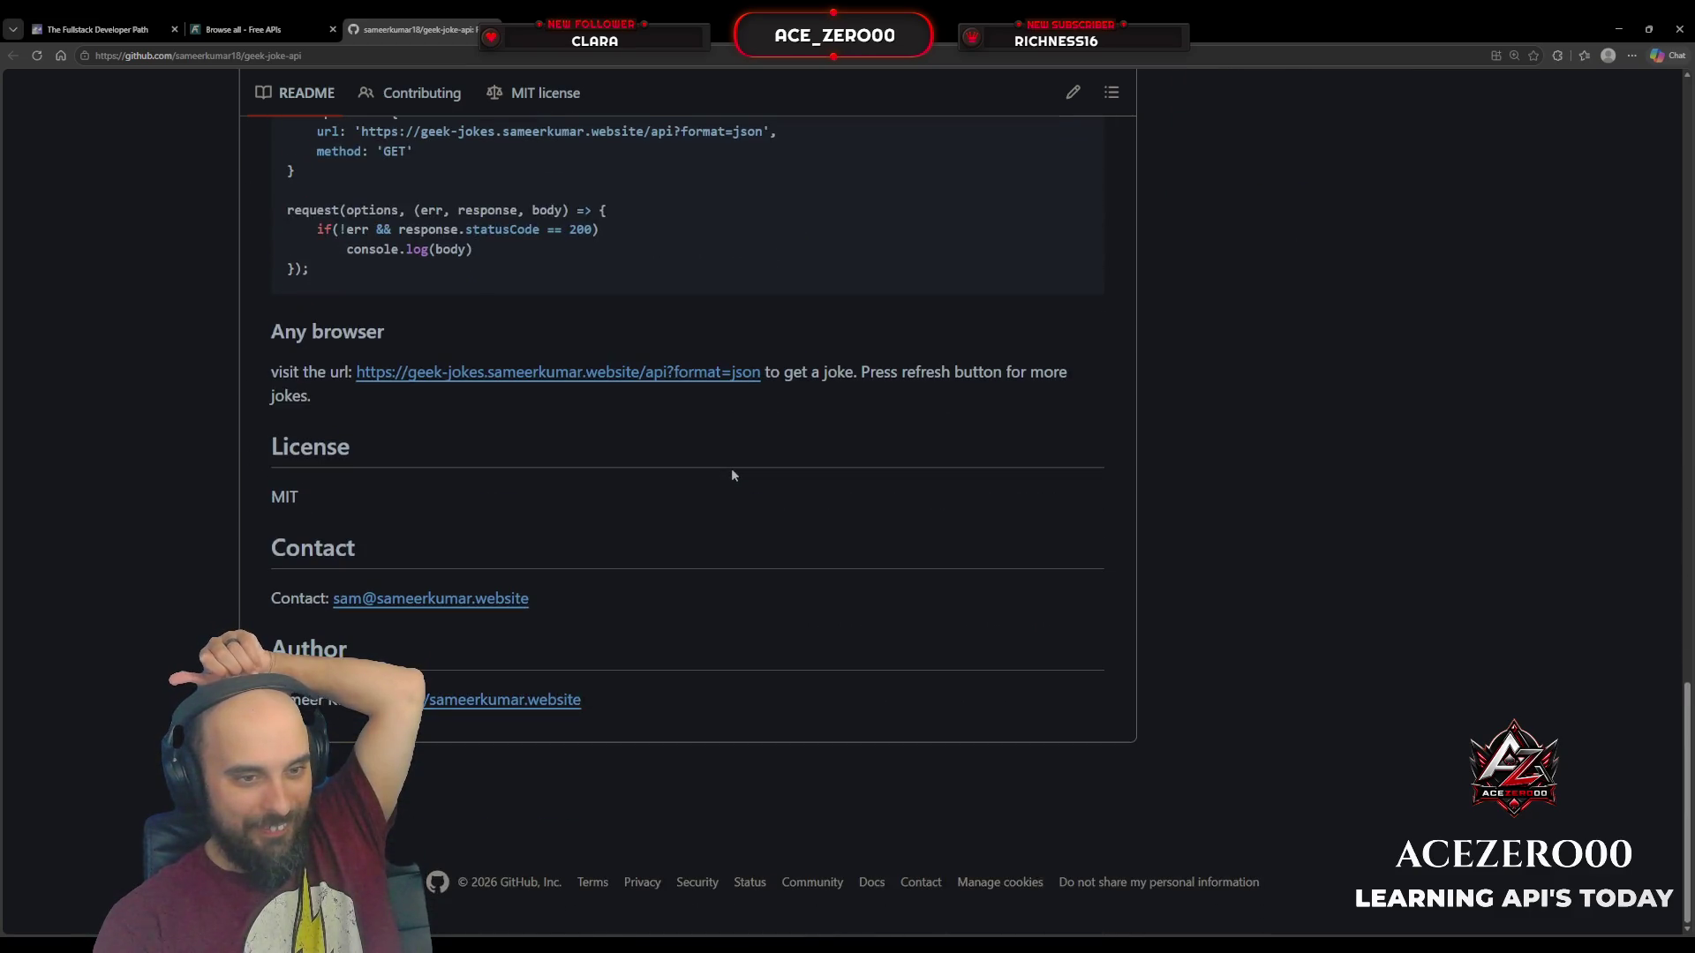
scroll(731, 468, up, 11)
scroll(731, 465, up, 15)
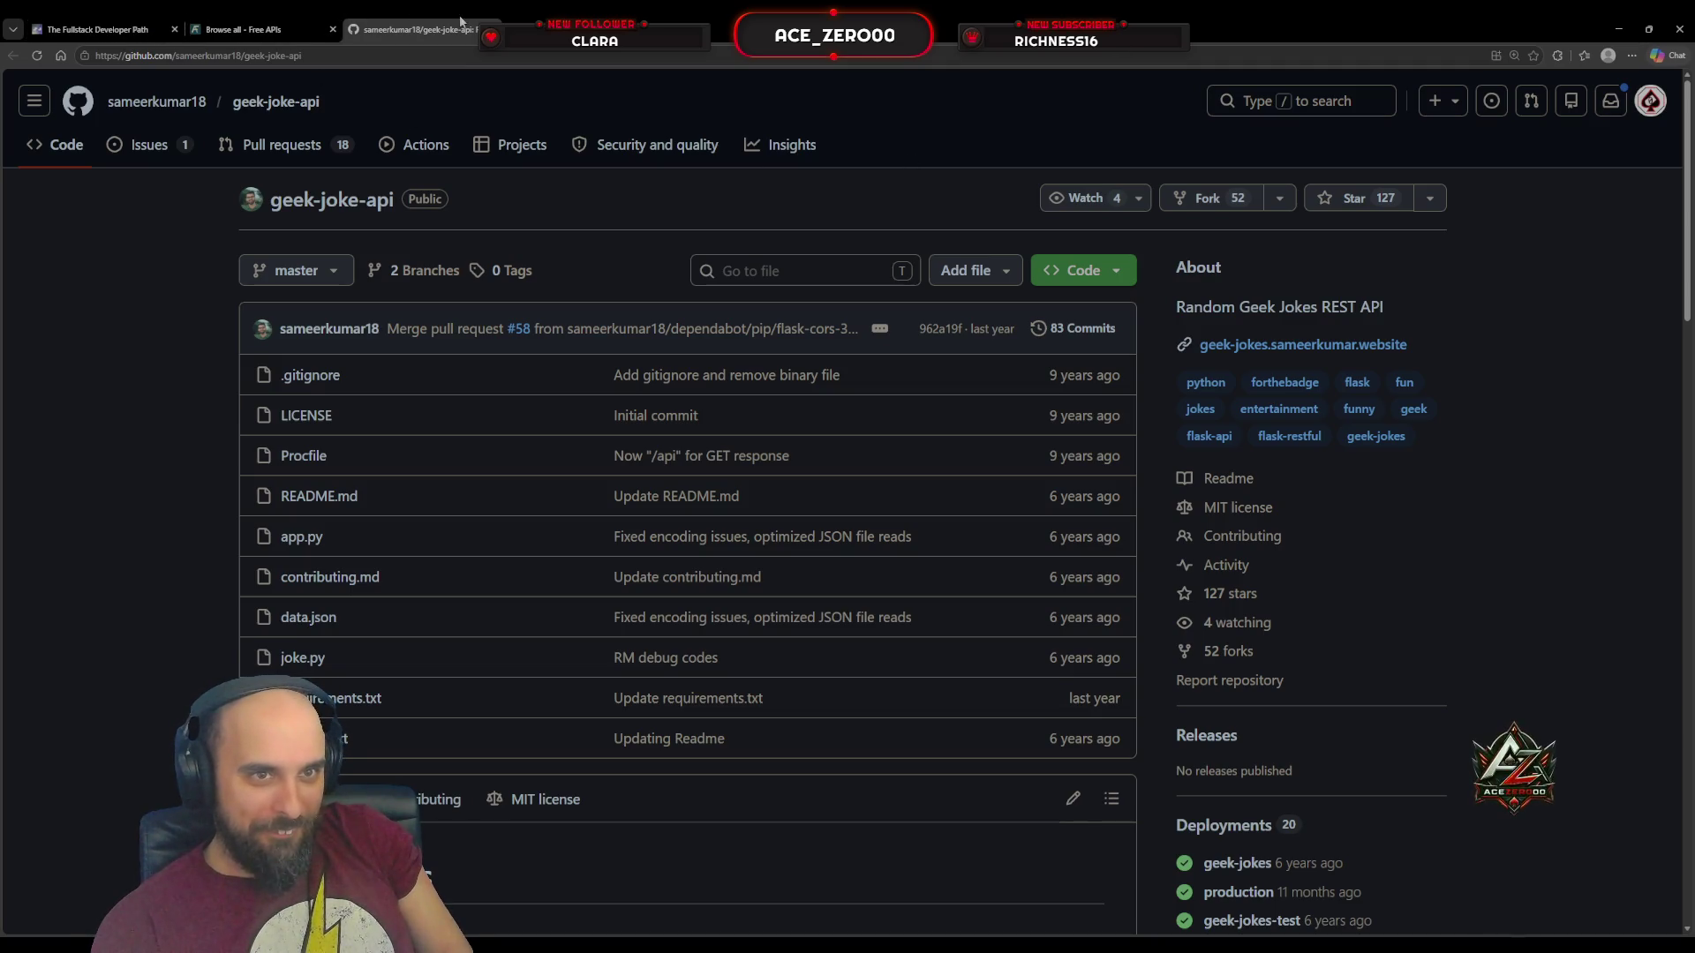
key(ctrl+w)
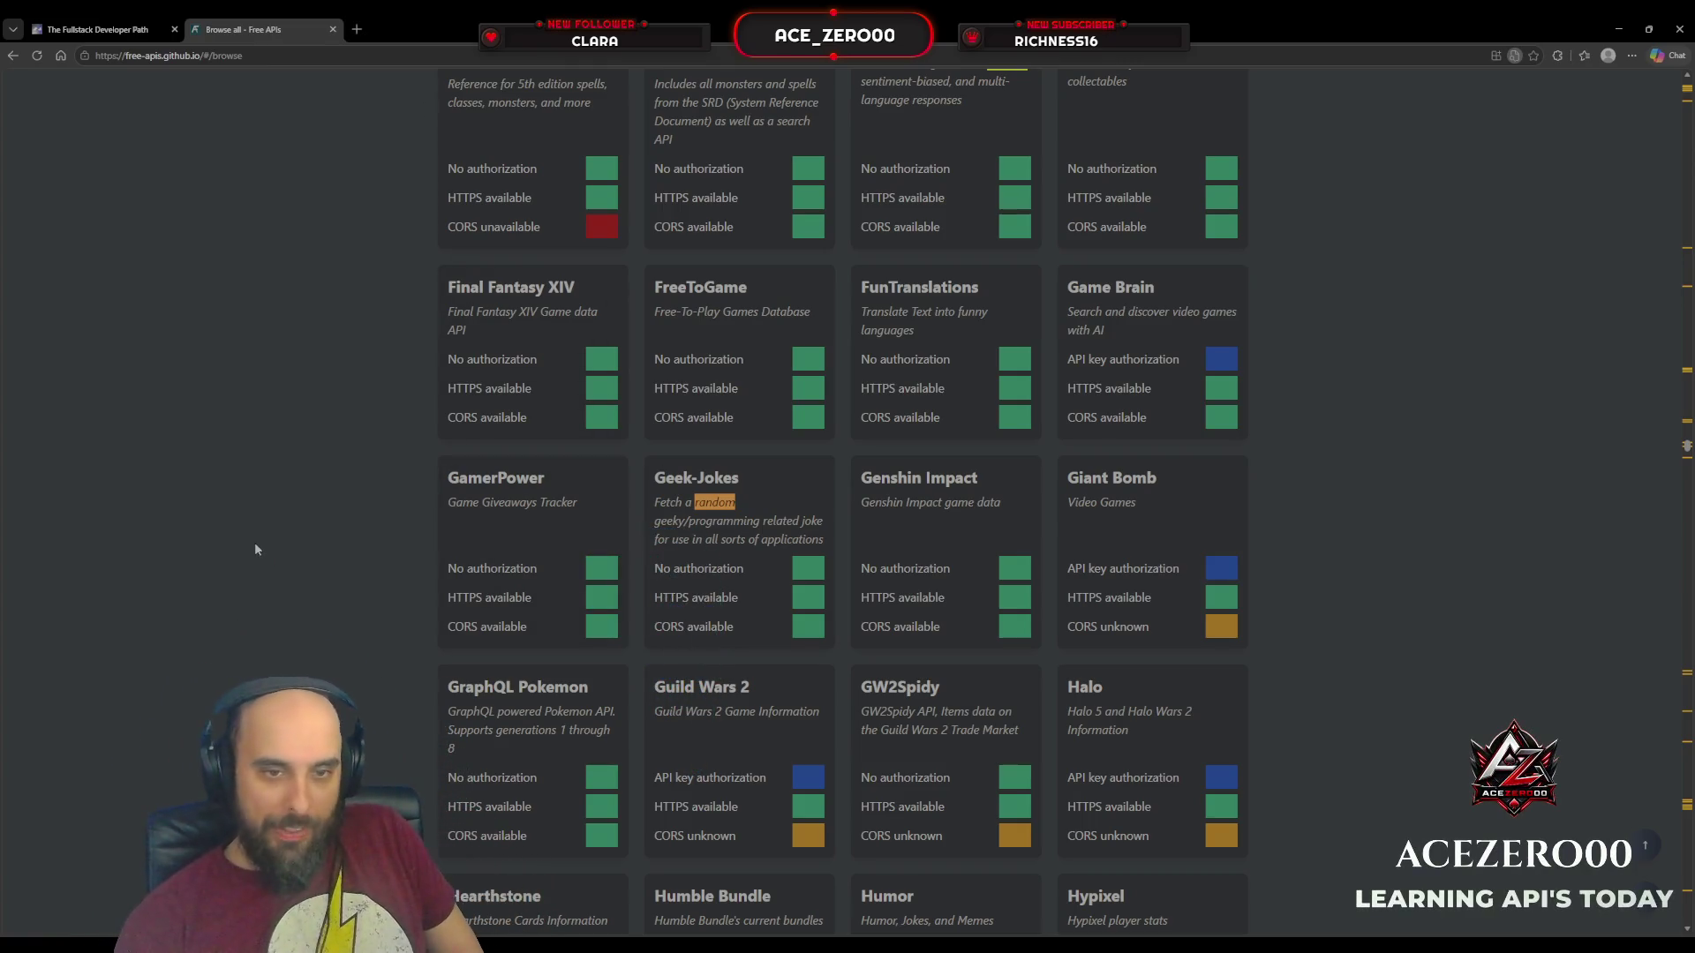
Step: Step through 'random' matches past Coffee and Official Joke to the animals, then open RandomDuck
scroll(389, 580, up, 5)
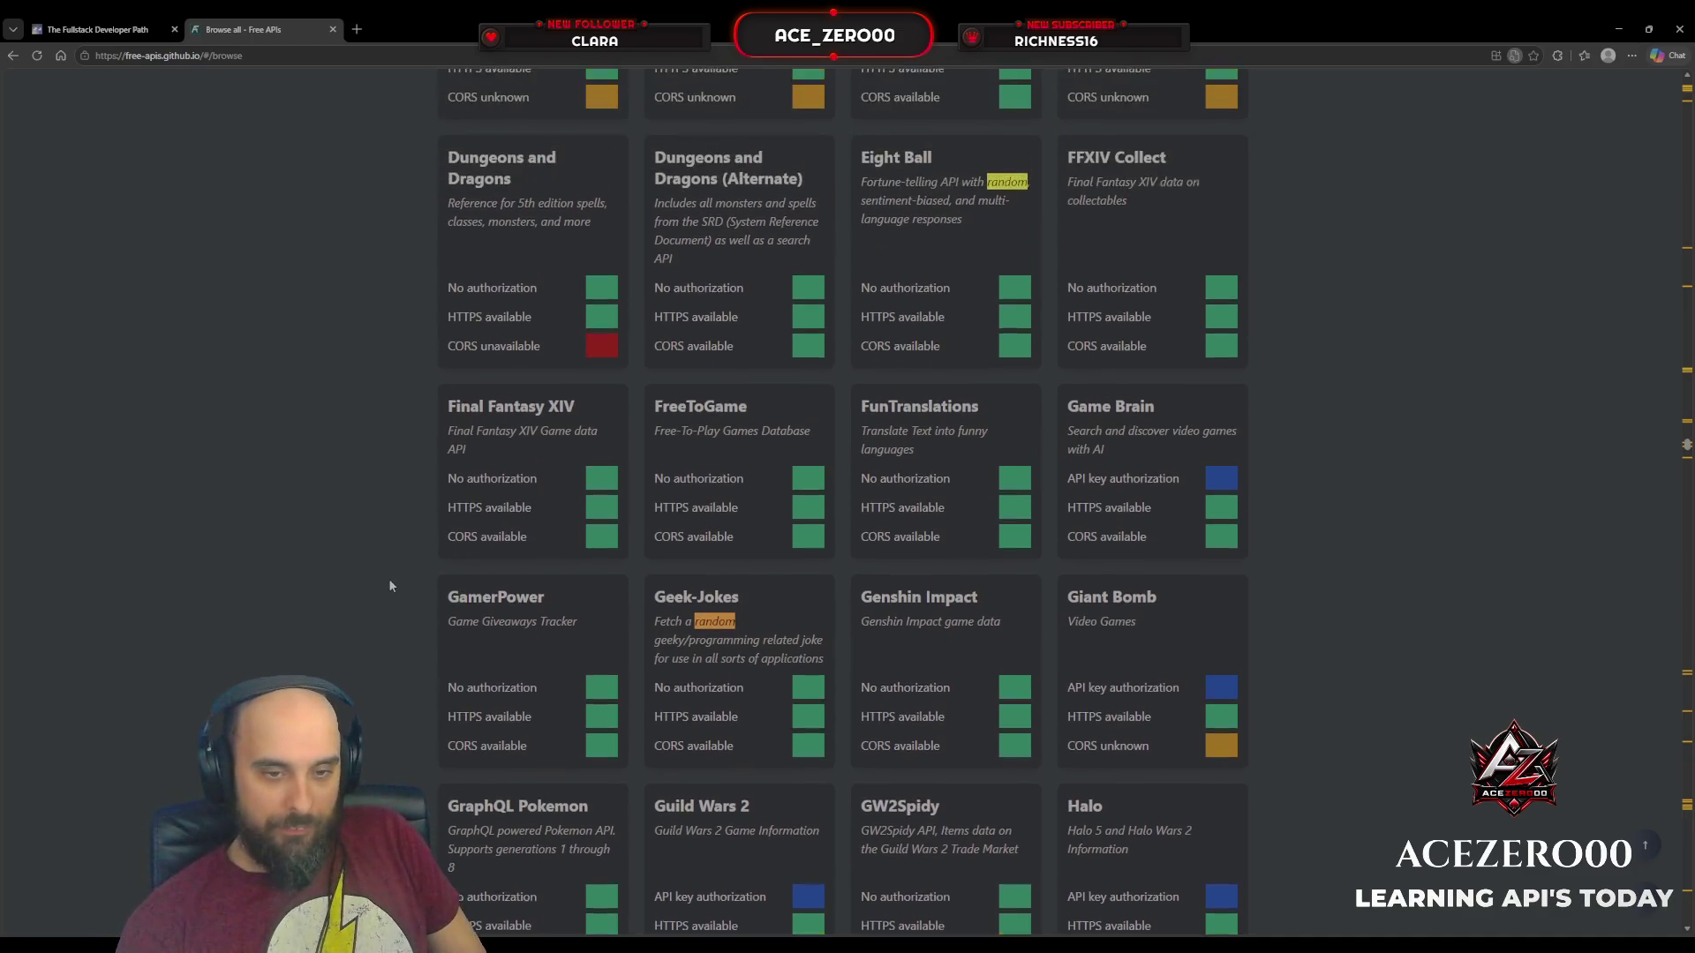
scroll(391, 585, up, 6)
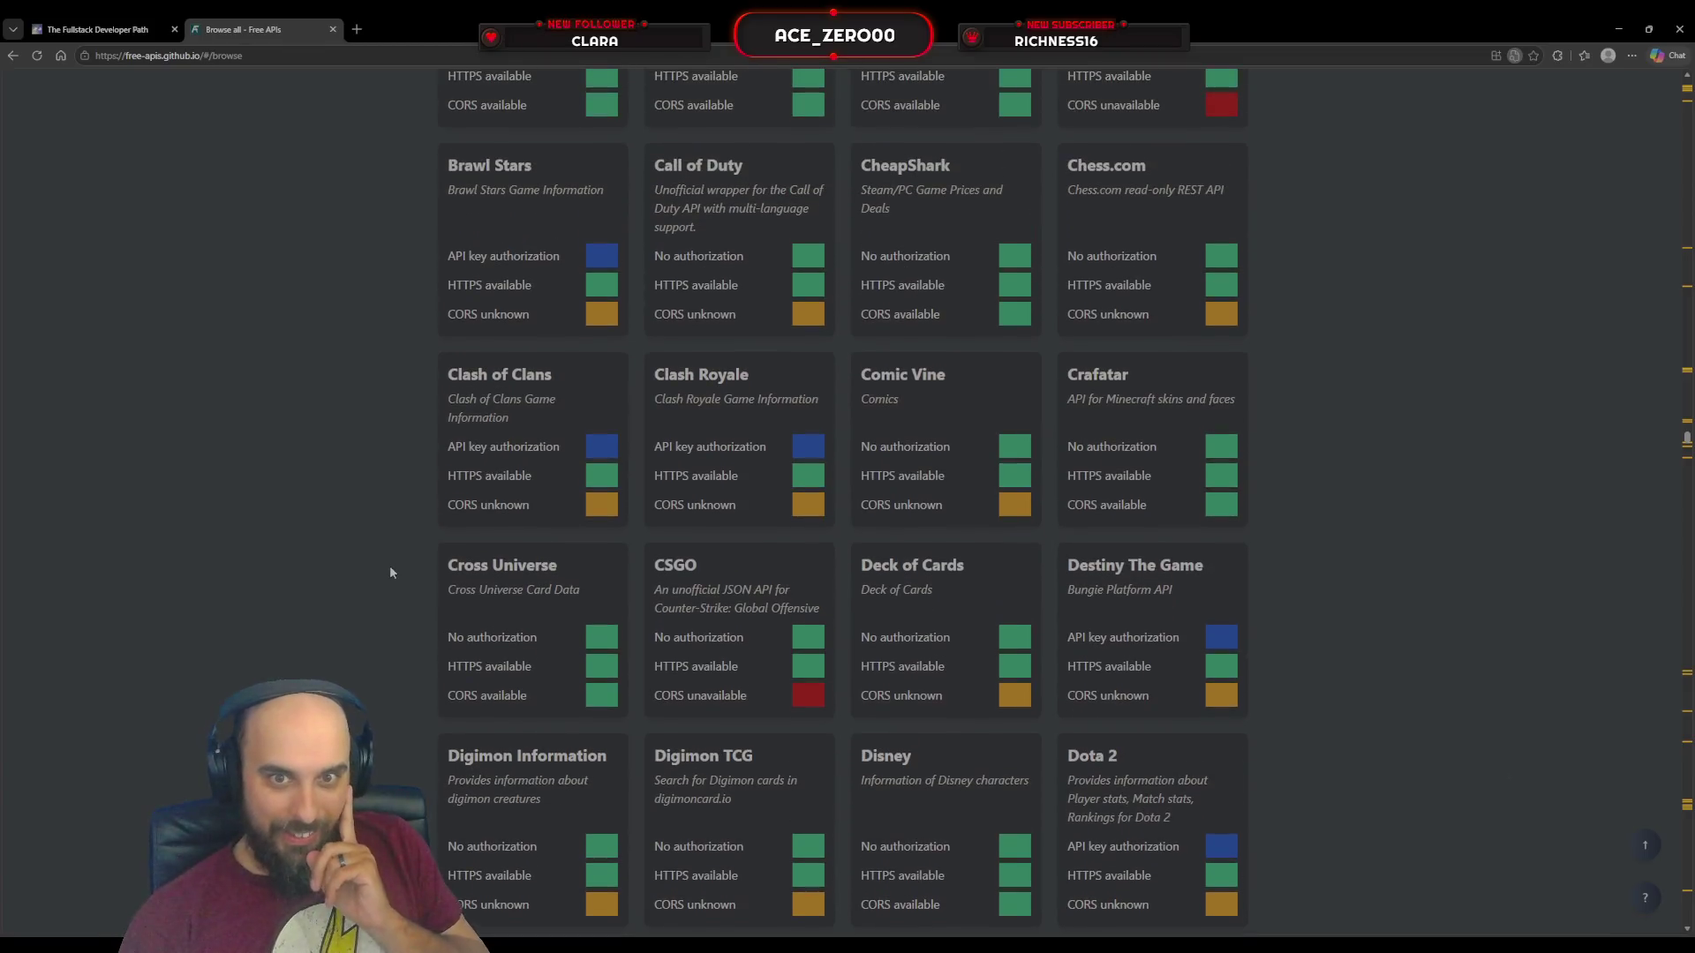
scroll(217, 602, up, 3)
scroll(217, 602, up, 4)
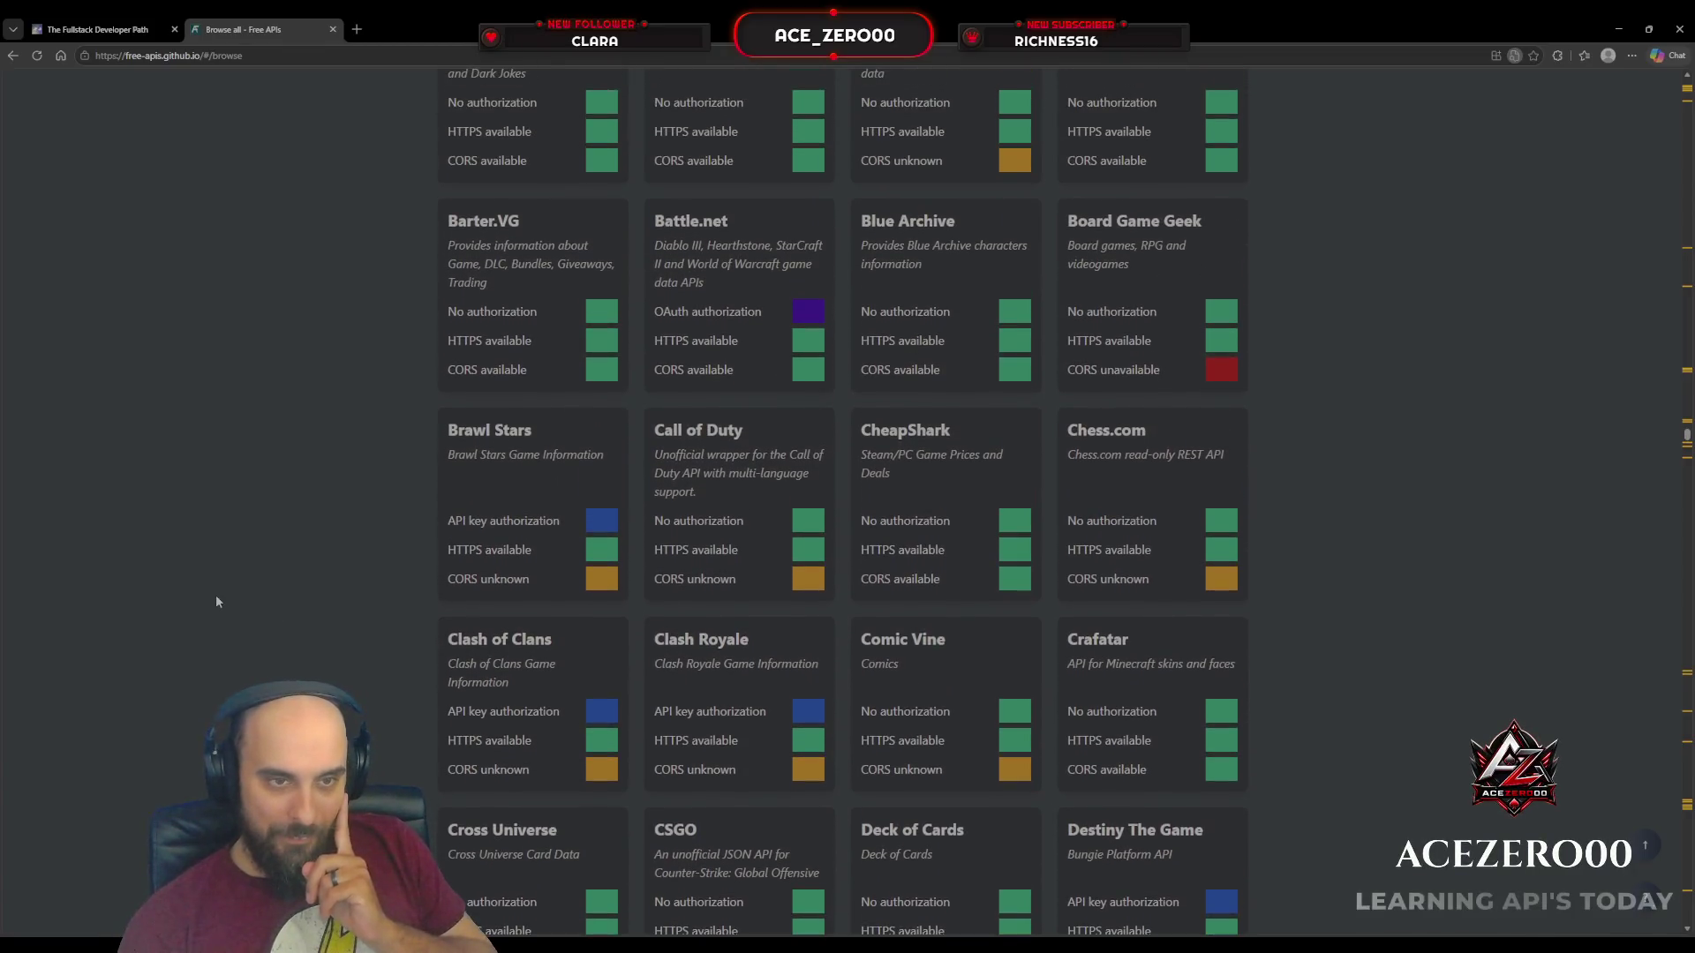
scroll(217, 601, up, 4)
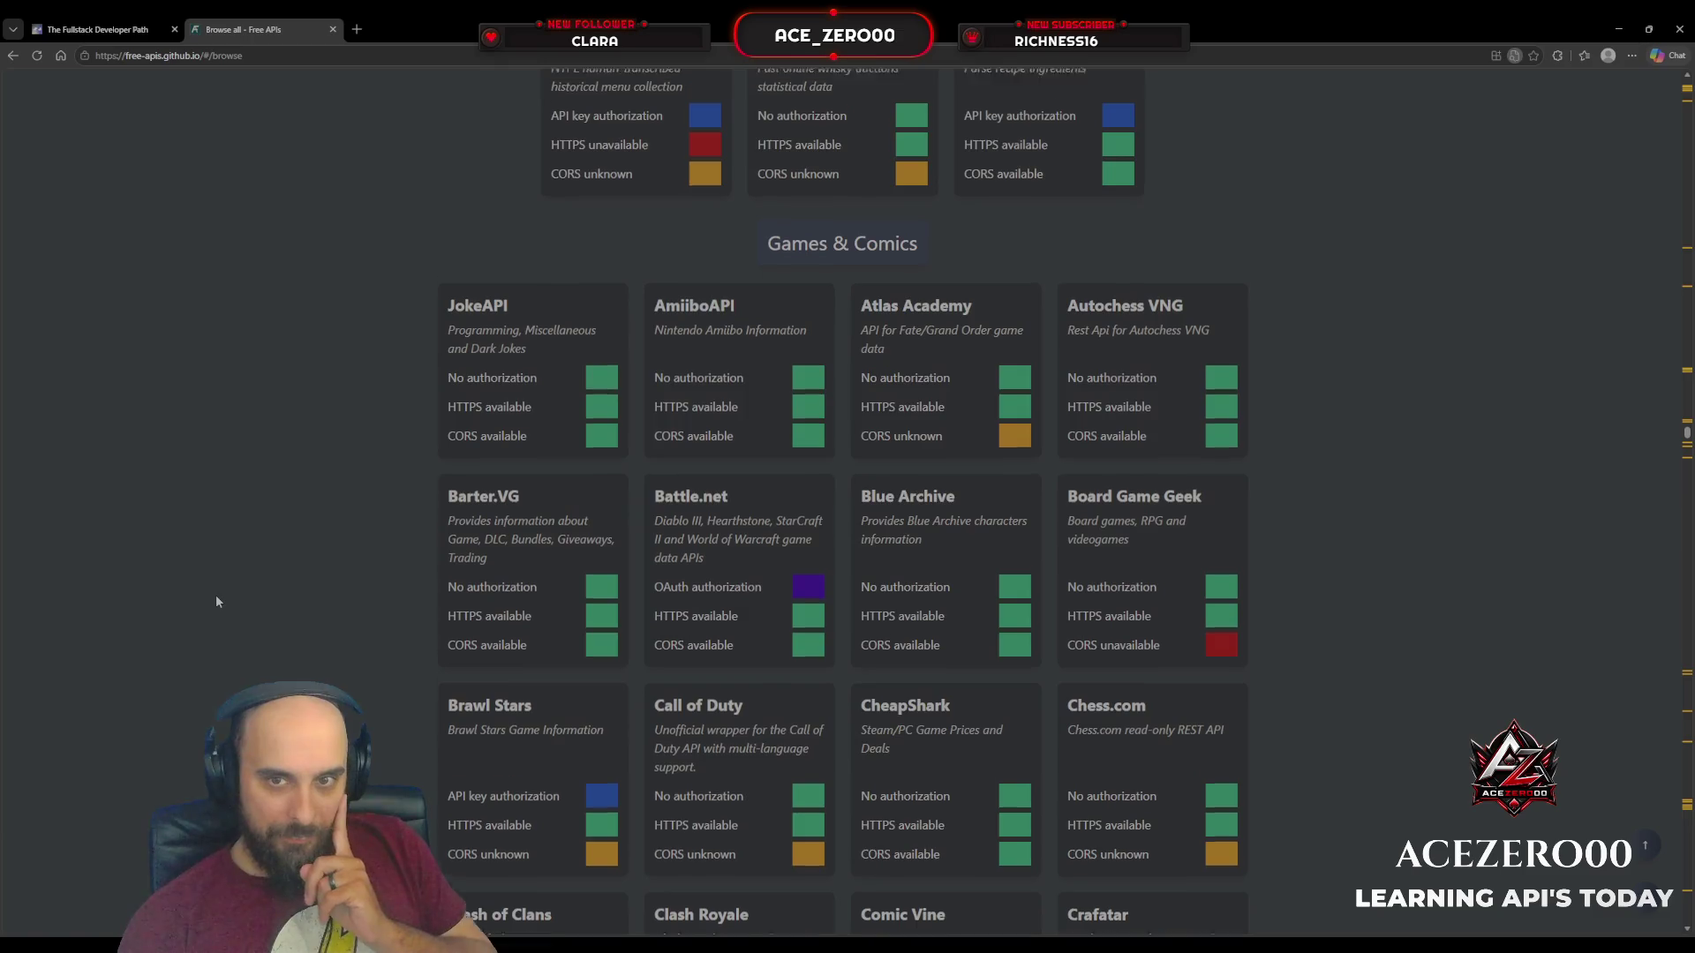
scroll(1459, 85, down, 15)
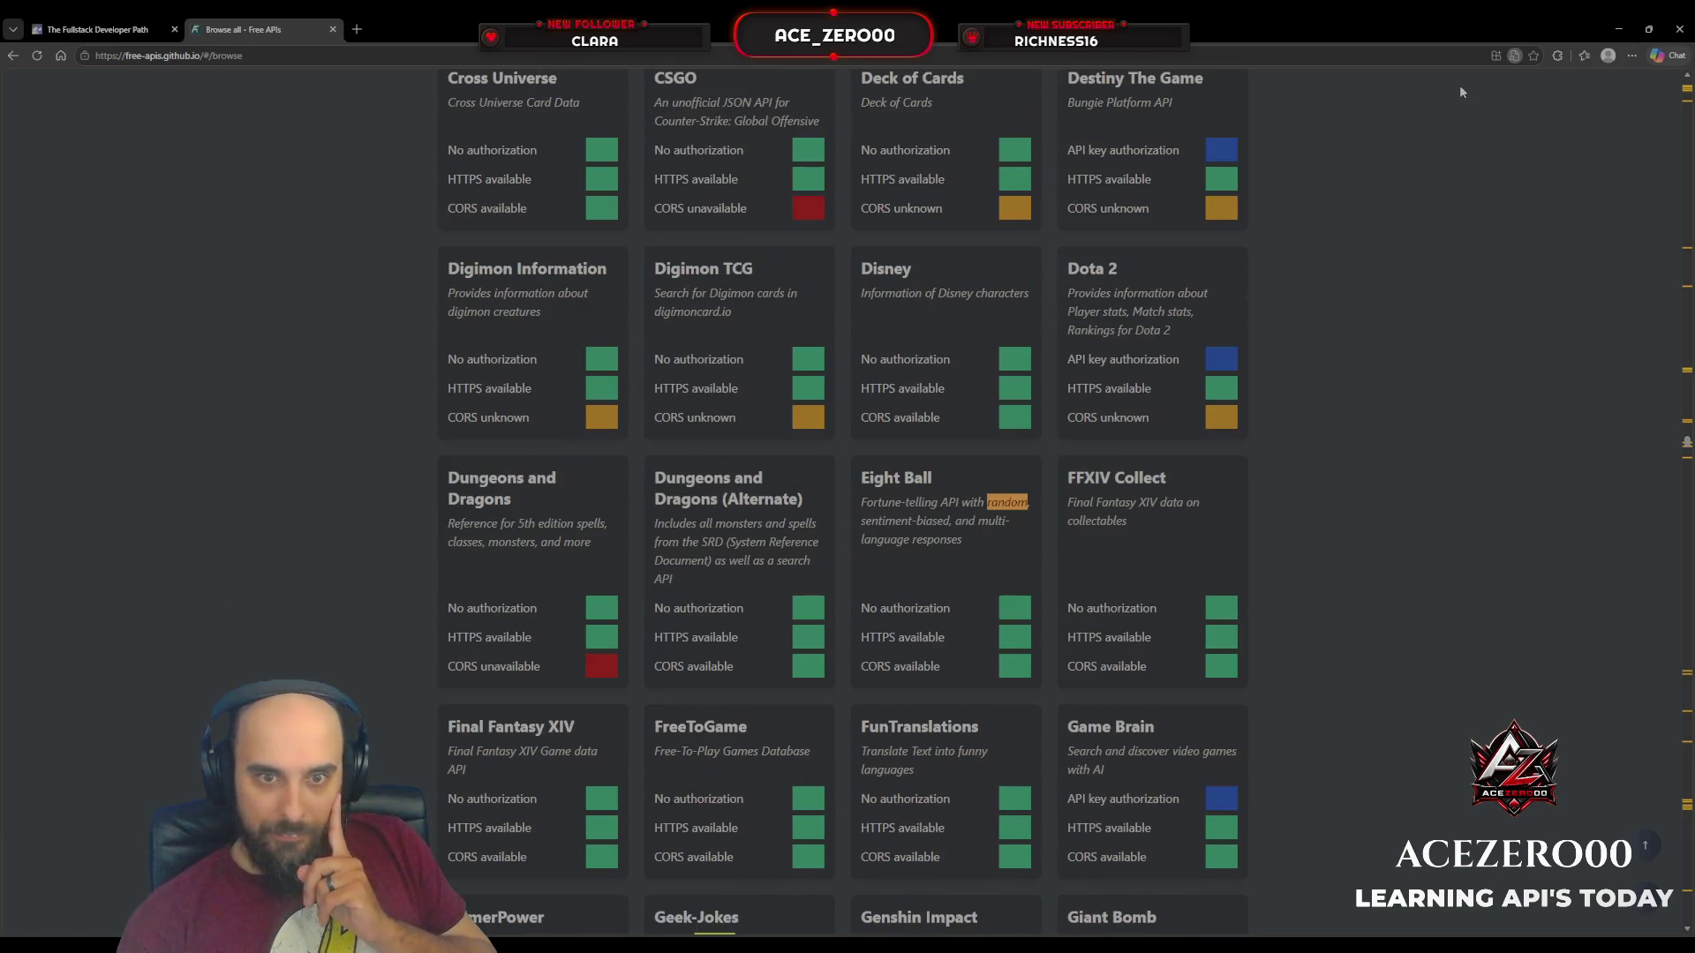
scroll(1460, 84, up, 20)
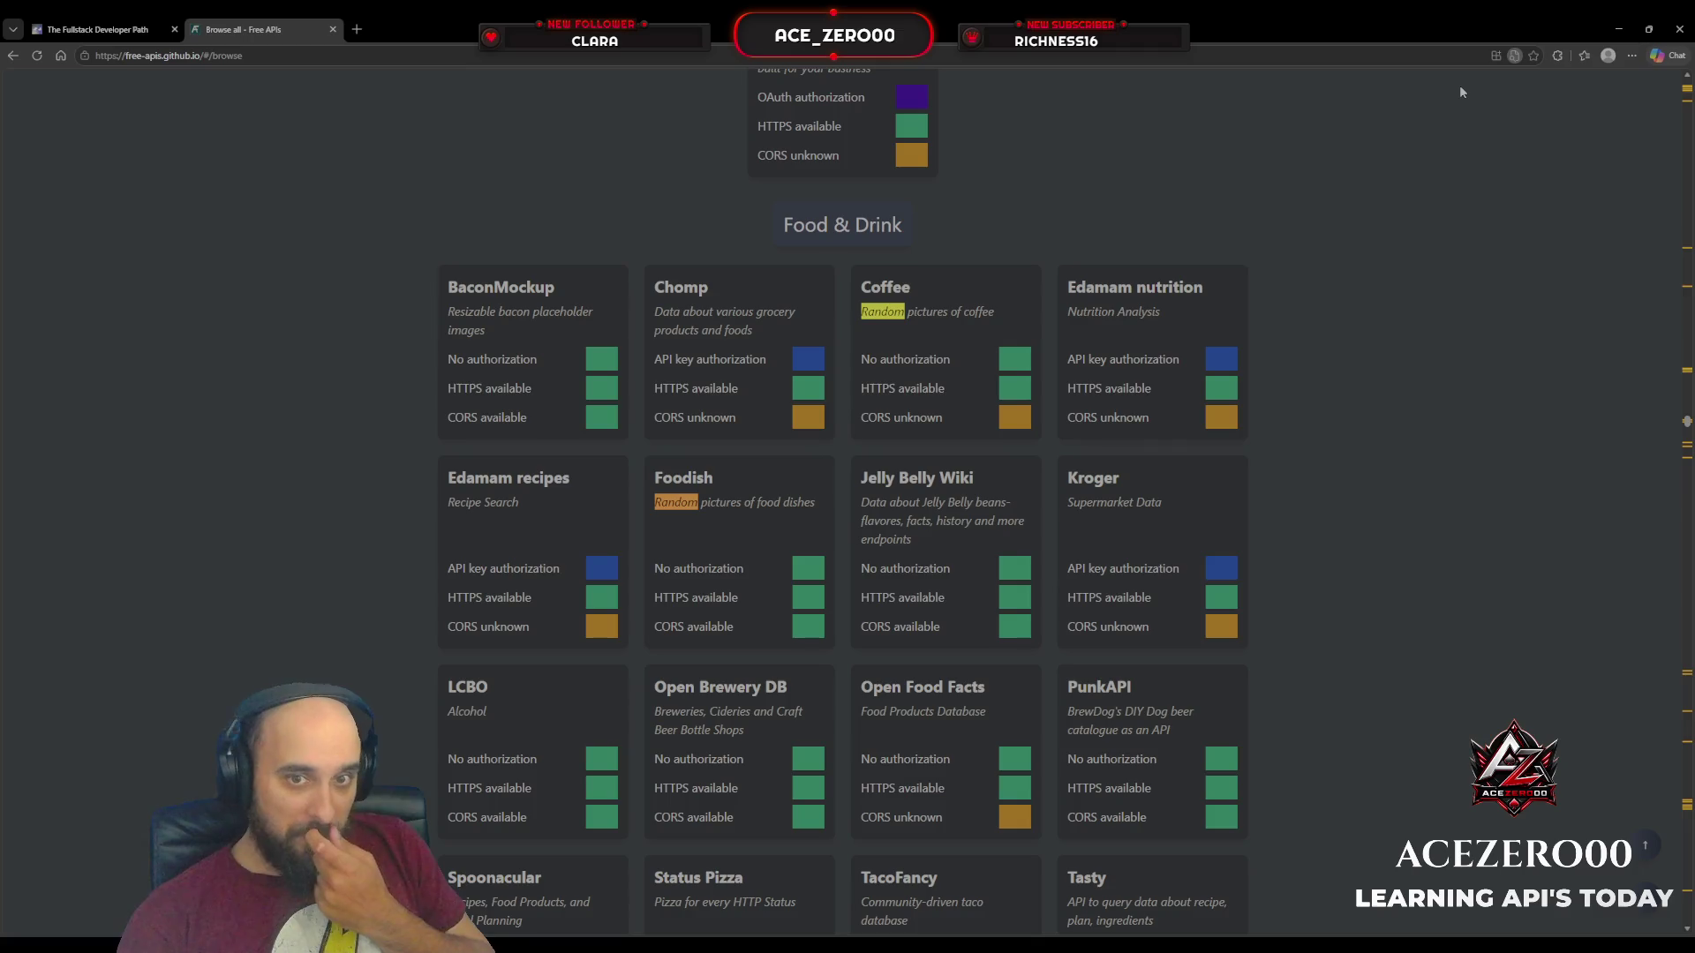
key(shift+Return)
key(shift+Return)
key(shift+Return)
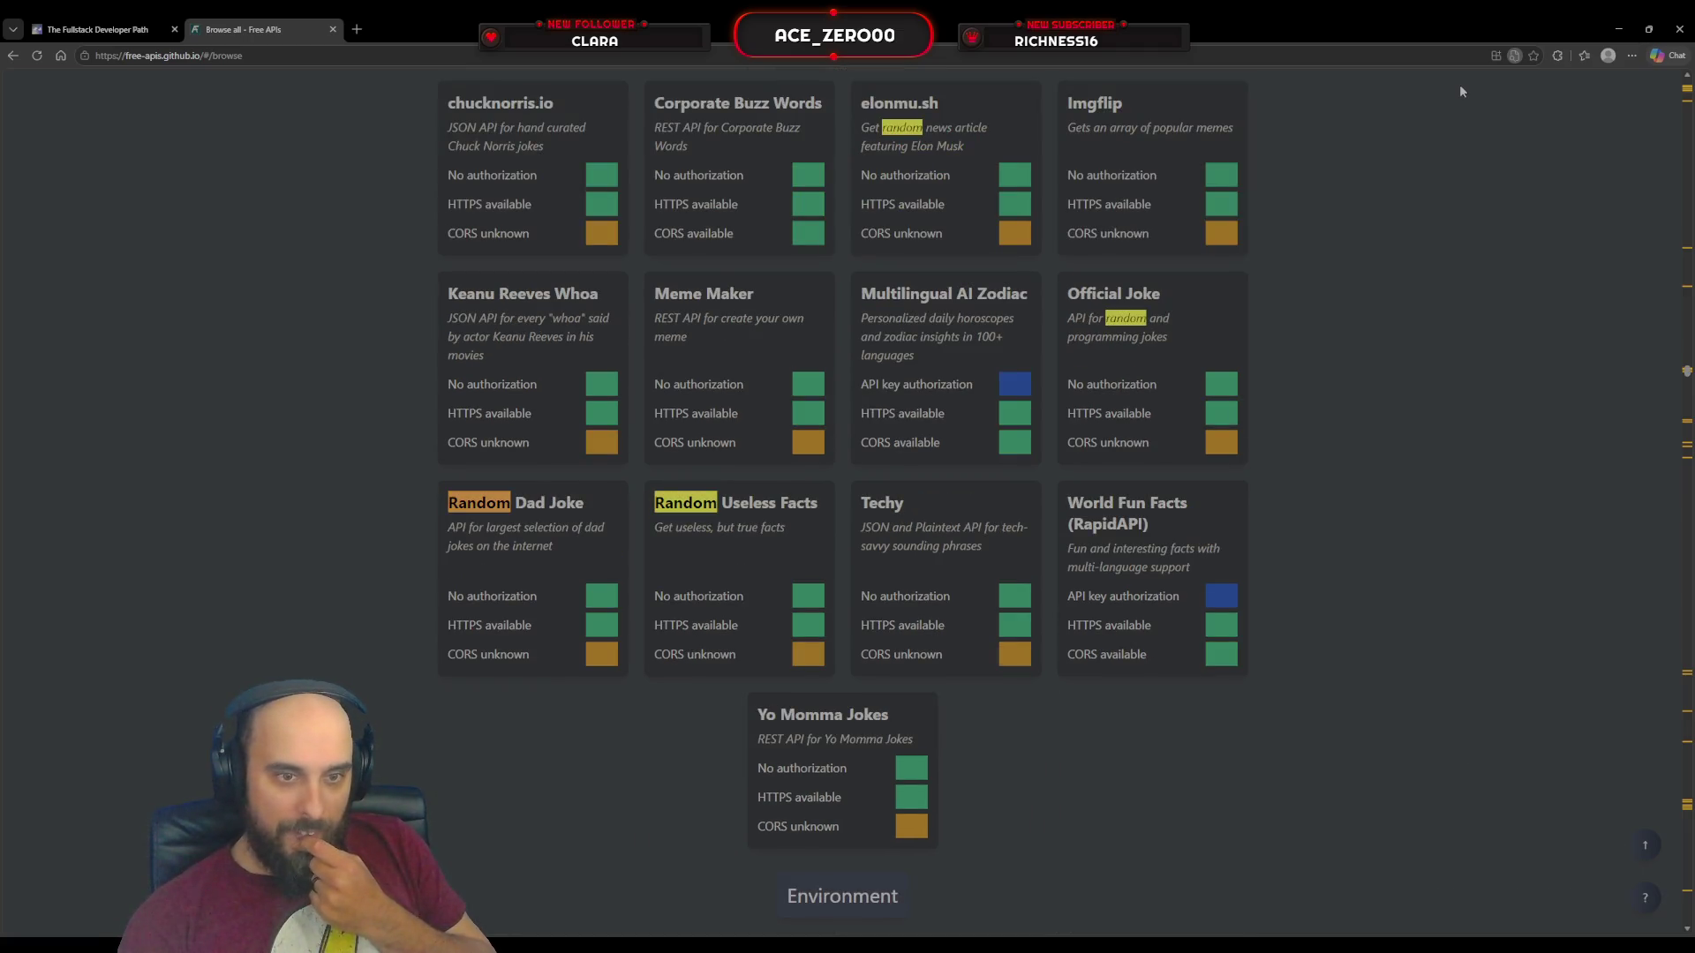
key(shift+Return)
key(shift+Return)
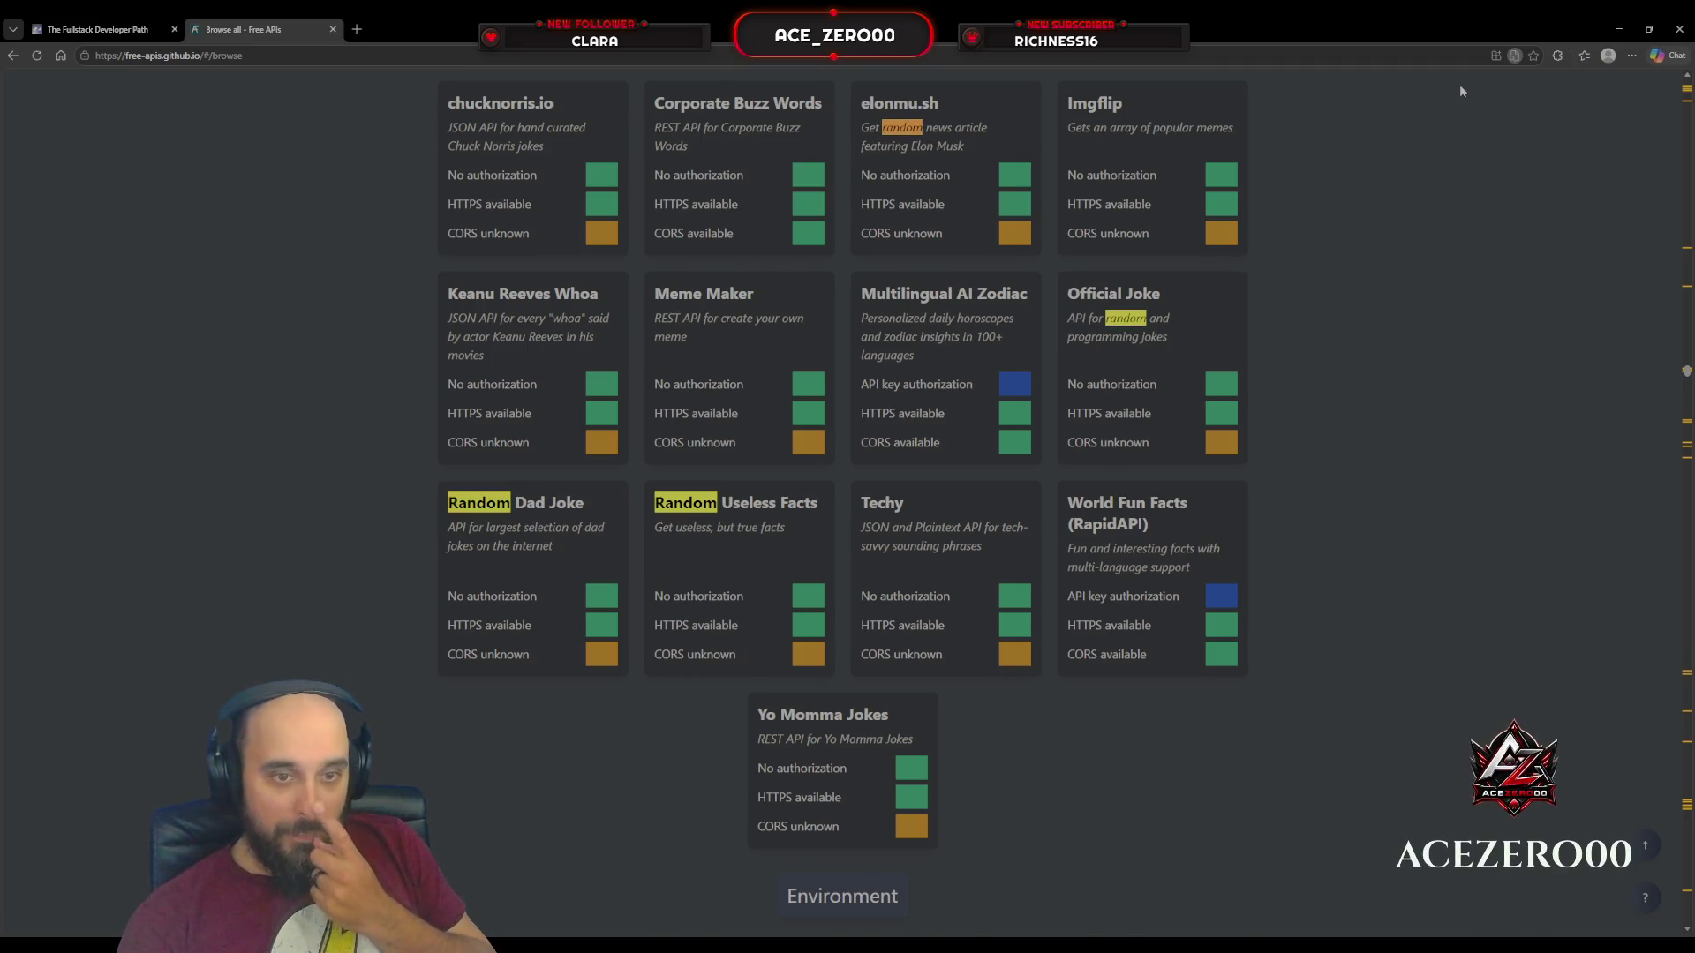
key(shift+Return)
key(shift+Return)
key(shift+Return)
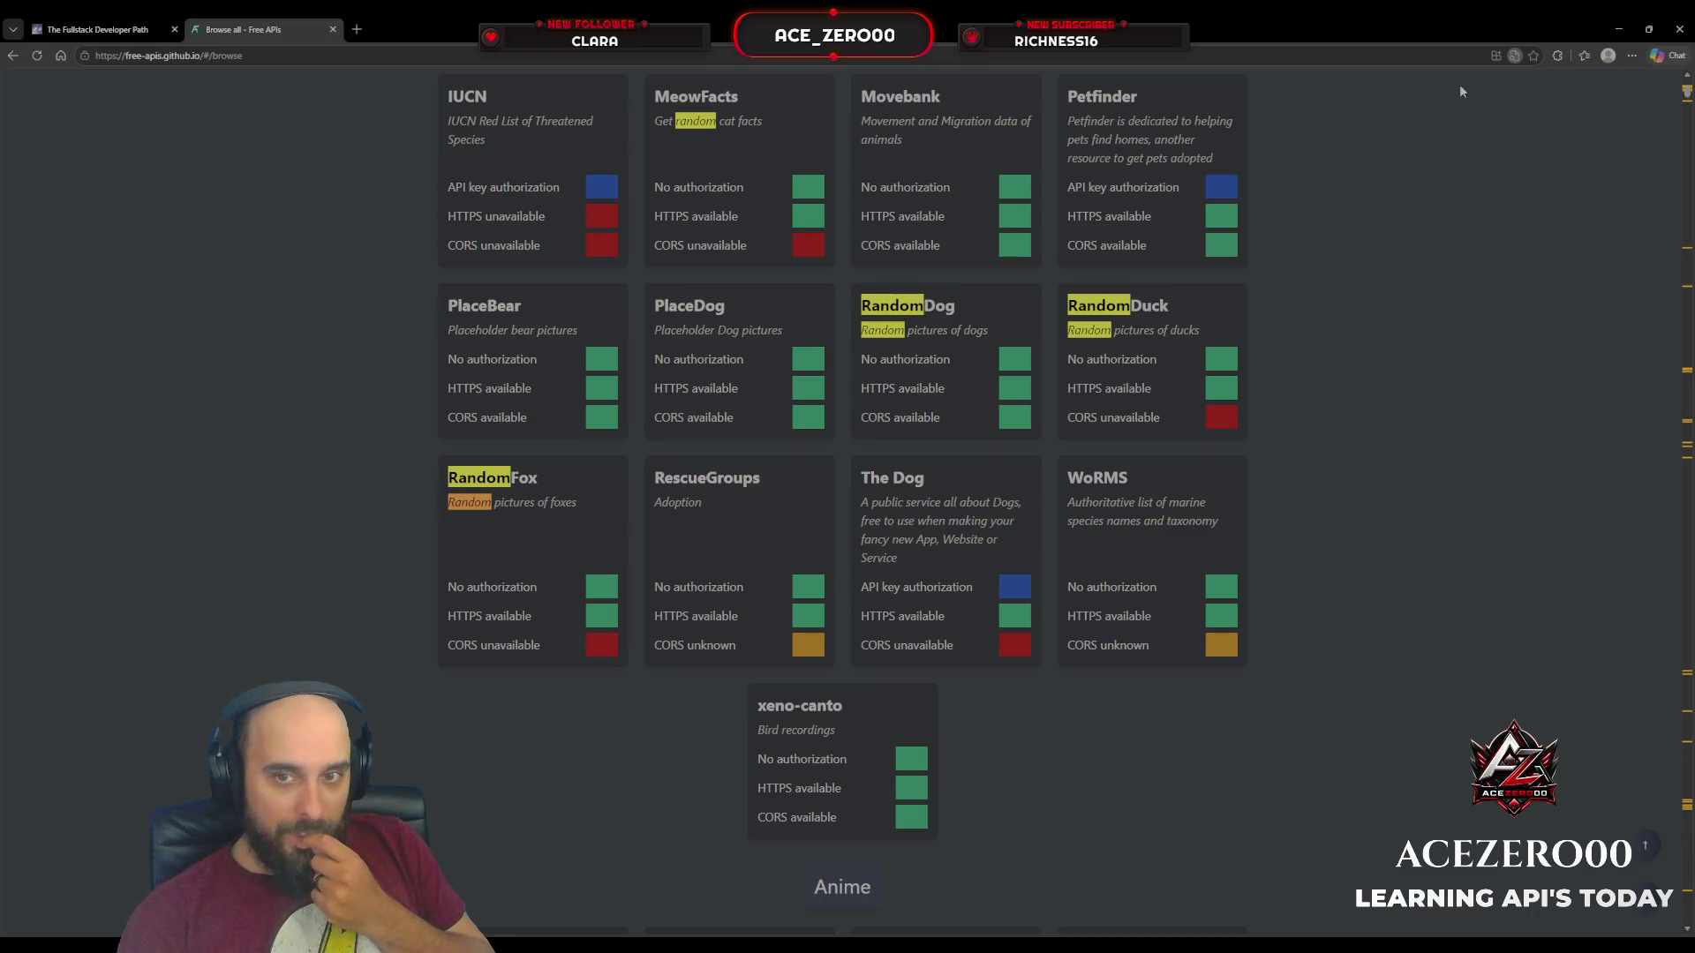
click(1181, 375)
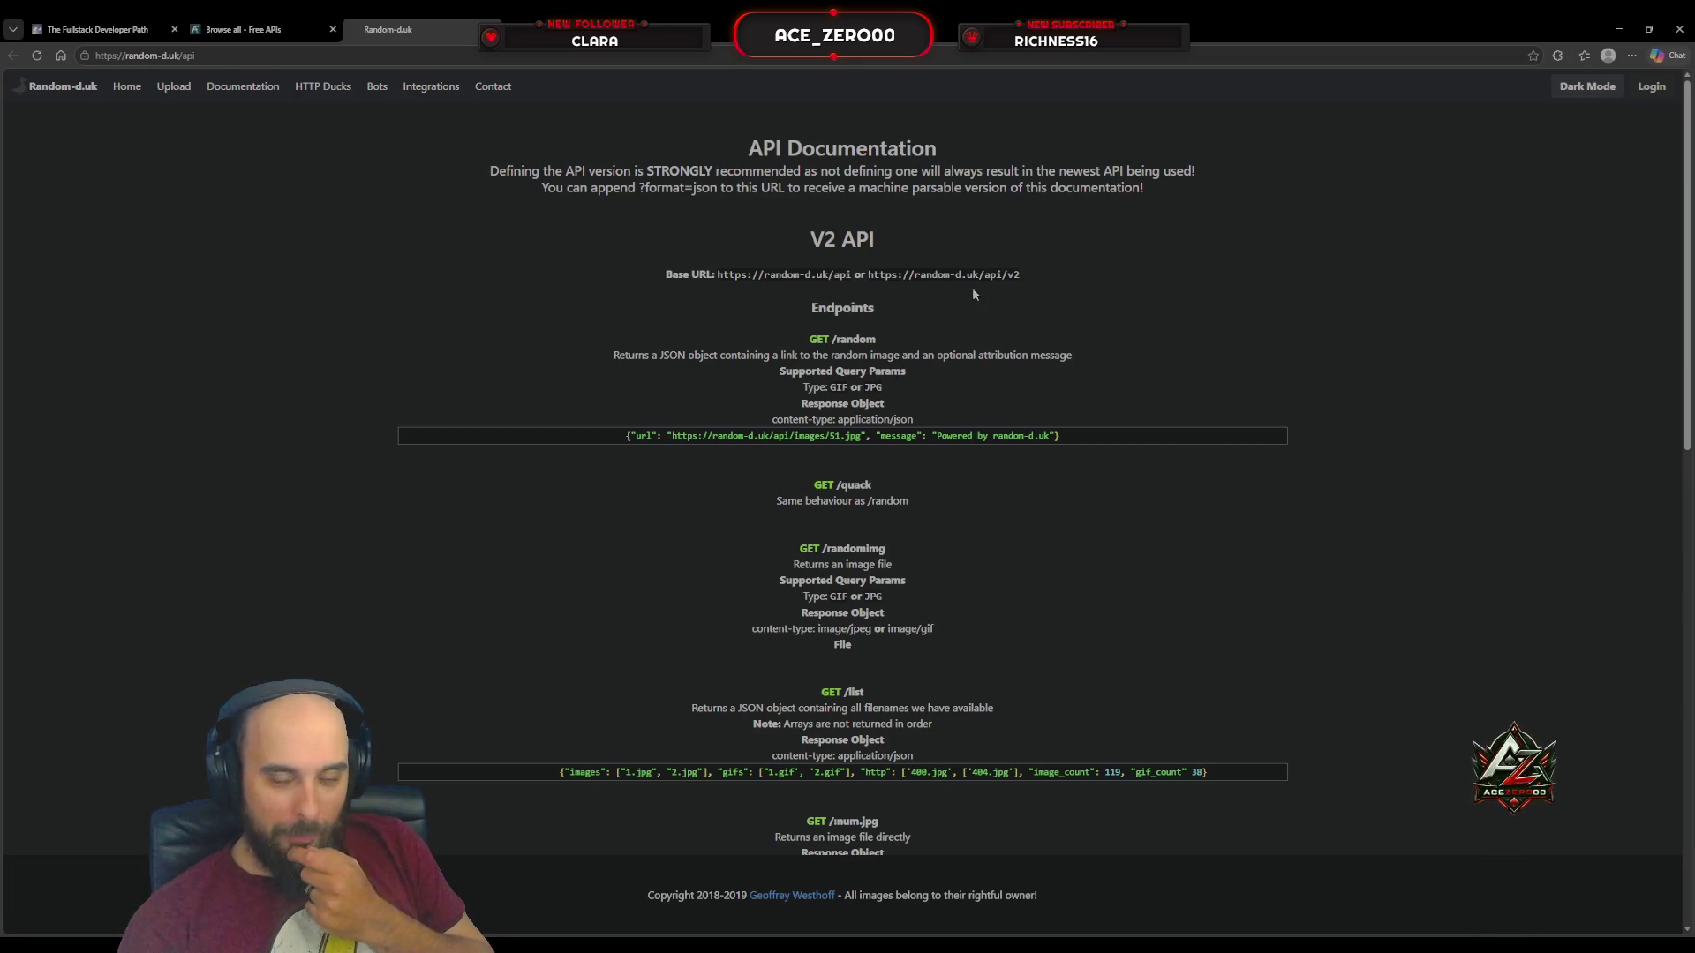
Step: Scroll the RandomDuck docs down to the V1 API and back, selecting the V2 base URLs
scroll(973, 292, down, 9)
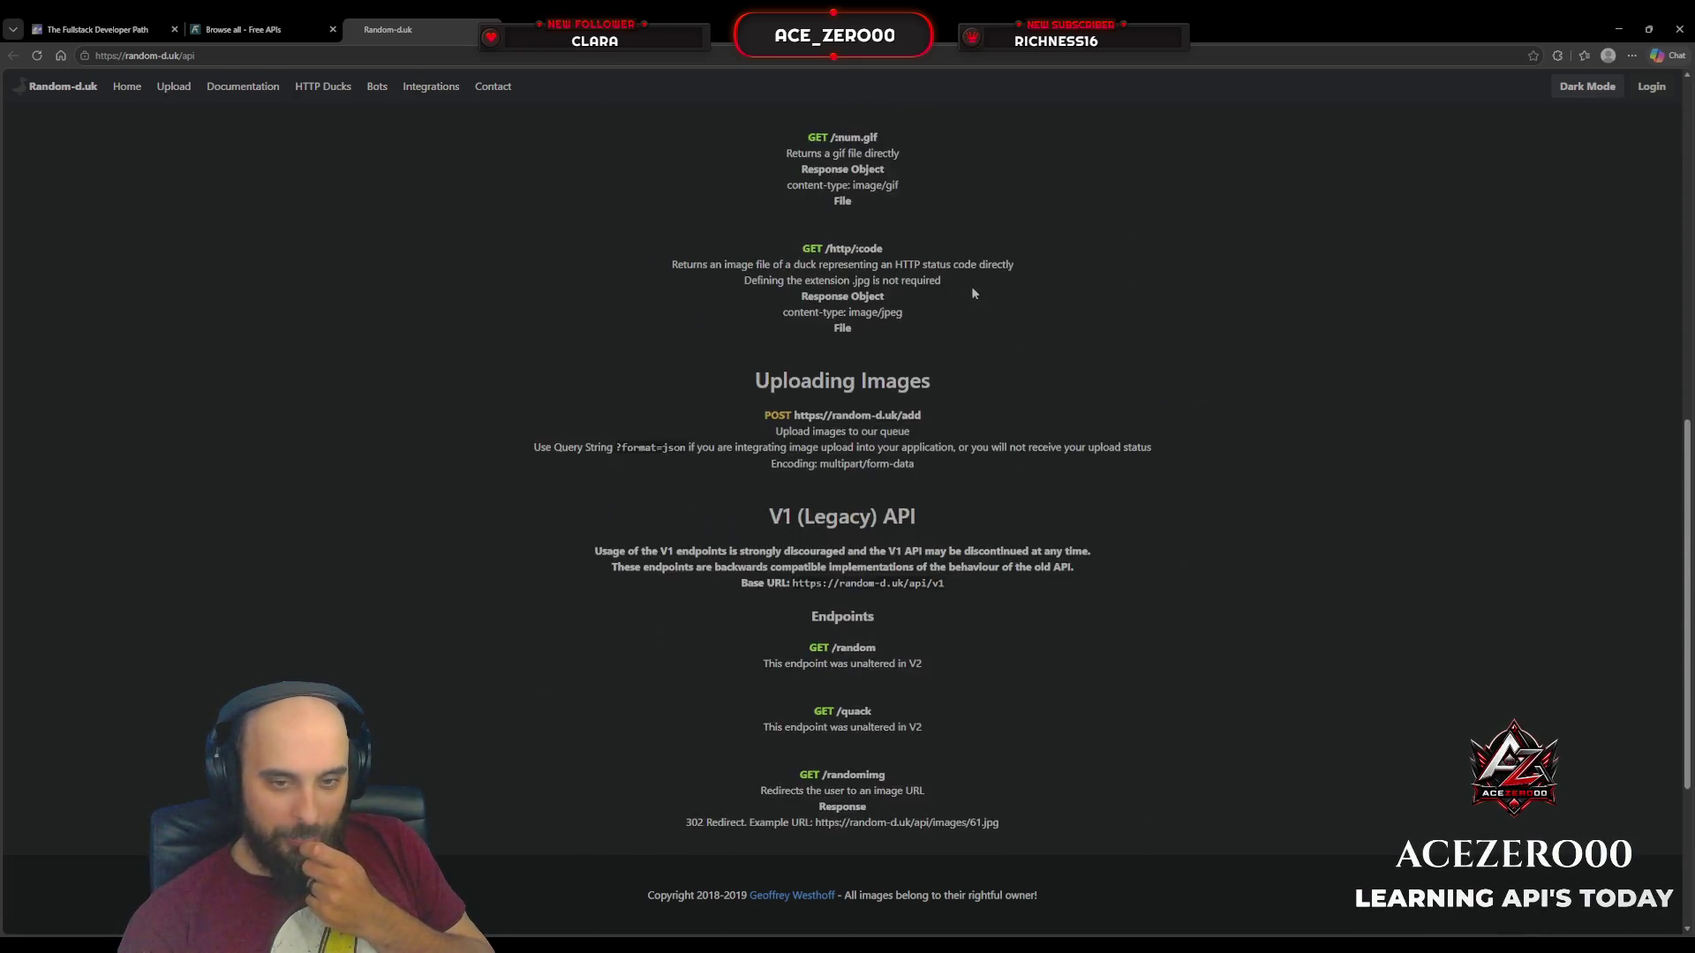
scroll(971, 286, down, 3)
scroll(971, 286, up, 9)
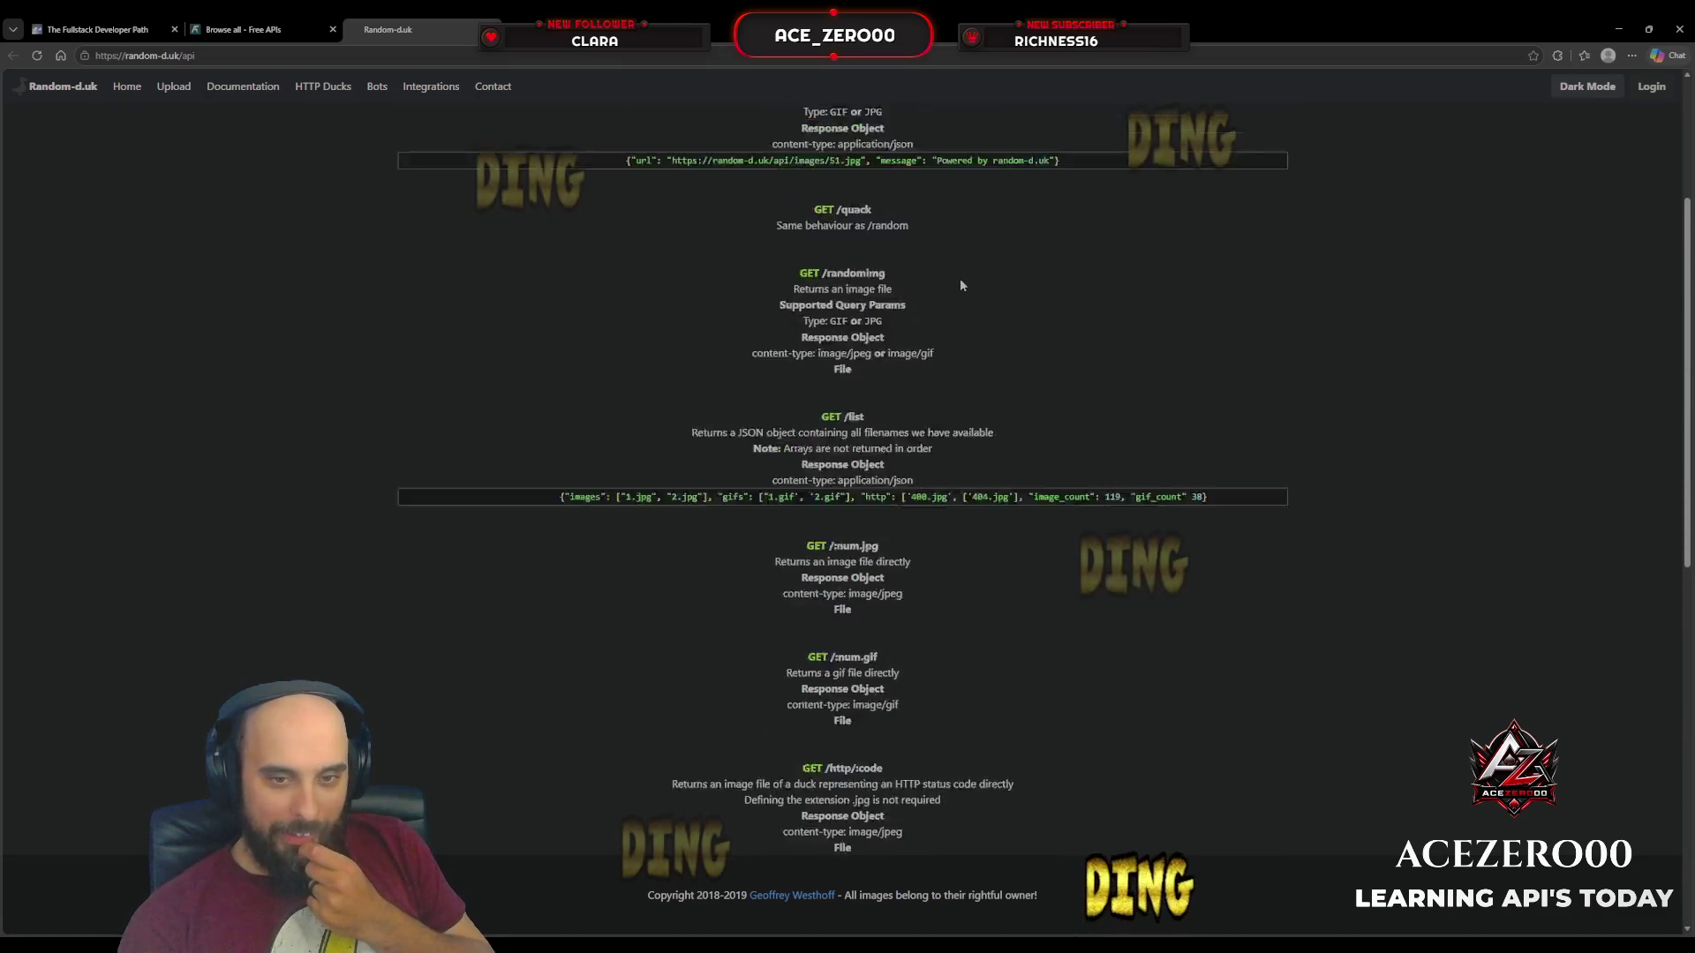
scroll(963, 285, up, 3)
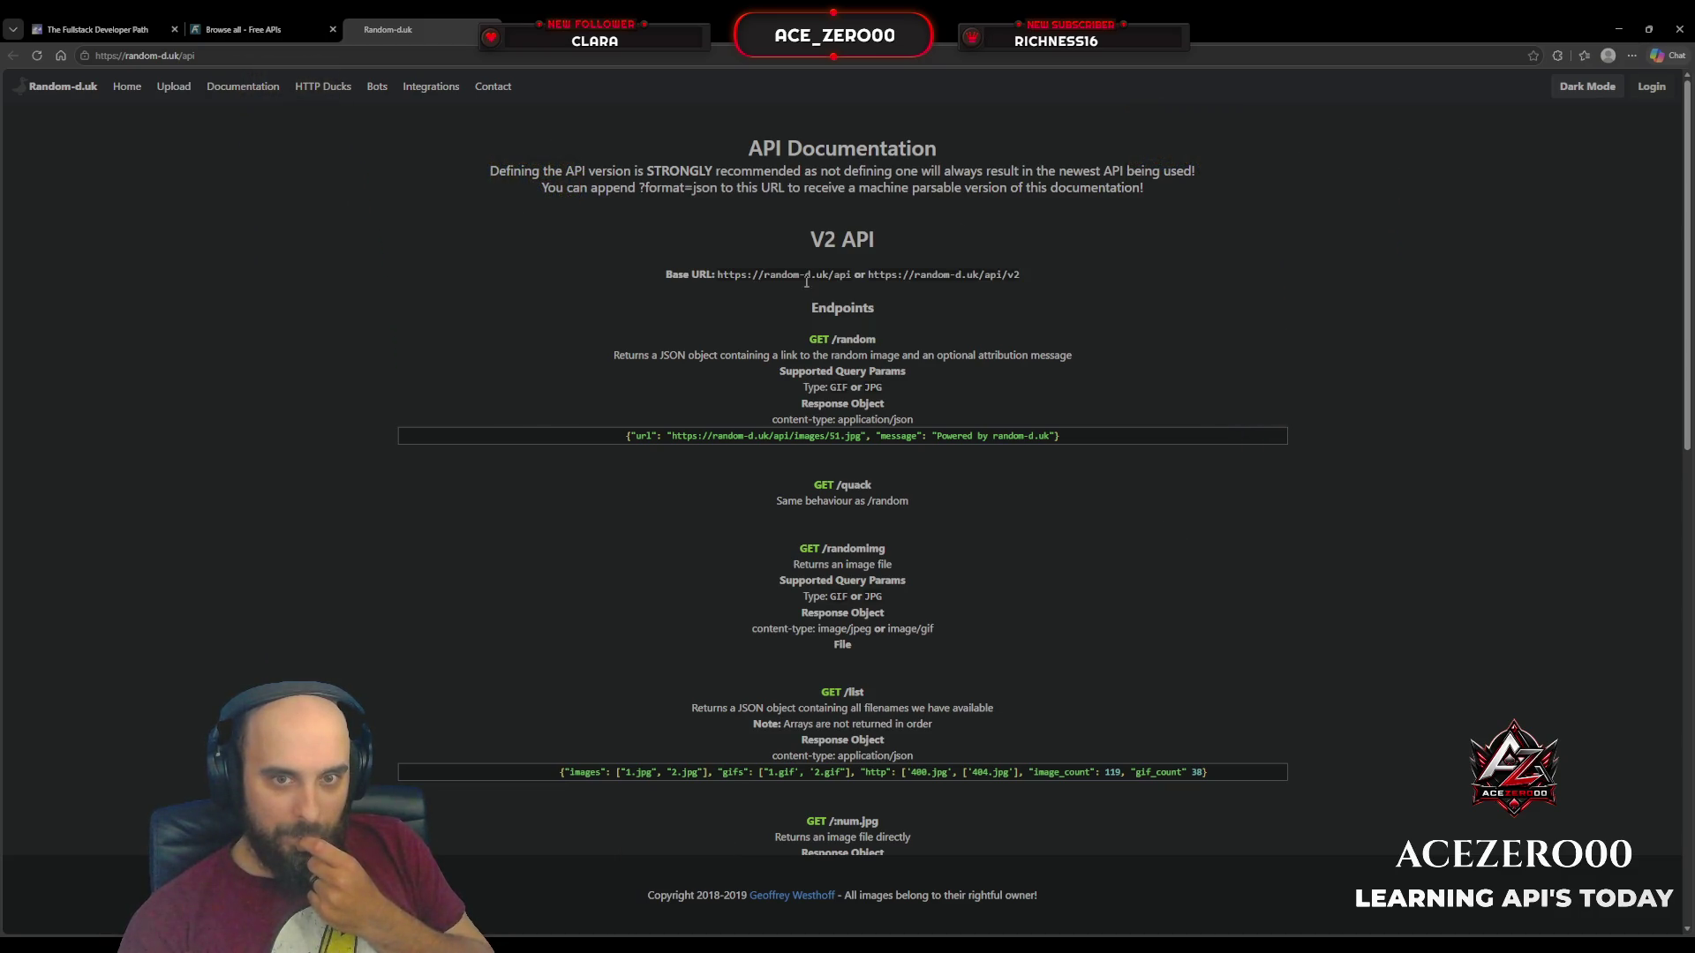
drag(717, 275, 1021, 276)
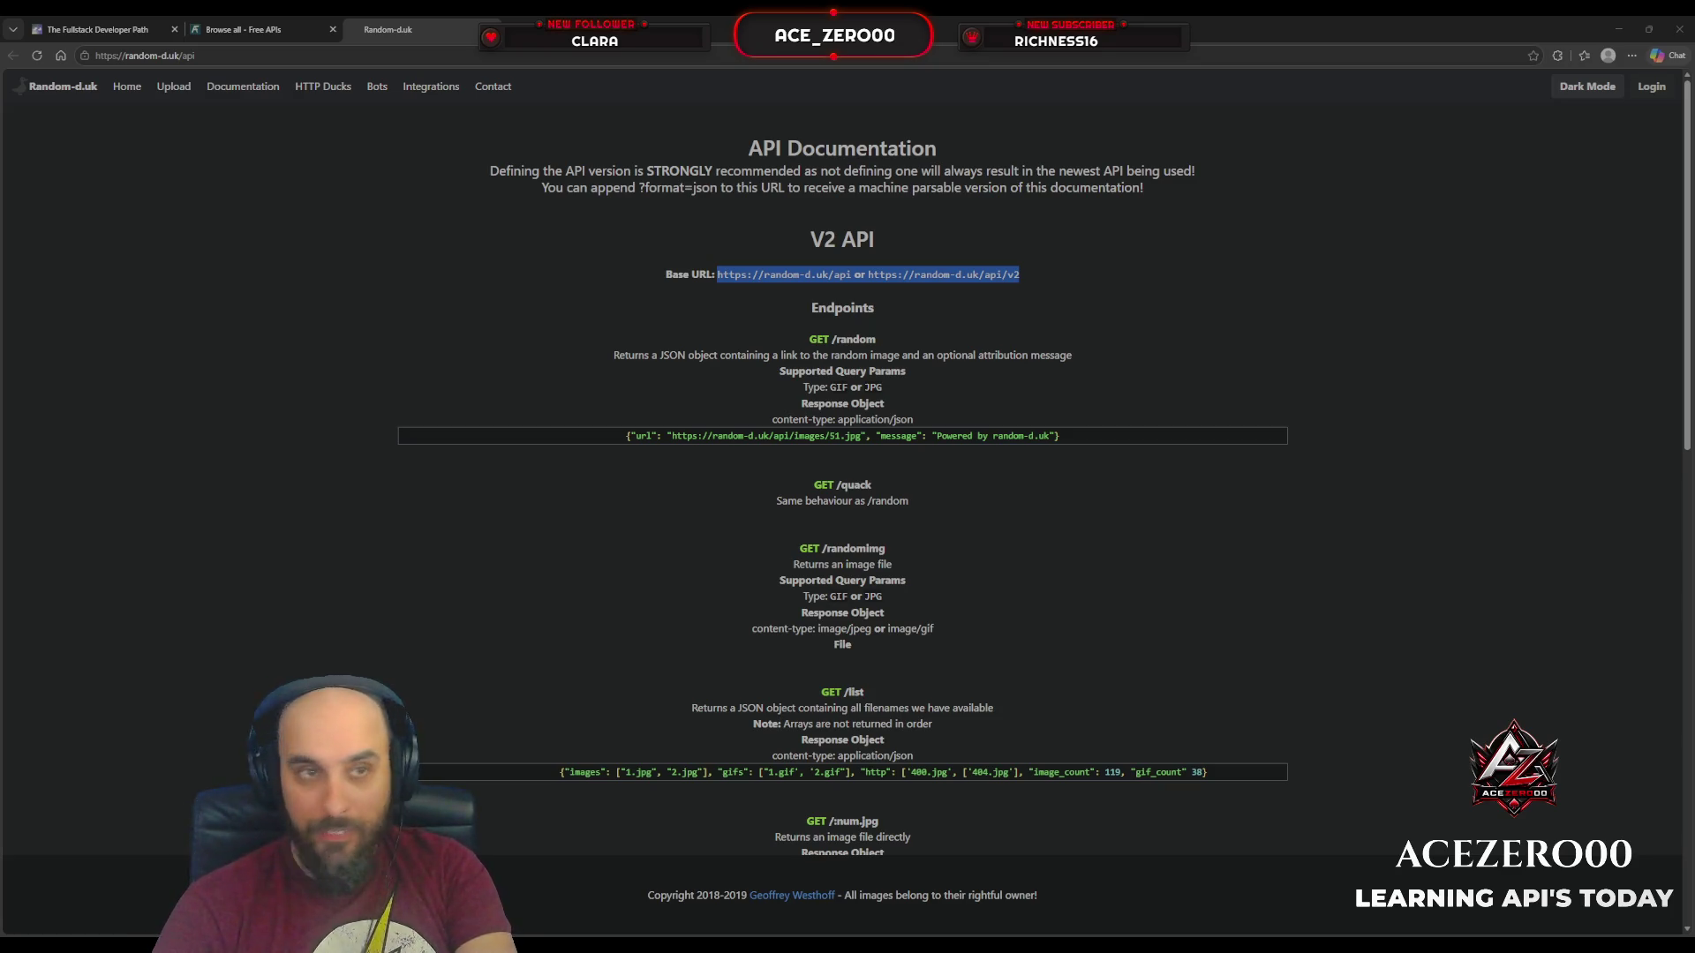
Step: Load random-d.uk/api/v2/randomimg, refresh it three more times for new duck photos, then go back
key(alt+Home)
text(random-d.uk/api/v2/randomimg)
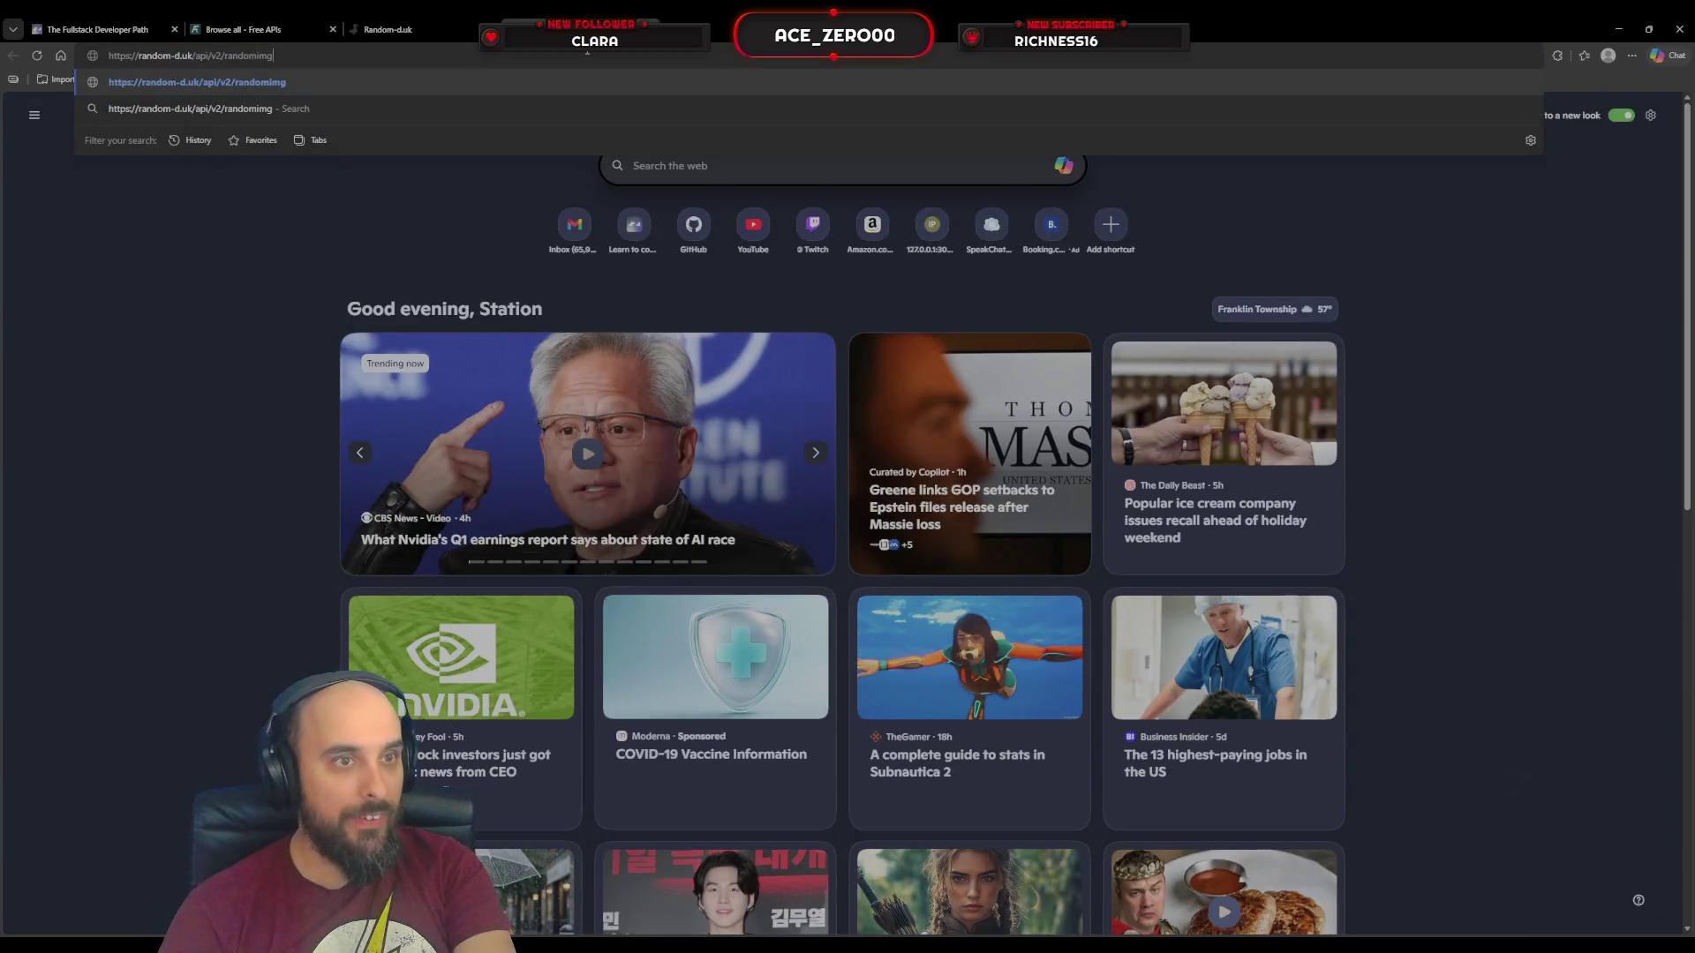
key(Return)
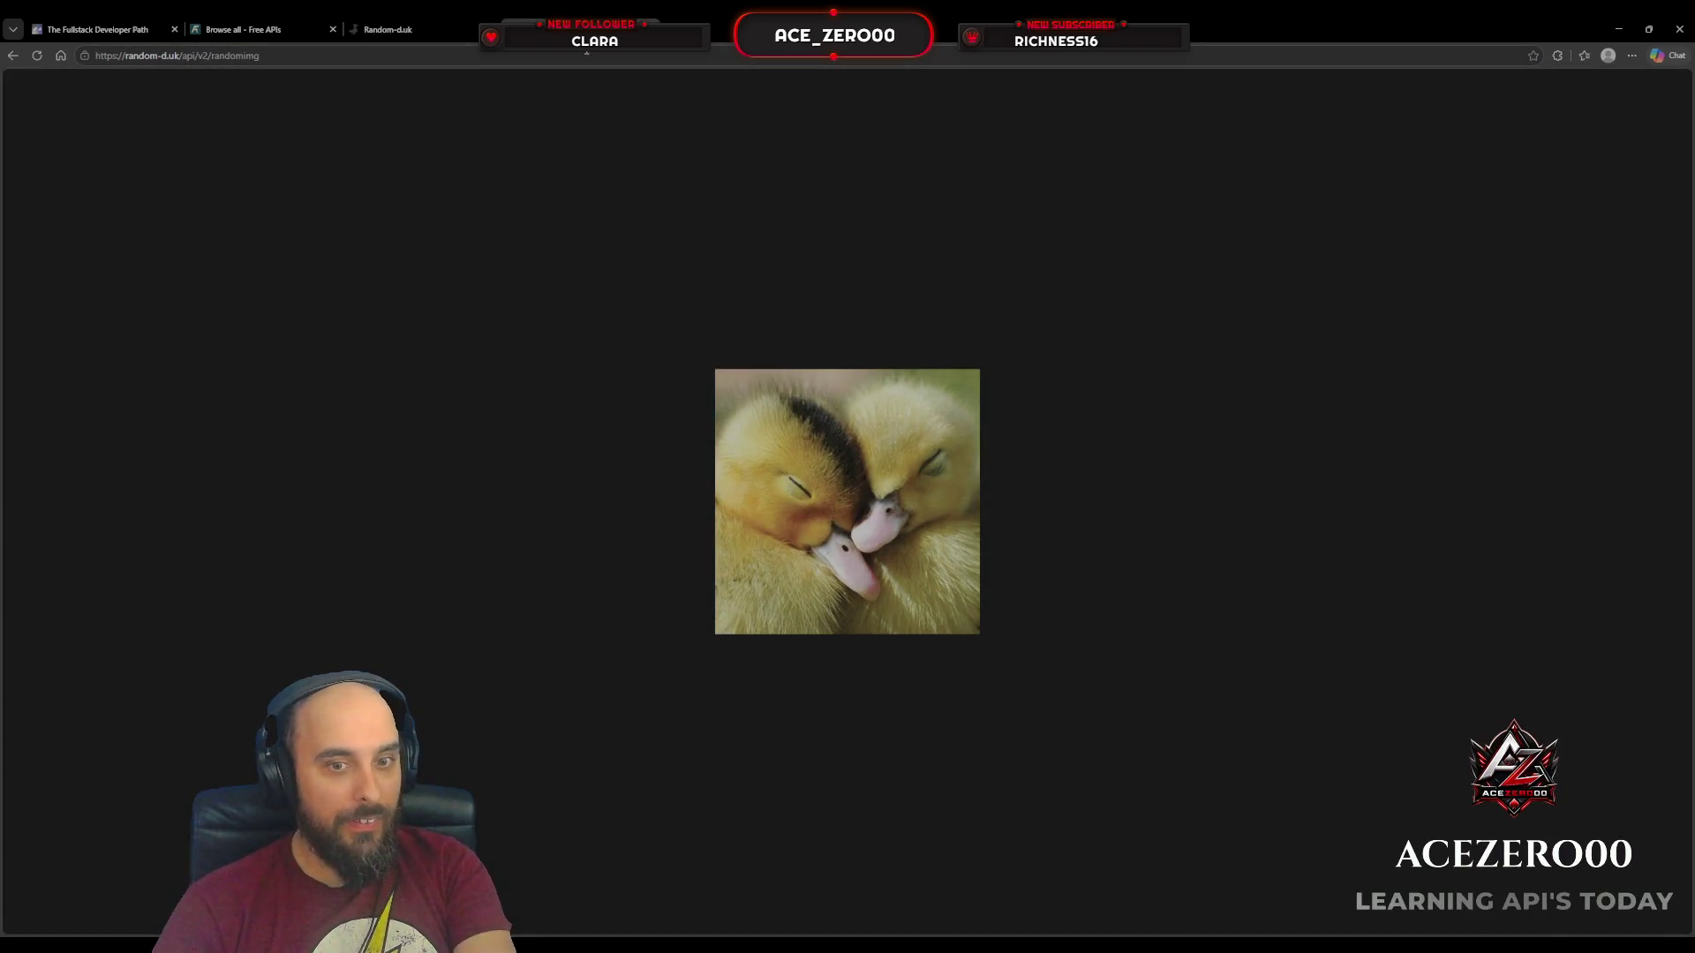
key(ctrl+l)
key(Return)
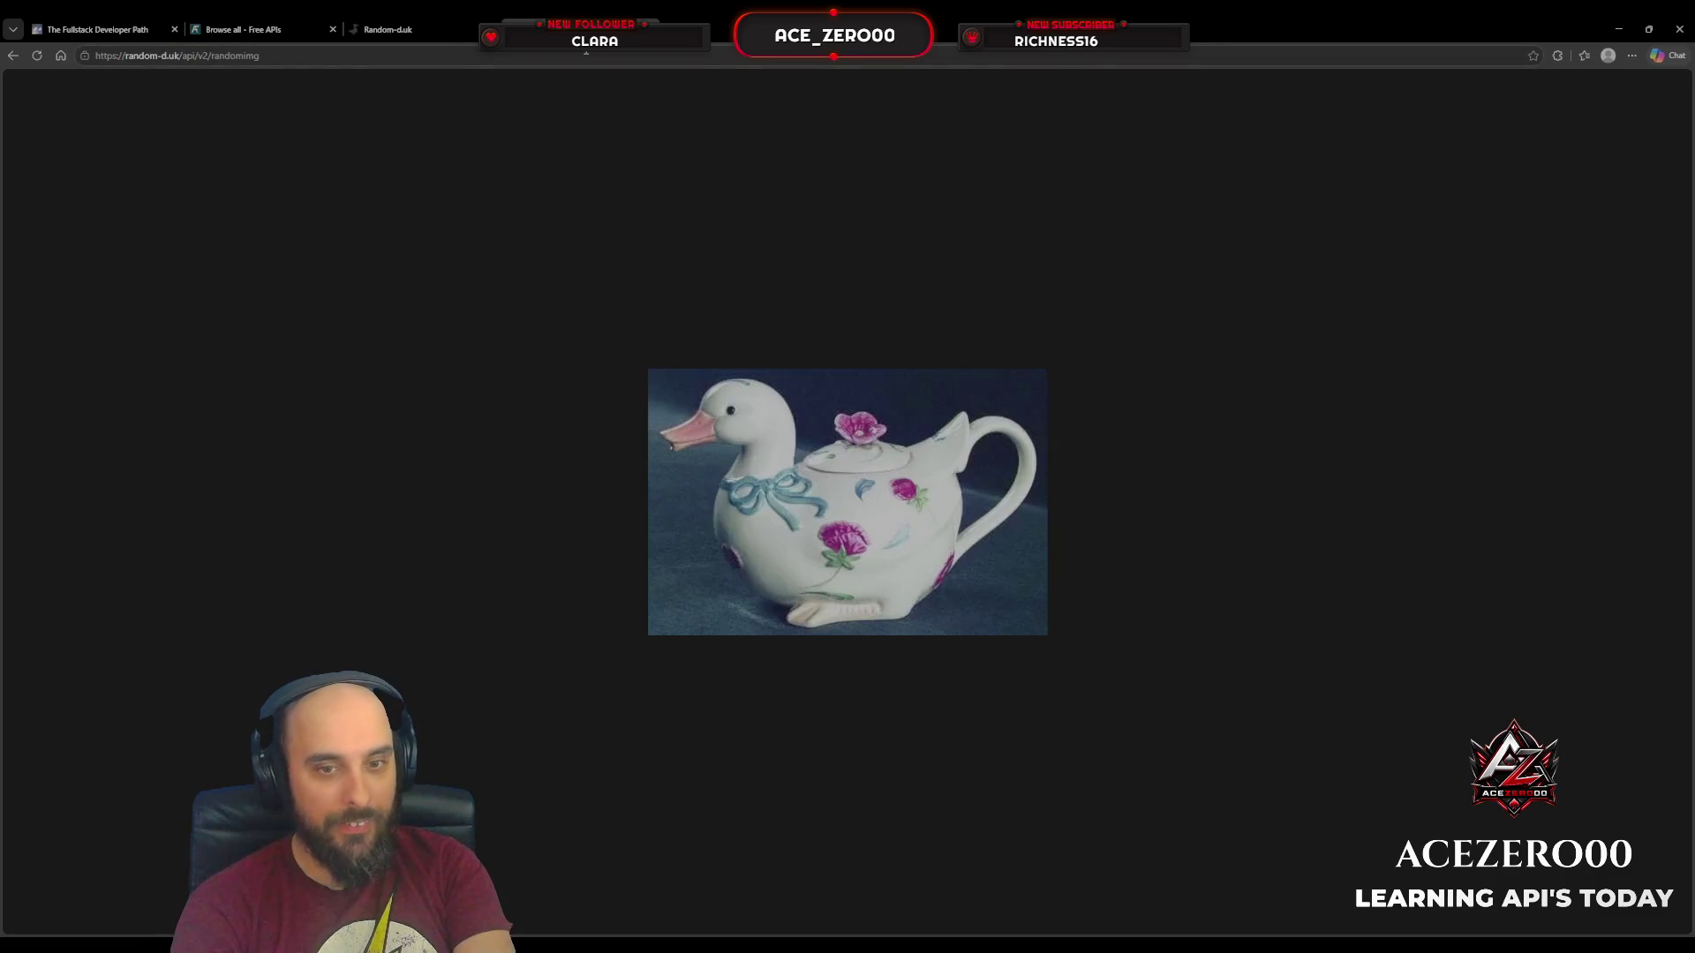
key(ctrl+l)
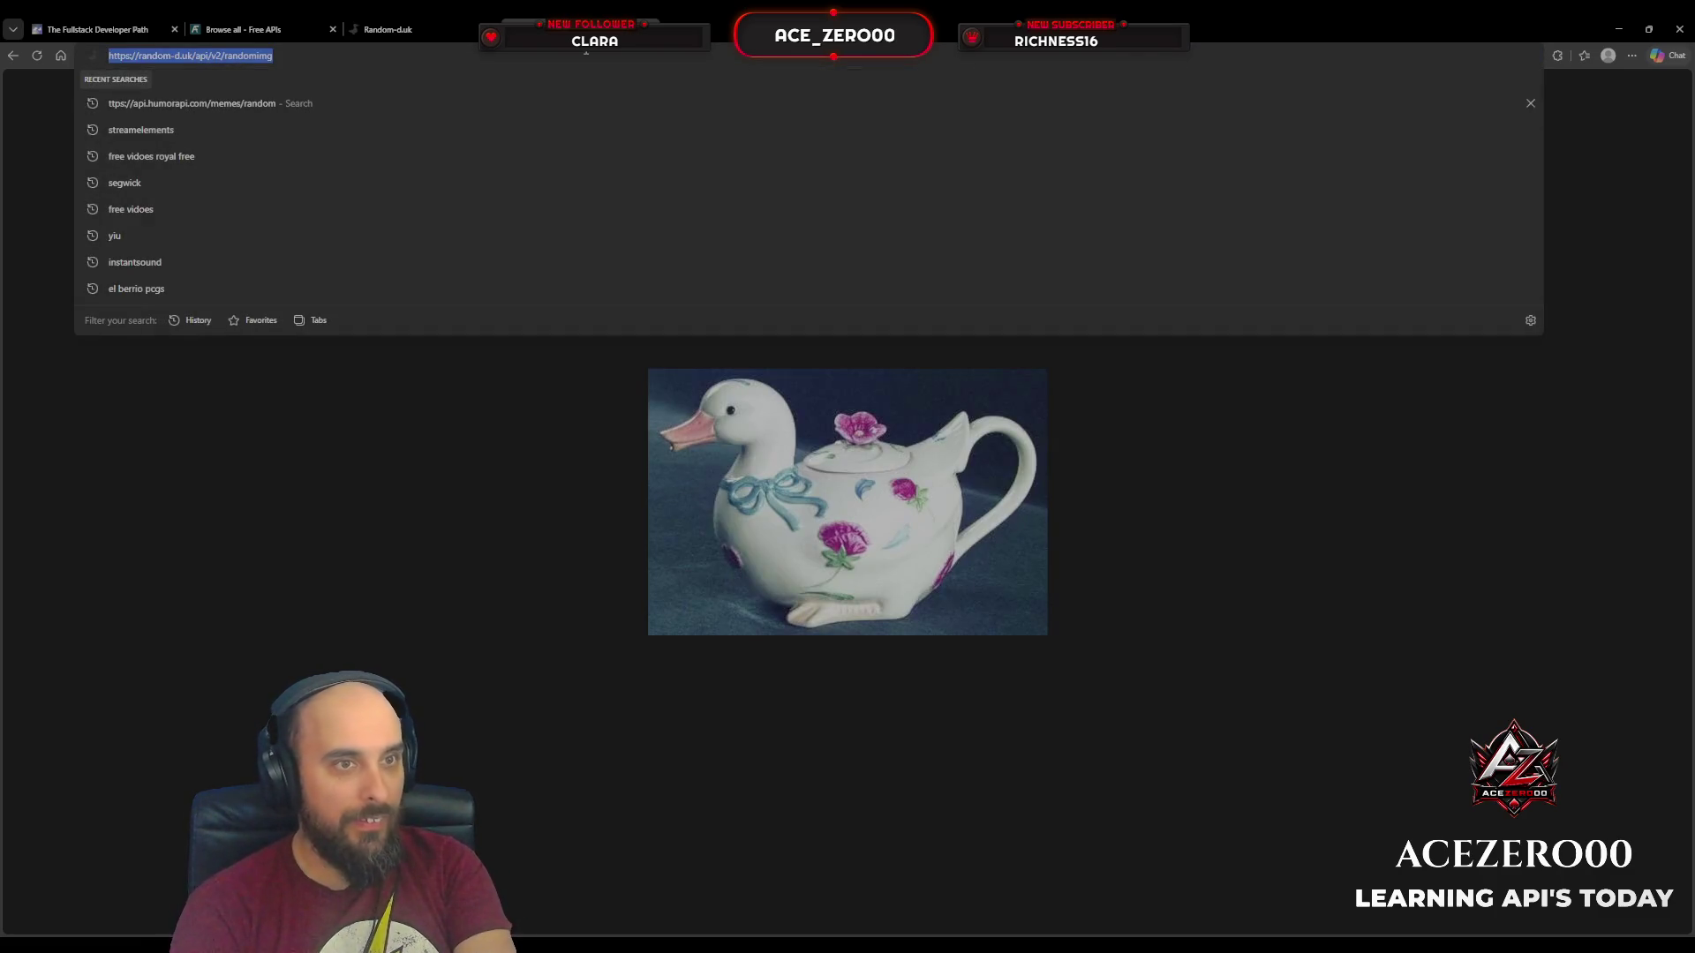
key(Return)
key(ctrl+l)
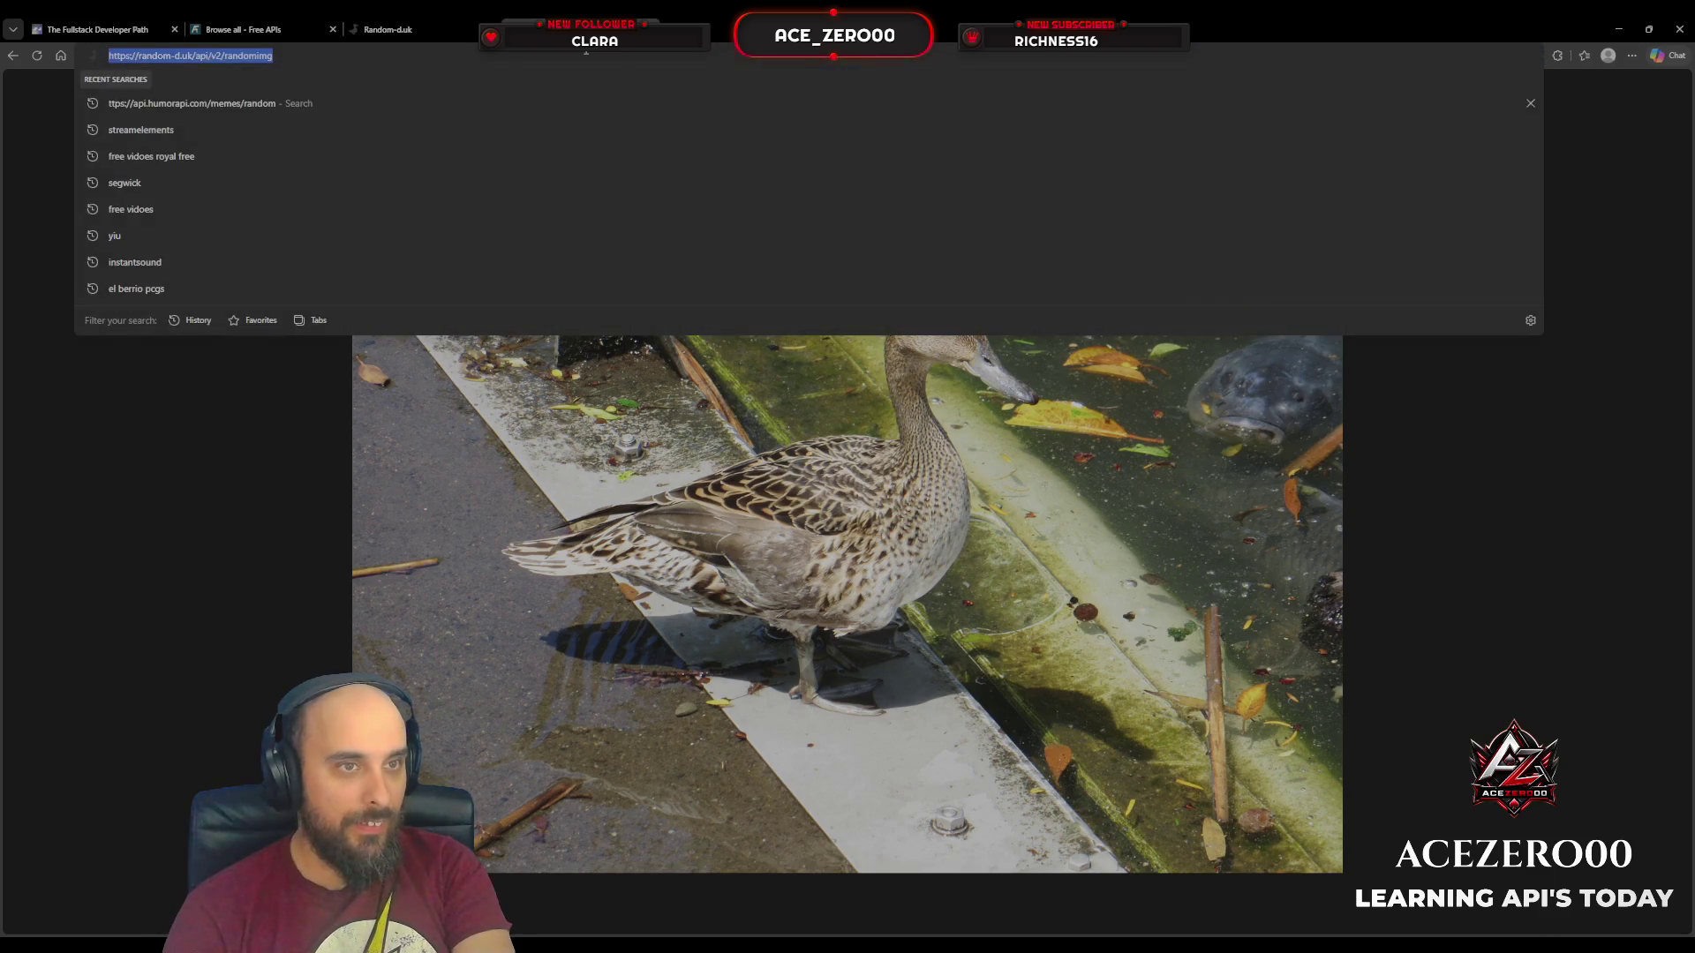
key(Return)
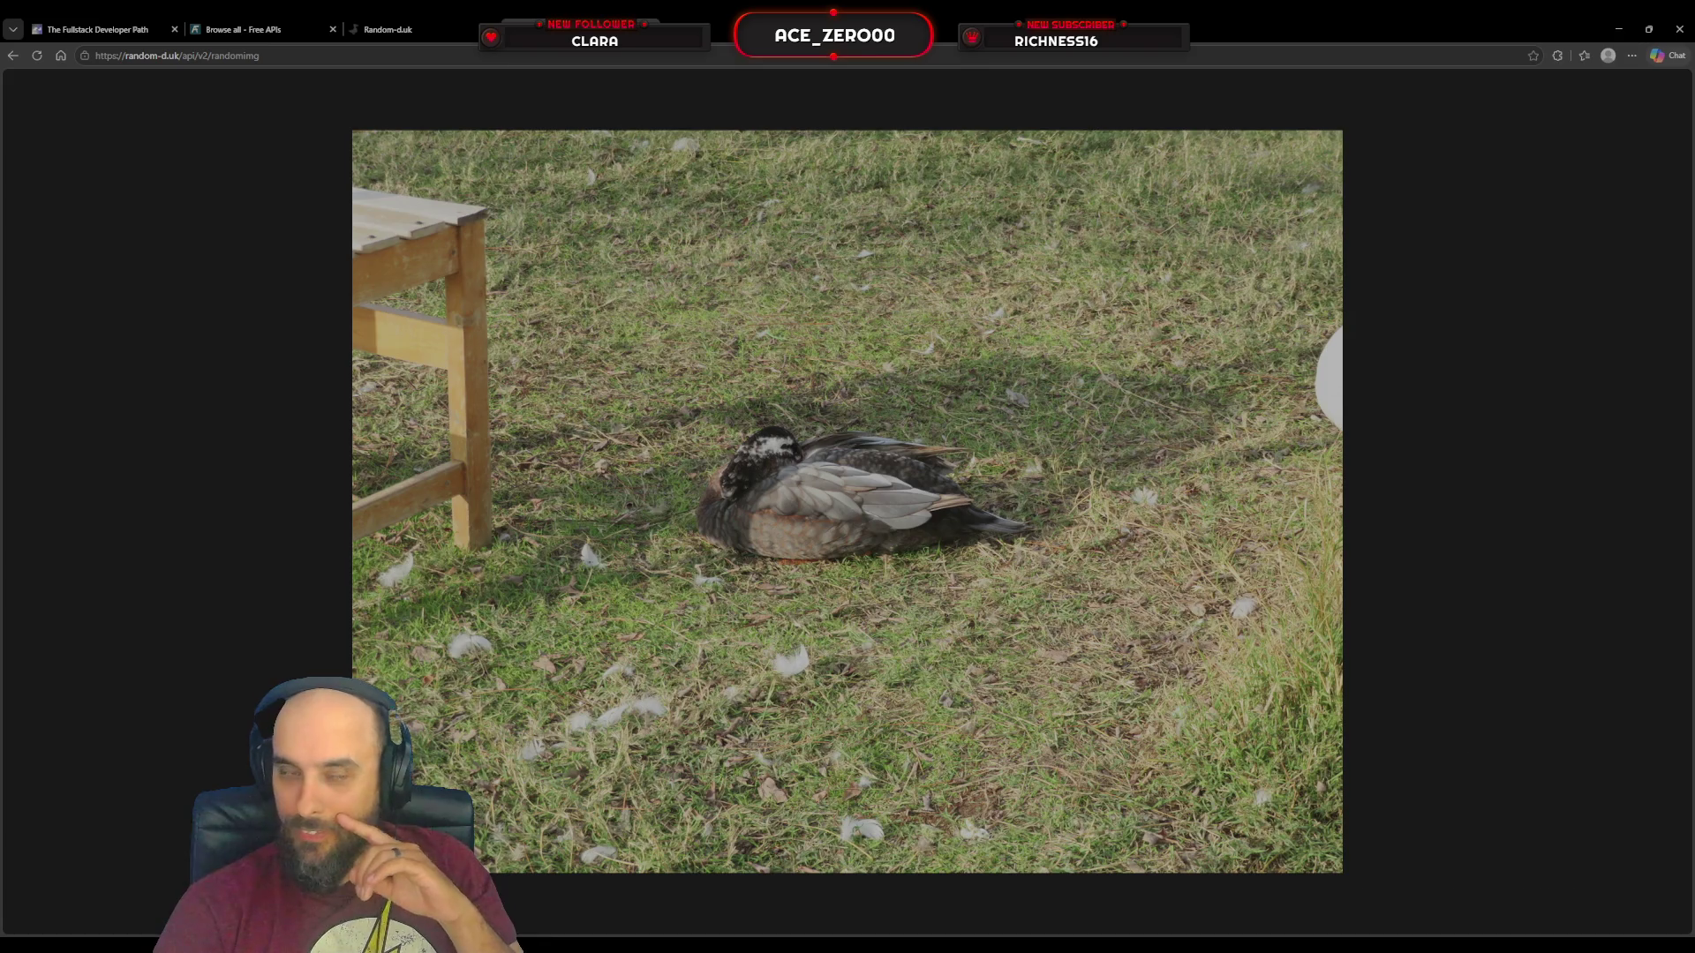
key(alt+Left)
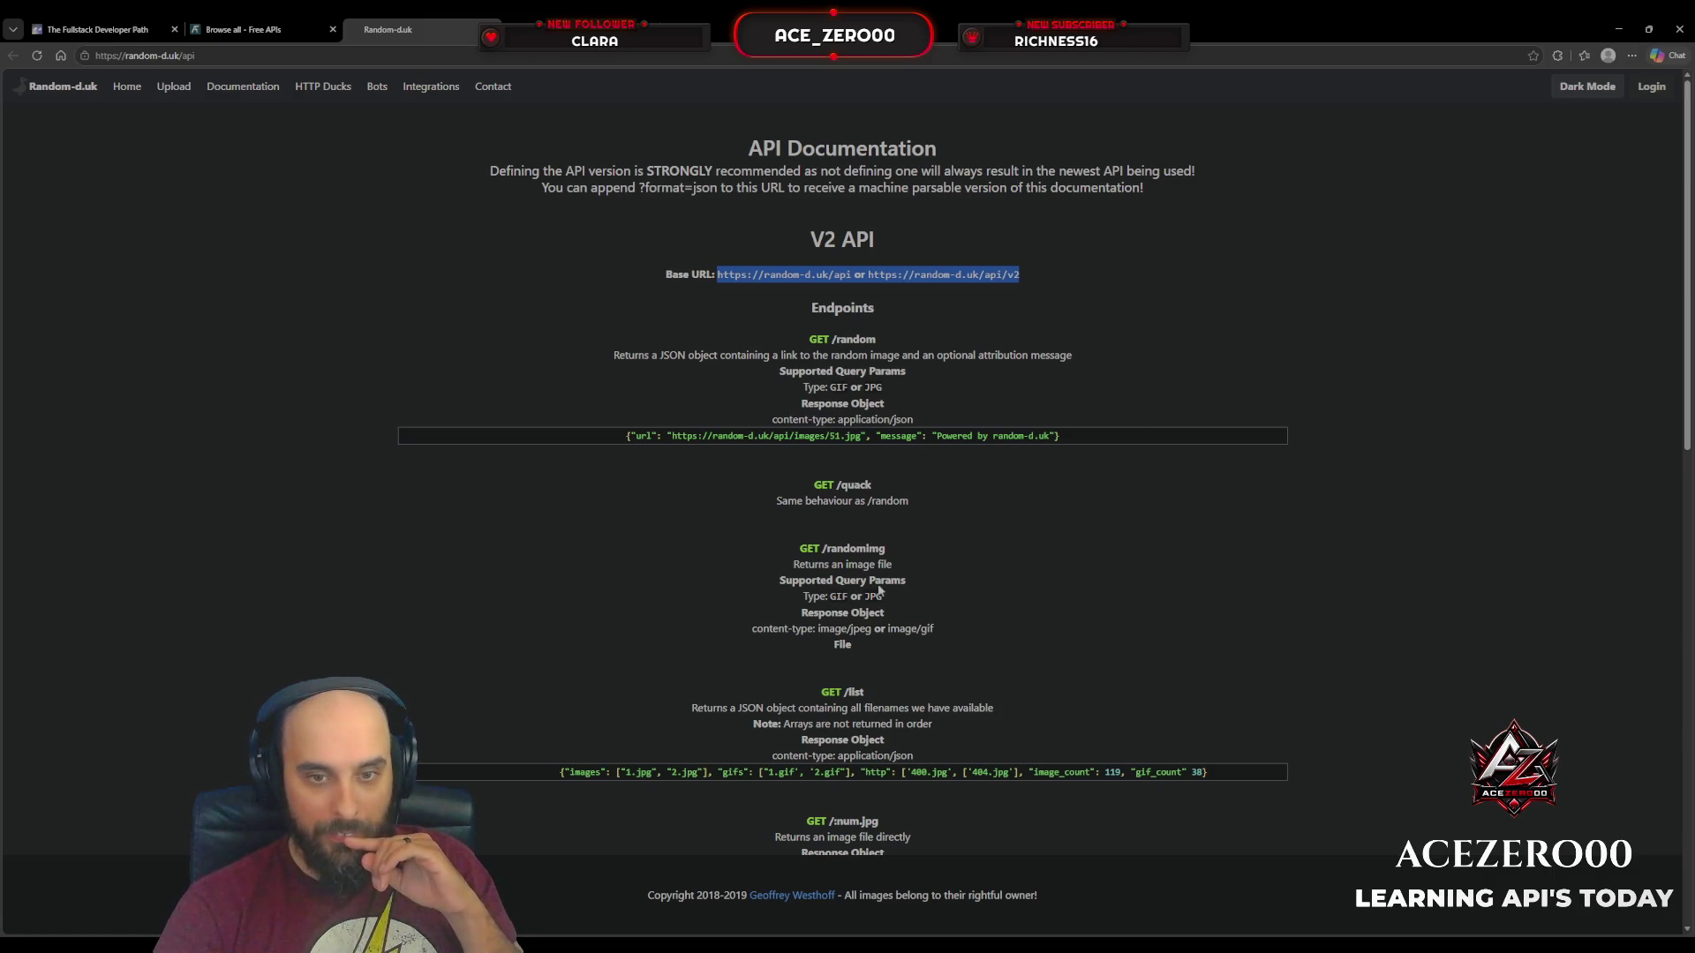
Step: Highlight the /randomimg endpoint name in the docs and close the Random-d.uk tab
drag(886, 549, 822, 551)
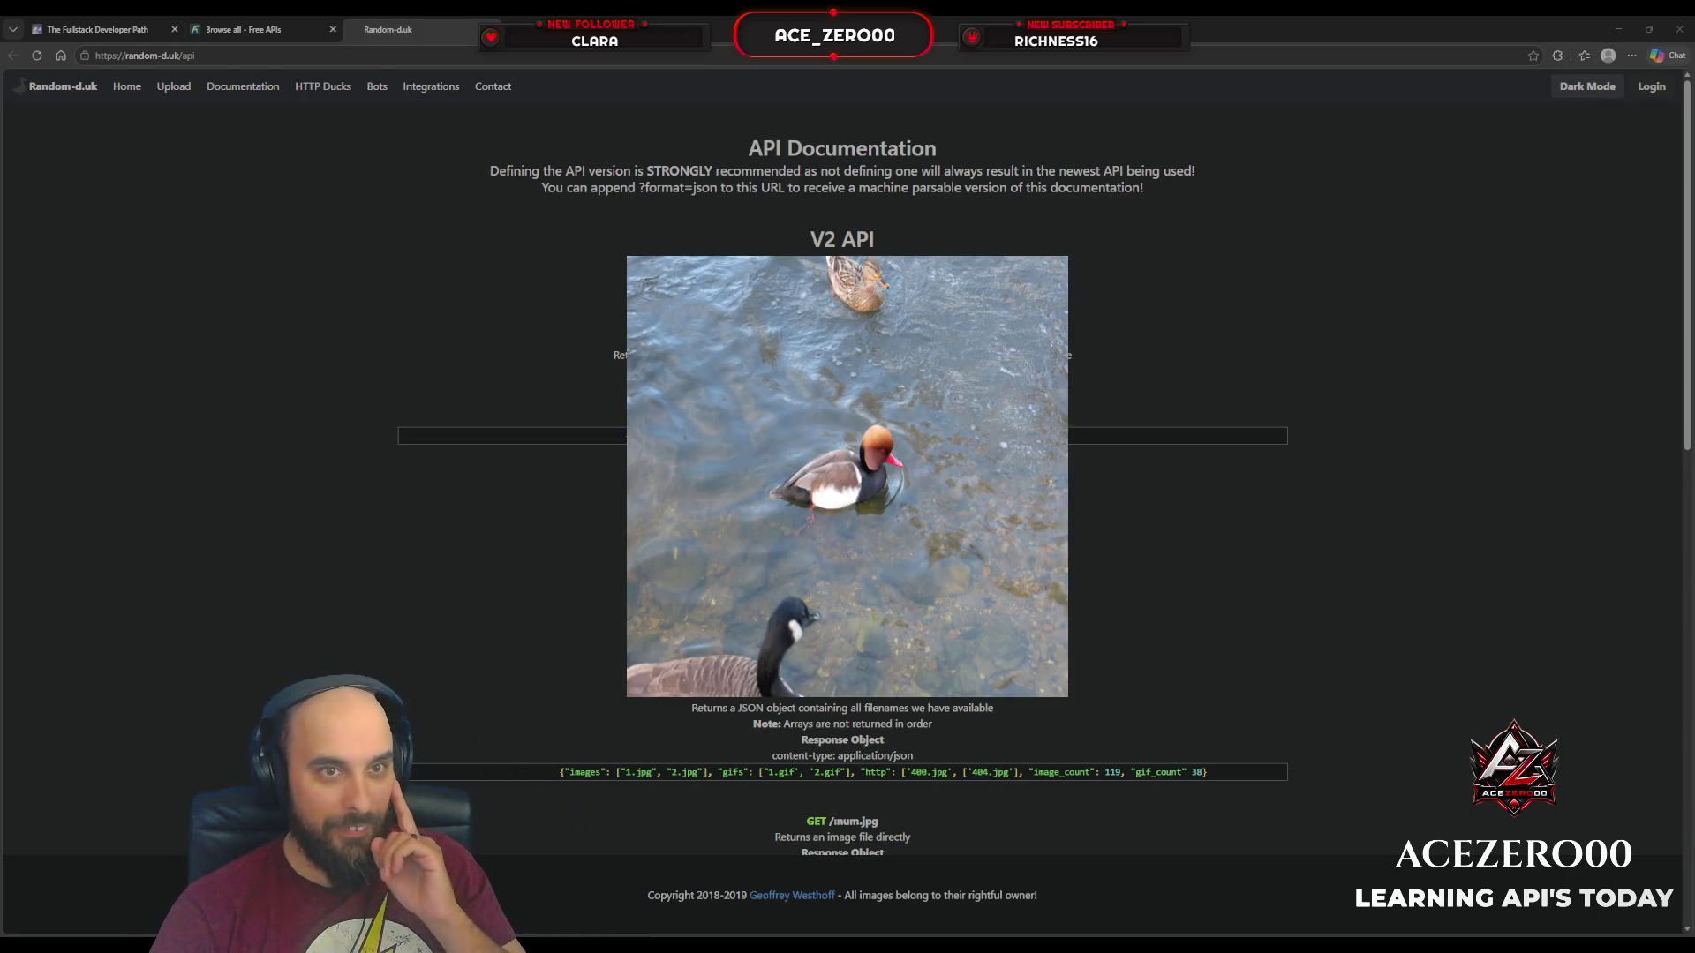
key(ctrl+w)
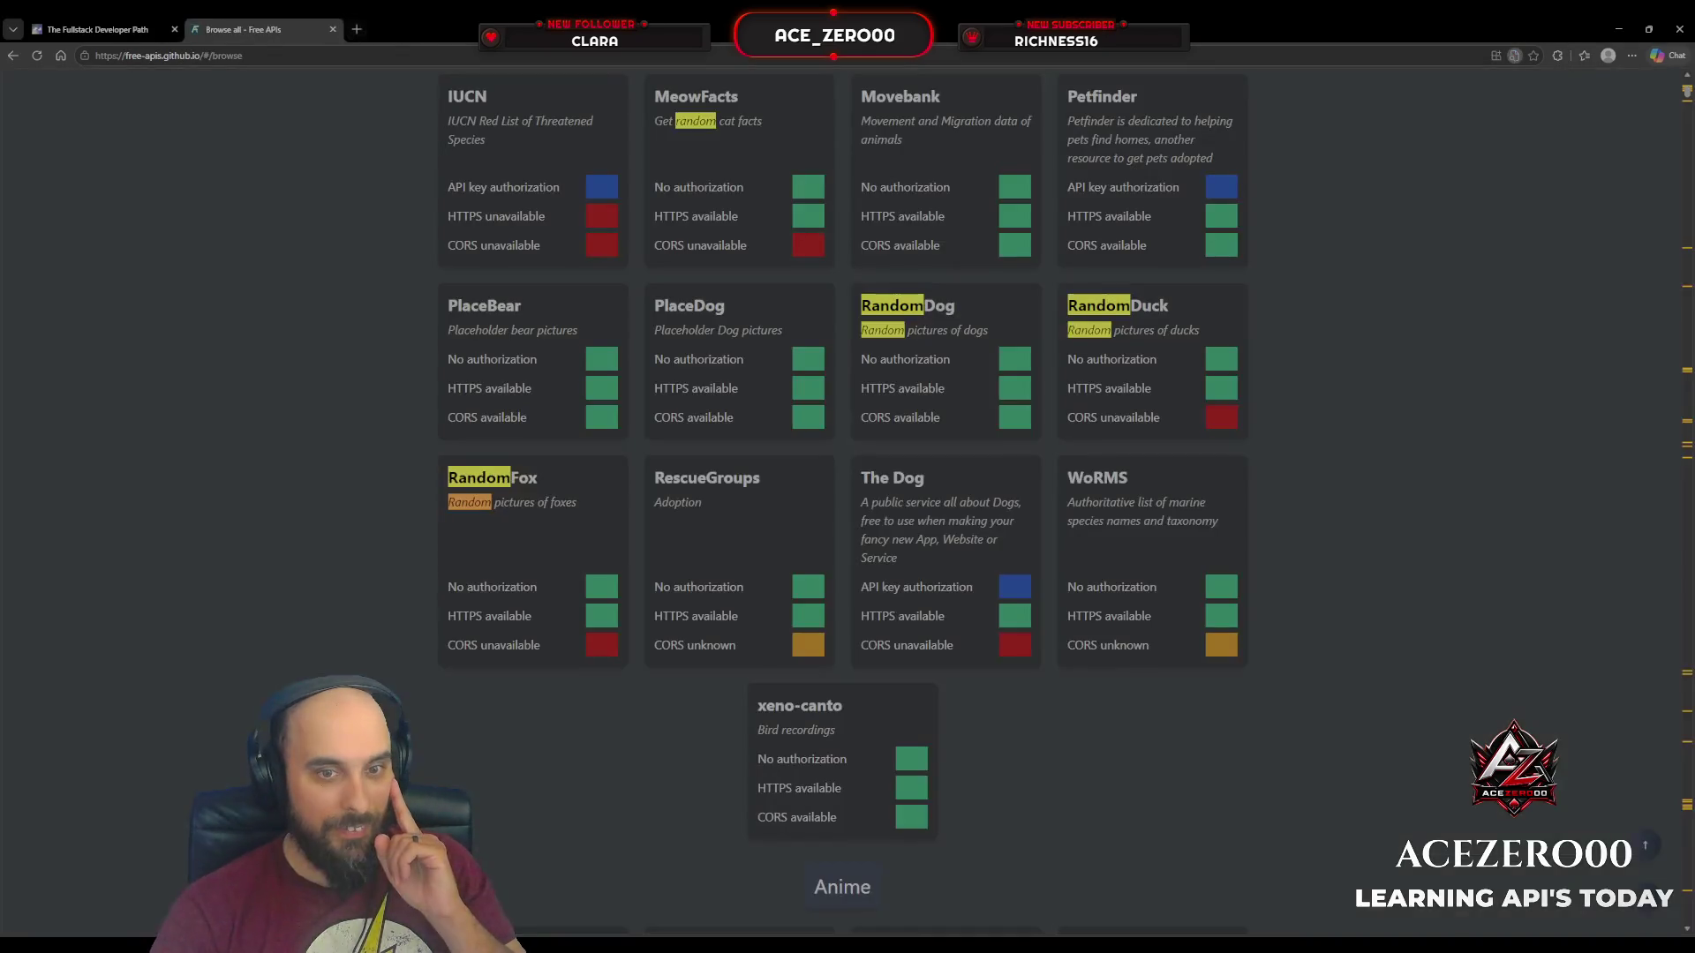
Step: Open the RandomFox /floof/ endpoint in a new tab and request a fresh random fox response
click(537, 536)
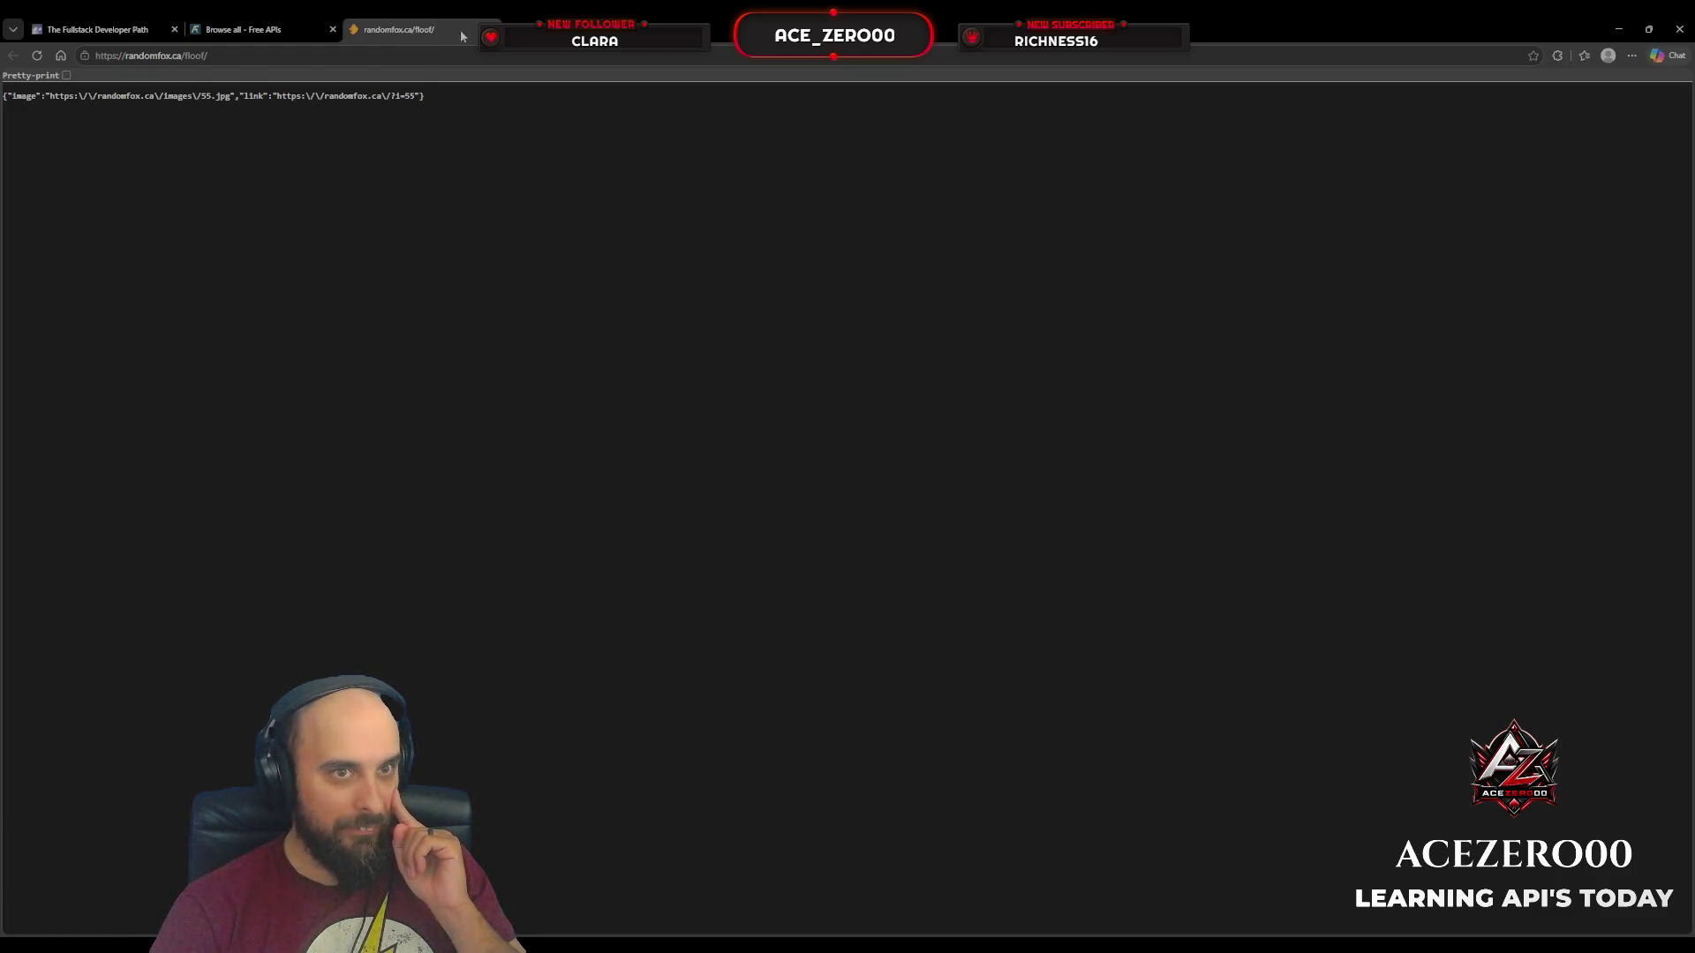
click(243, 29)
click(567, 492)
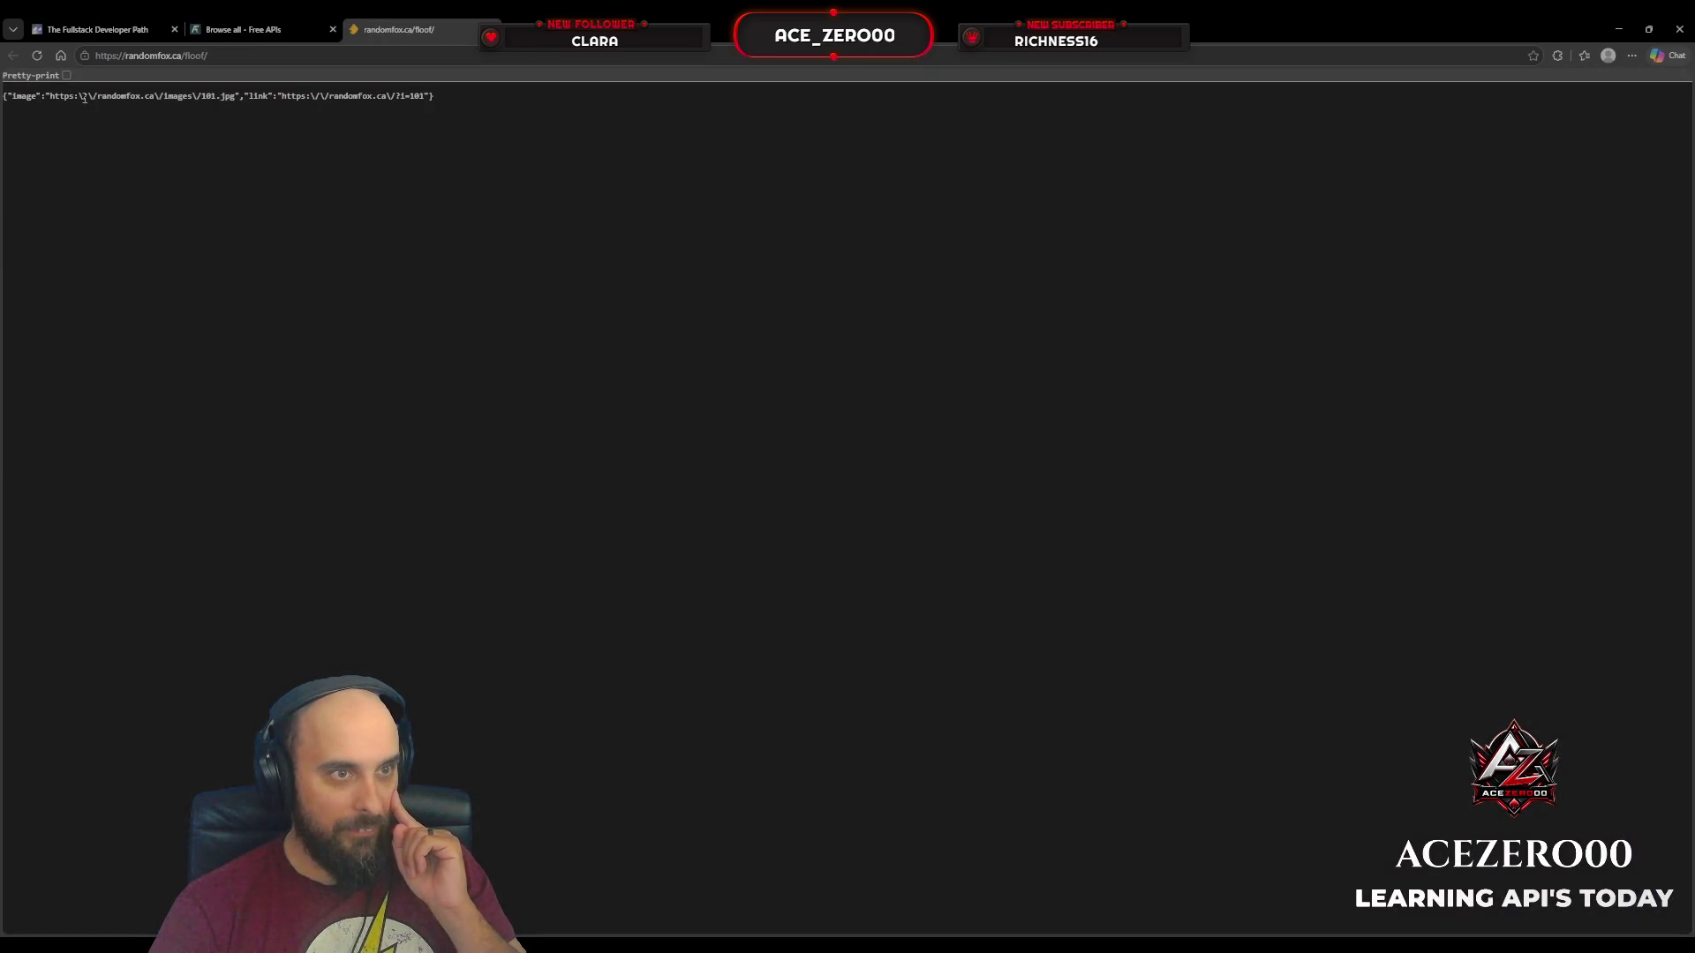
Step: Select and copy the full JSON image URL ending in 101.jpg
drag(84, 99, 205, 102)
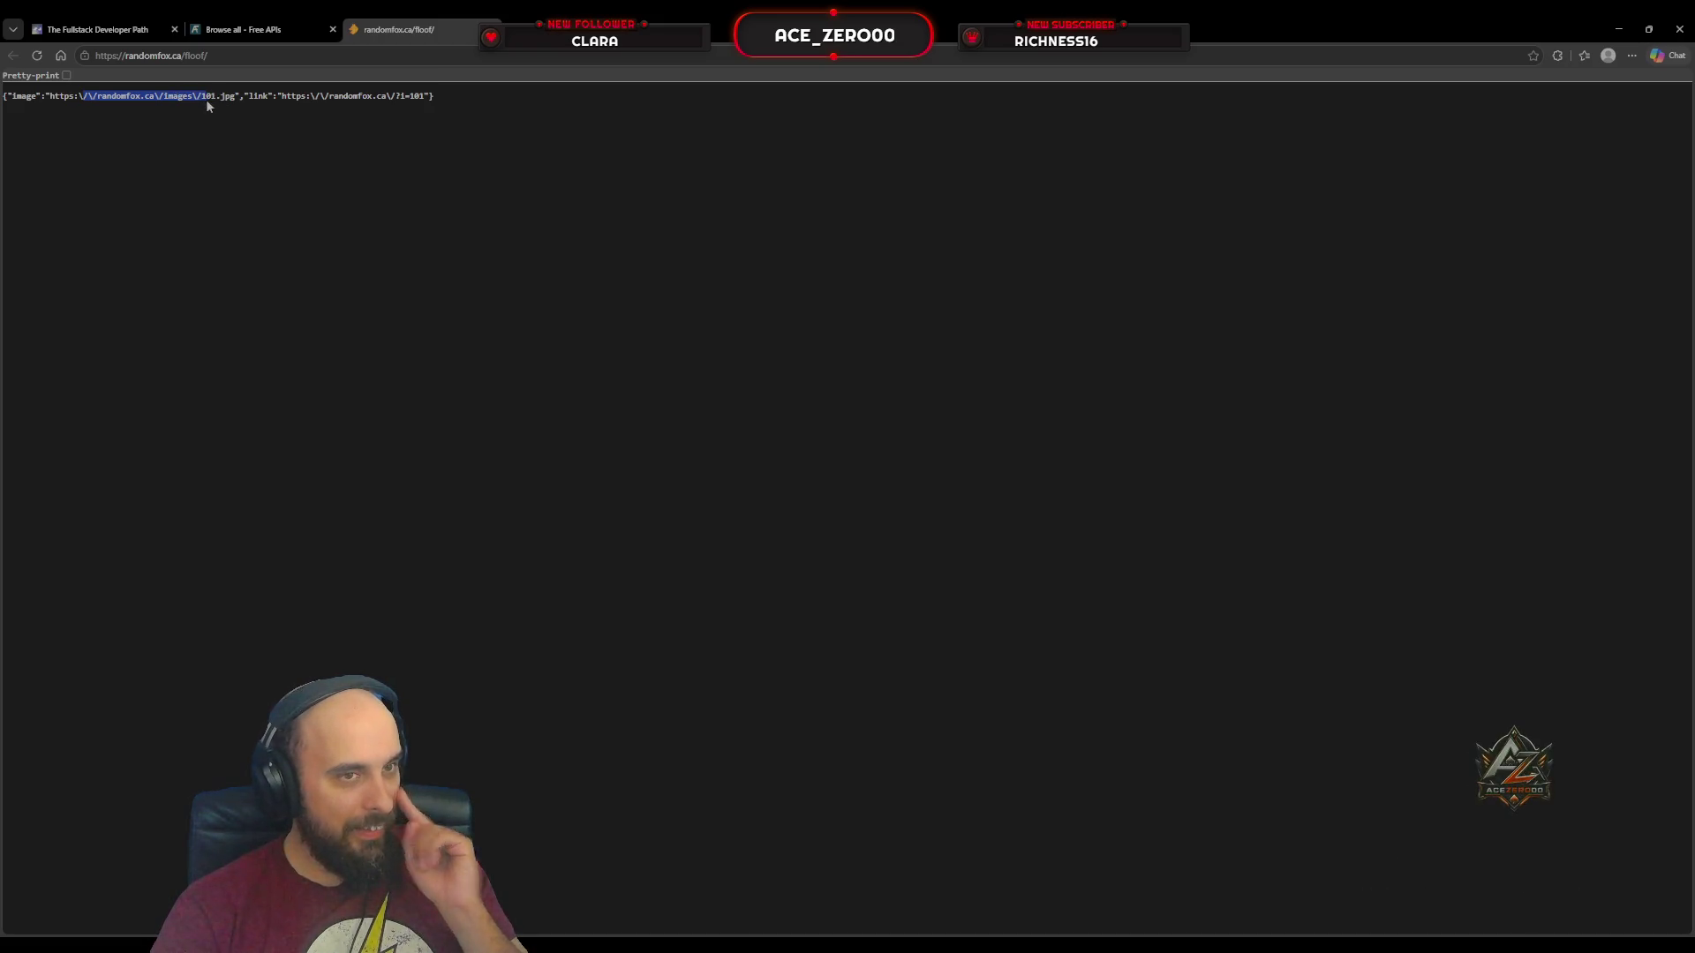
scroll(205, 102, up, 9)
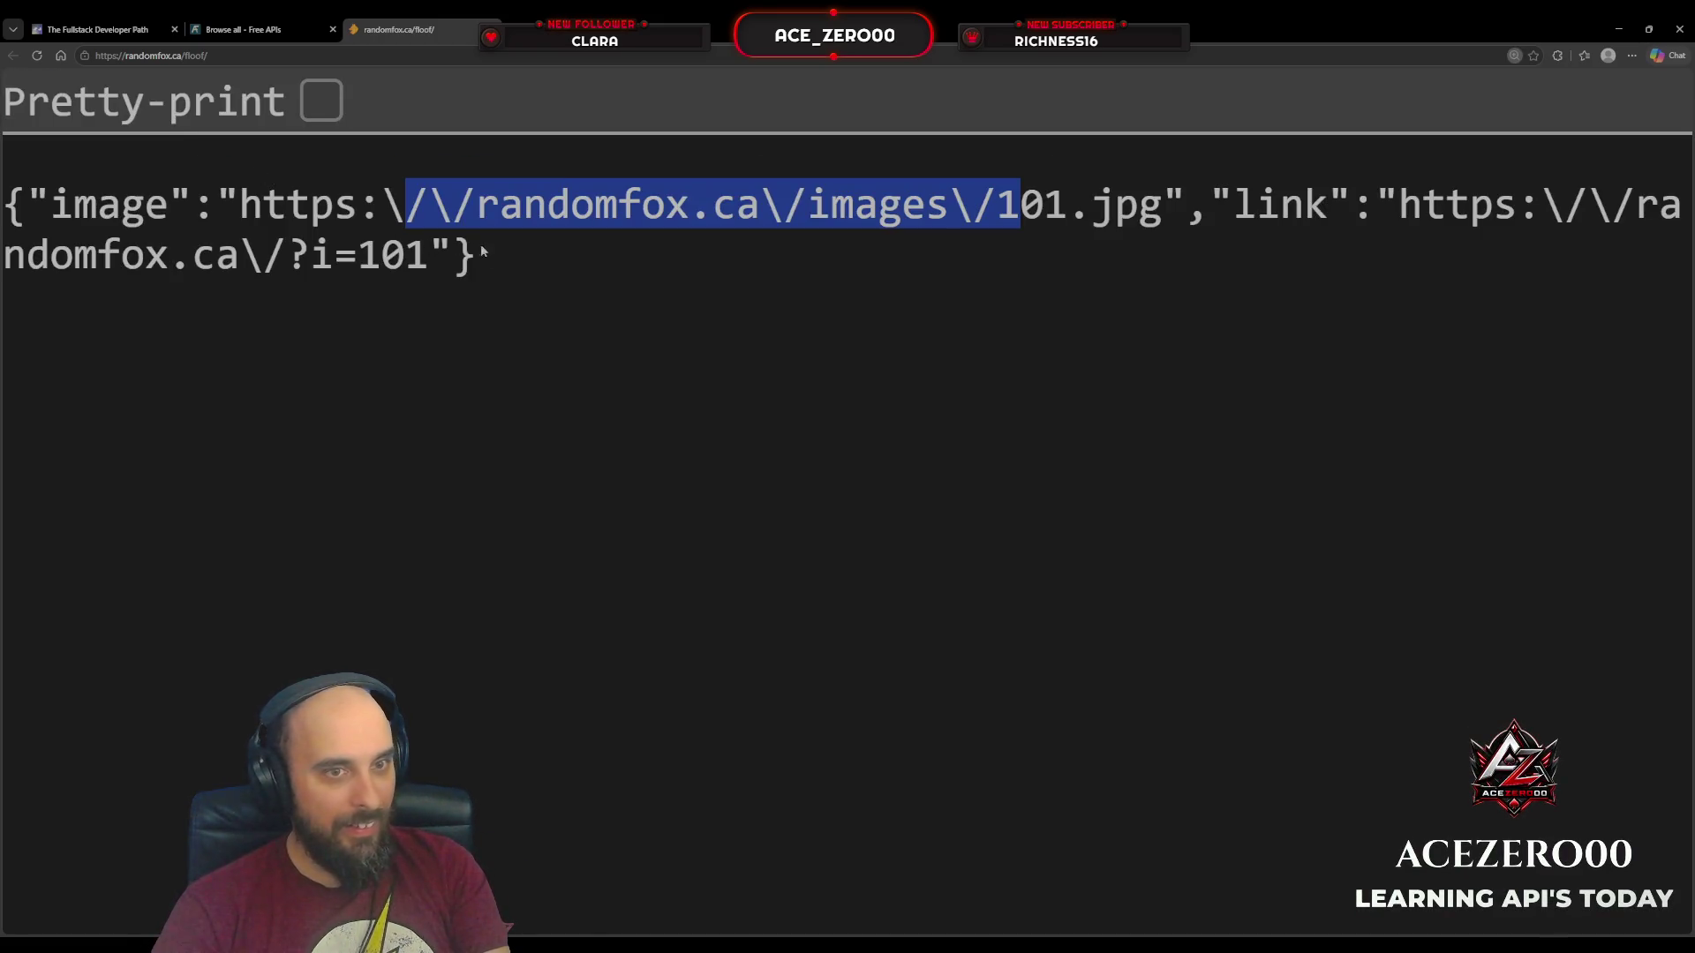
scroll(532, 254, down, 1)
click(1010, 244)
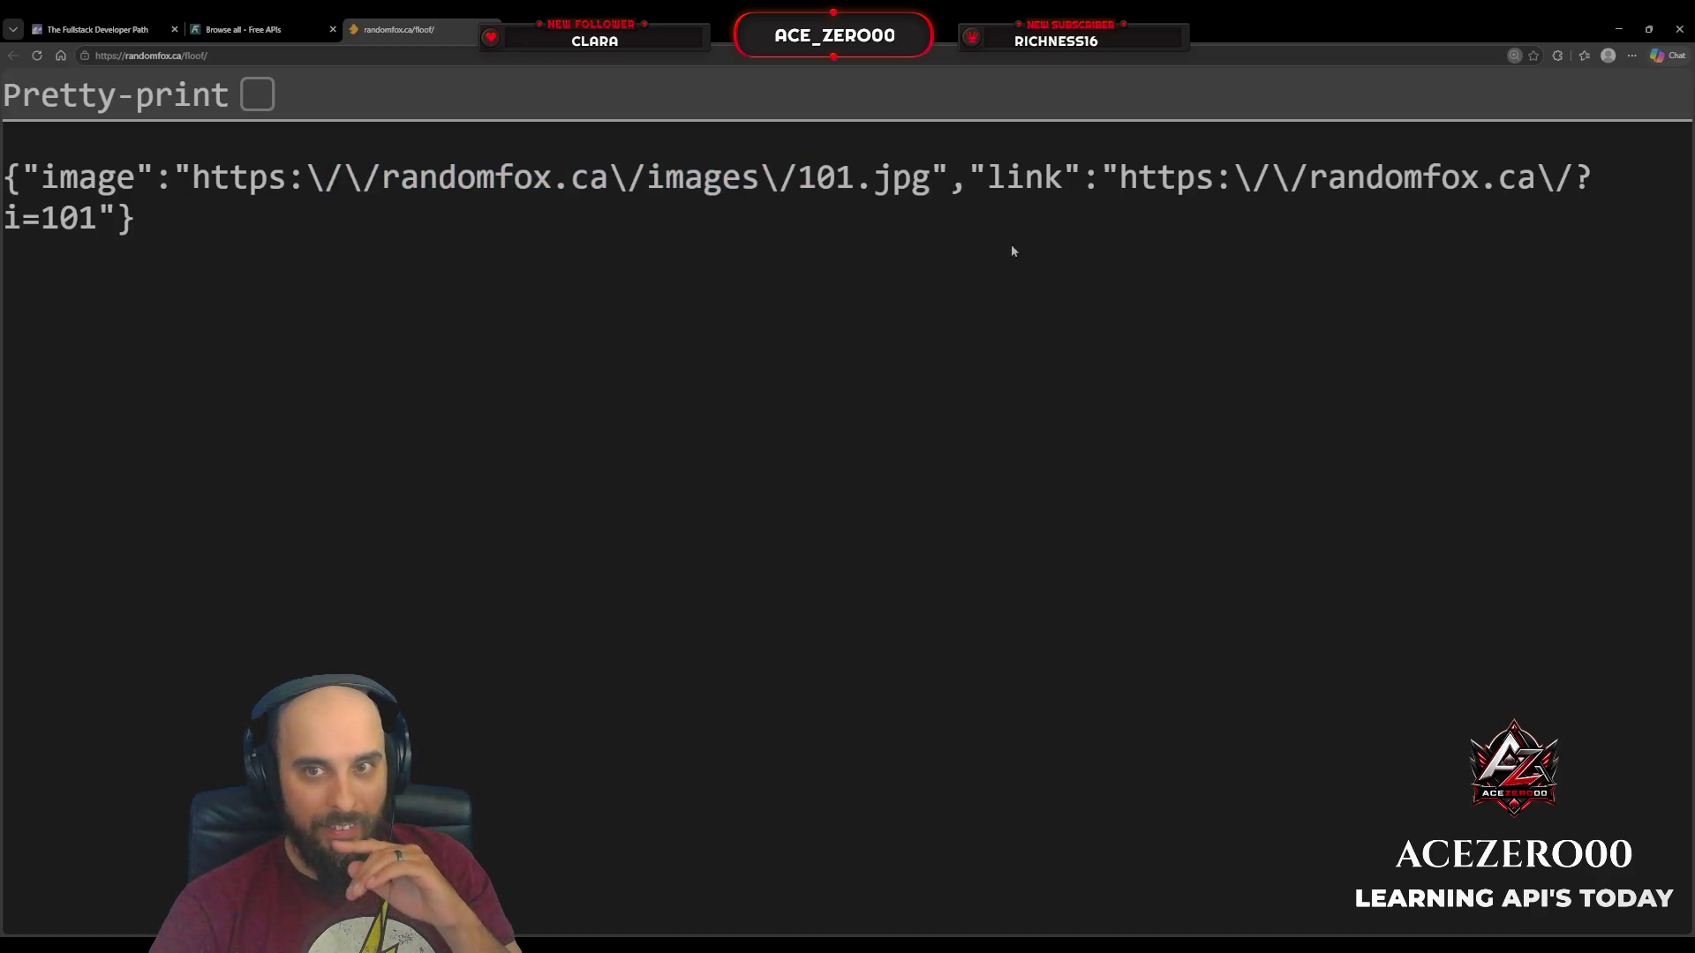
drag(647, 169, 249, 187)
click(761, 213)
drag(930, 173, 190, 176)
key(ctrl+c)
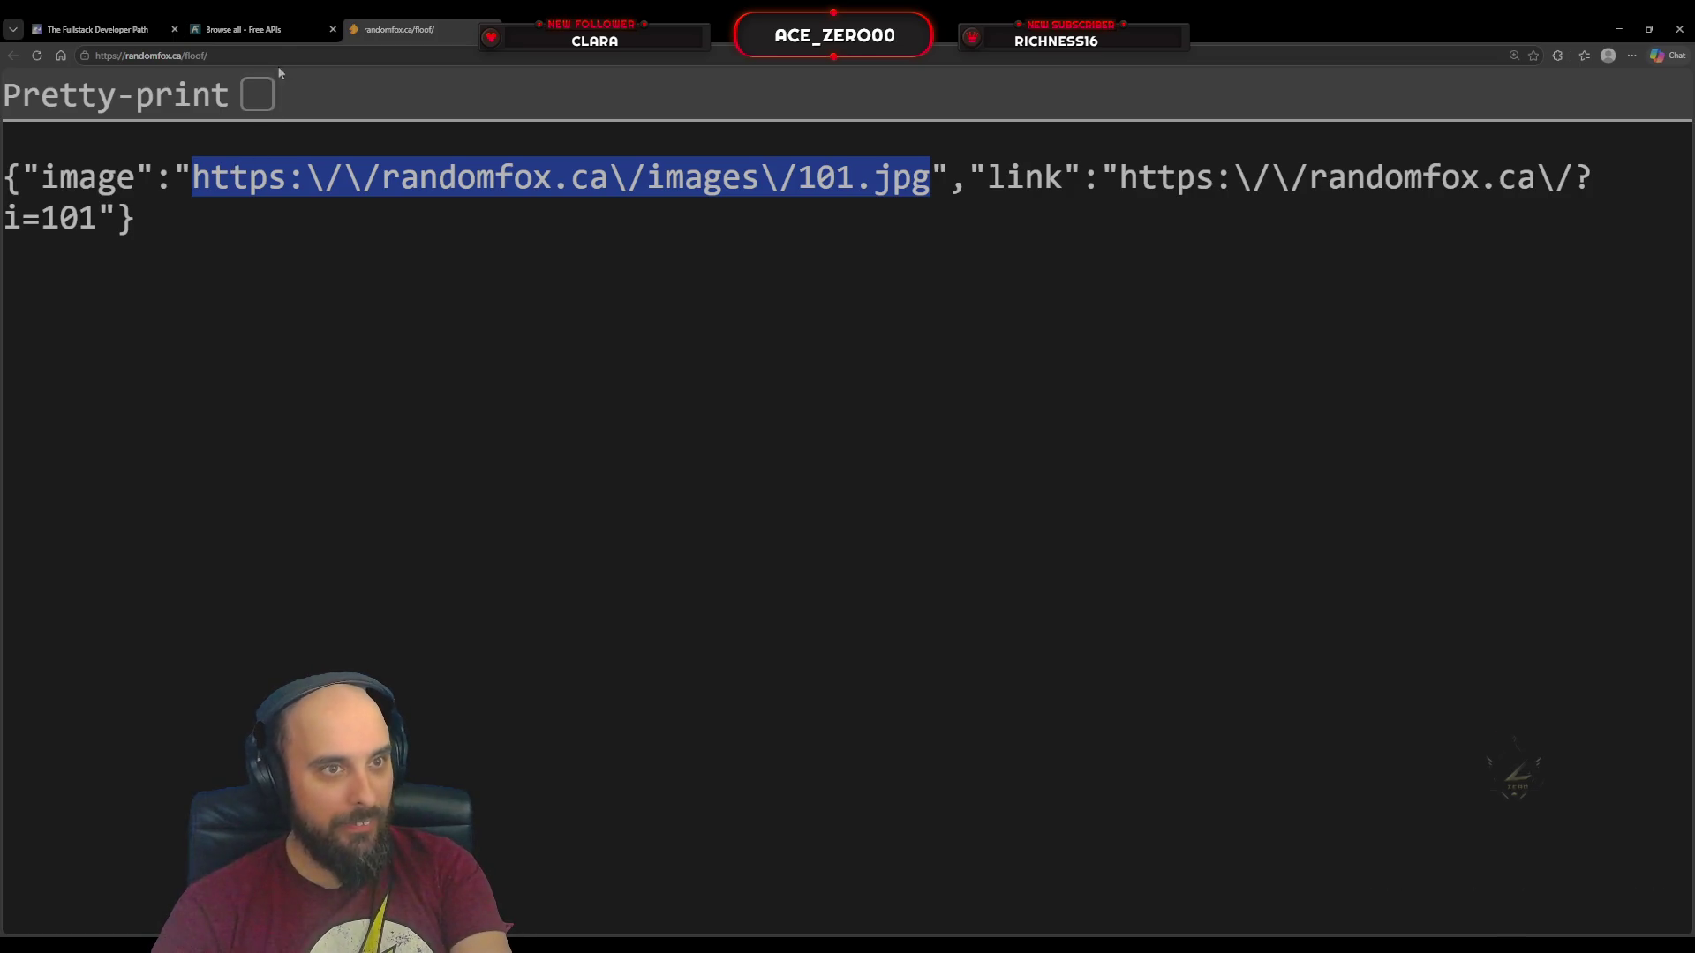
Step: Open the copied 101.jpg fox photo URL and zoom in twice on the image
click(367, 65)
key(ctrl+v)
key(Return)
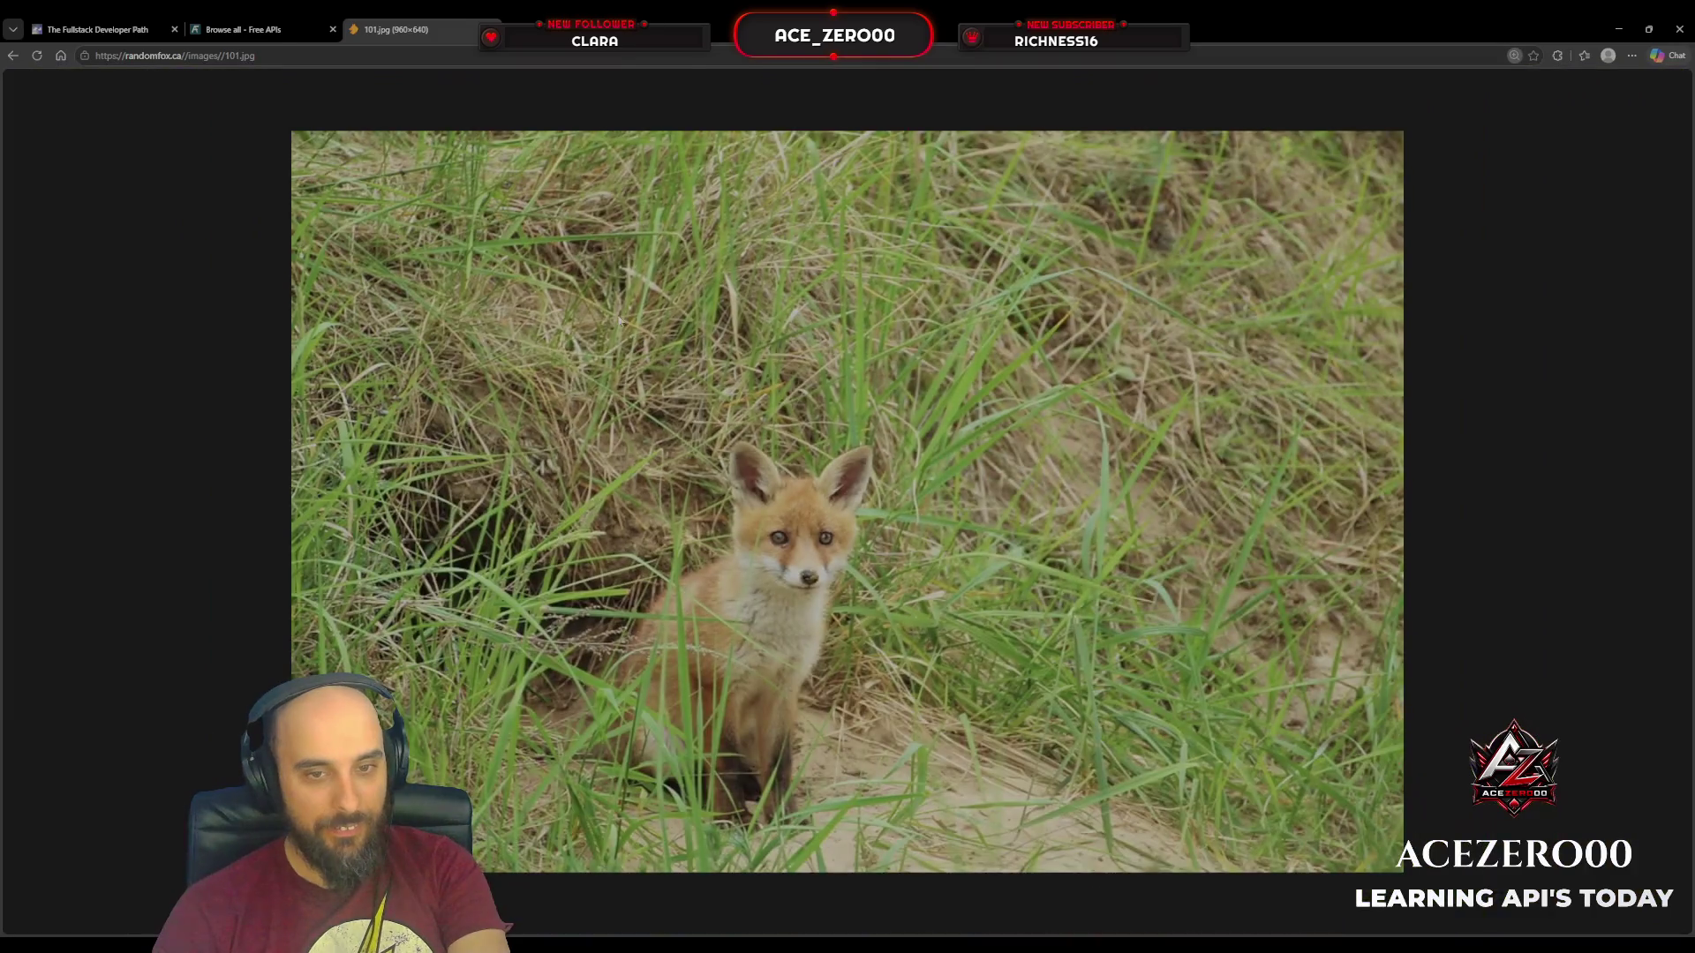
click(621, 322)
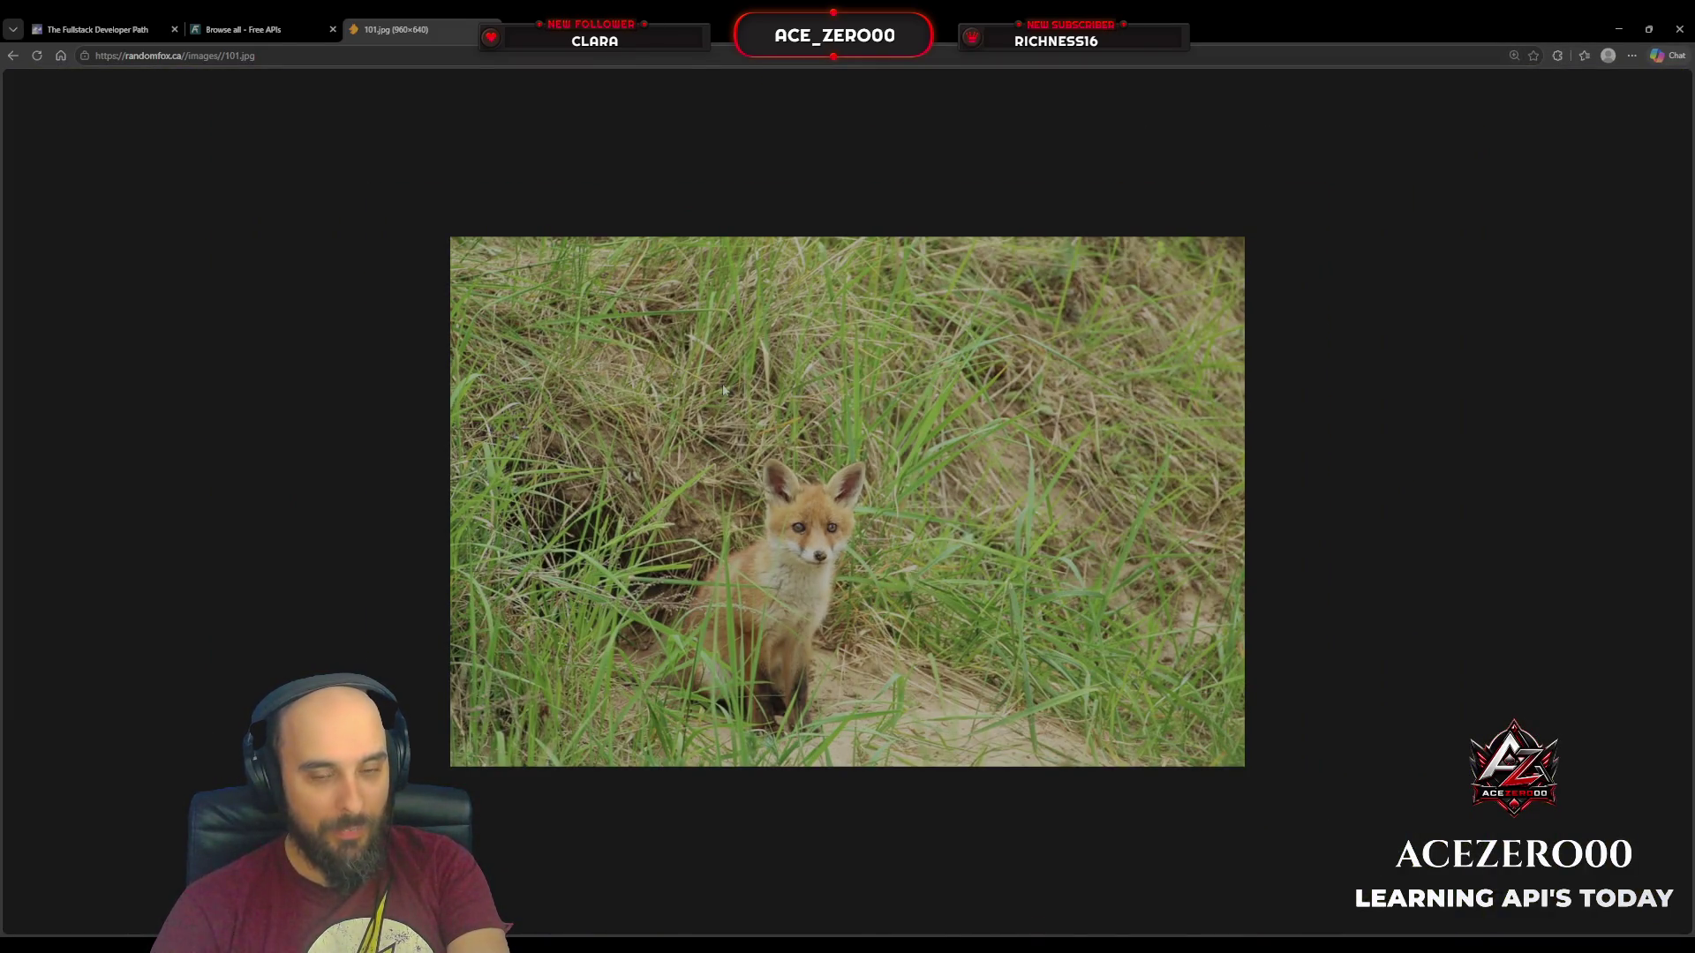
key(ctrl+plus)
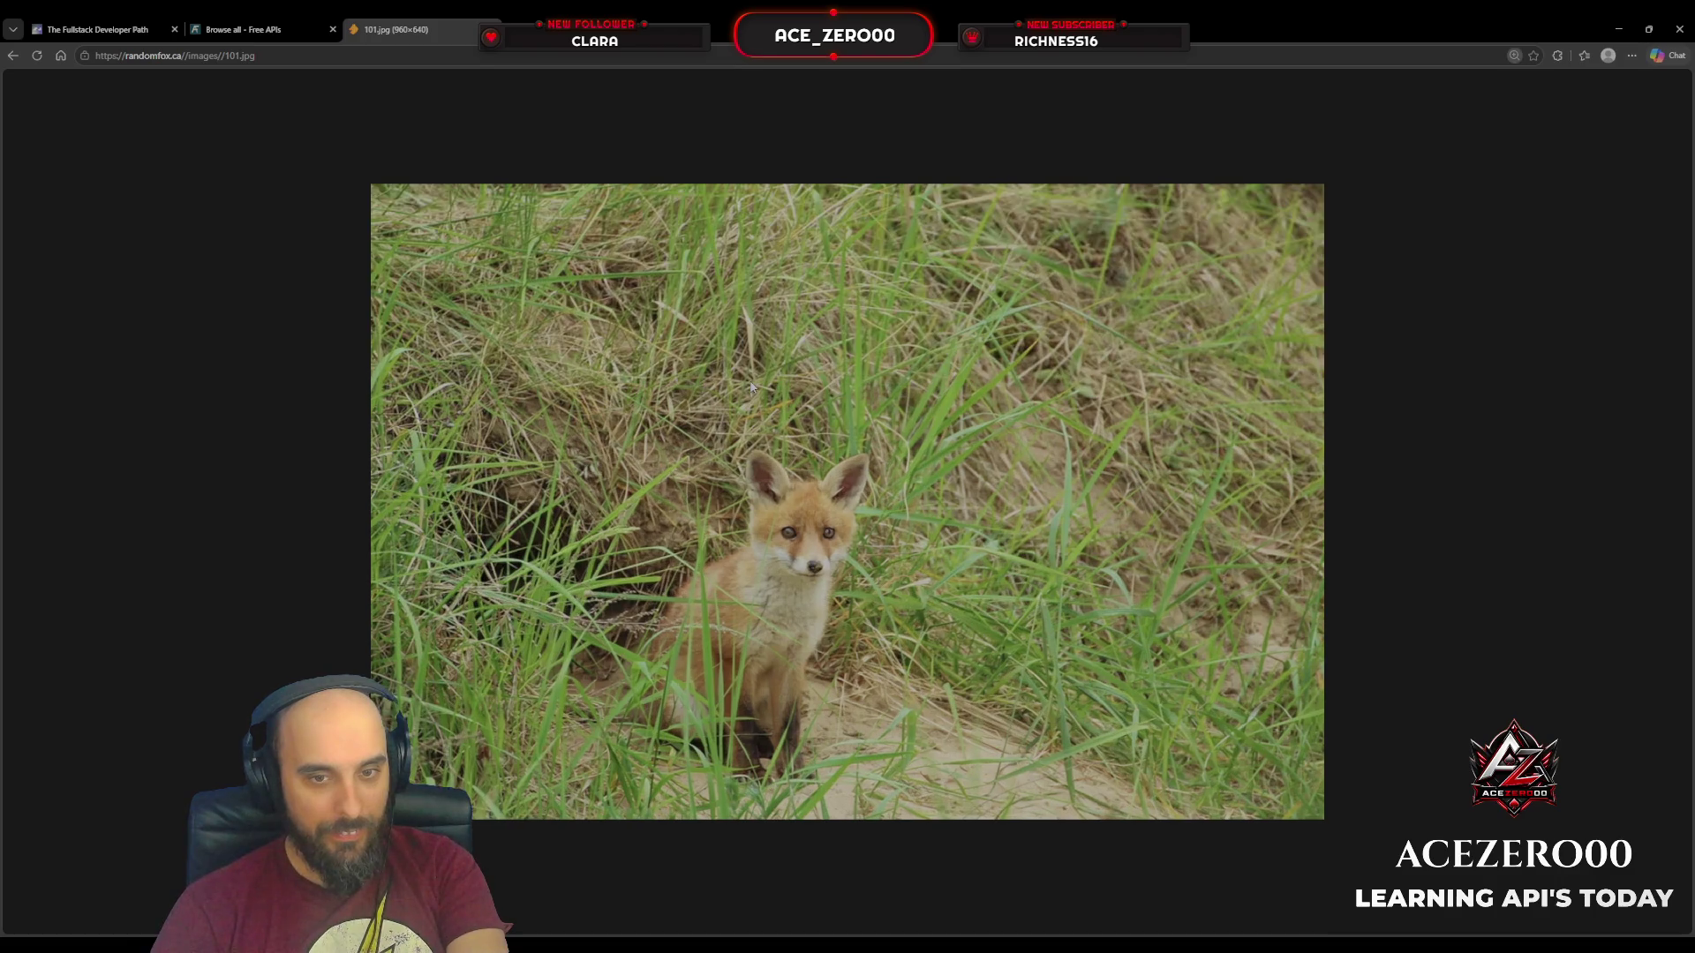
key(ctrl+plus)
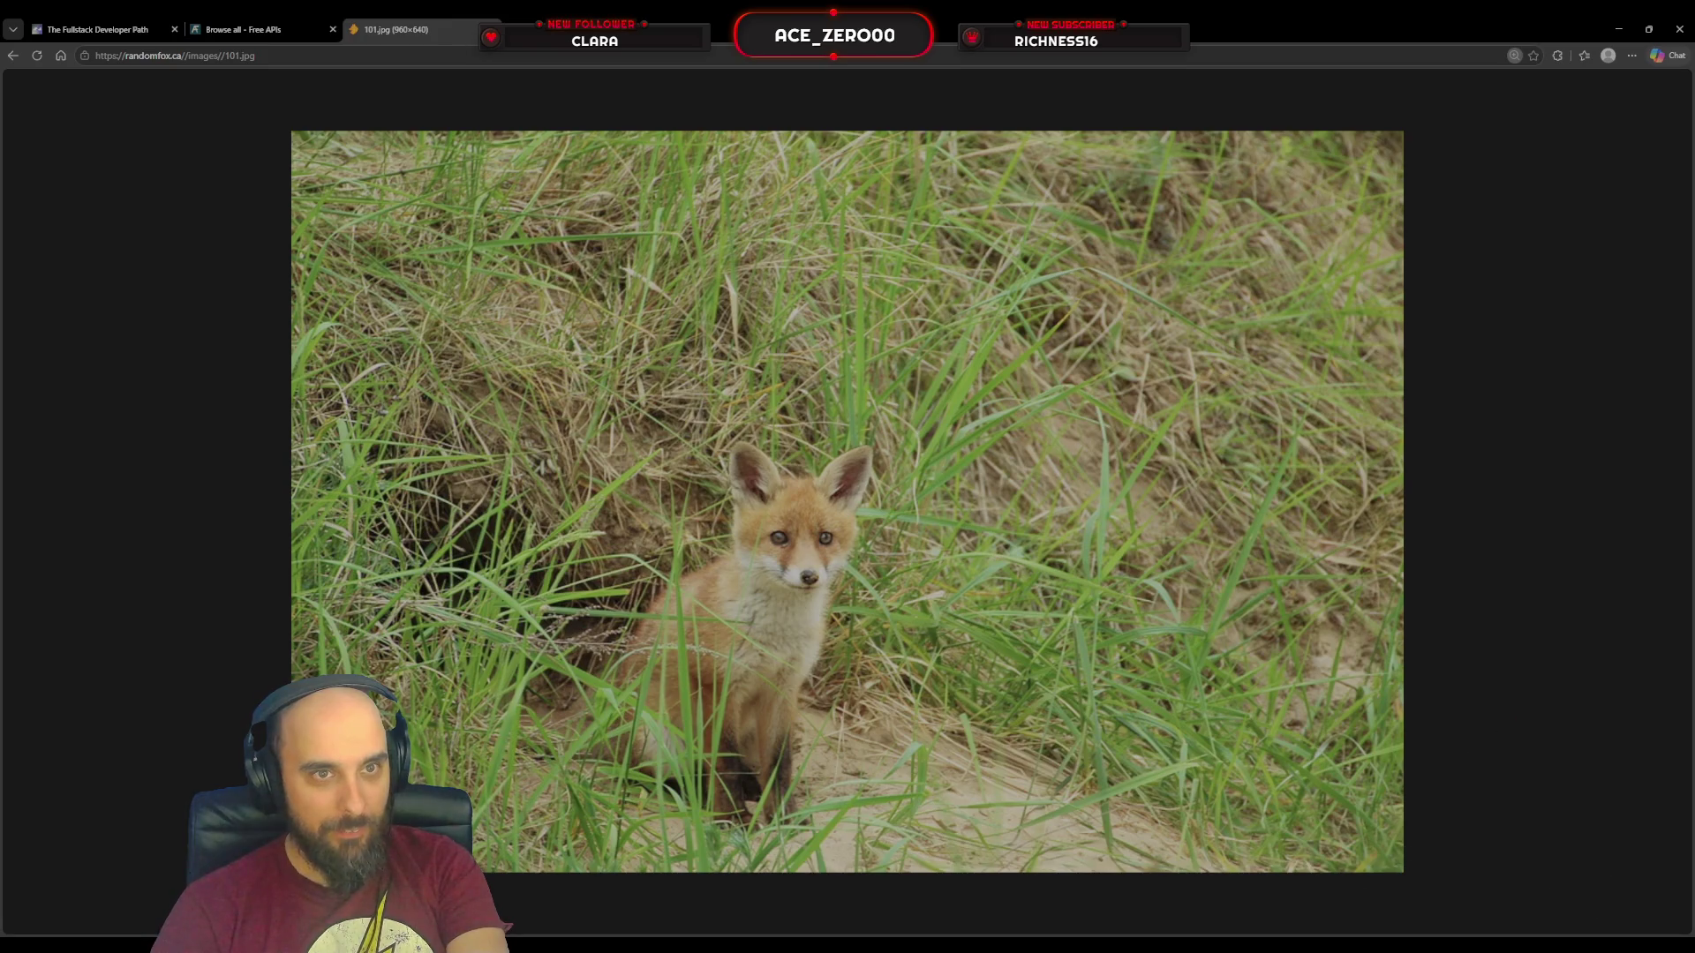
Step: Return to the Free APIs directory and request new random fox responses from the RandomFox card
click(260, 29)
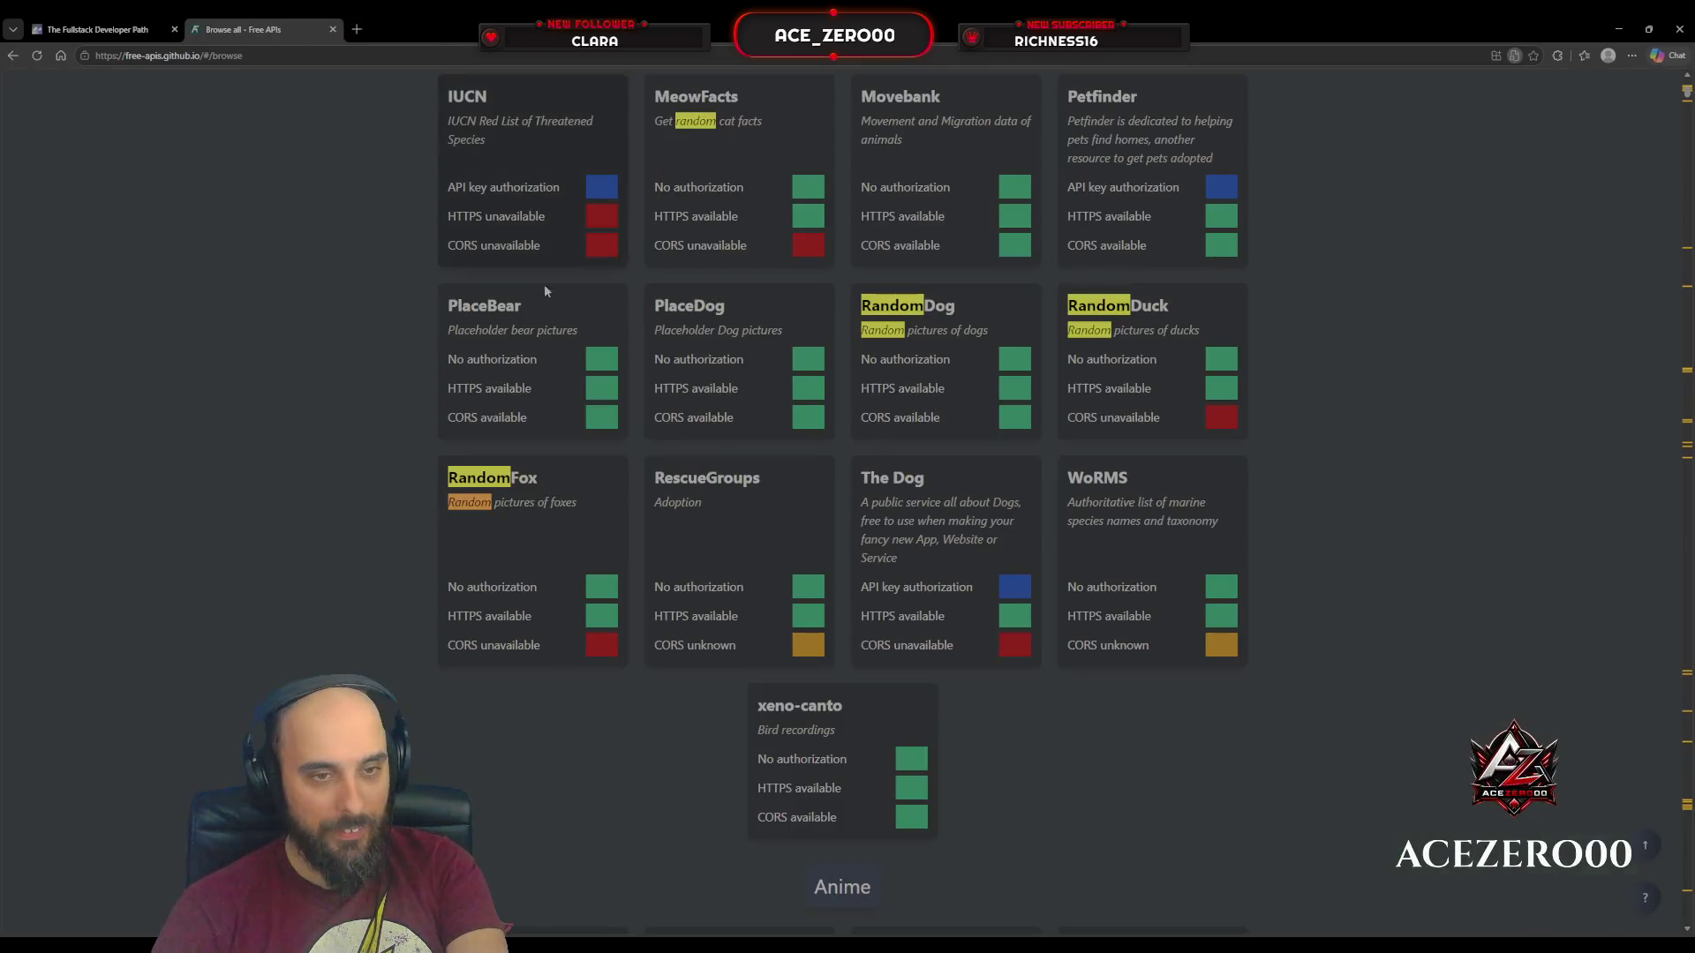
click(539, 499)
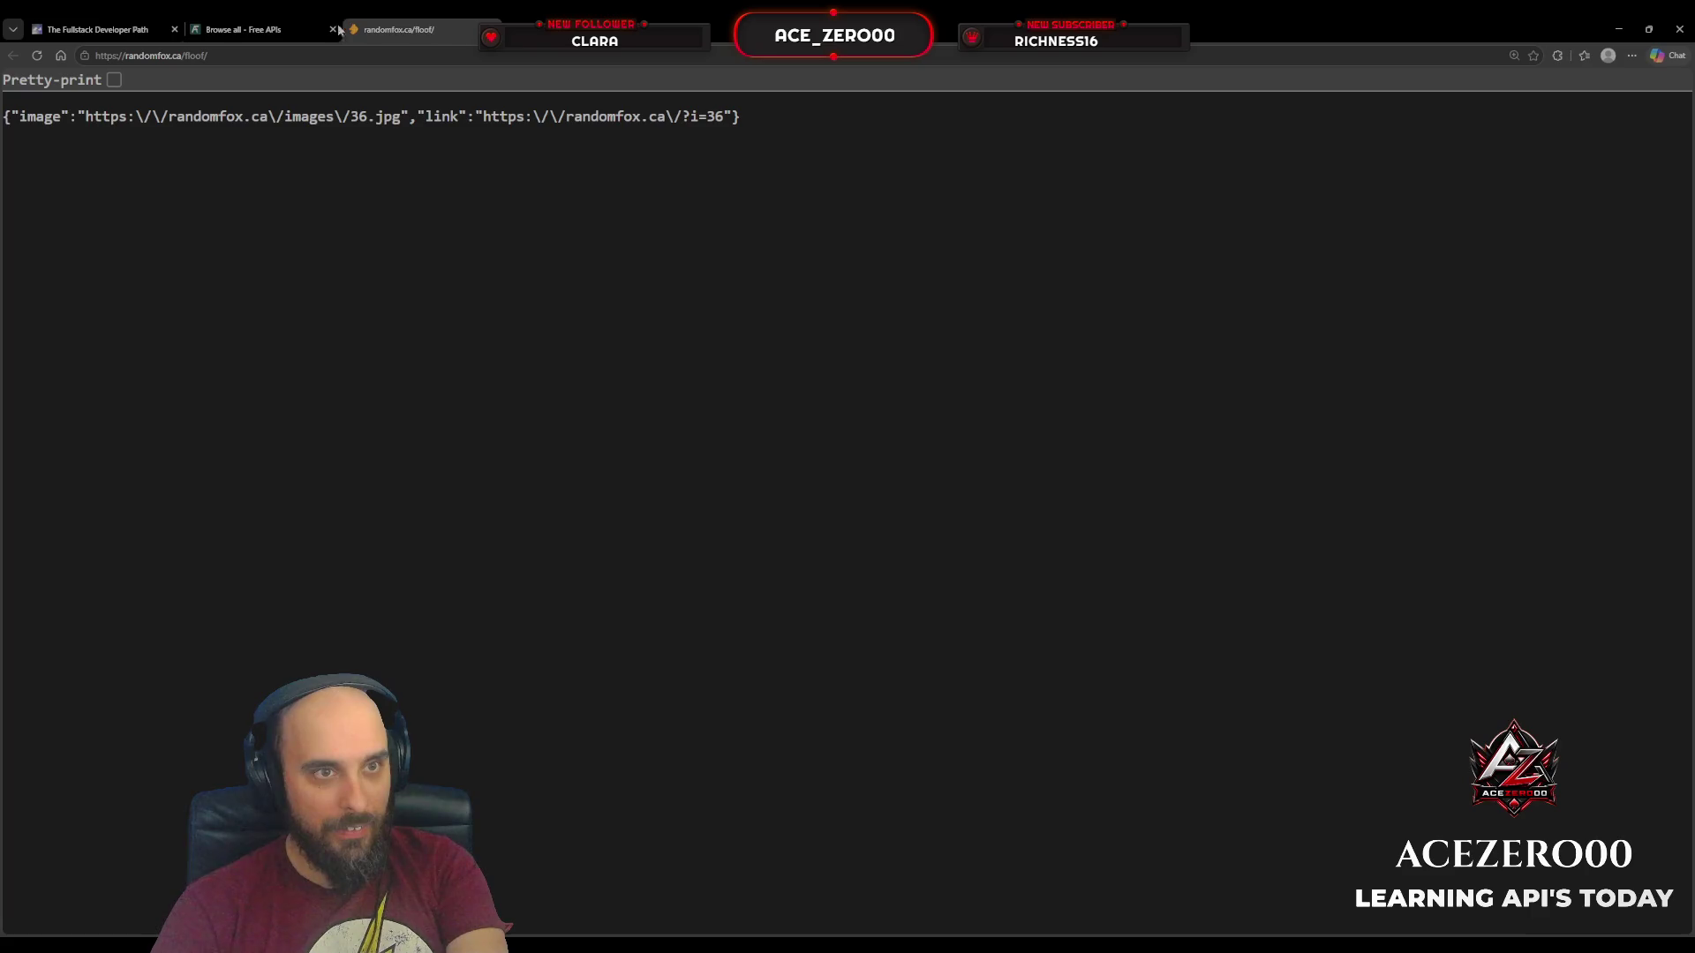
click(269, 32)
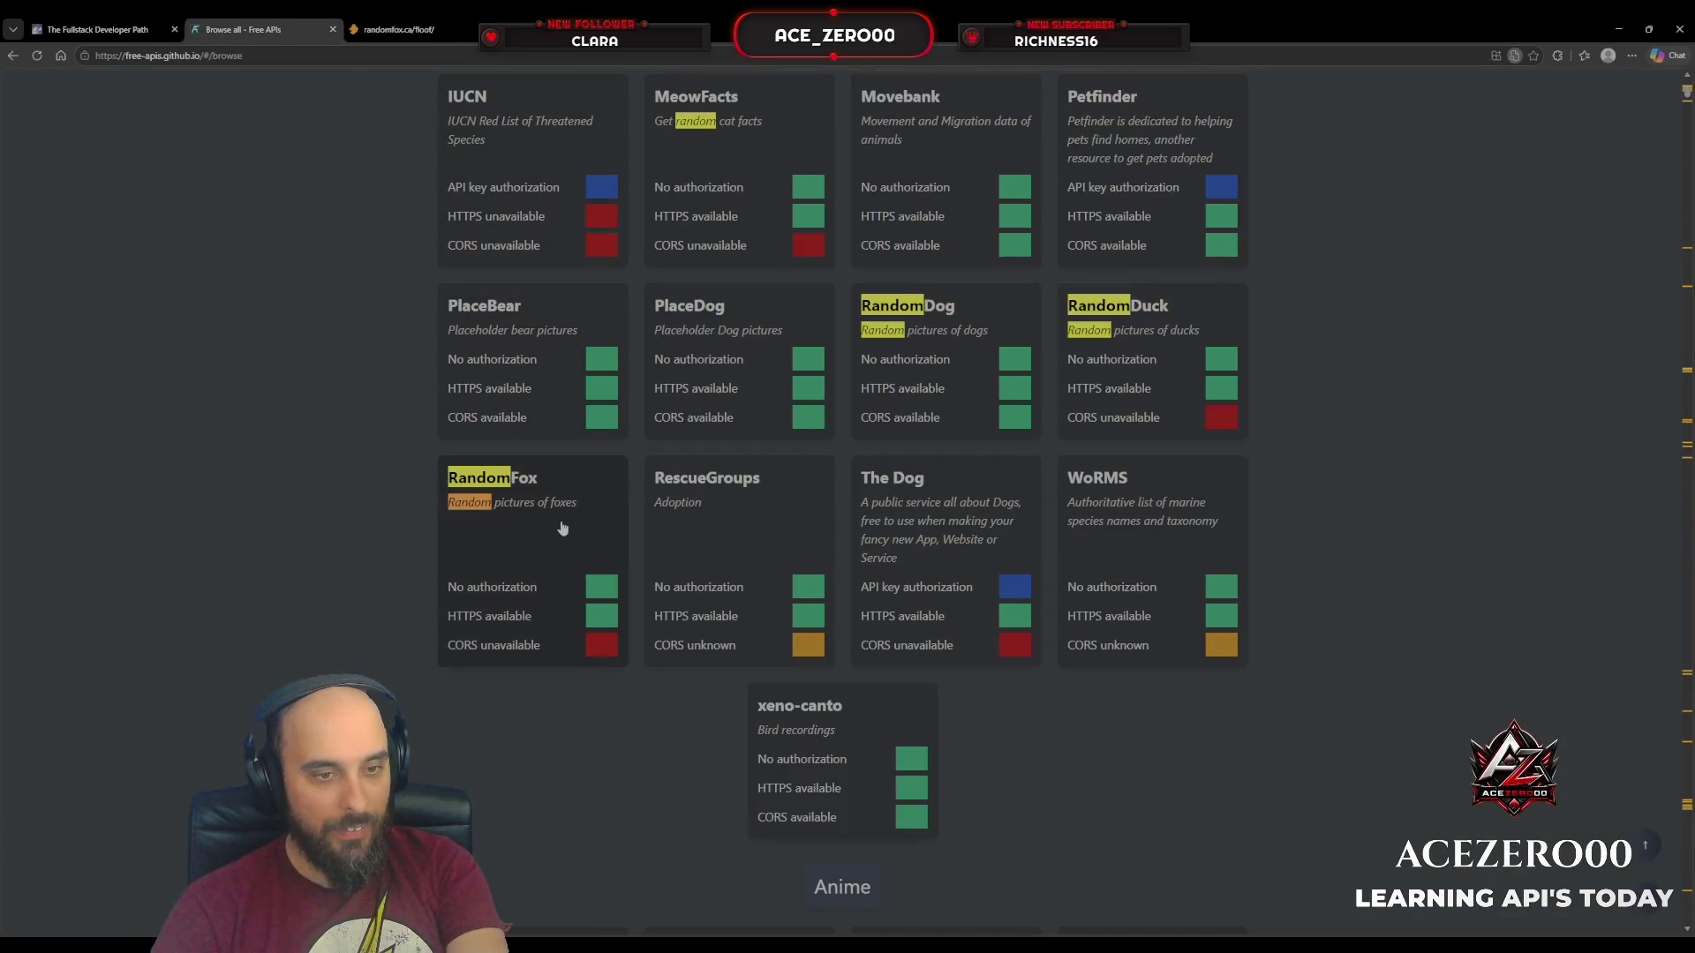
click(561, 527)
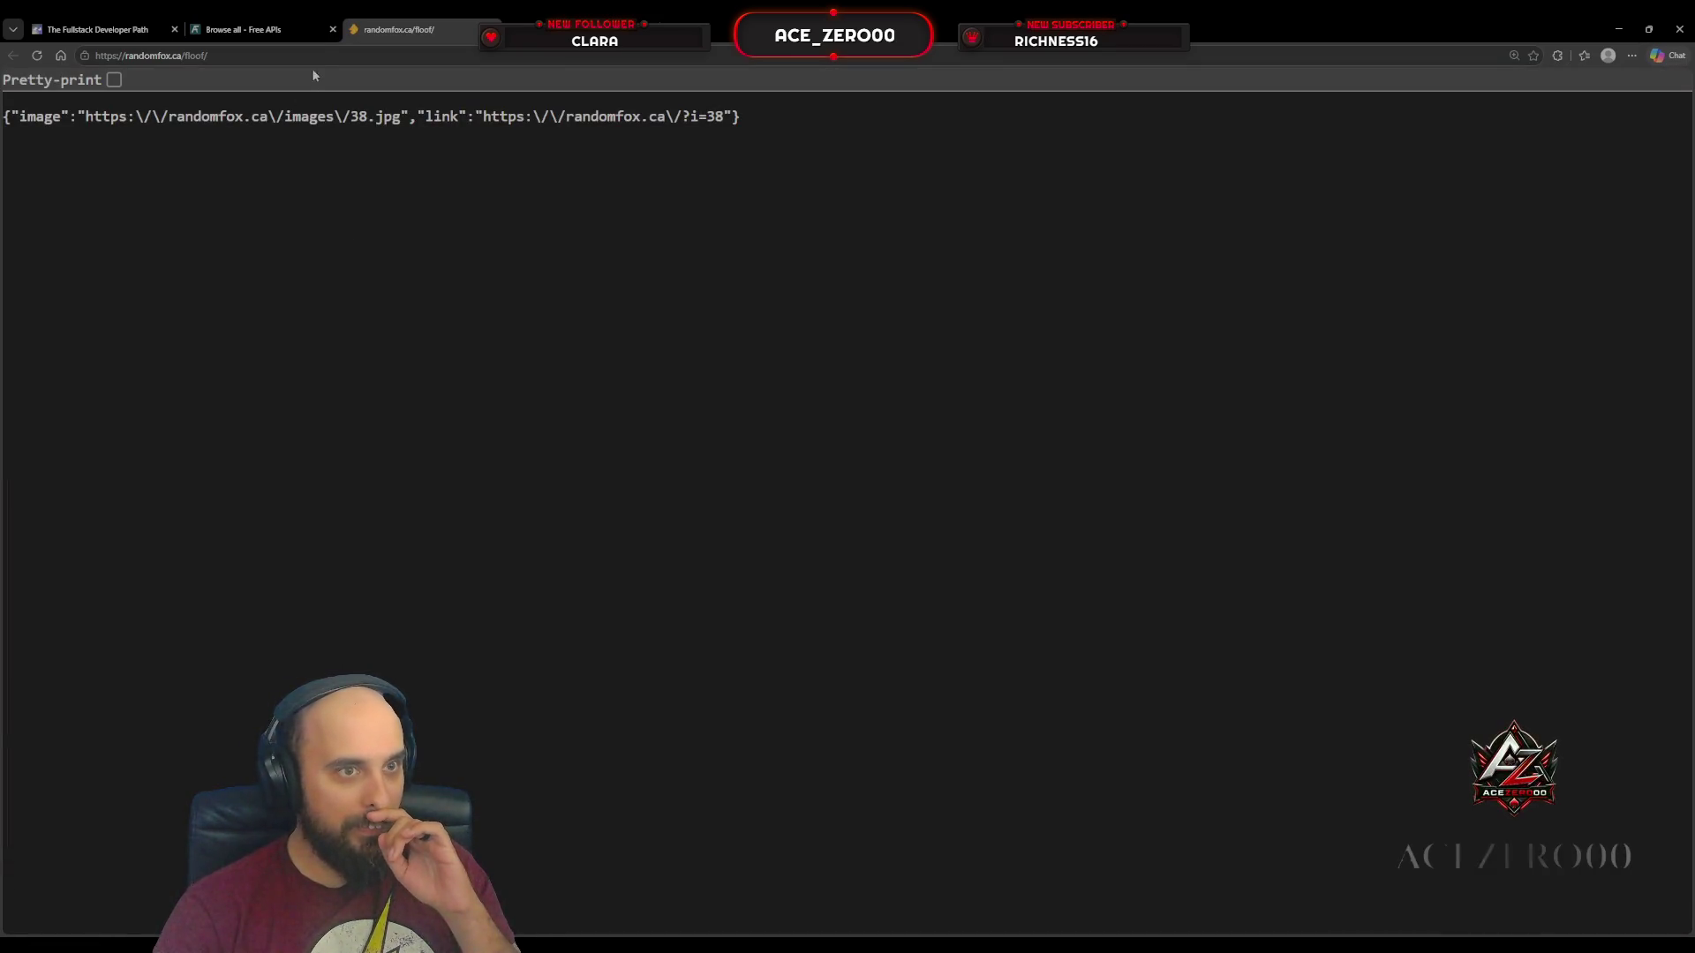
Step: Reload the /floof/ endpoint for a response pointing to 38.jpg and select its URL
click(265, 54)
click(529, 468)
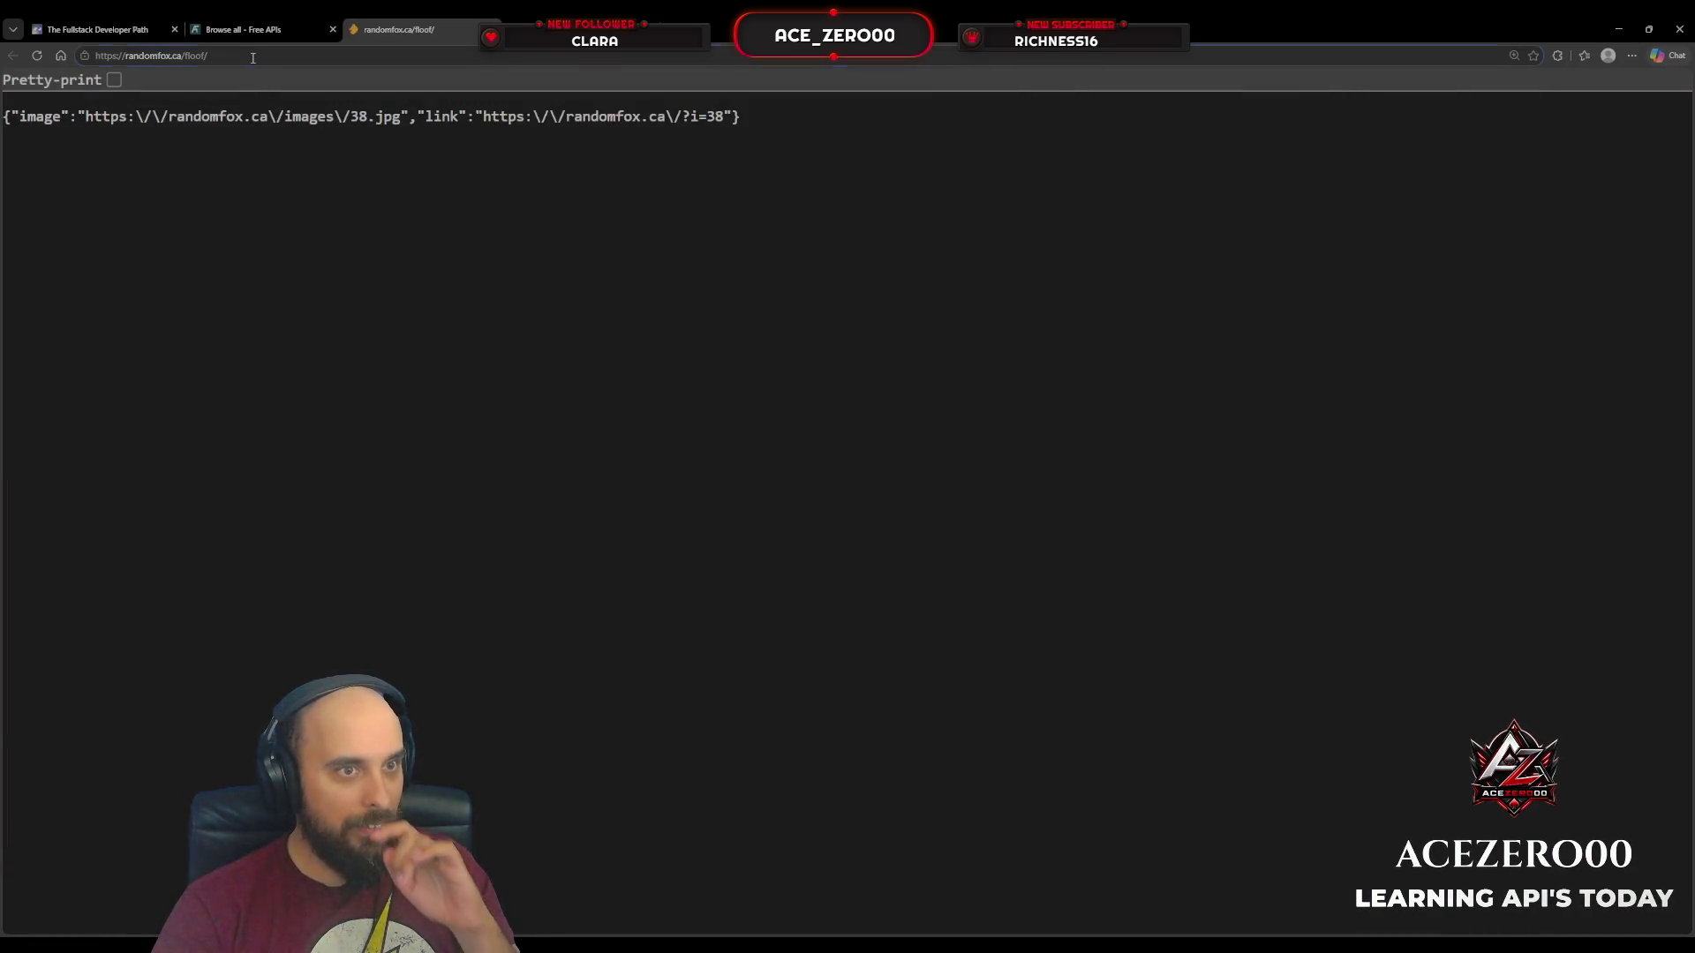
click(250, 55)
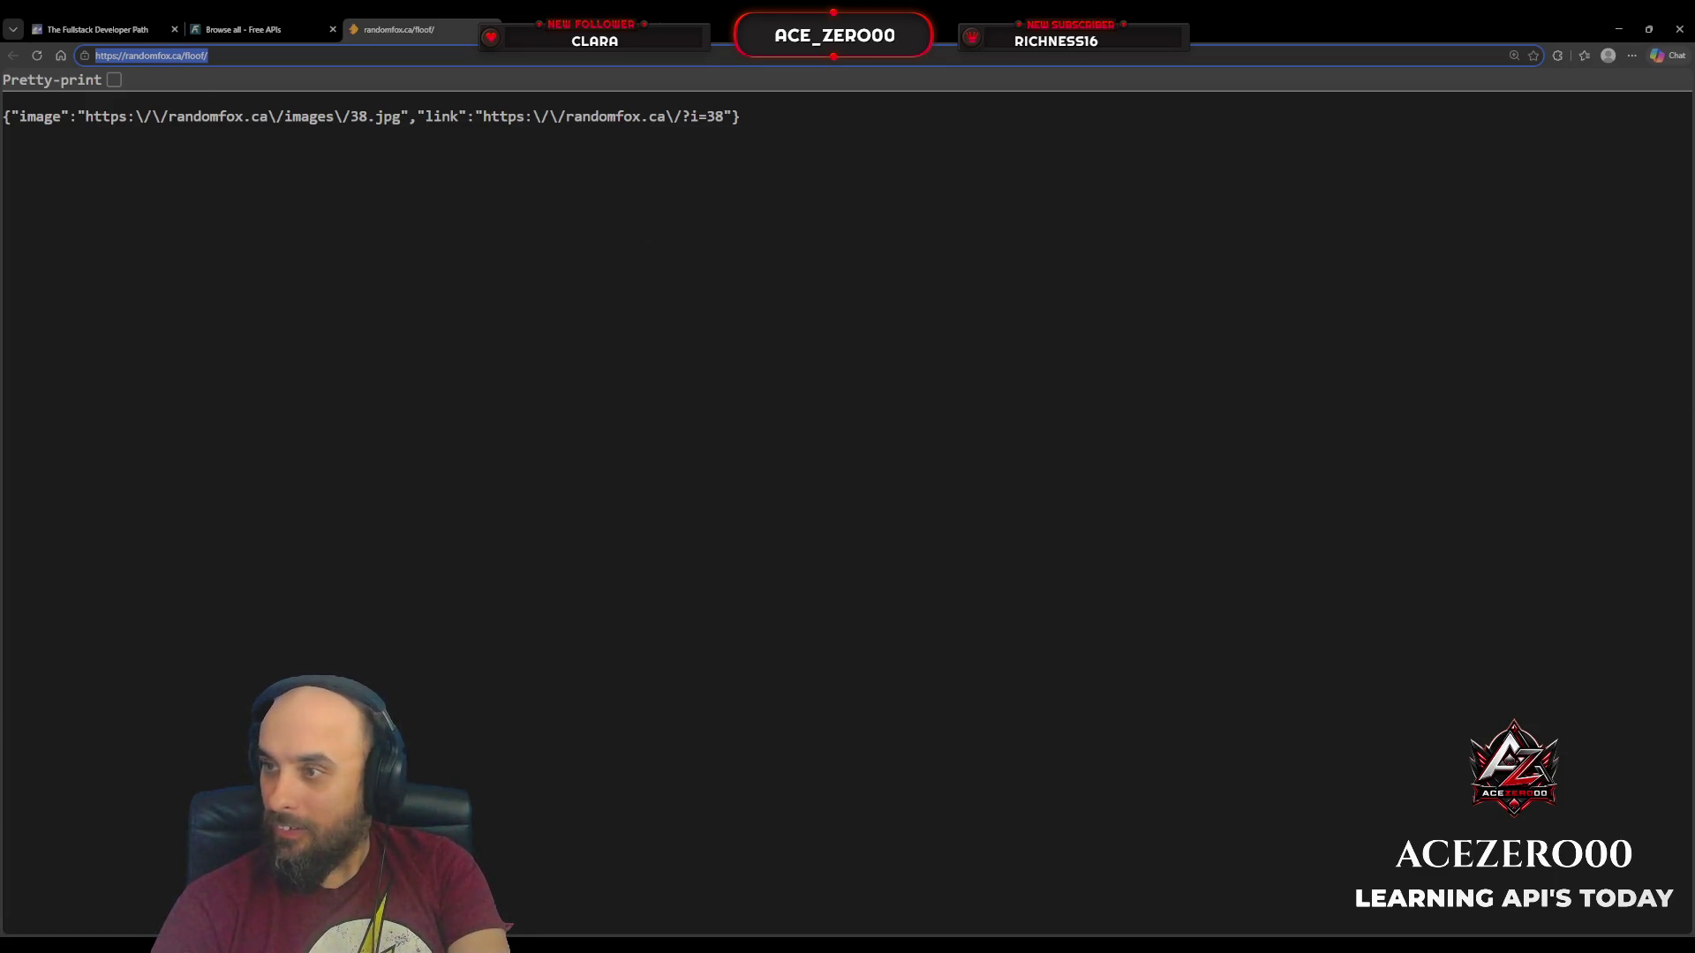
key(alt+Tab)
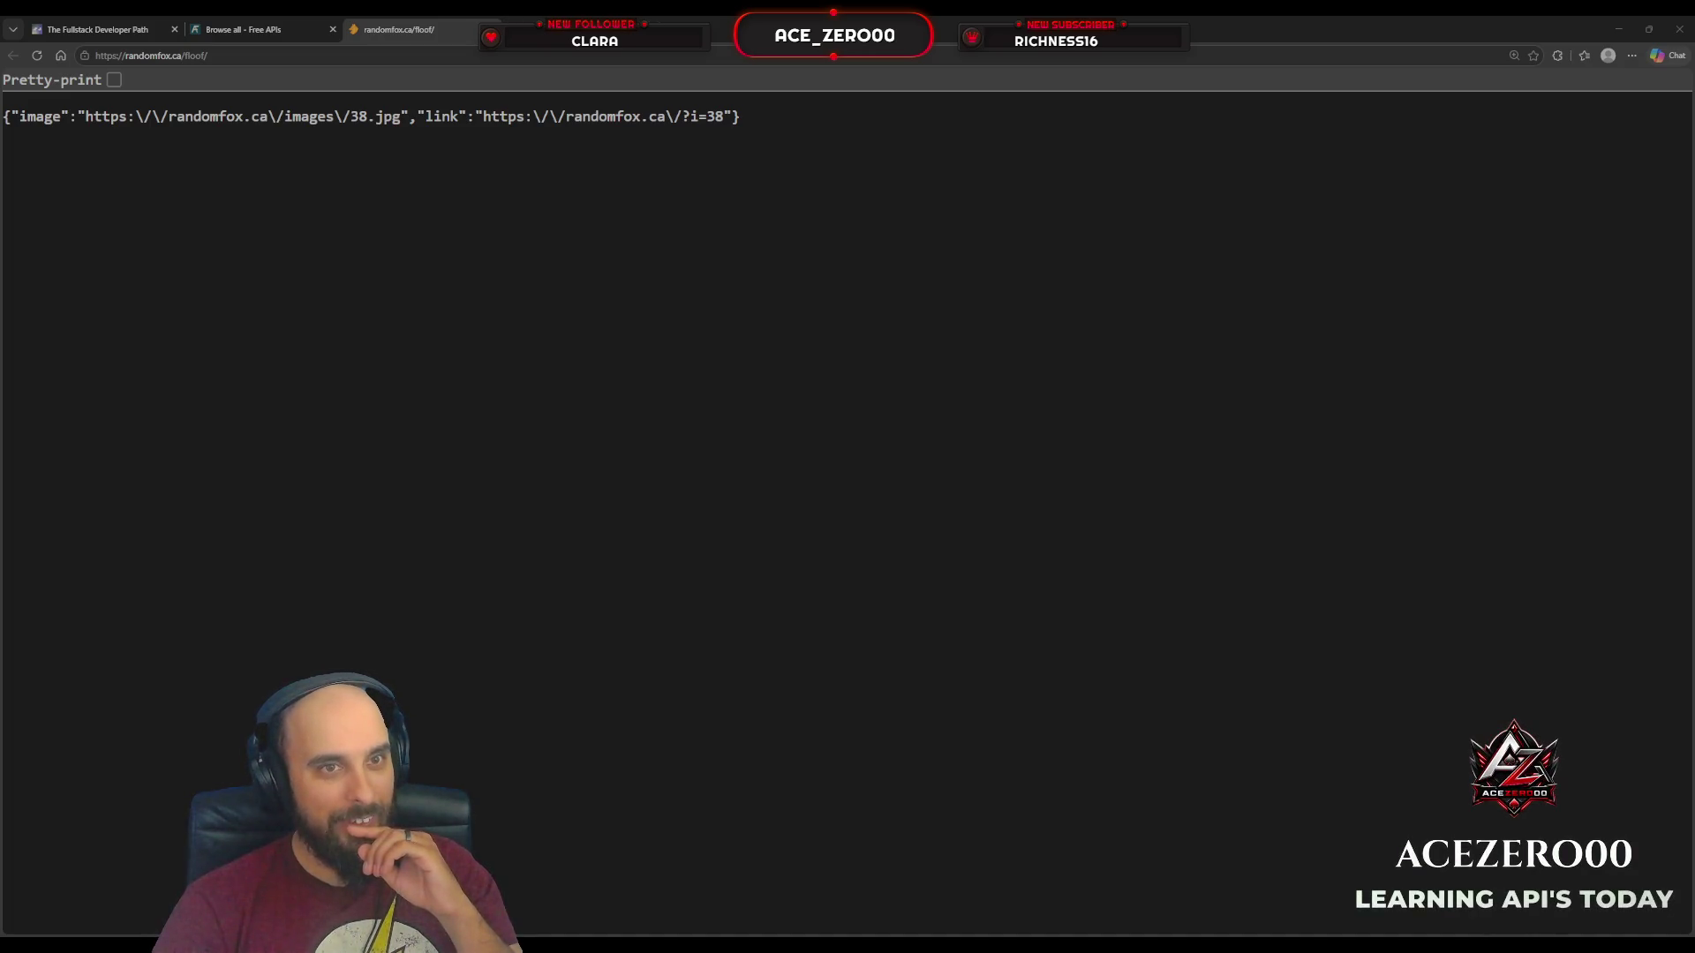
Step: Close the RandomFox JSON tab and scroll down through Calendar, Cryptocurrency and Currency Exchange APIs
key(ctrl+w)
scroll(408, 542, up, 5)
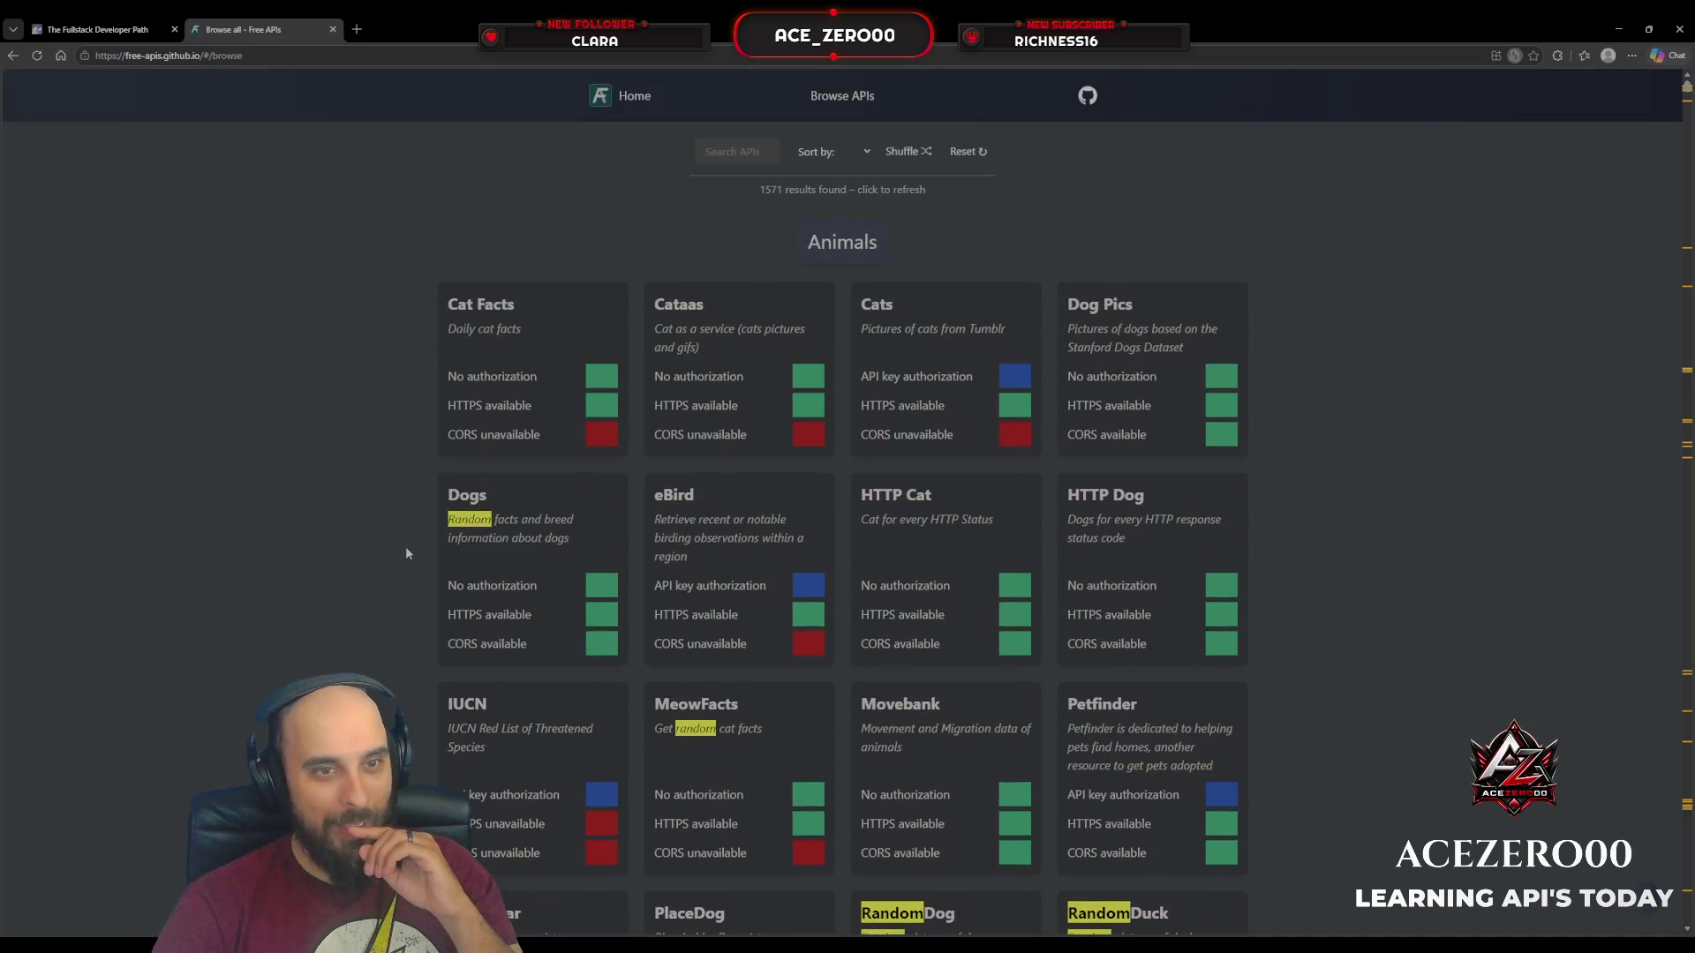
scroll(405, 547, down, 3)
scroll(405, 547, up, 3)
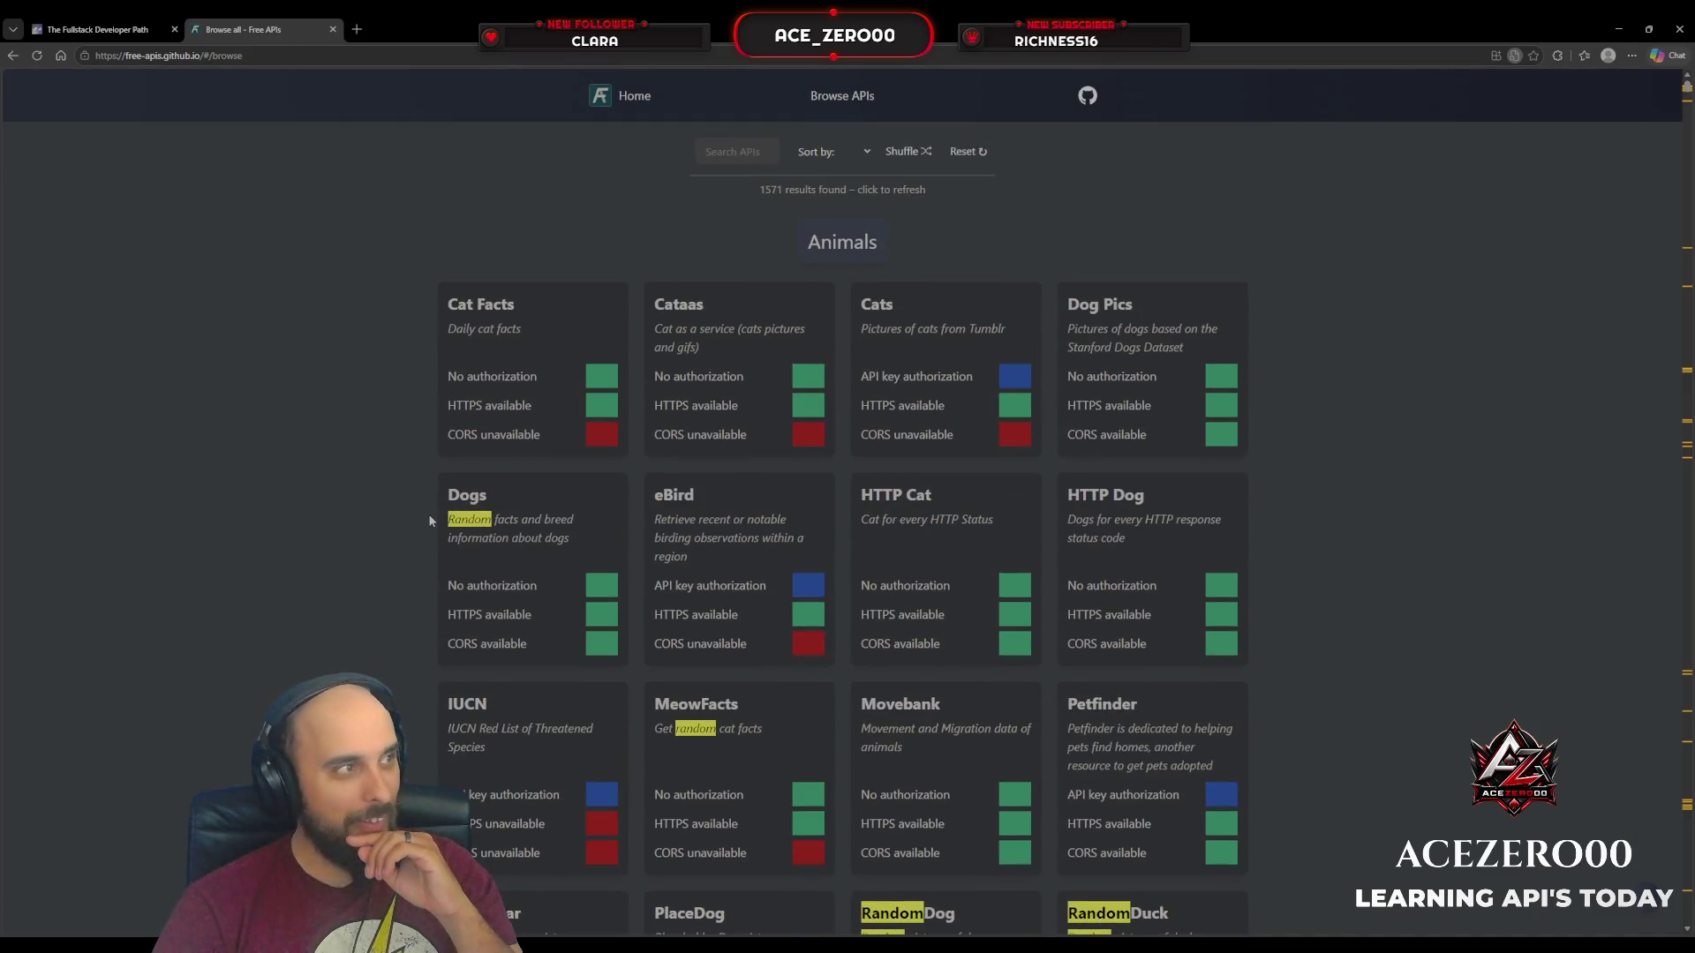
scroll(446, 503, down, 10)
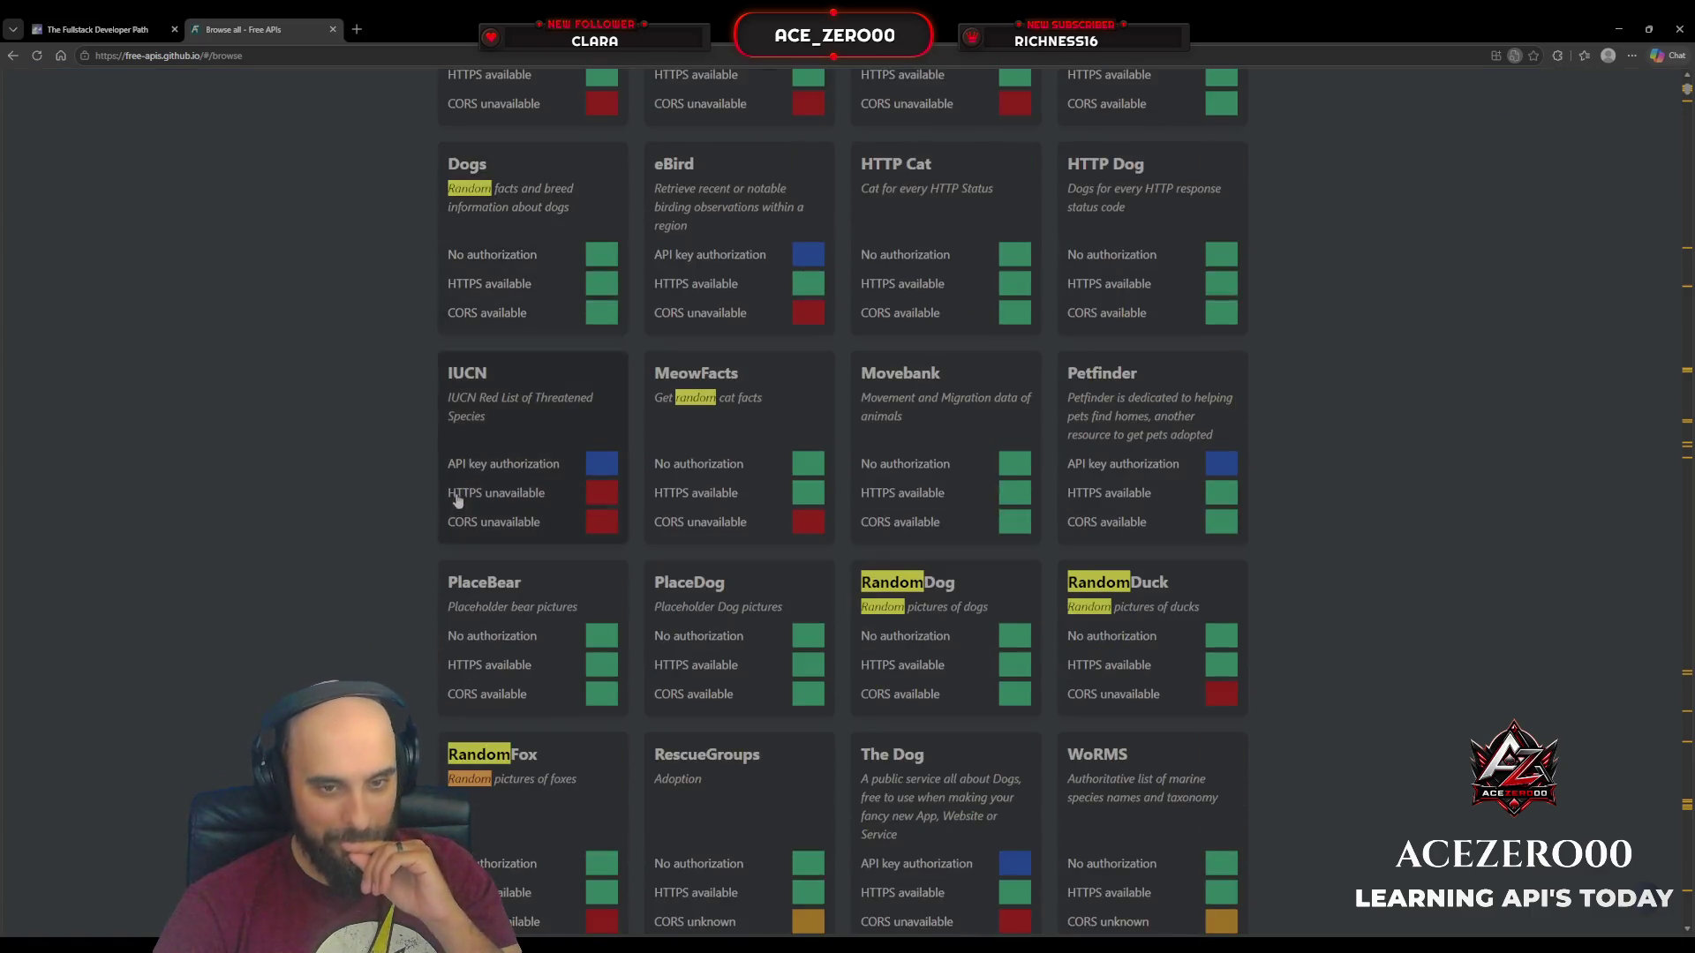
scroll(452, 494, down, 20)
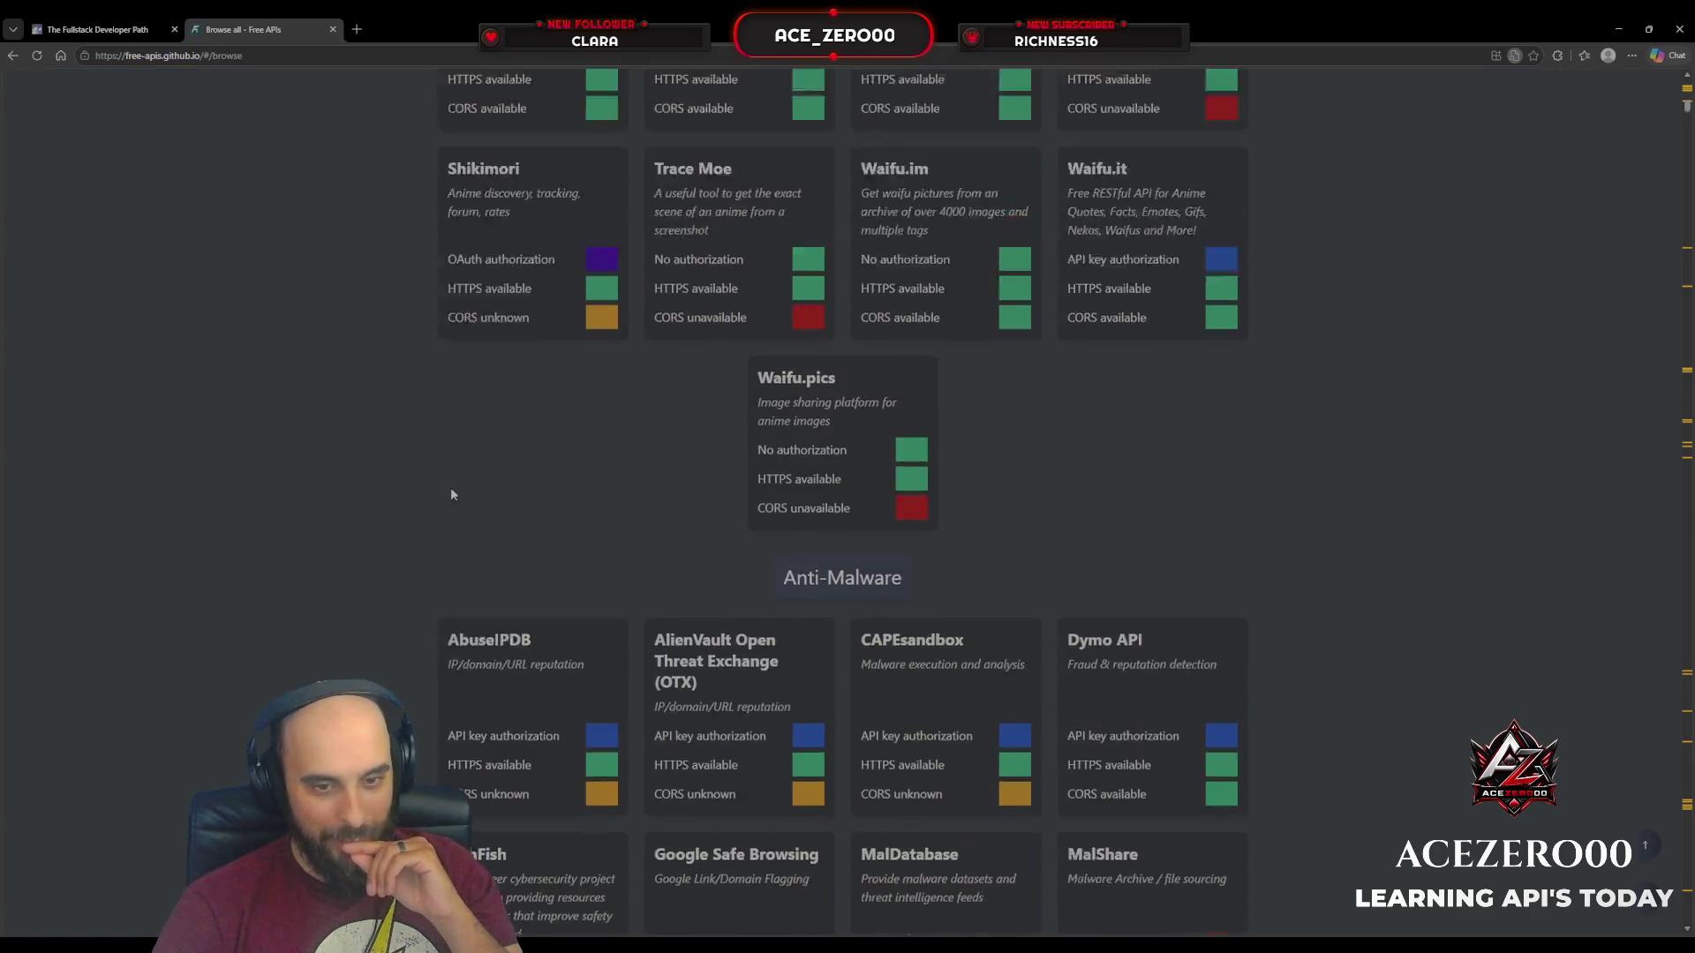
scroll(450, 490, down, 20)
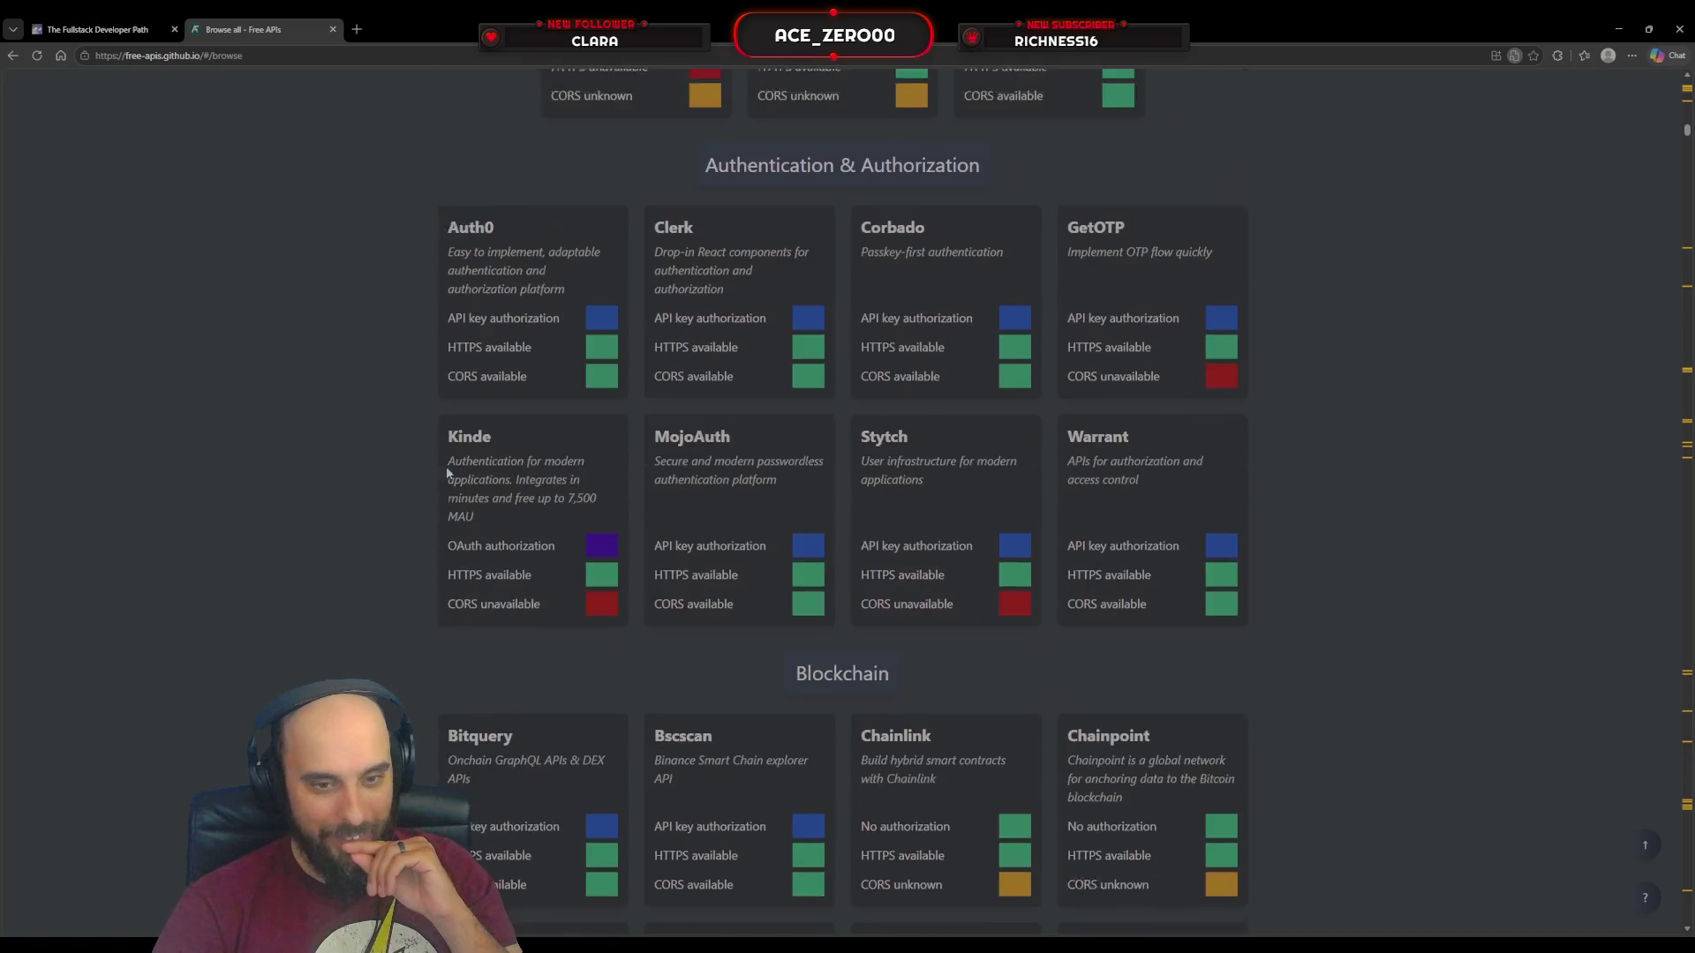
scroll(448, 475, down, 20)
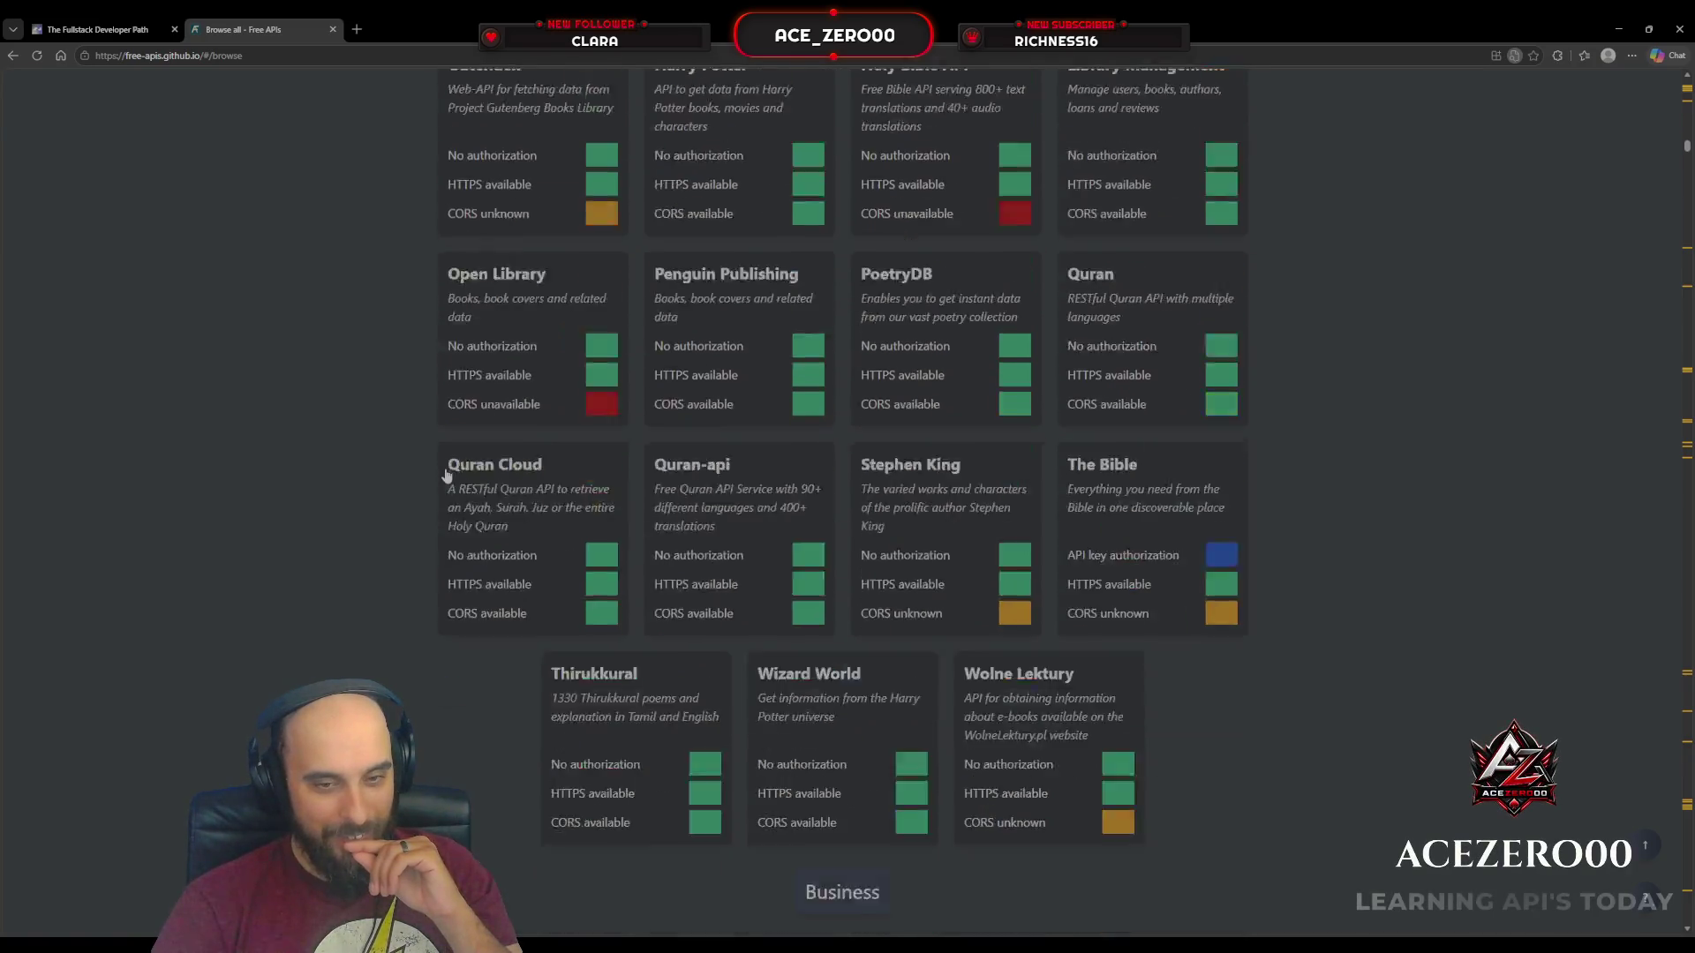
scroll(446, 477, down, 20)
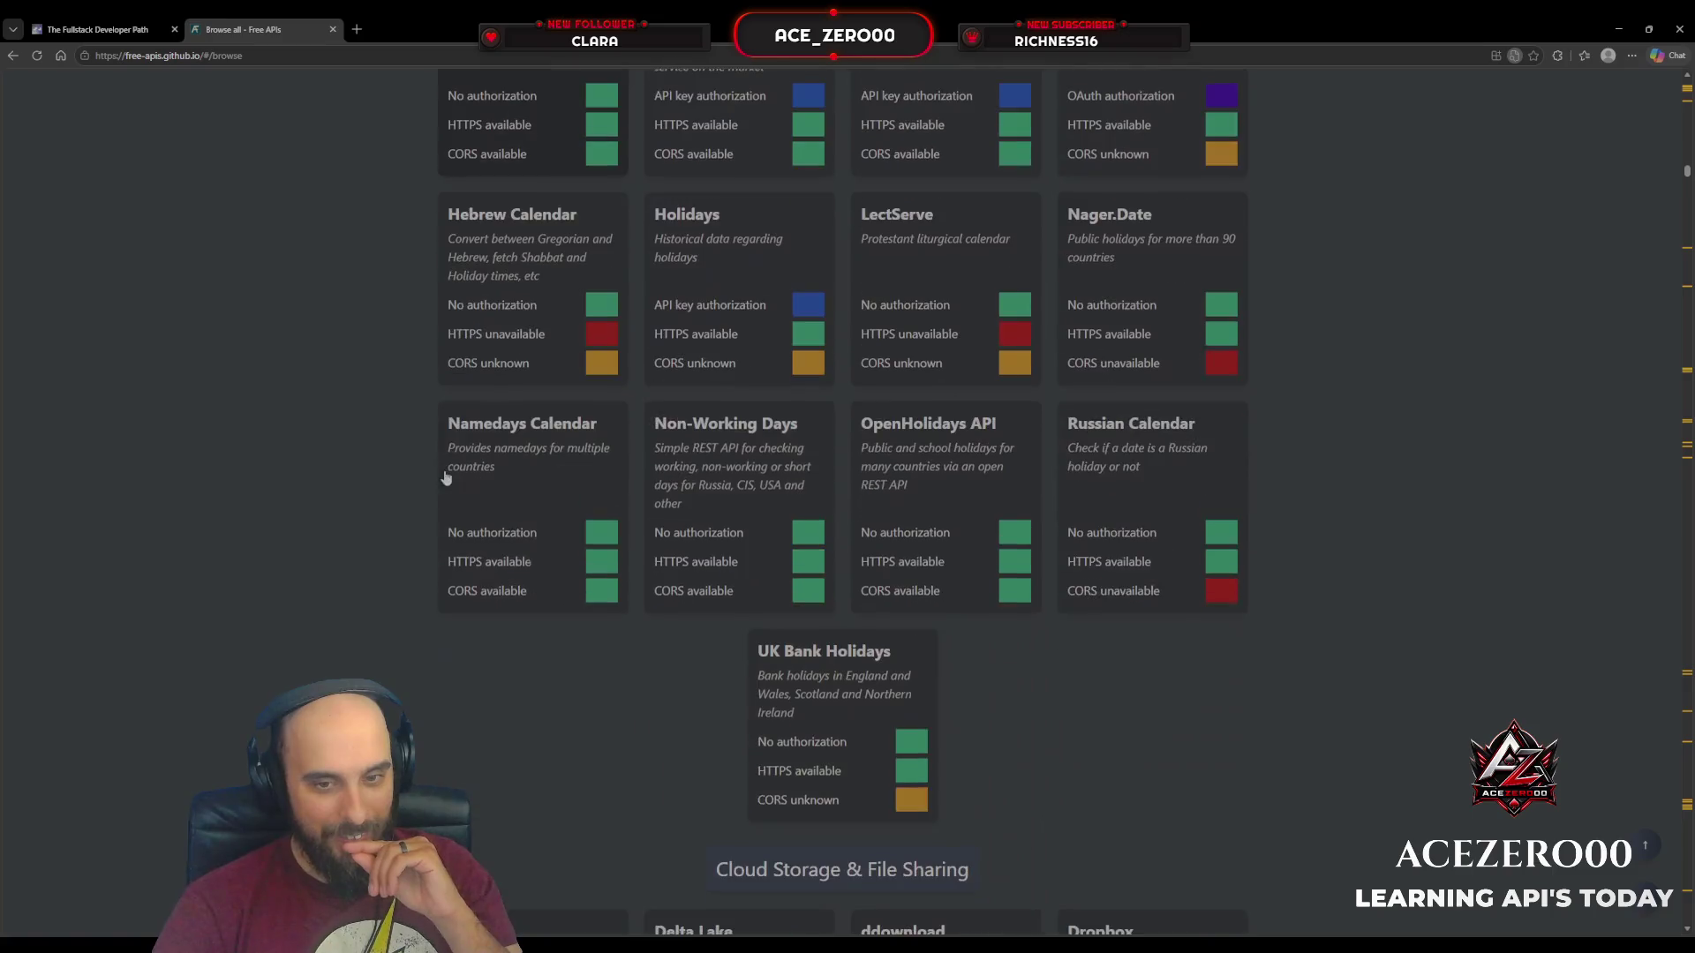
scroll(443, 481, down, 20)
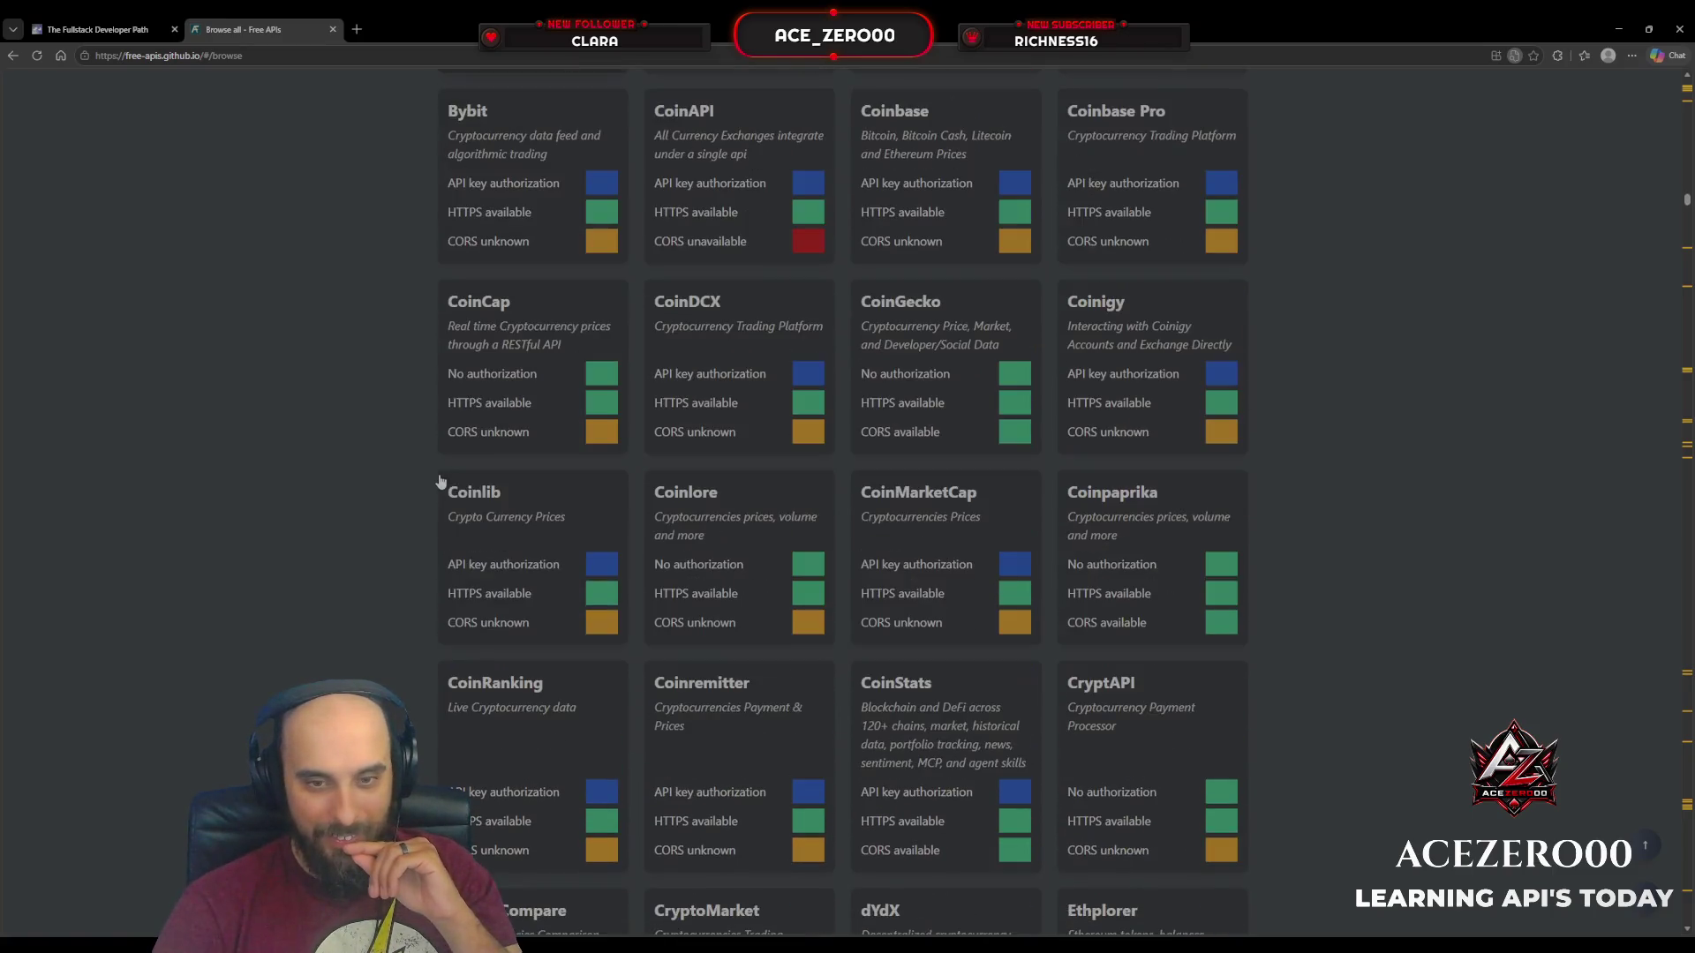
scroll(440, 482, down, 15)
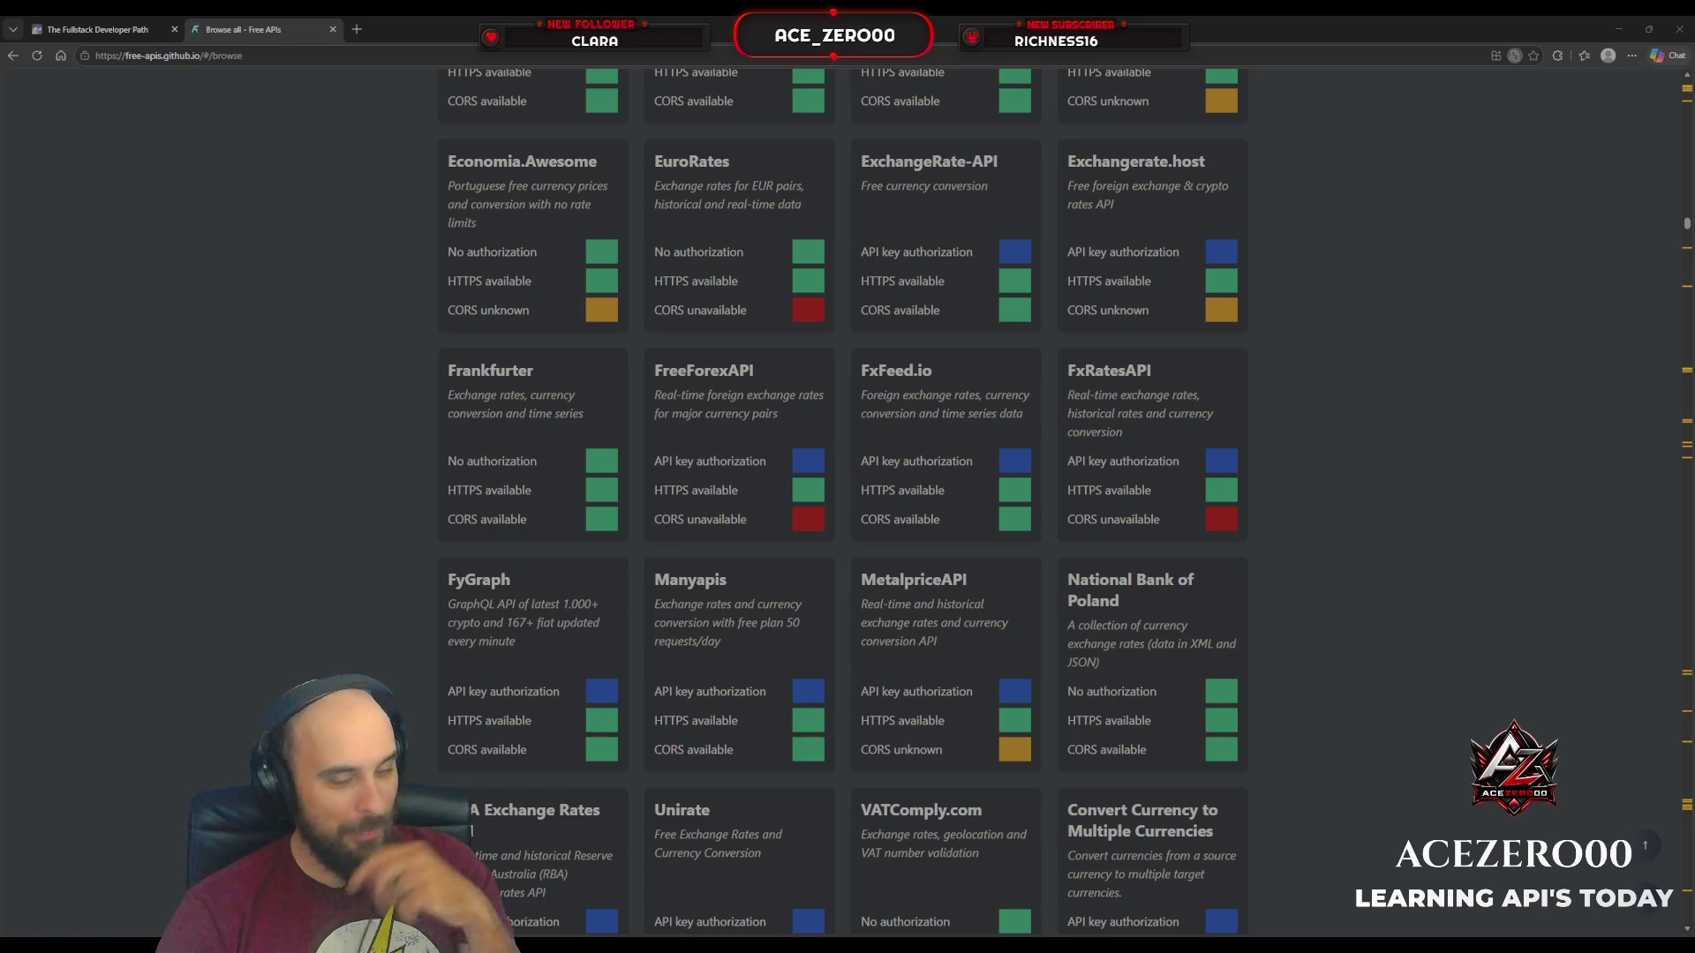
Step: Scroll back up to the top of the Free APIs list showing 1571 results
scroll(843, 501, down, 4)
scroll(843, 501, up, 20)
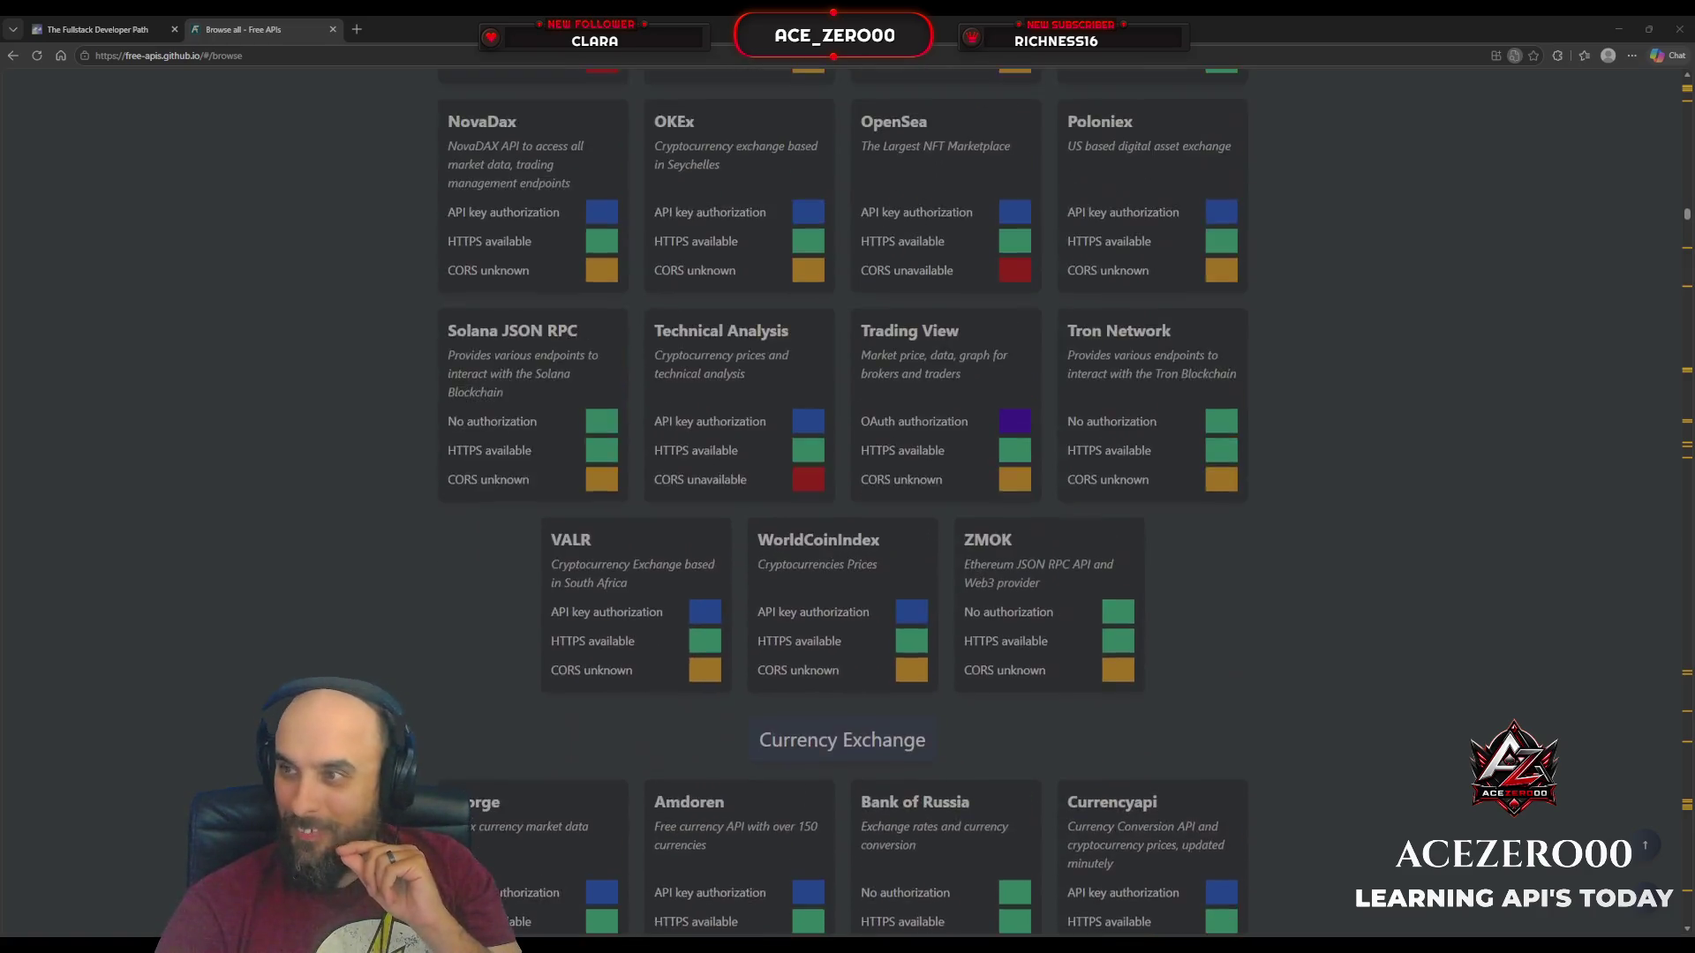
scroll(843, 502, up, 15)
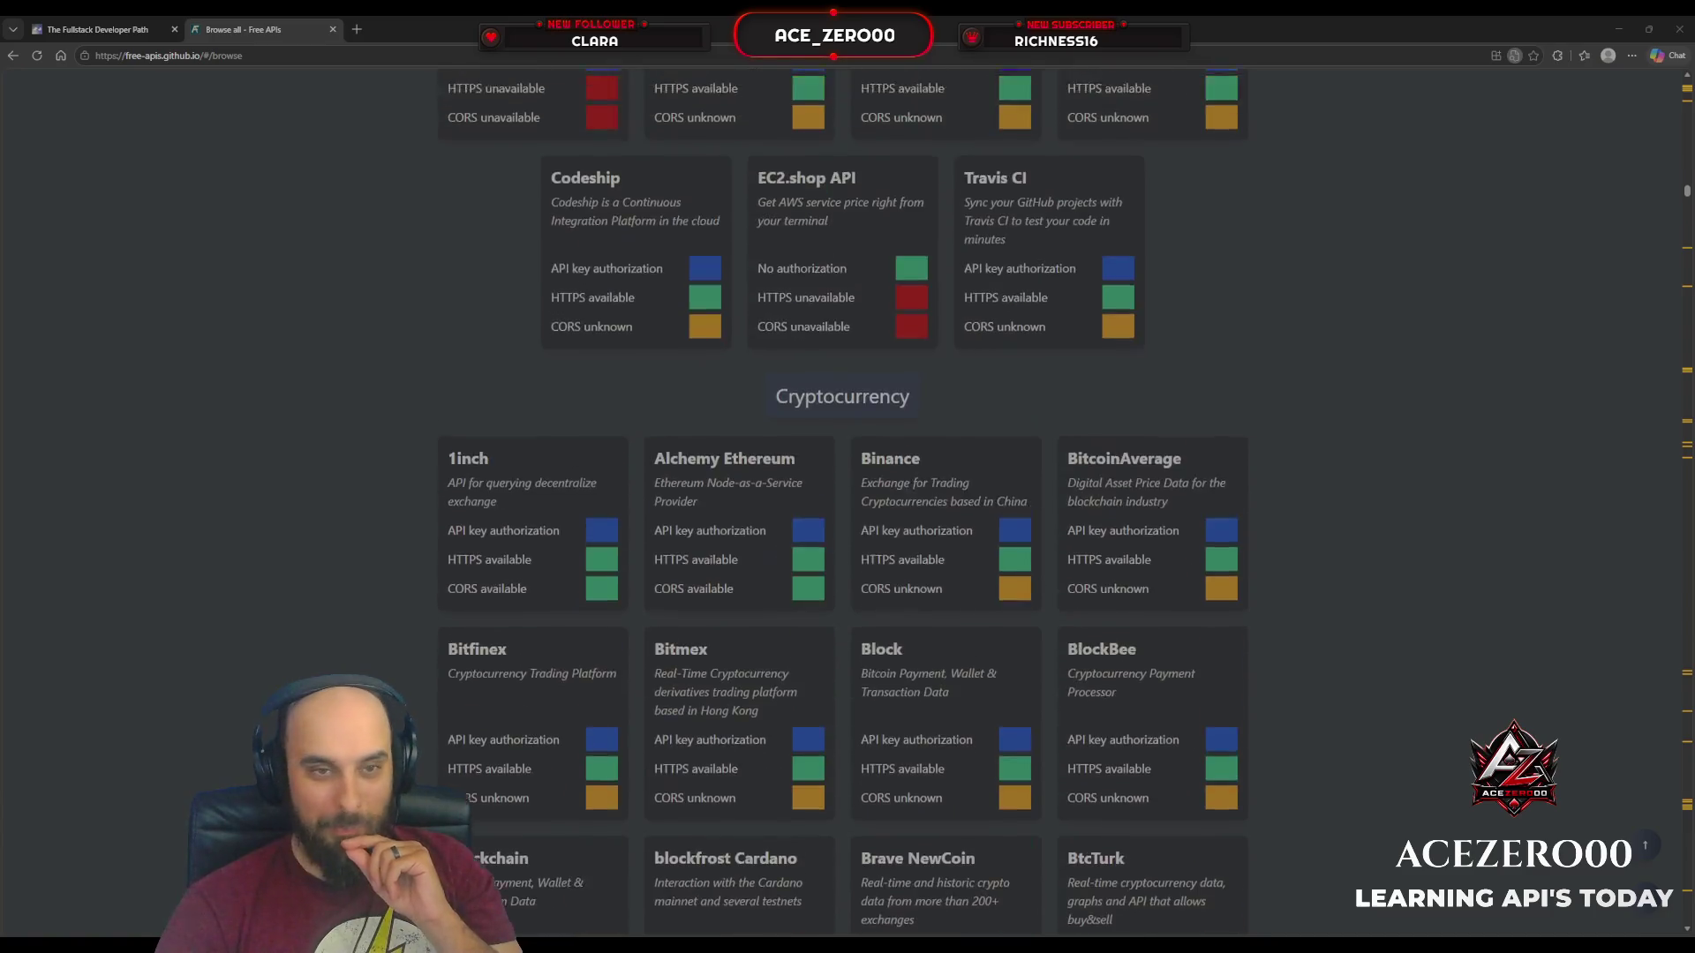
scroll(843, 501, up, 15)
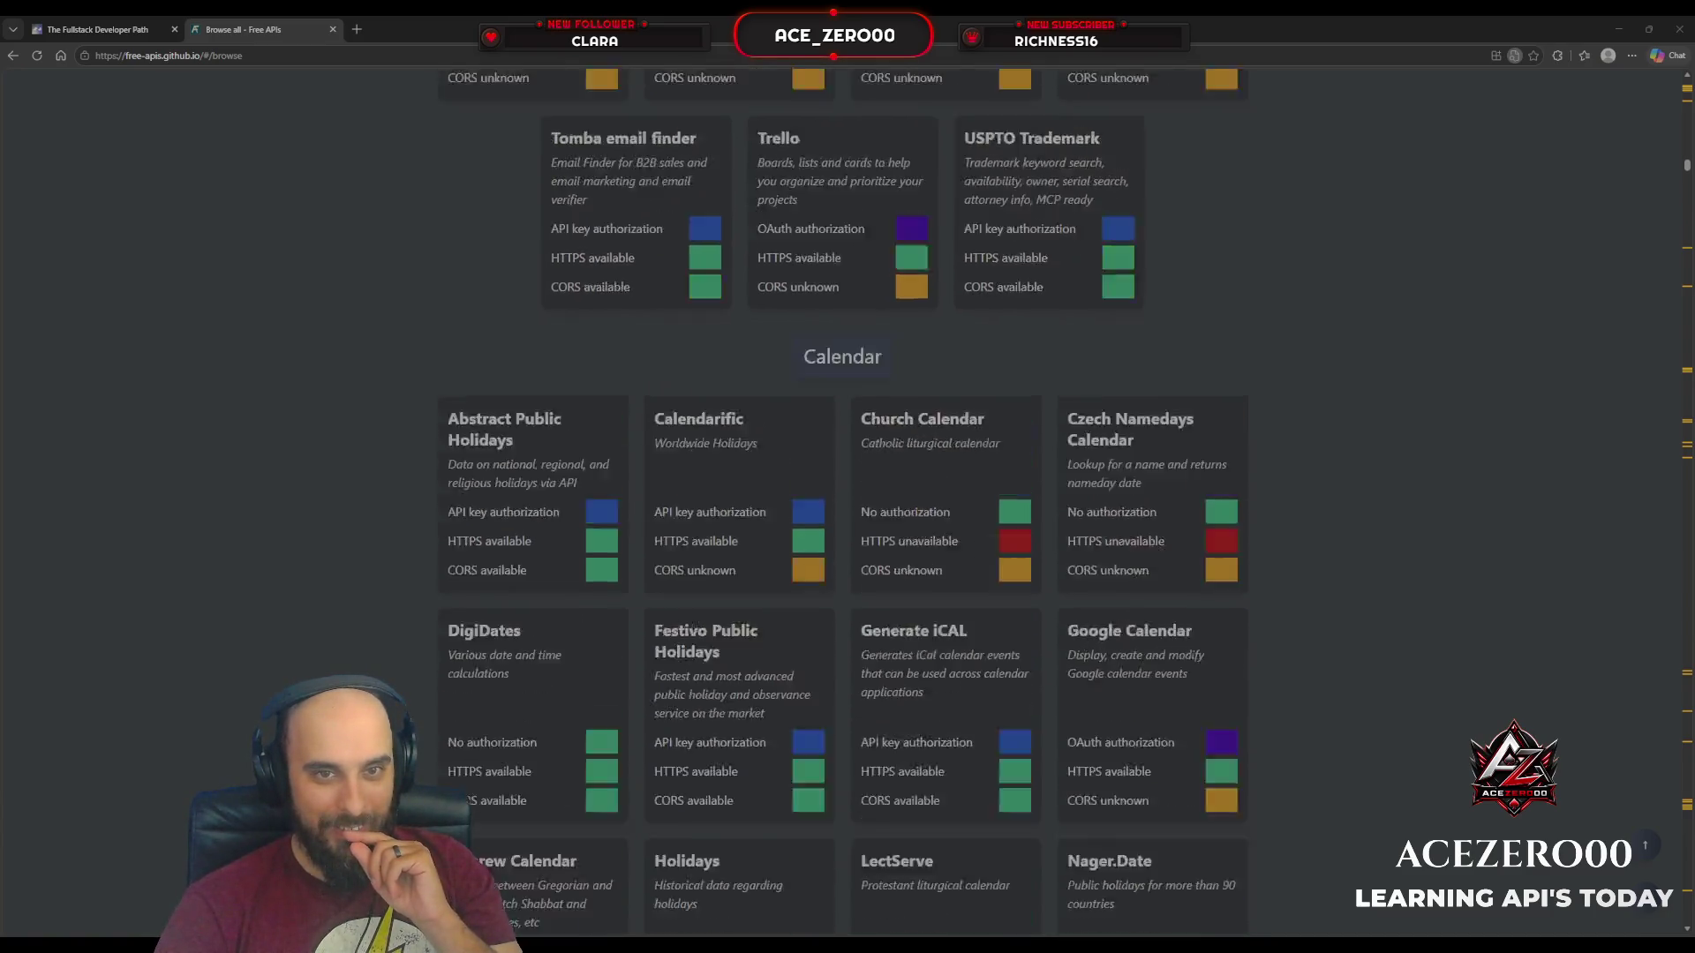
scroll(1254, 464, up, 15)
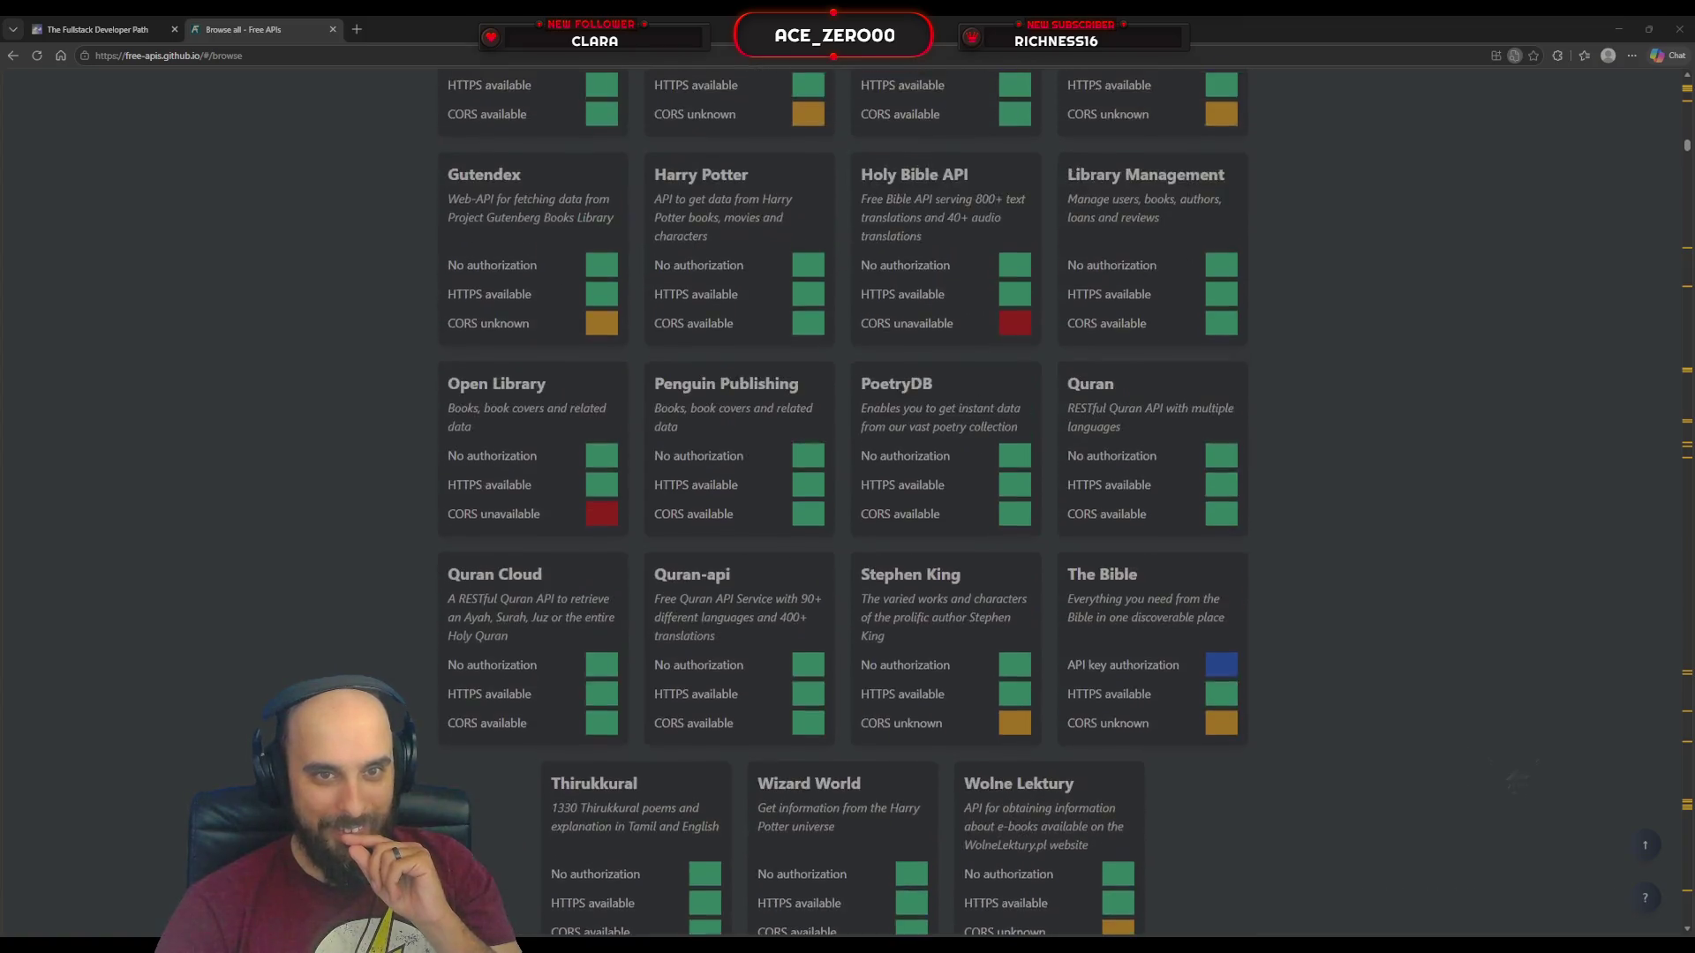
scroll(1254, 463, up, 15)
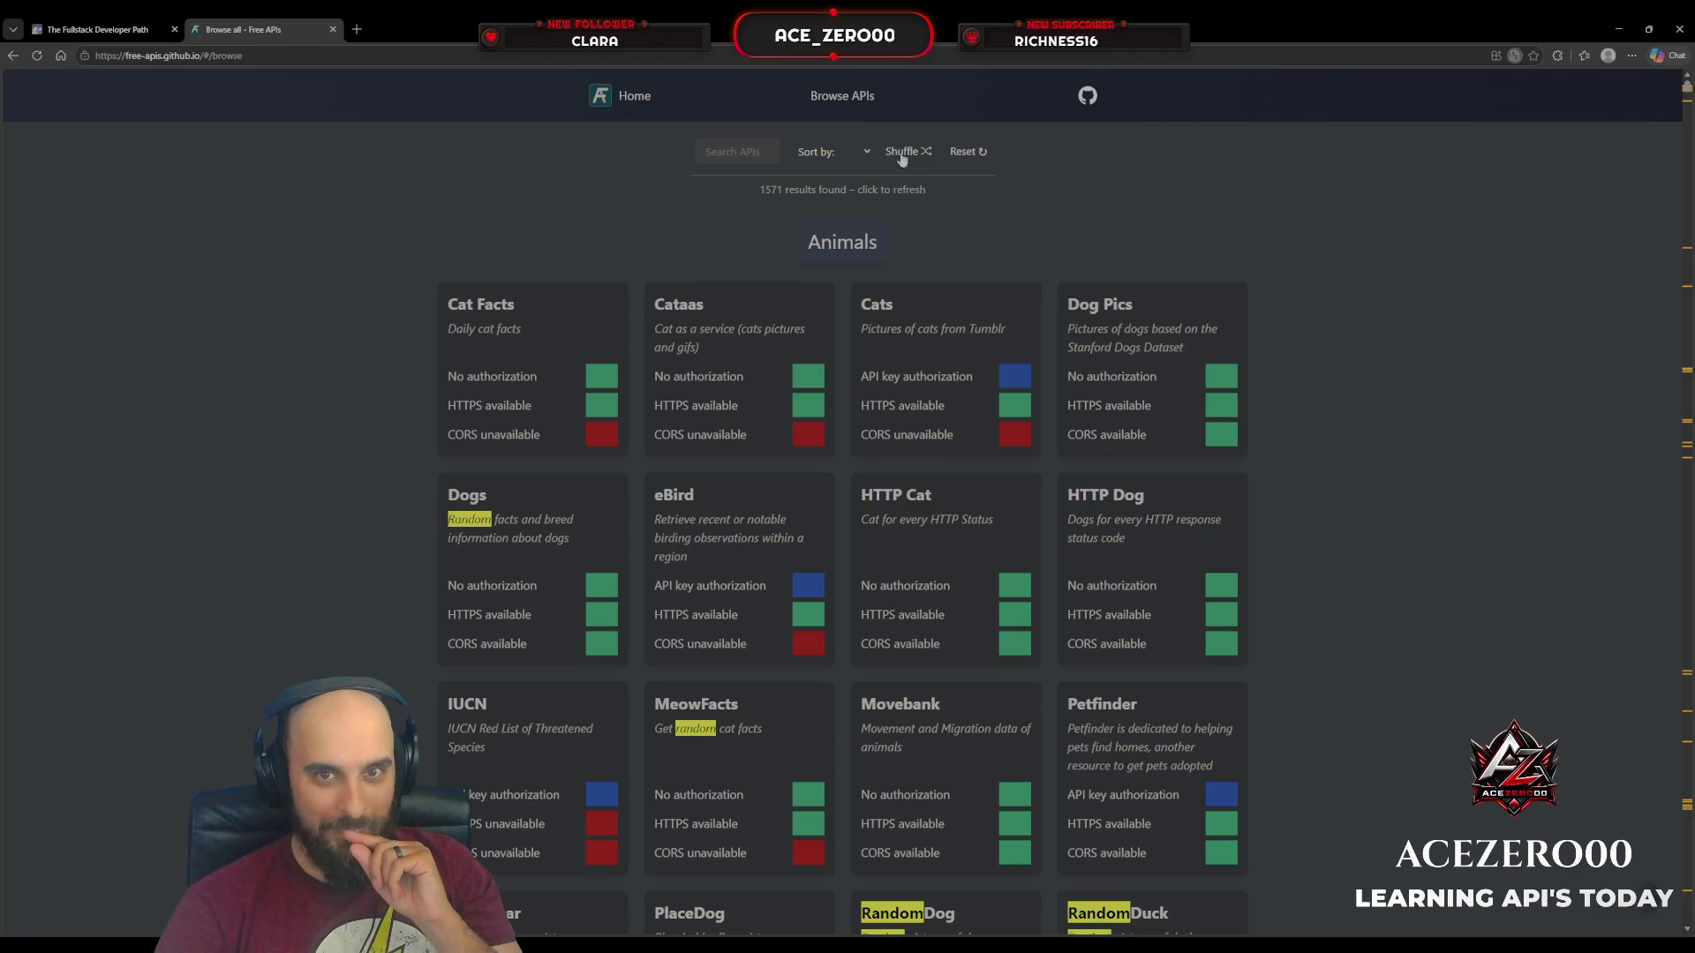
Step: Reset the directory, sort all 1571 APIs alphabetically, and scroll from 18F toward Bacon Ipsum
click(961, 153)
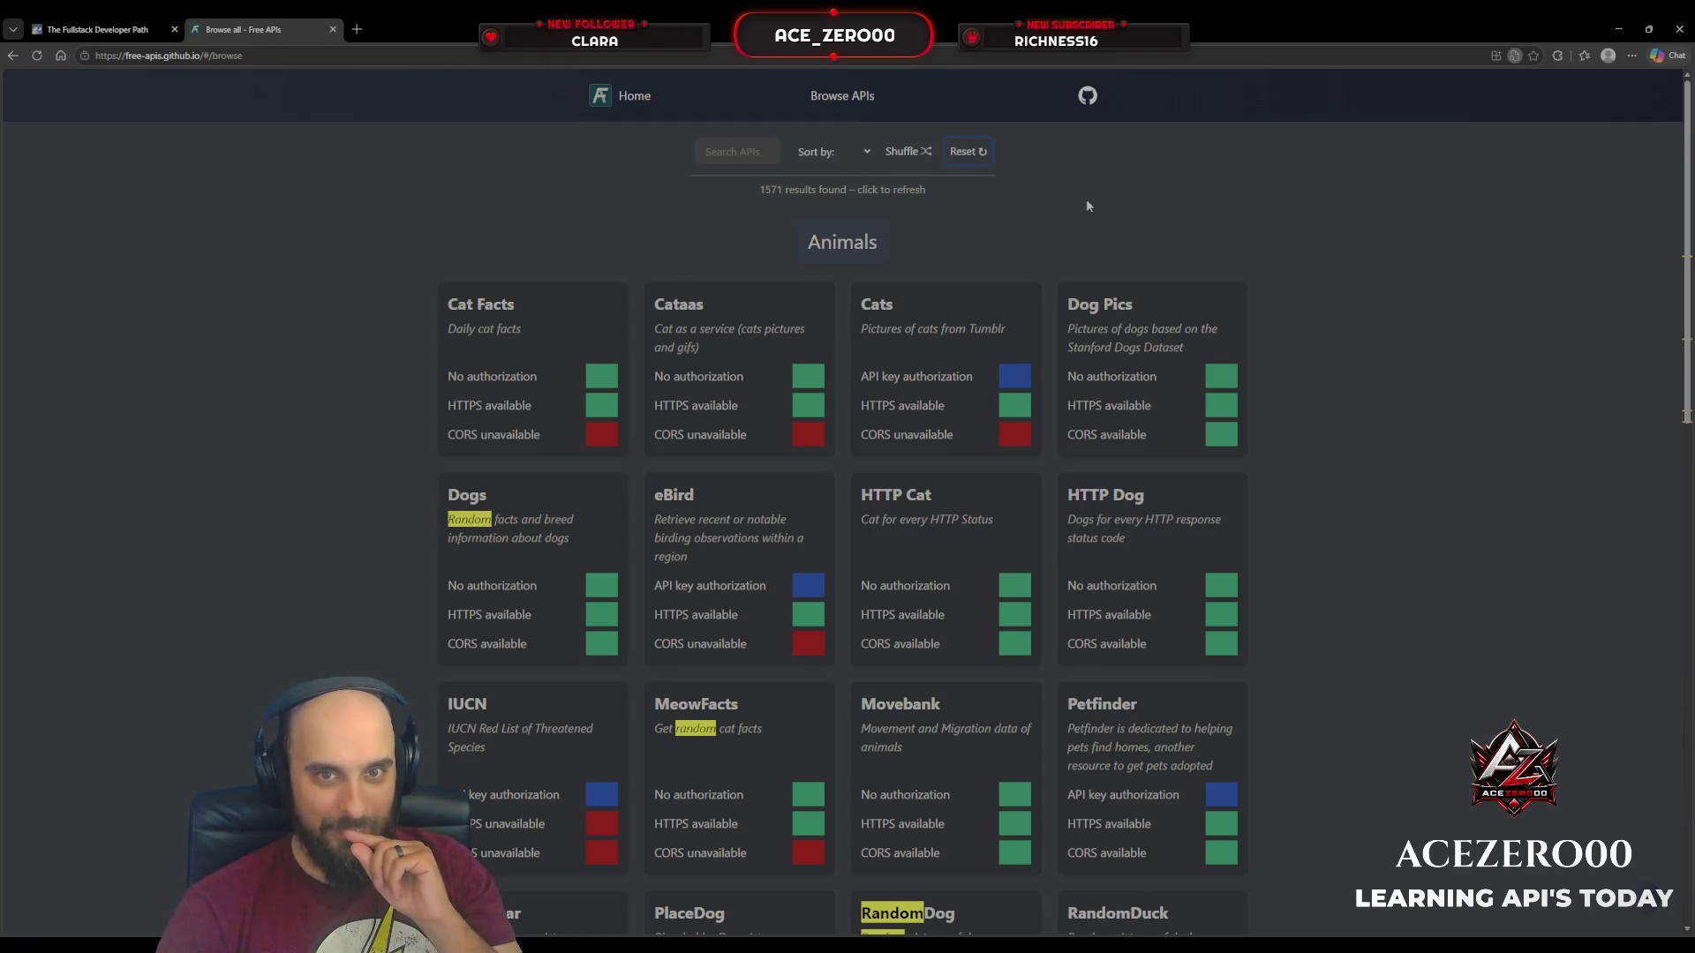
click(830, 196)
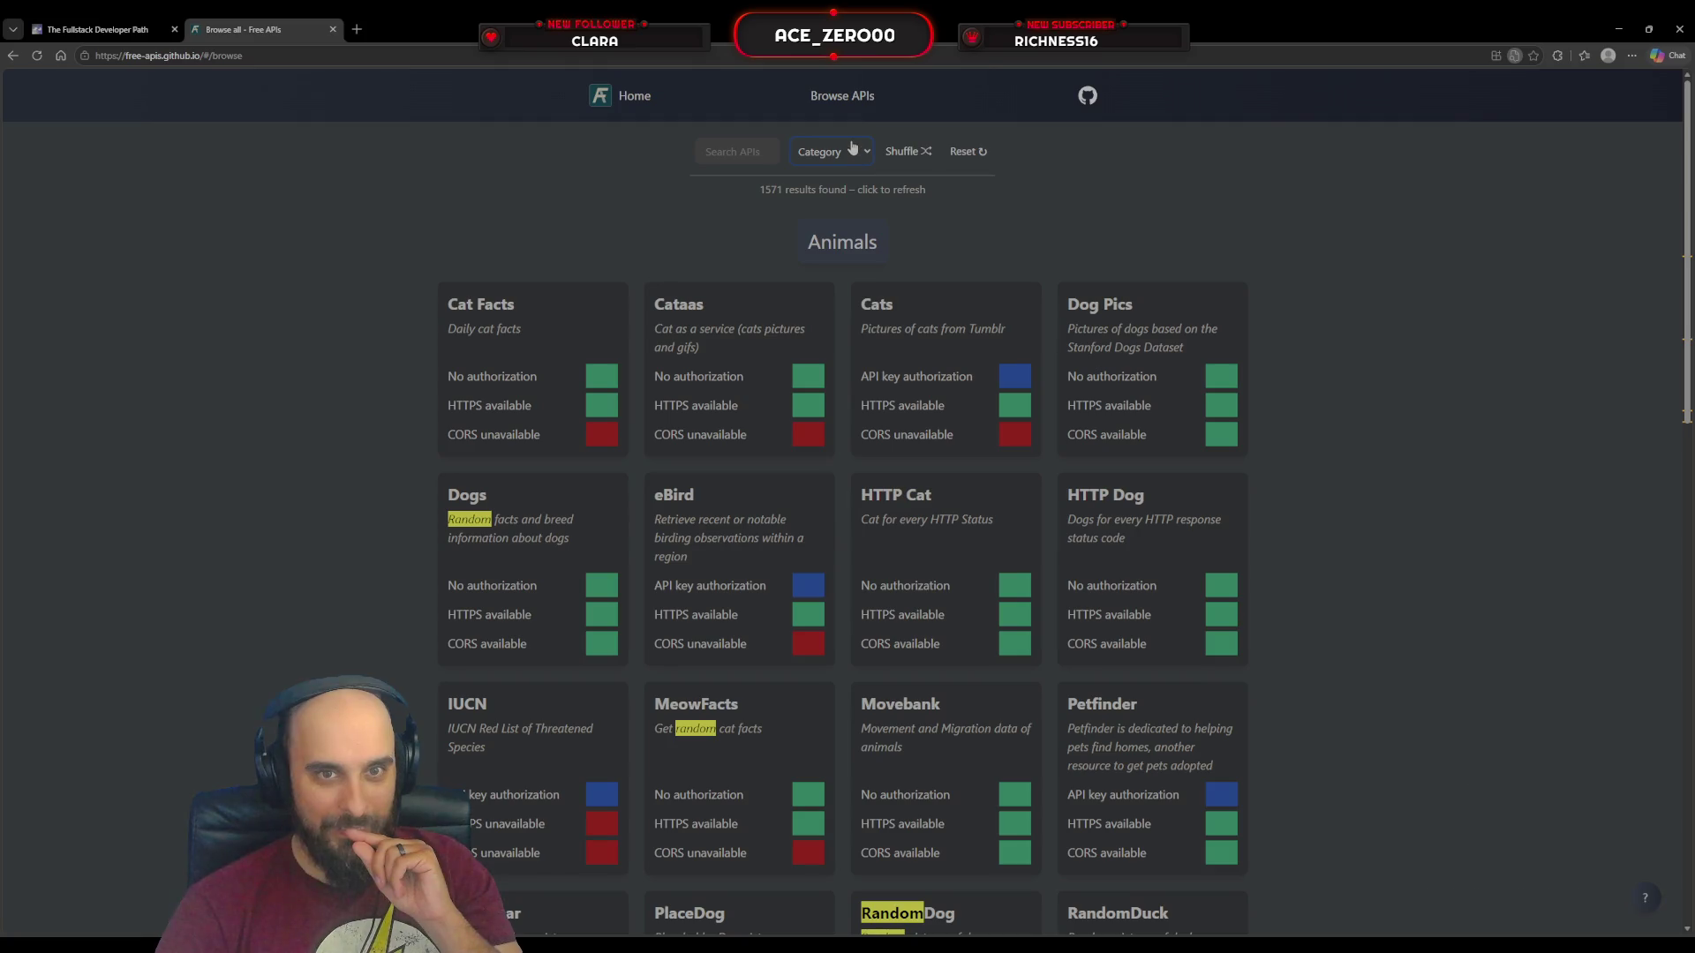
click(835, 214)
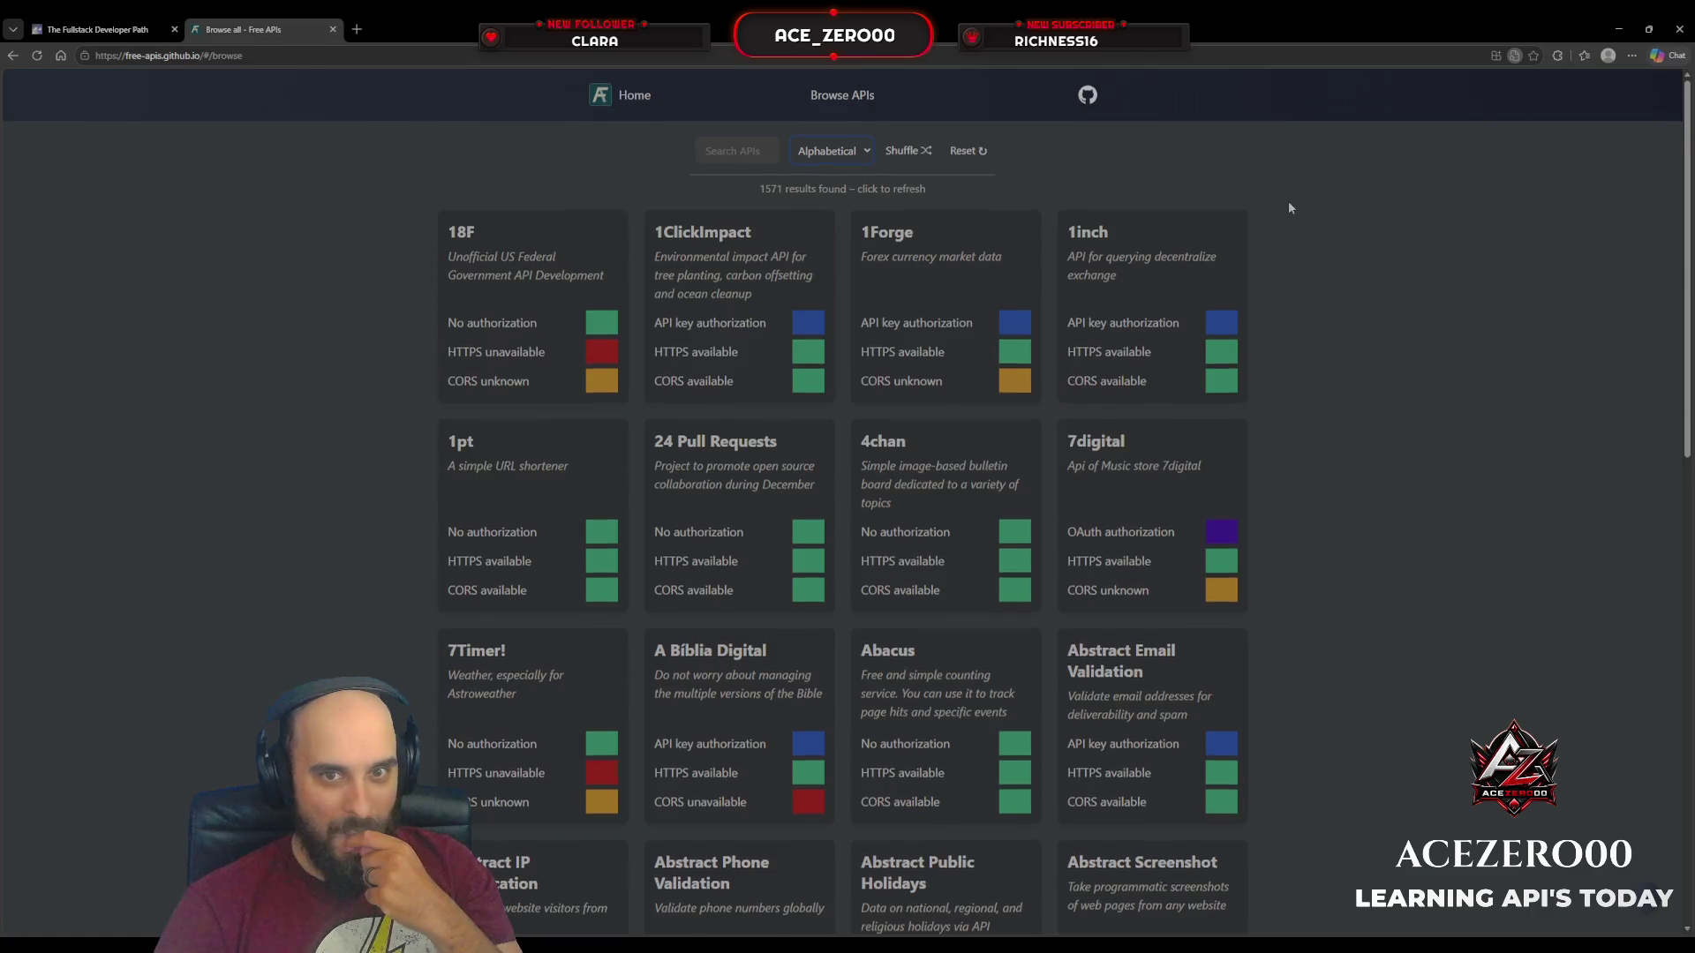
scroll(1289, 199, down, 5)
scroll(1272, 265, down, 20)
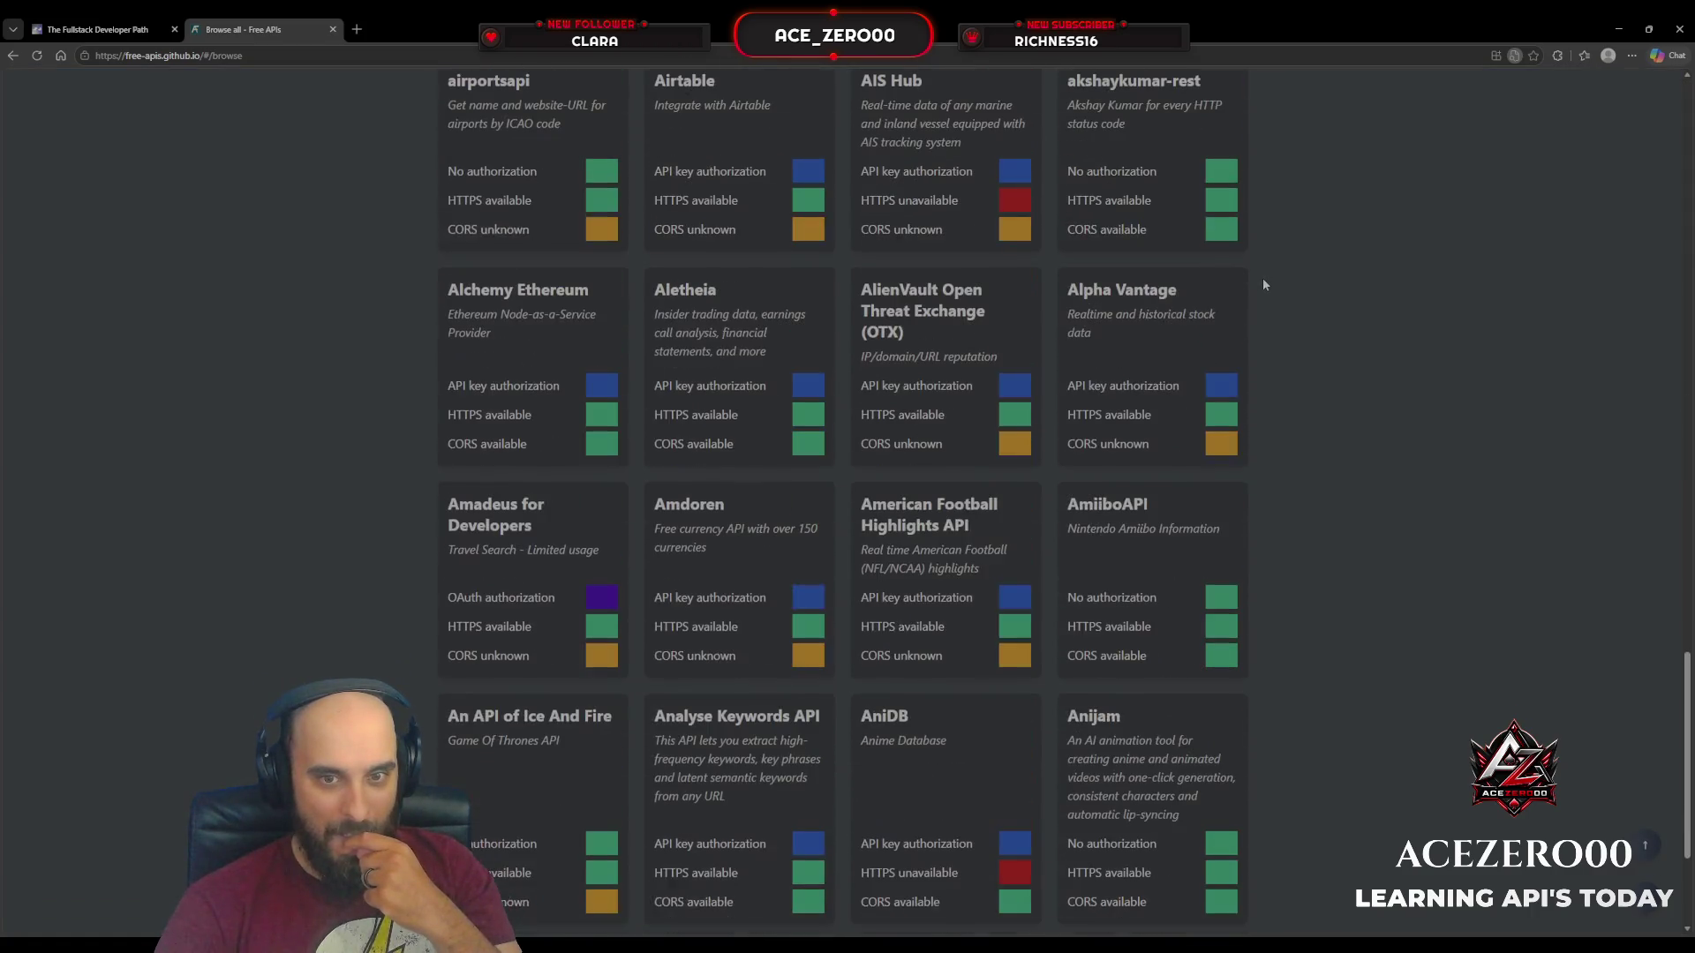
scroll(1264, 283, down, 20)
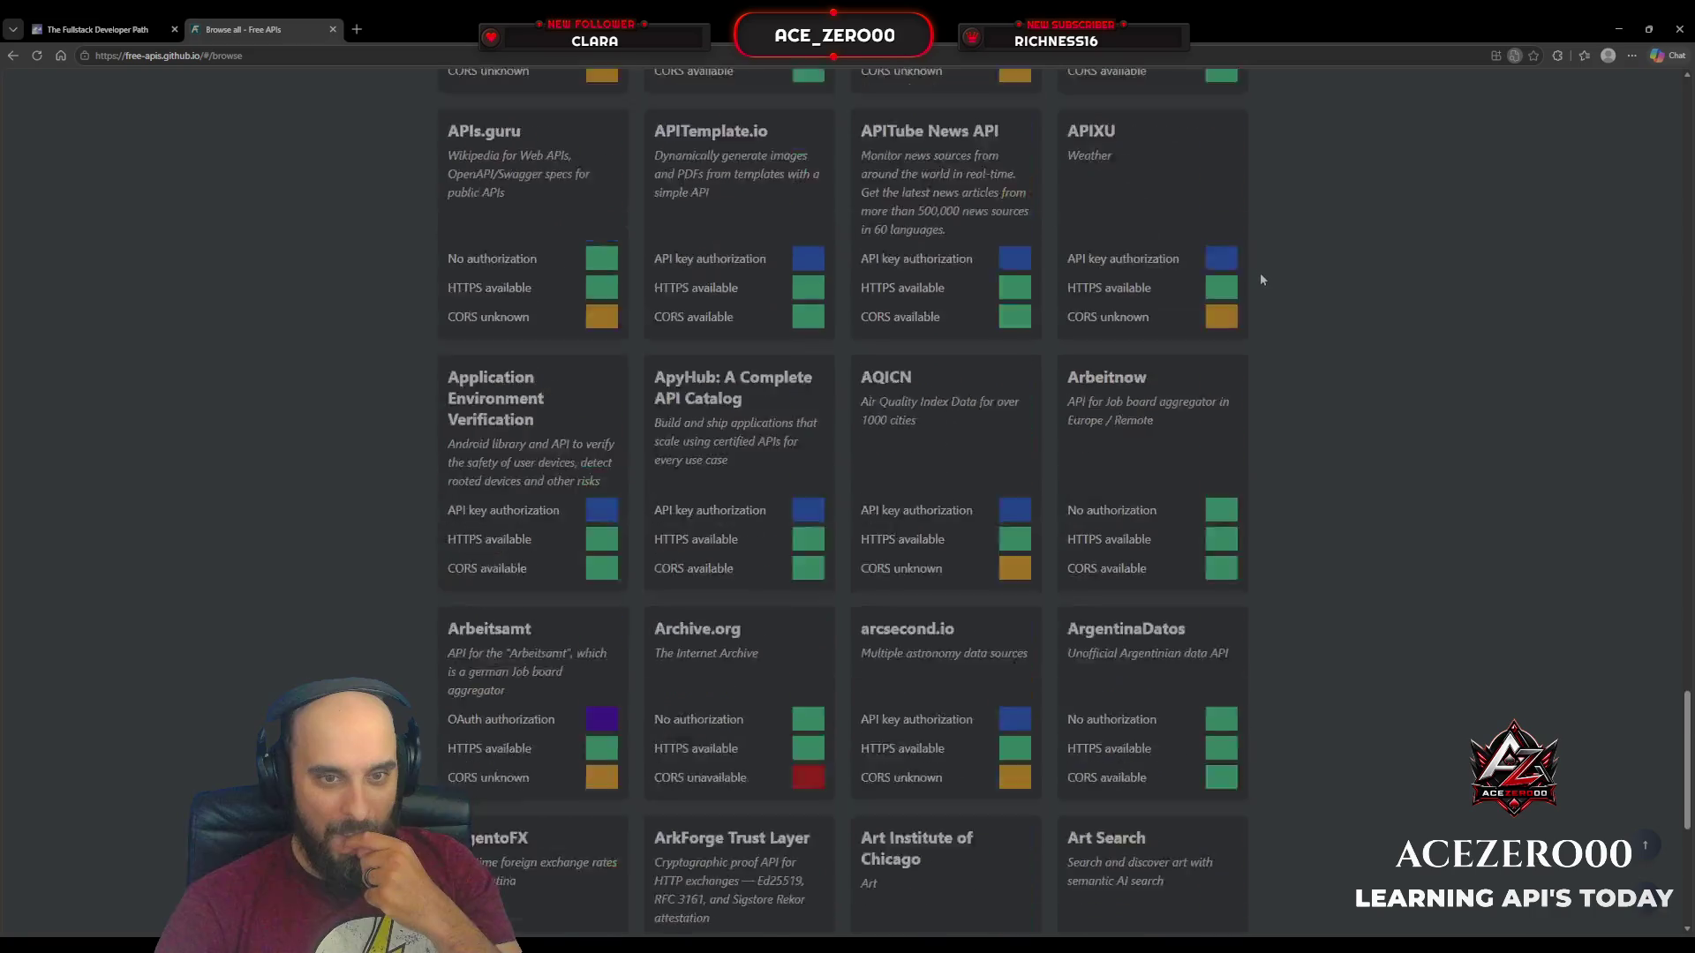
scroll(1260, 279, down, 8)
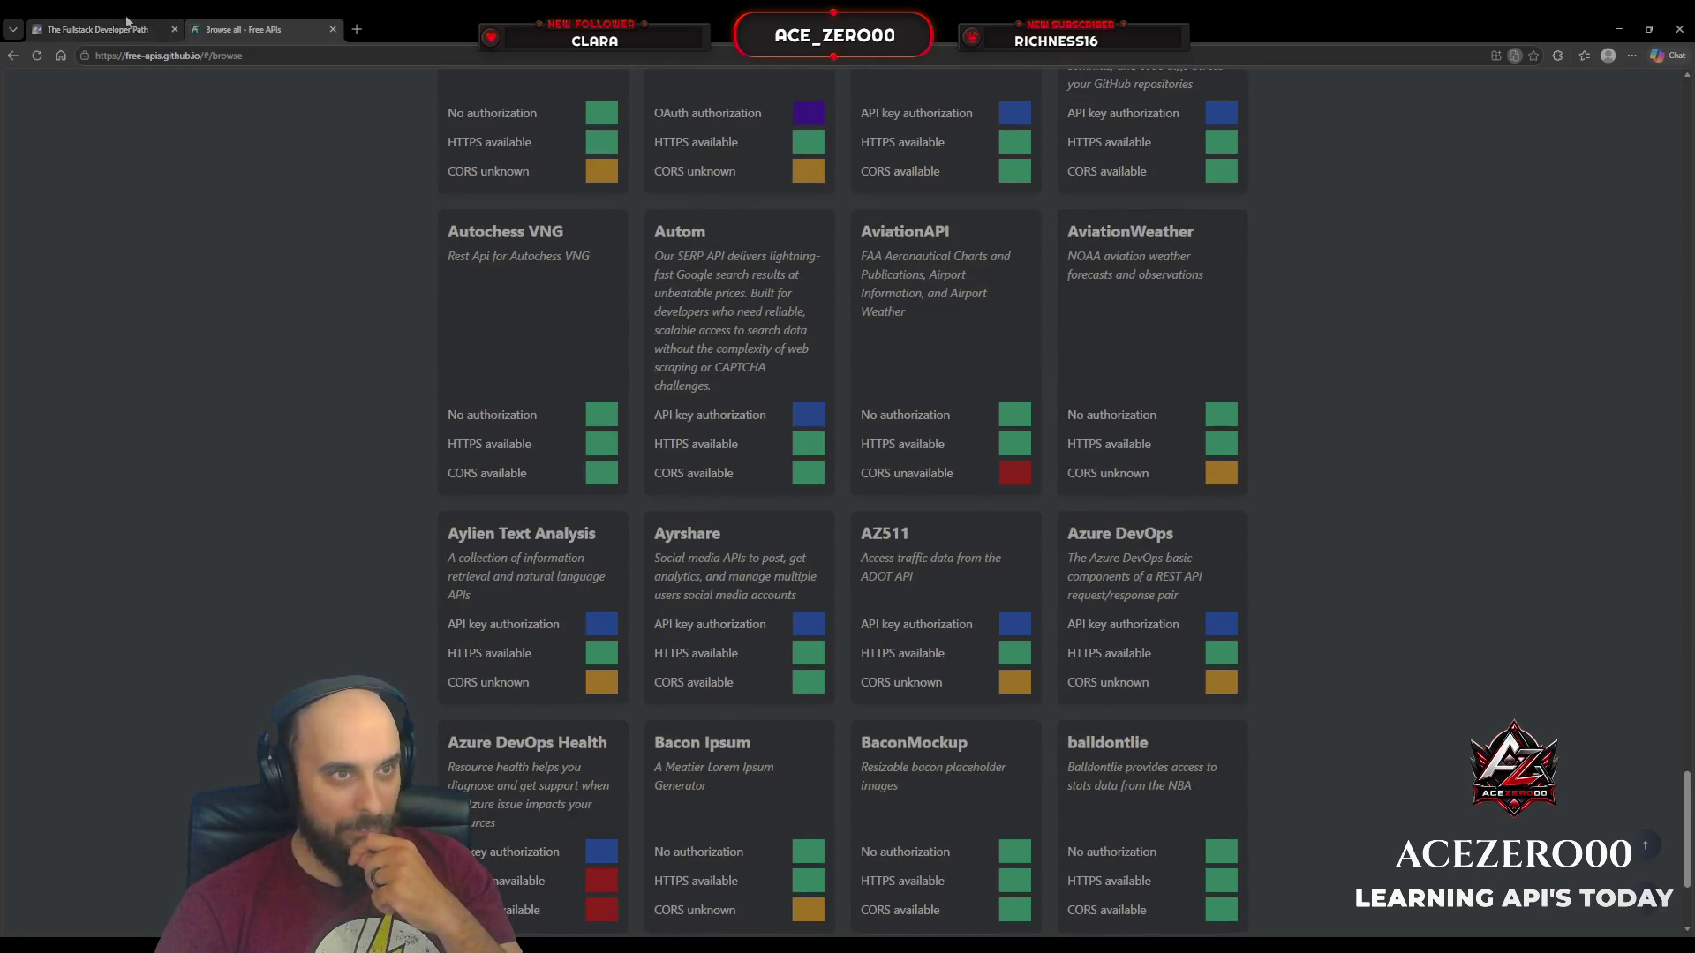
click(97, 29)
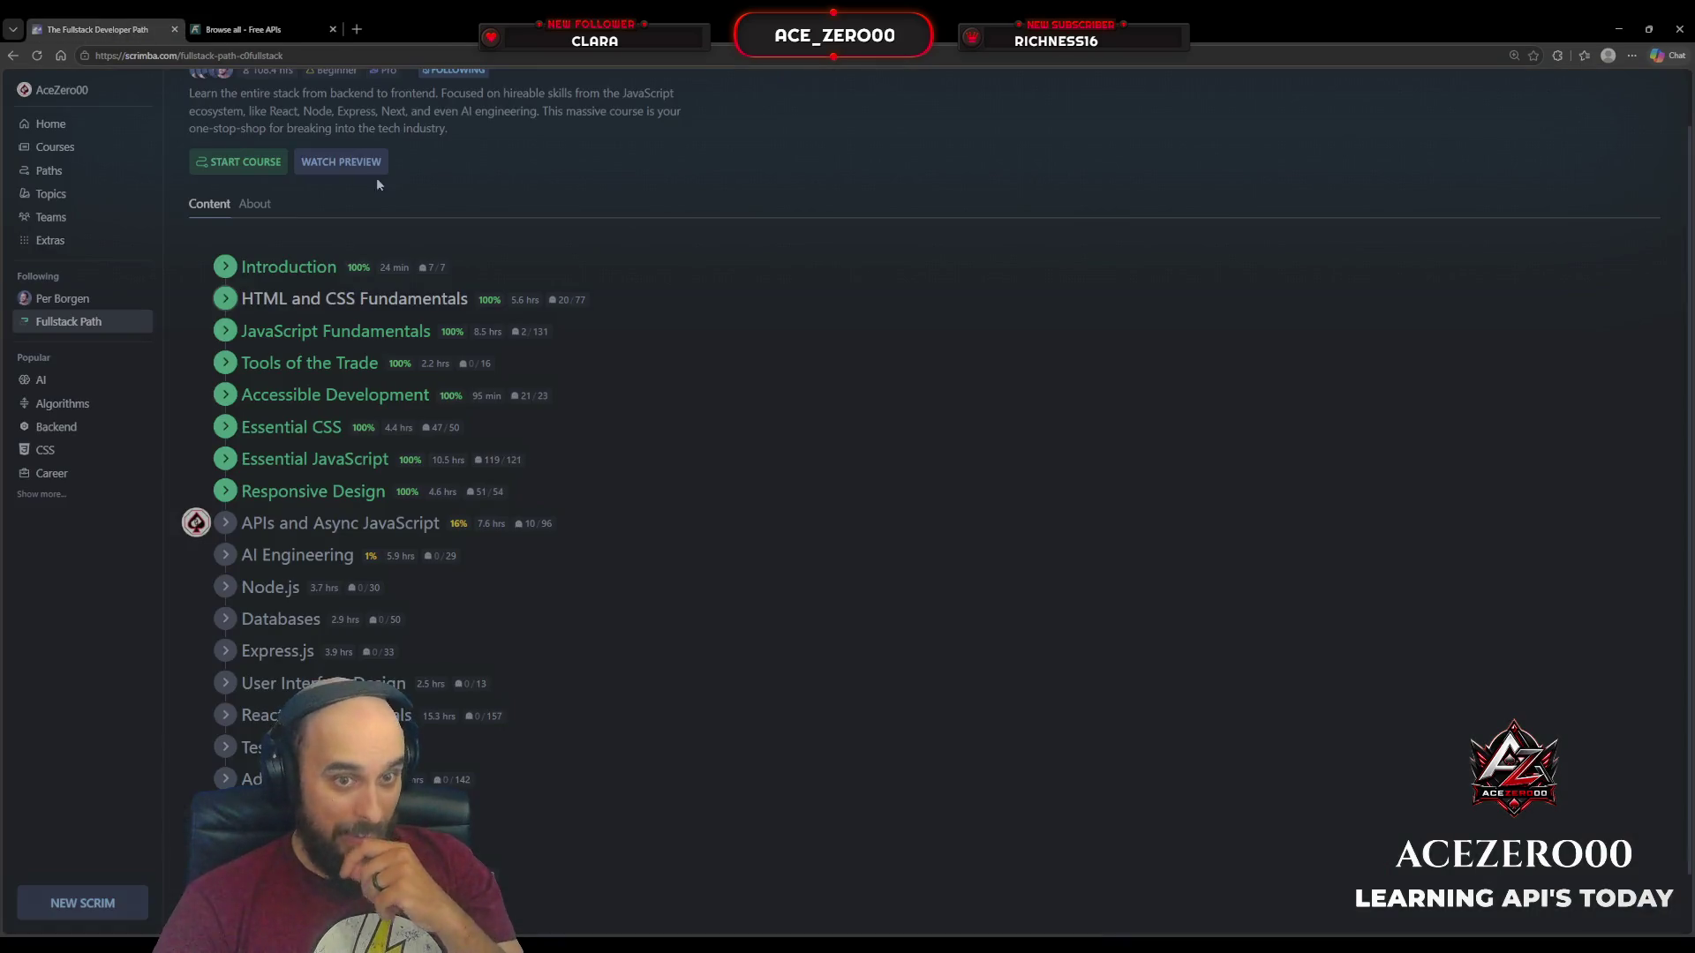
Step: Expand APIs and Async JavaScript, play the Section Recap lesson, and make it full screen
click(227, 523)
scroll(279, 492, down, 5)
scroll(279, 492, down, 3)
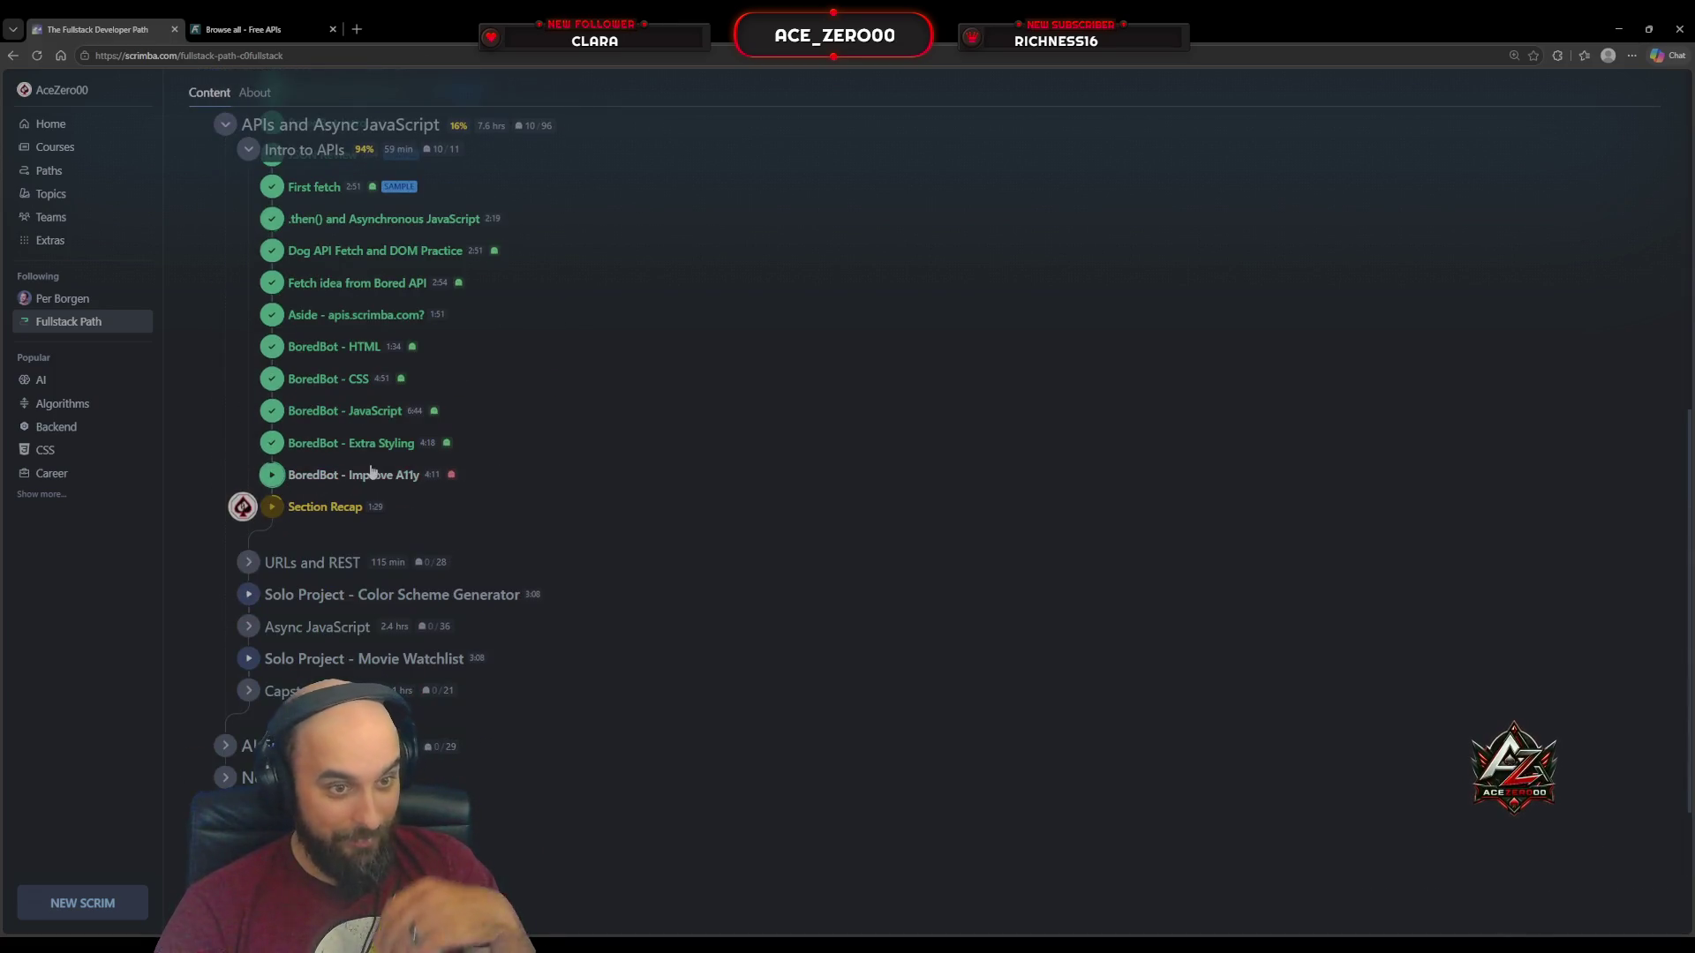
click(753, 512)
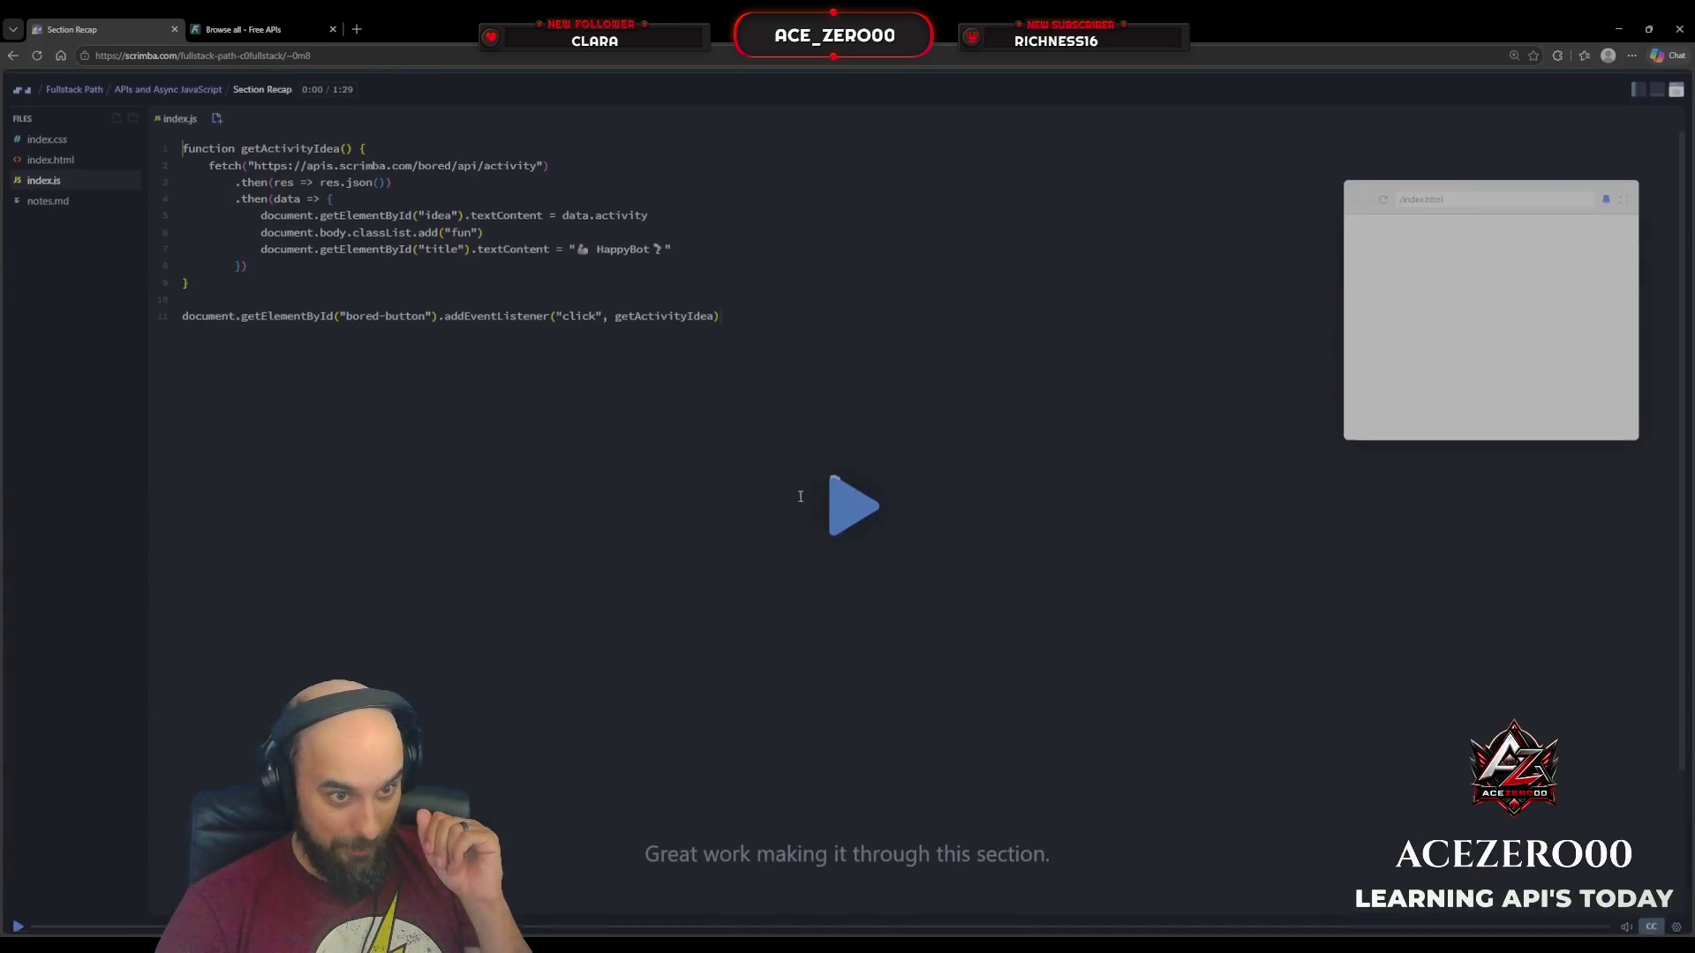
click(846, 528)
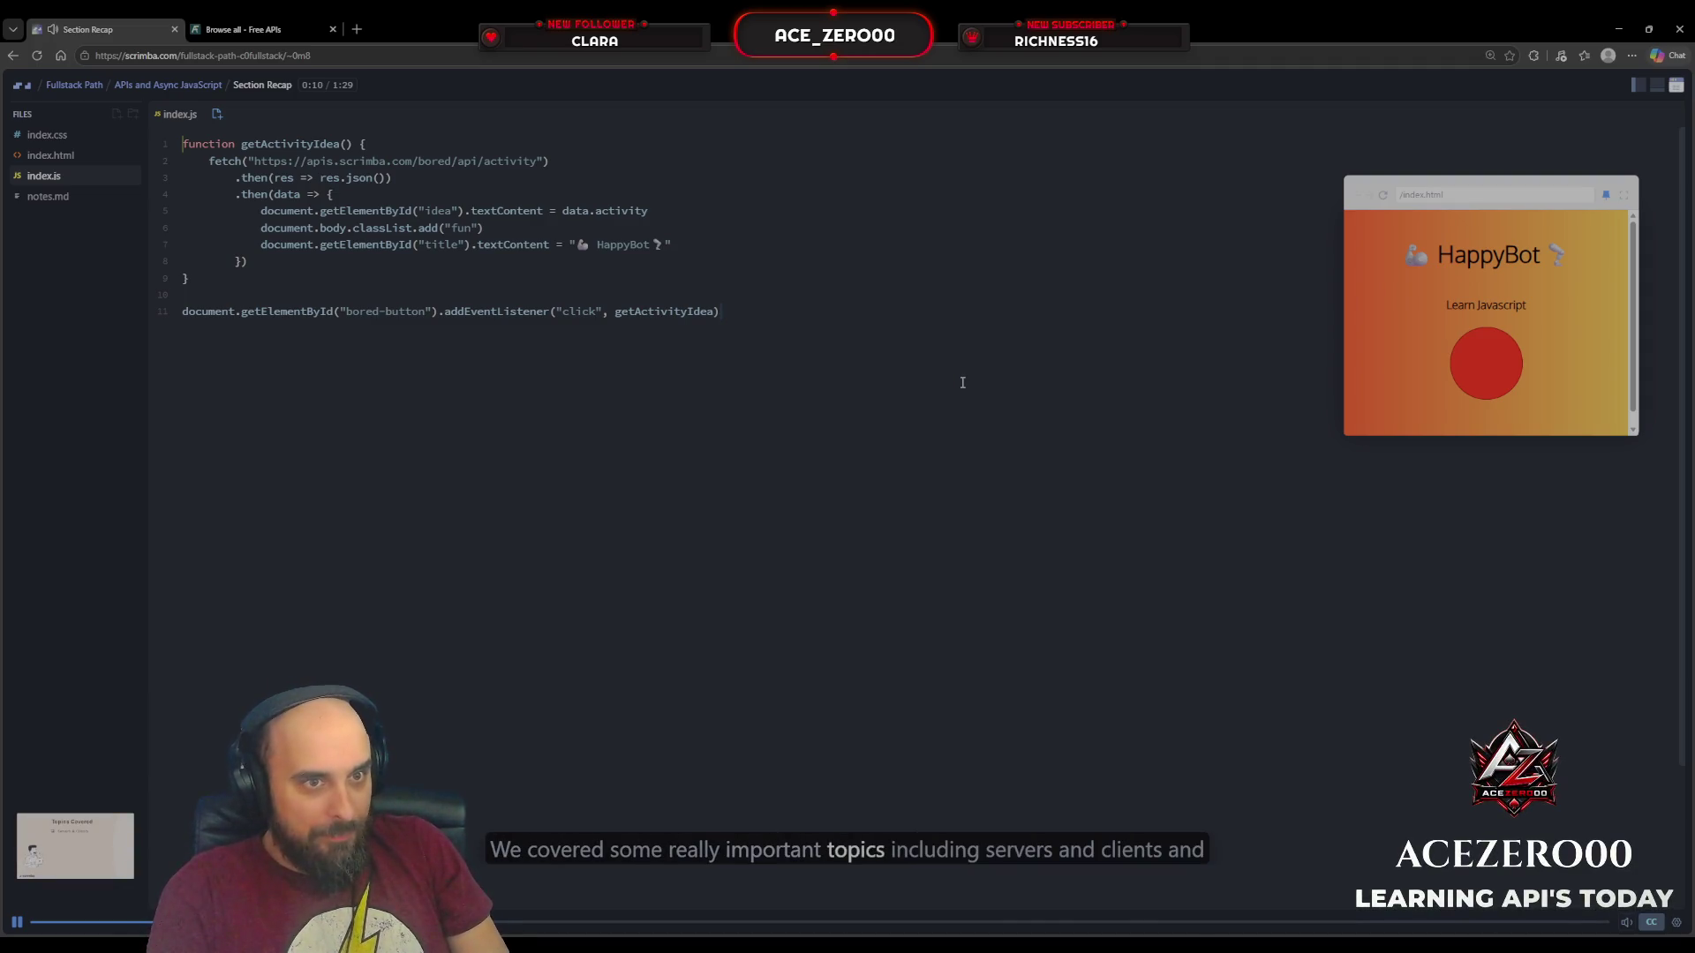
key(F11)
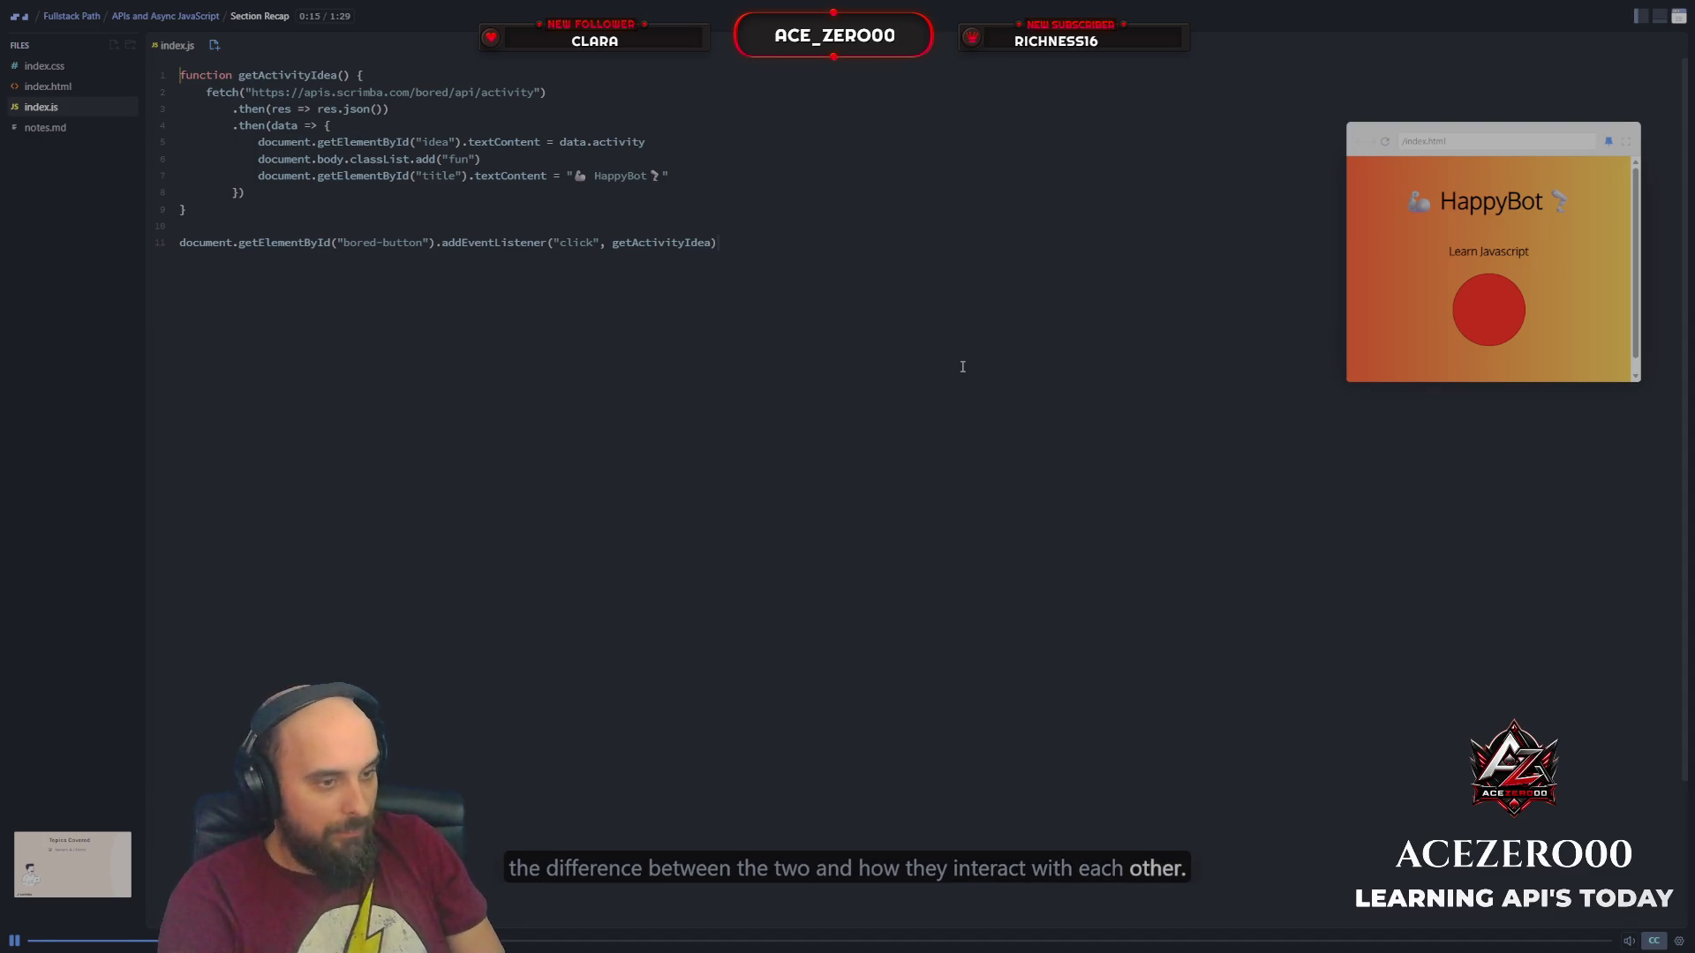
Step: Pause and resume the Section Recap several times, ending paused at 1:00 of 1:29
key(space)
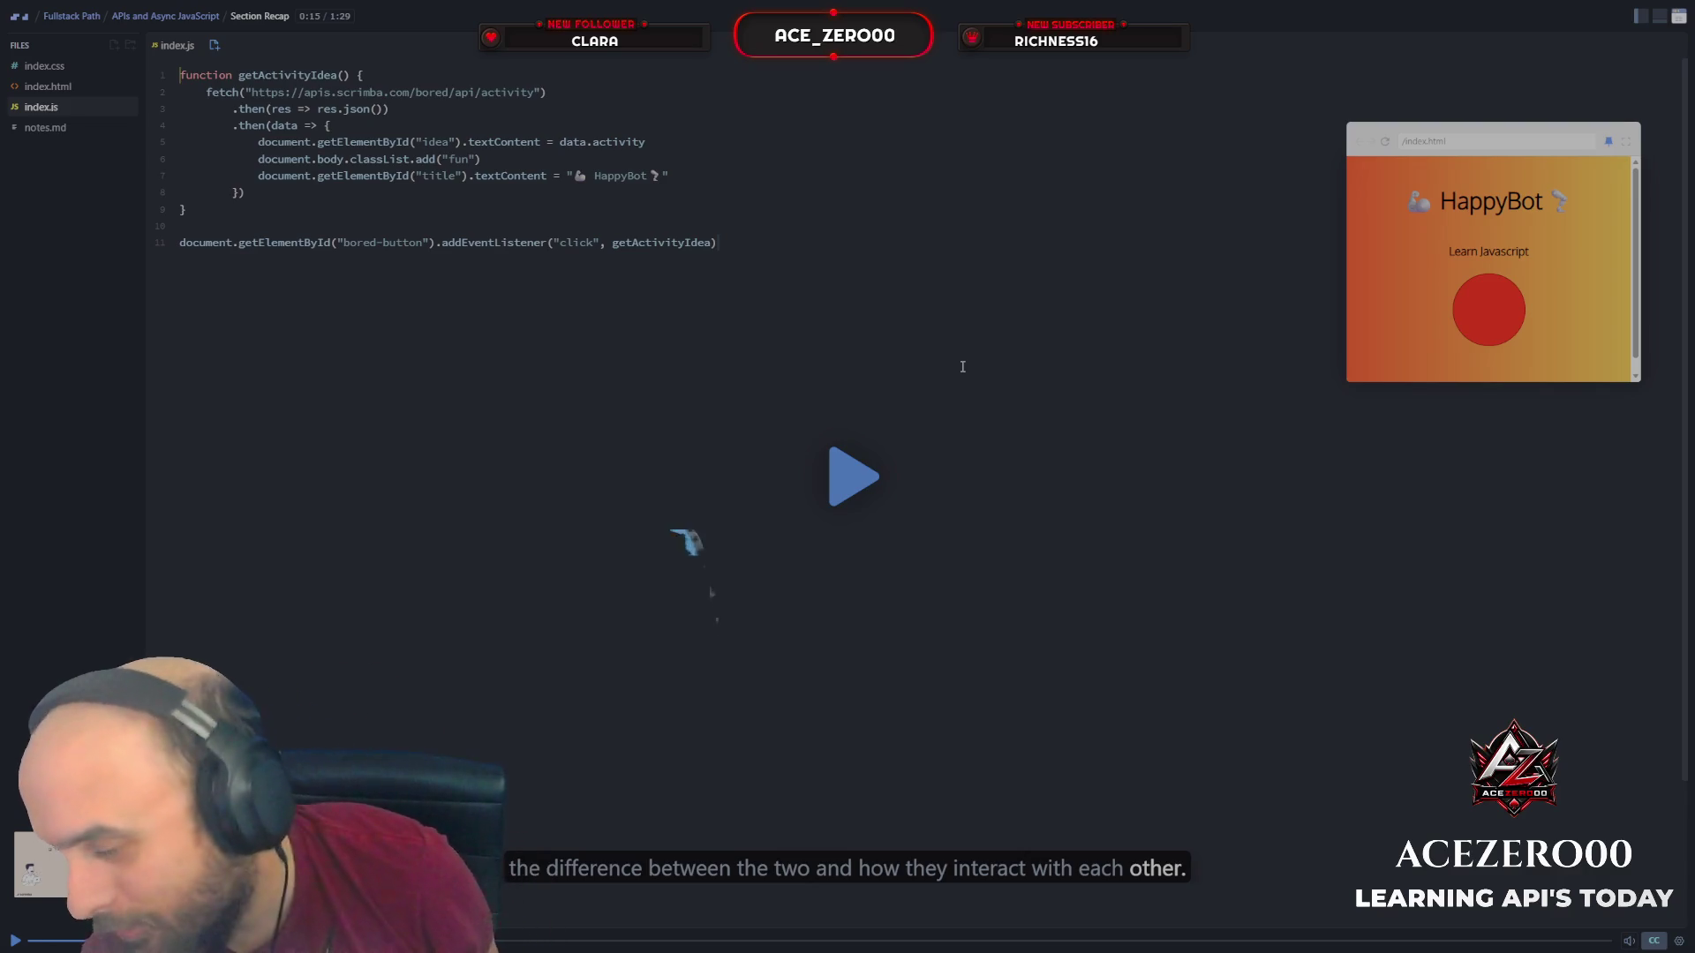
key(space)
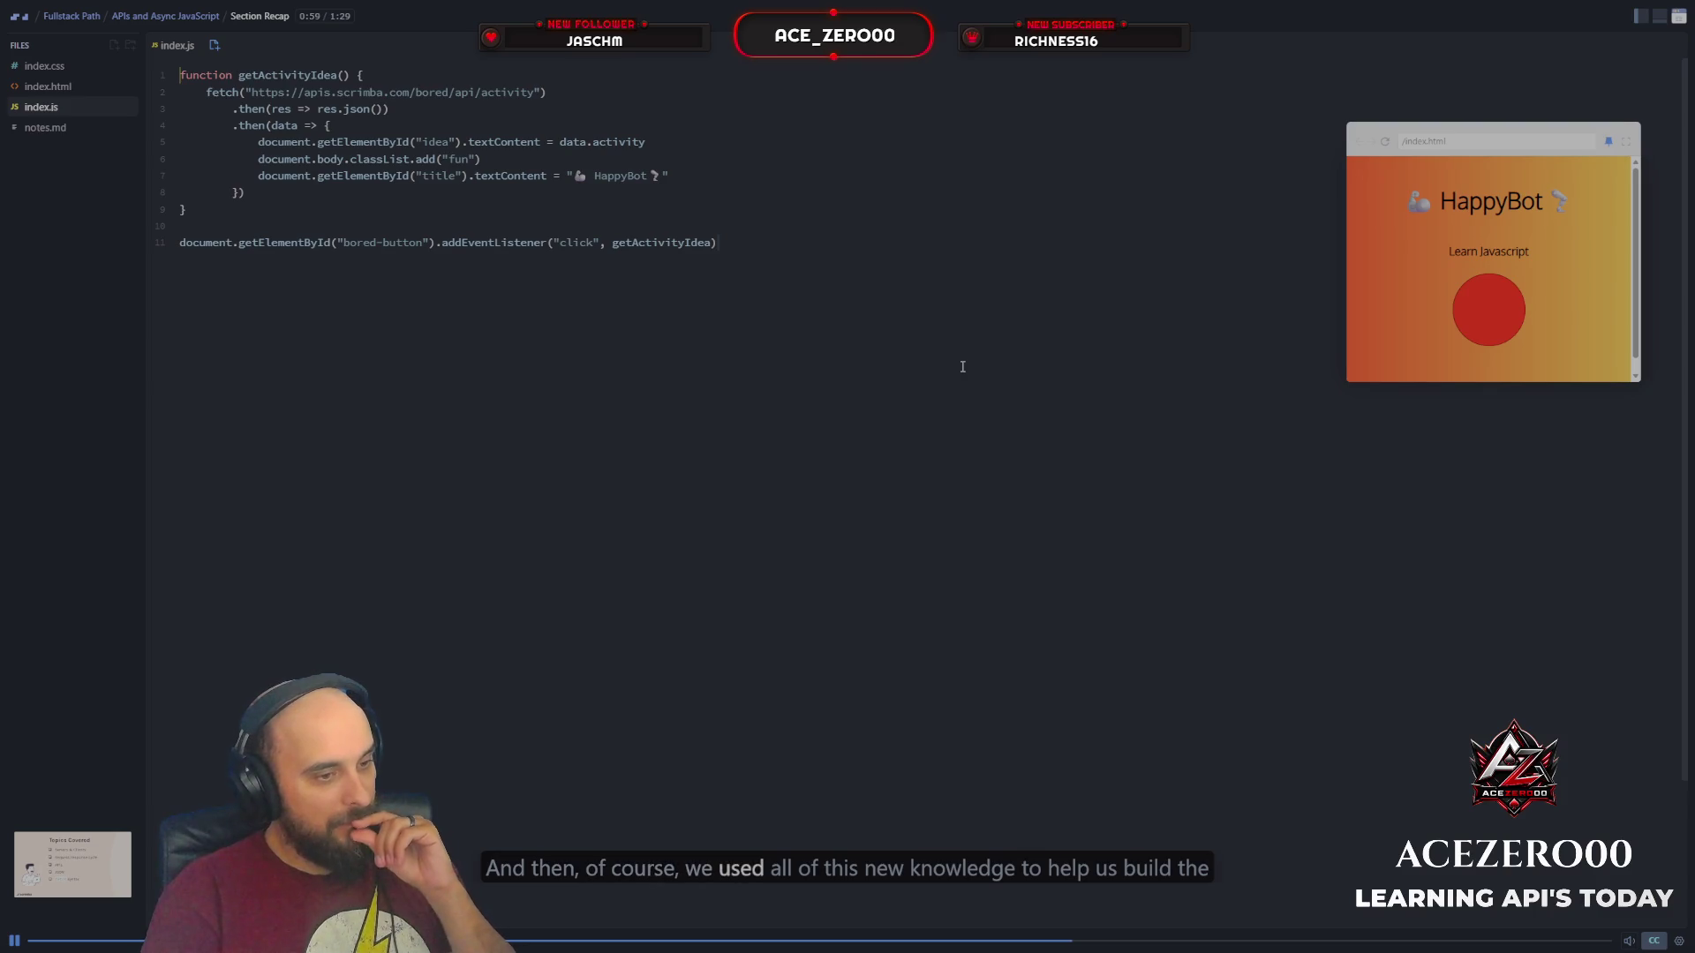
key(space)
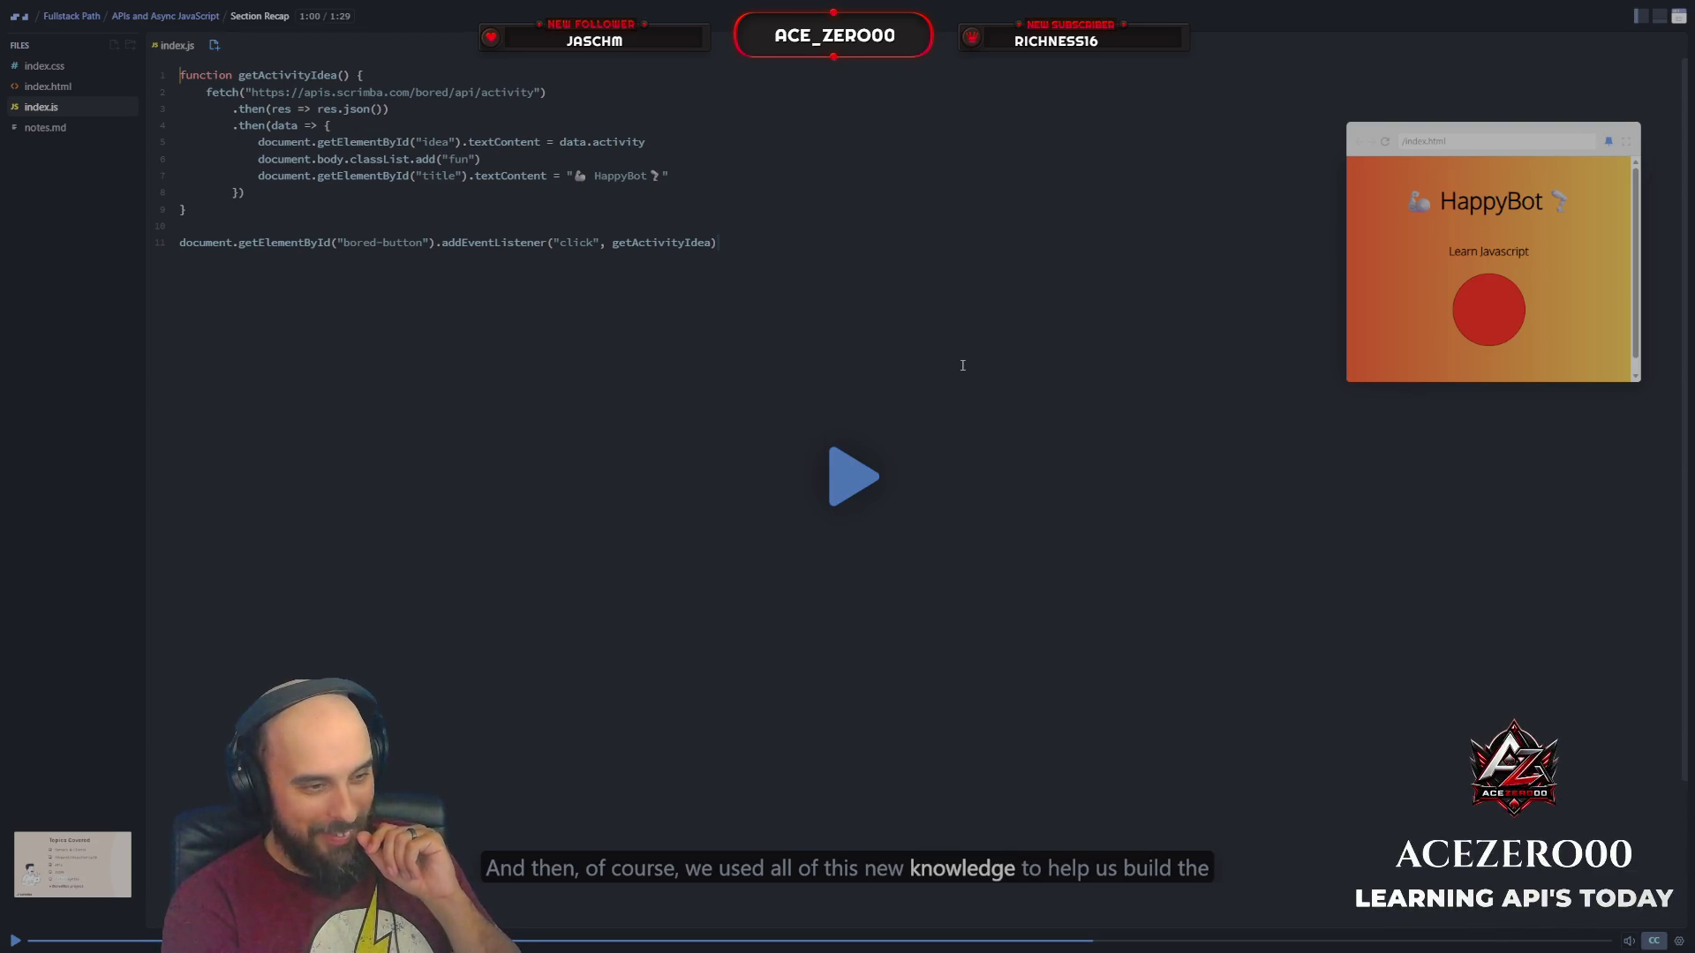
key(space)
key(space)
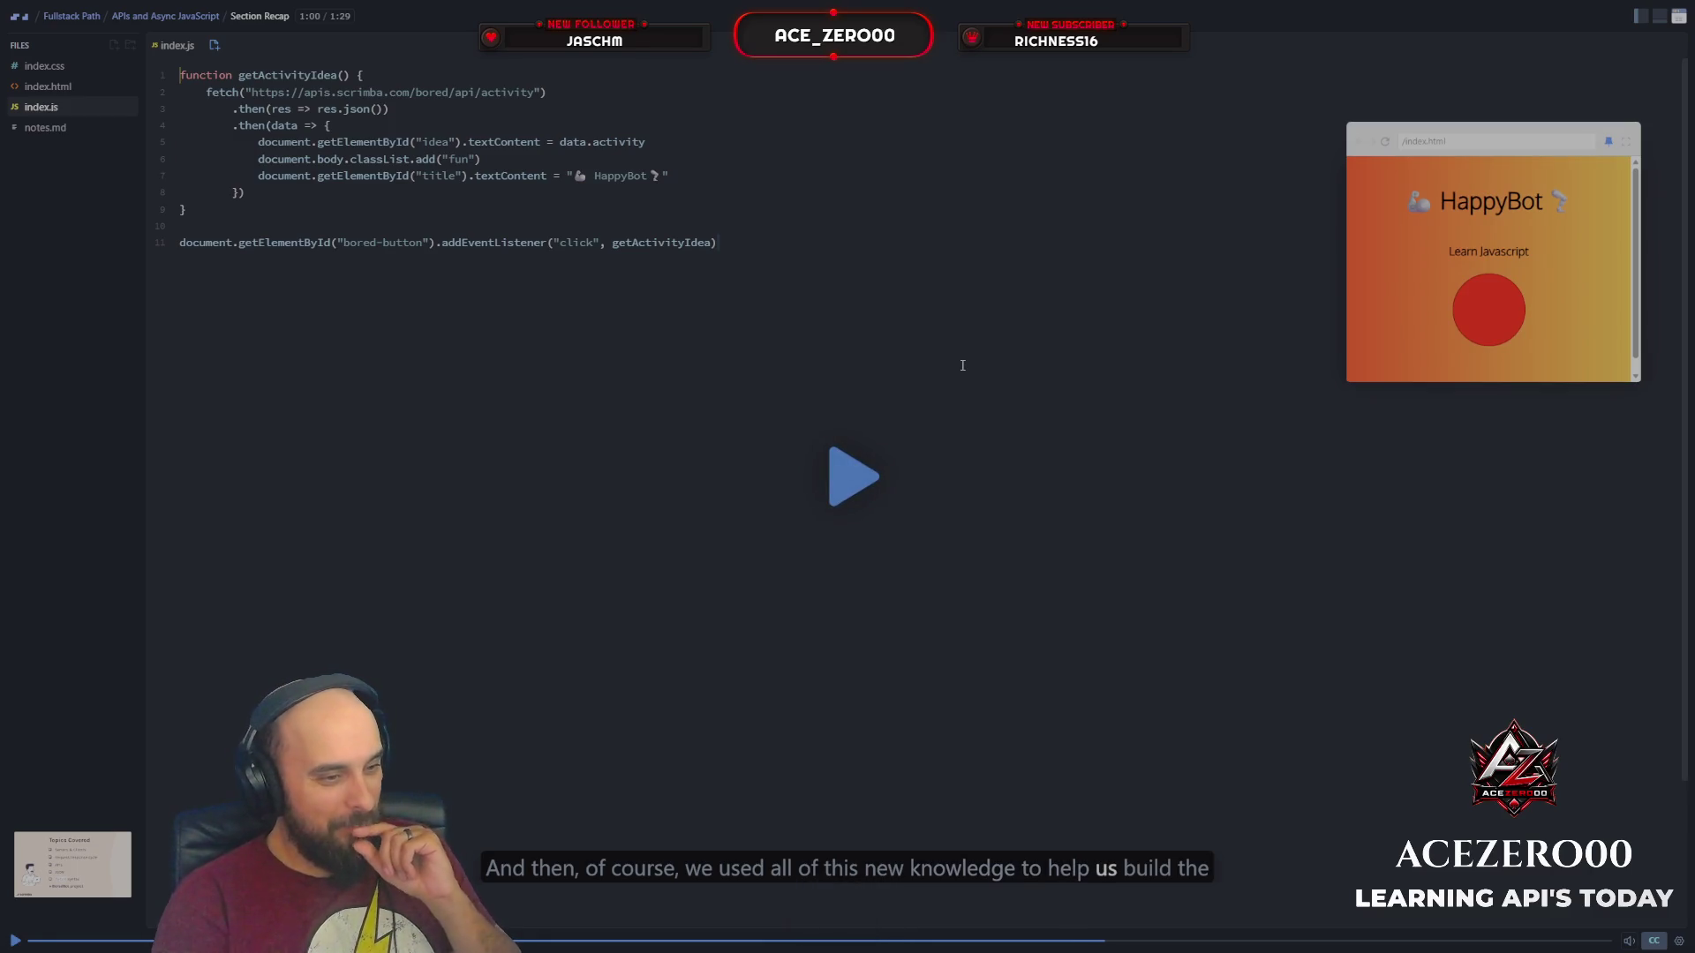
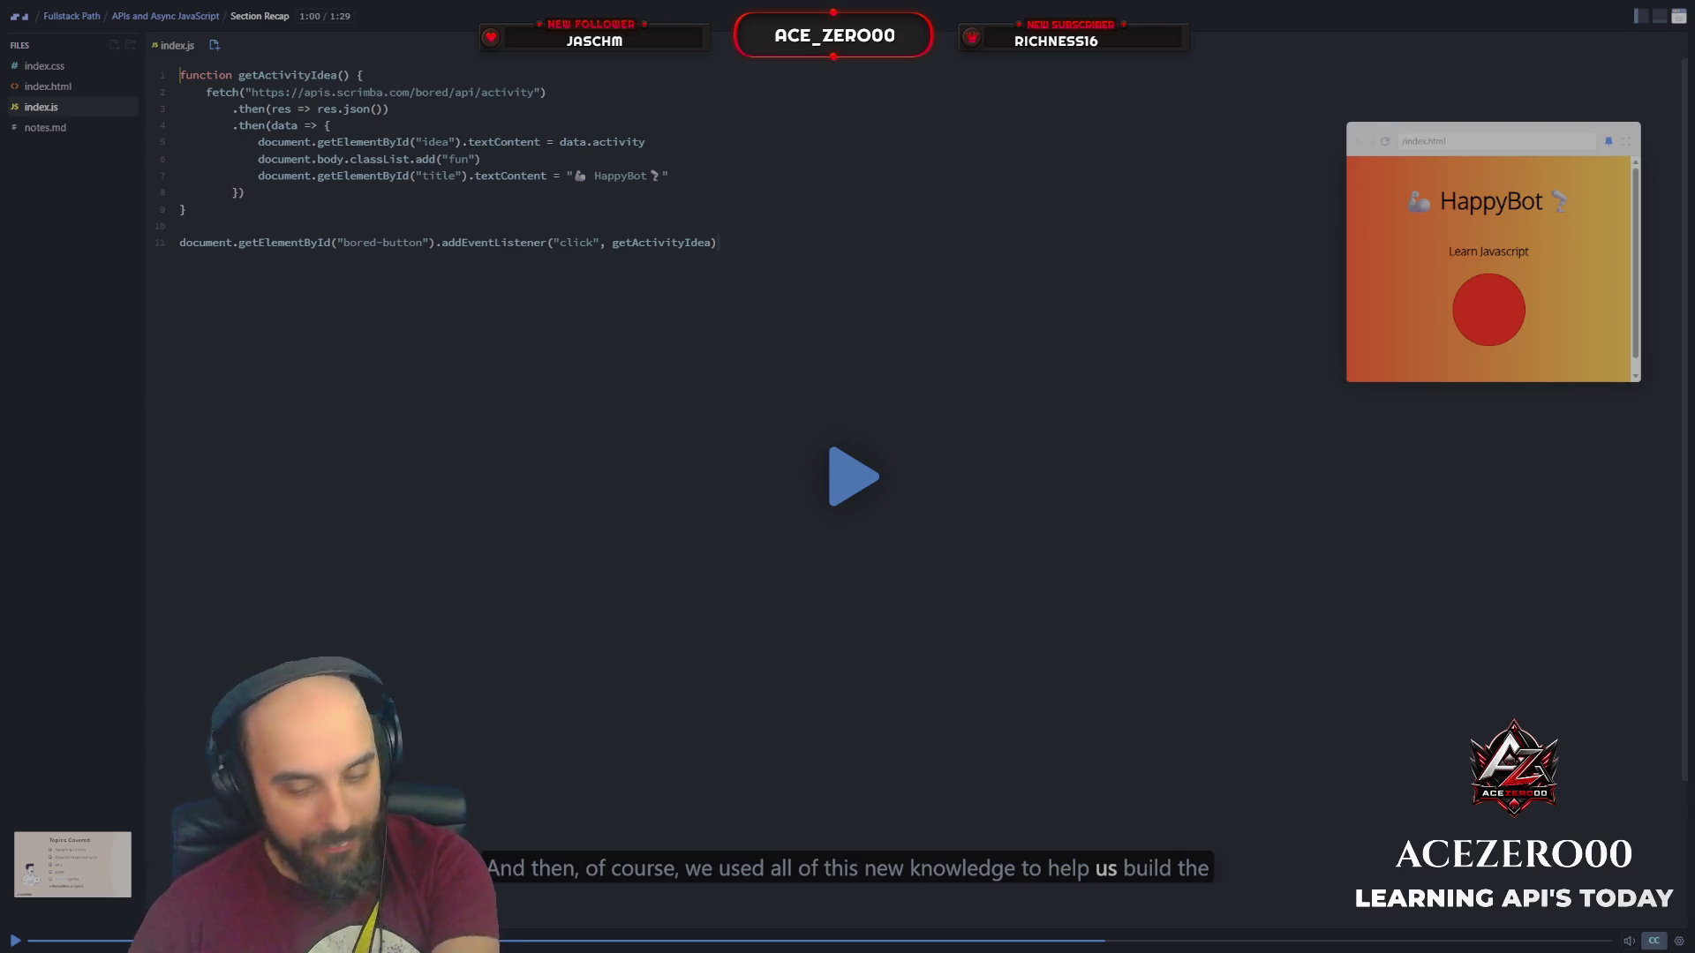
Step: Select the addEventListener("click", getActivityIdea) call on line 11 of index.js
drag(444, 242, 719, 242)
mouse_move(351, 31)
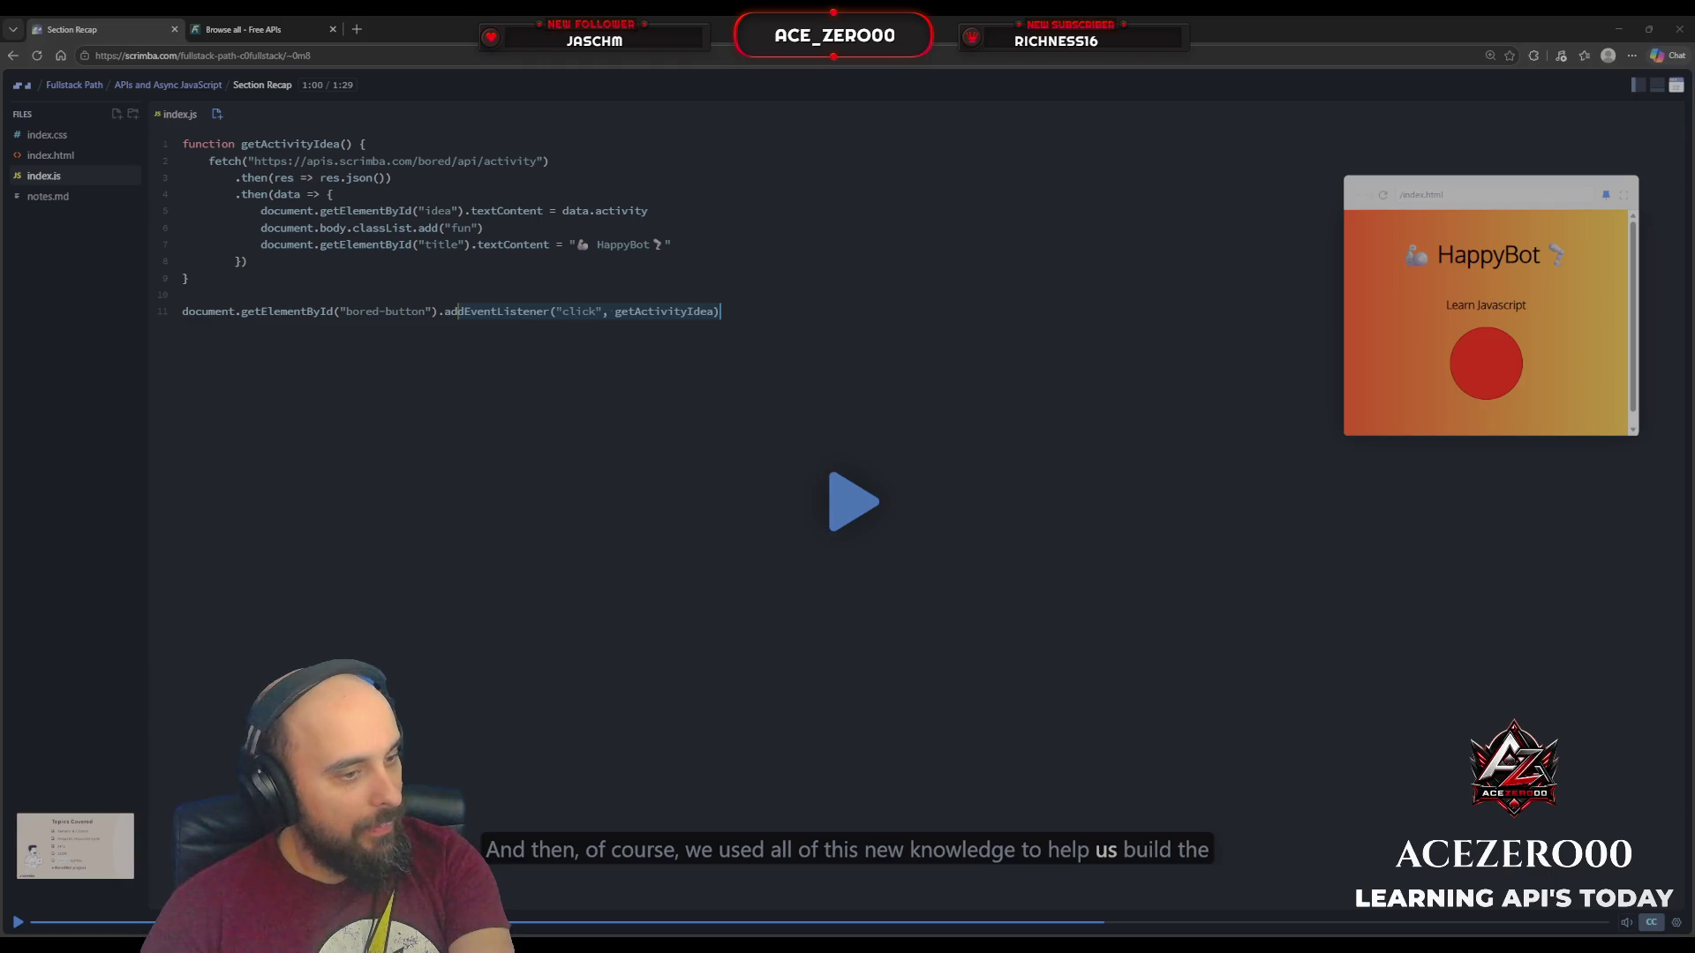
click(356, 29)
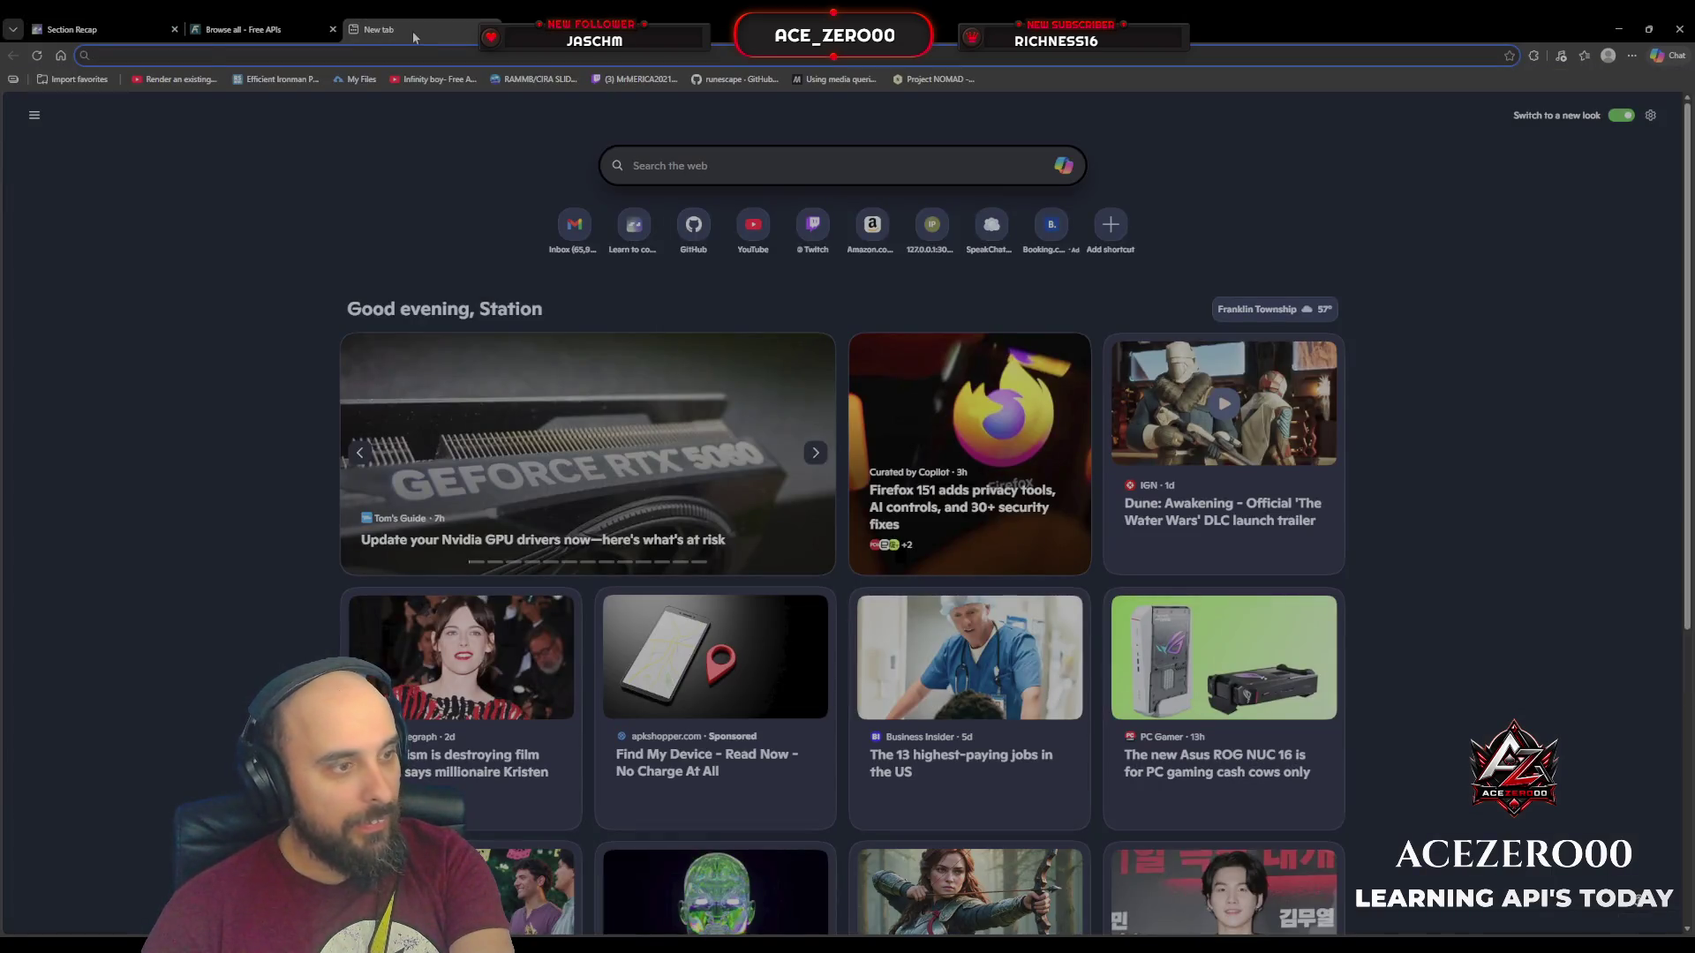
key(ctrl+w)
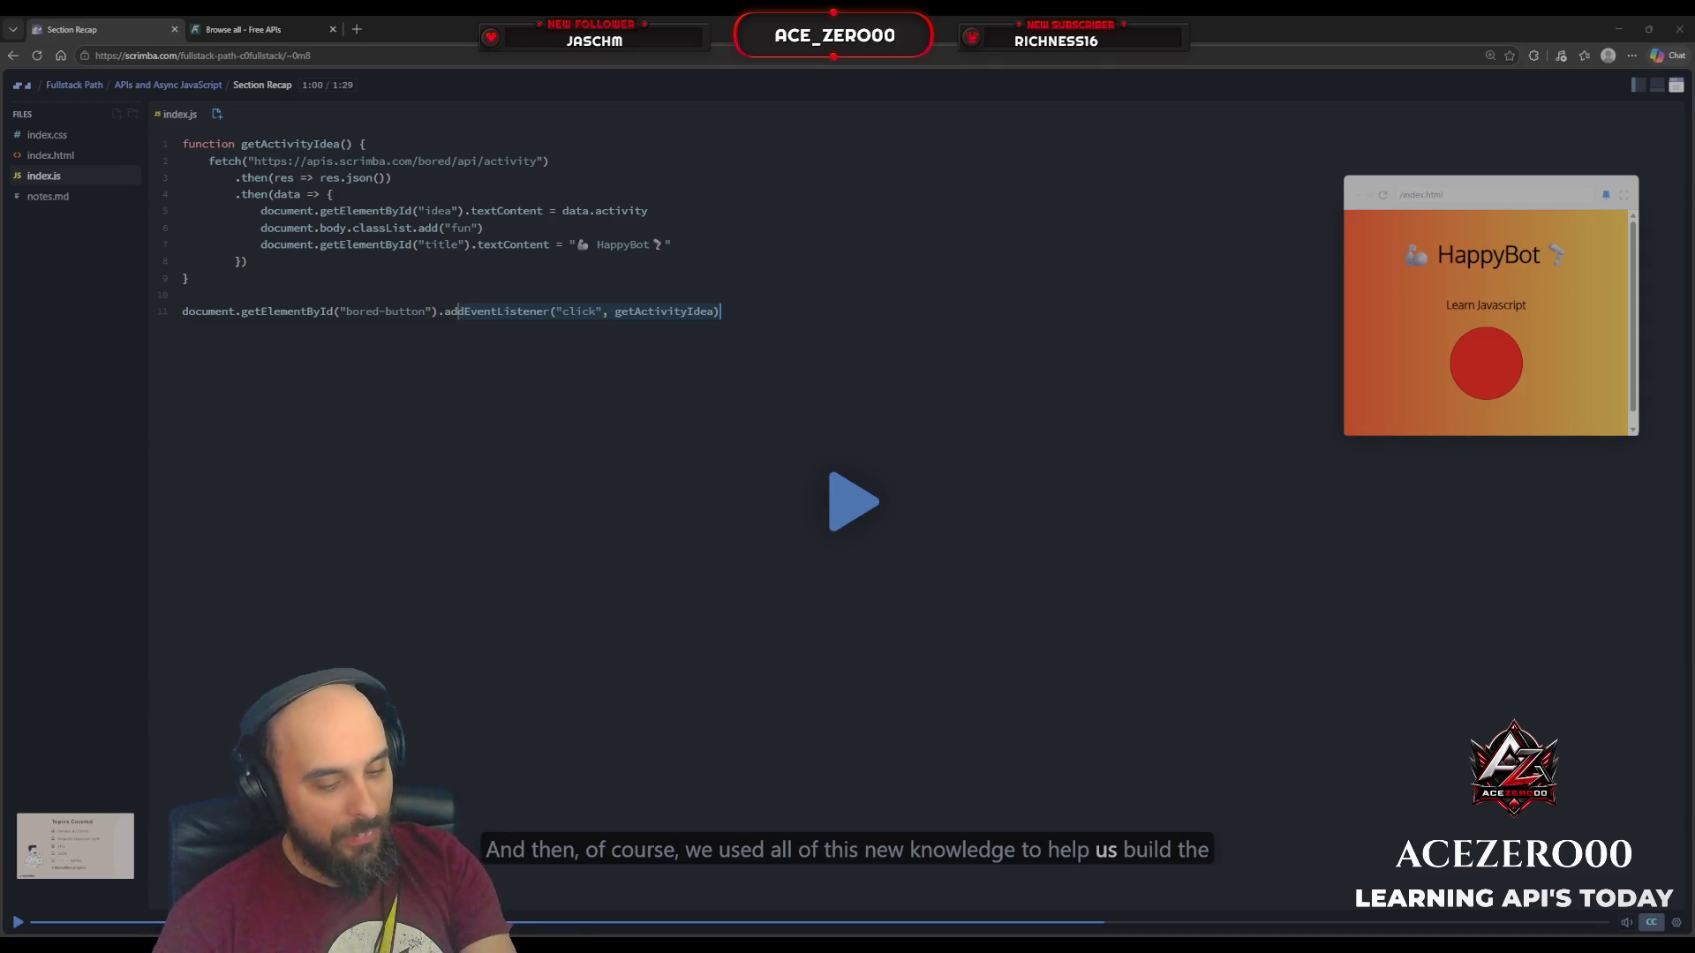
Step: From the Free APIs tab, load godbolt.org (Compiler Explorer) in a new browser tab
click(297, 31)
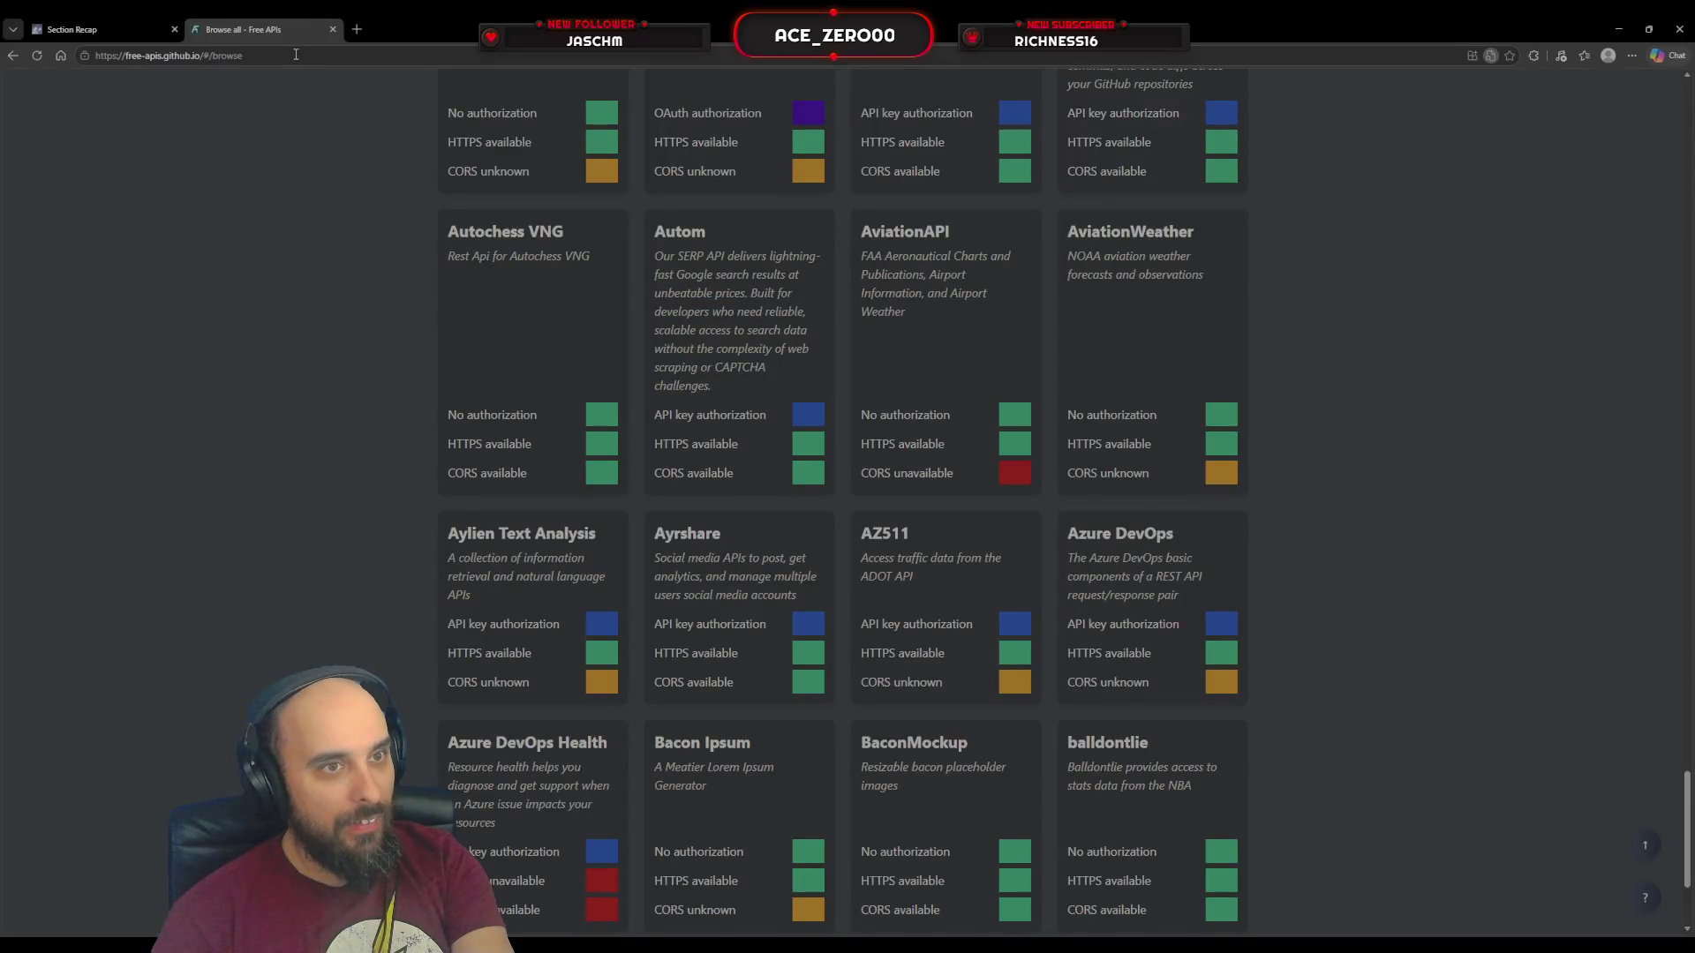
click(356, 30)
text(godbolt.org/)
key(Return)
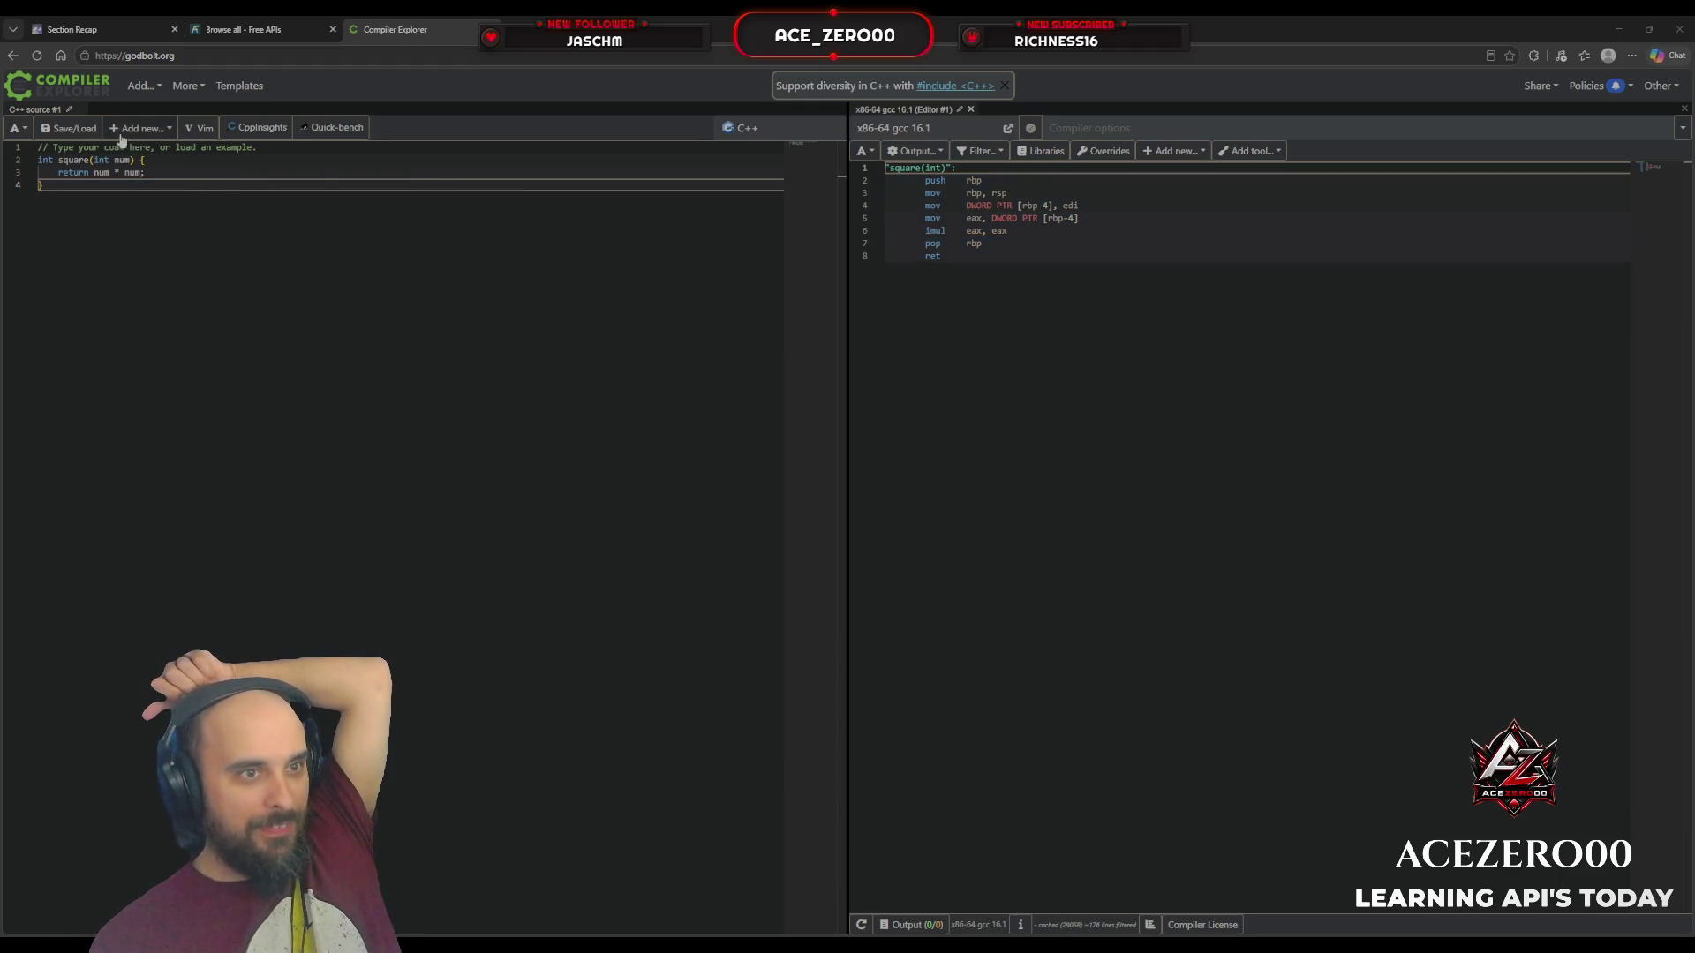
Step: Look over the Add menu's pane choices and close it without adding anything
scroll(25, 132, up, 2)
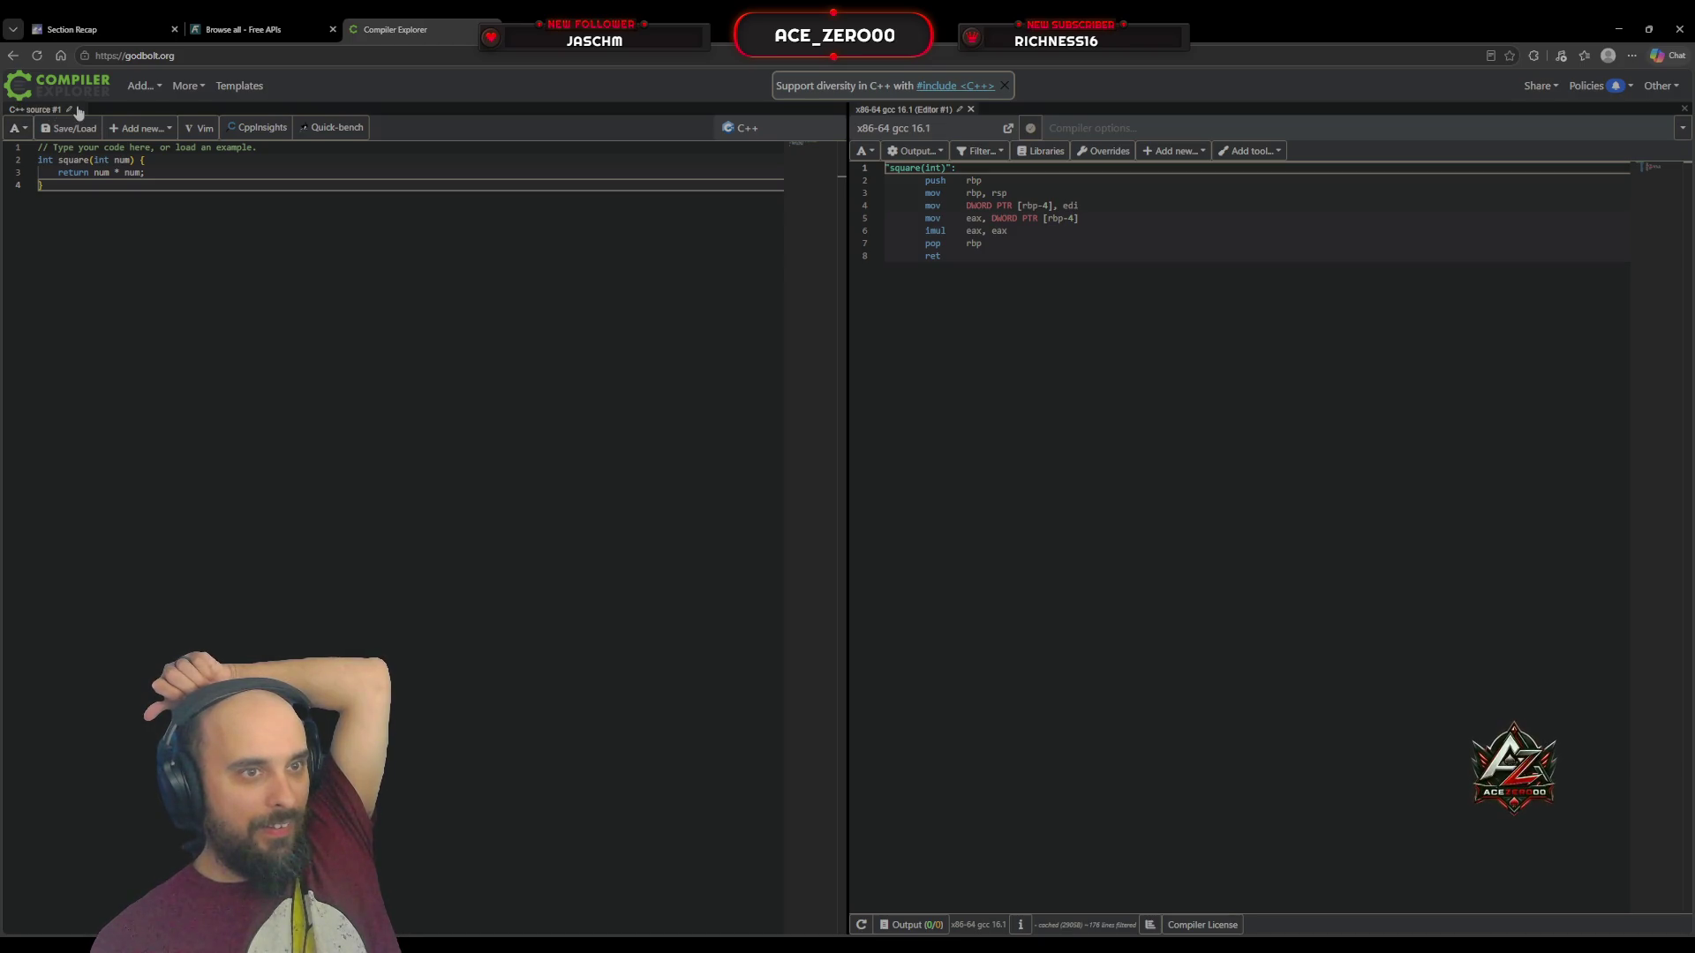
click(162, 95)
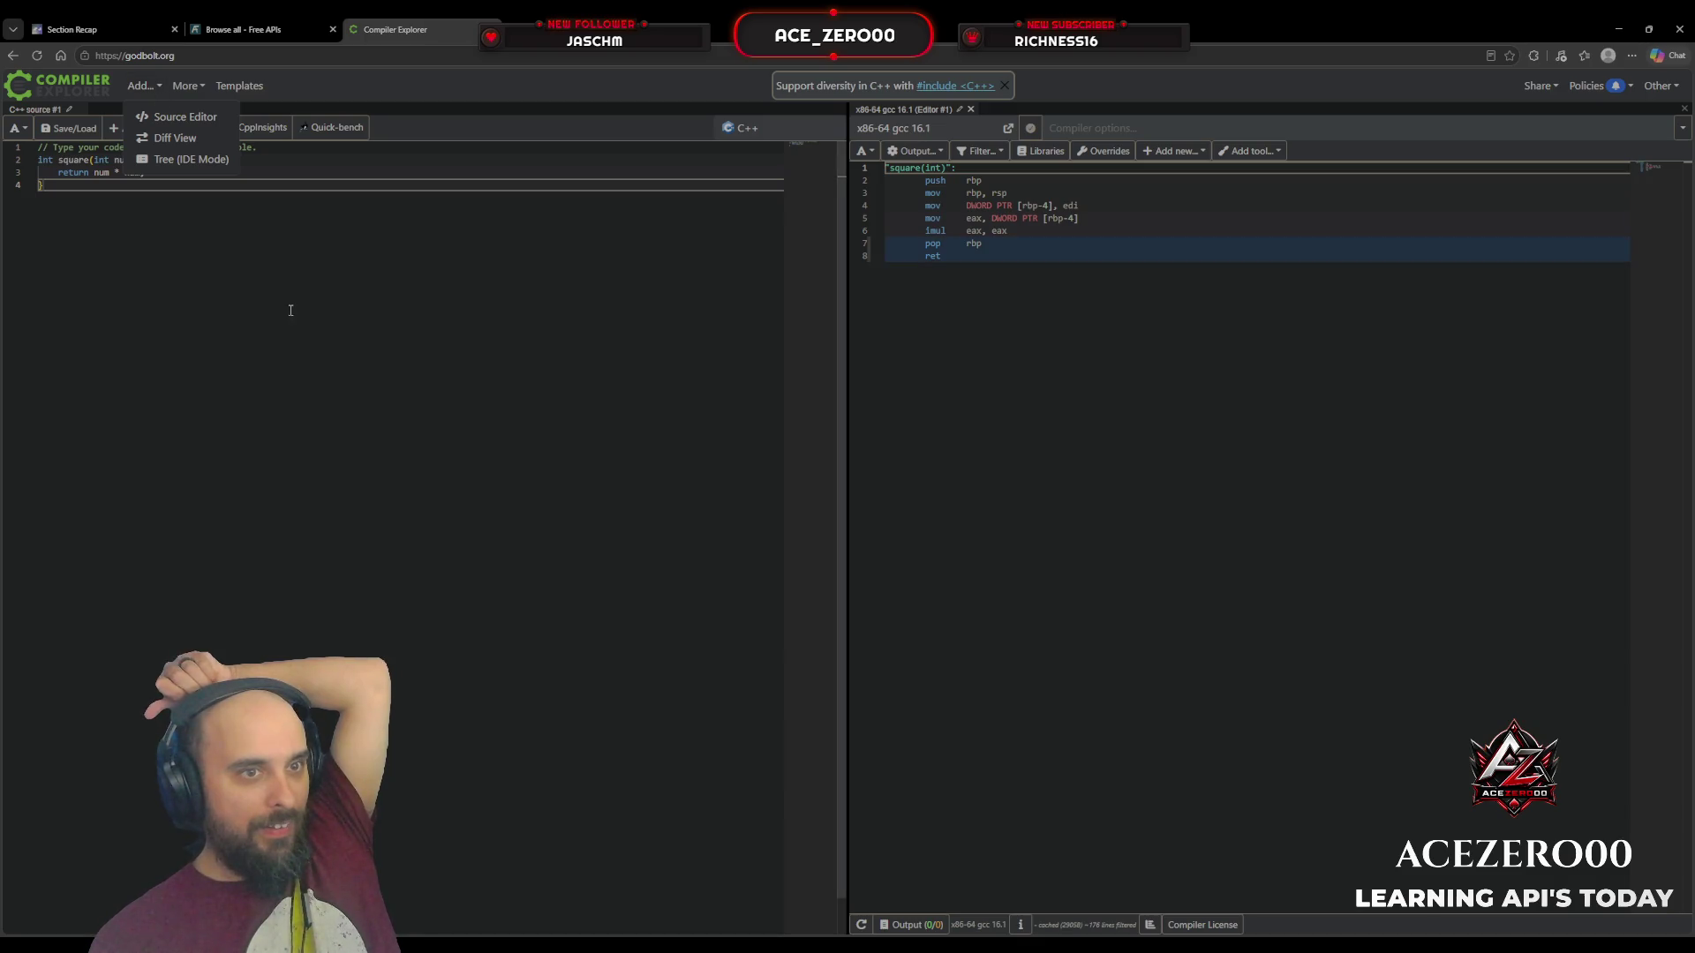
click(423, 240)
Step: Switch the source language from C++ to Javascript in the language list
click(747, 127)
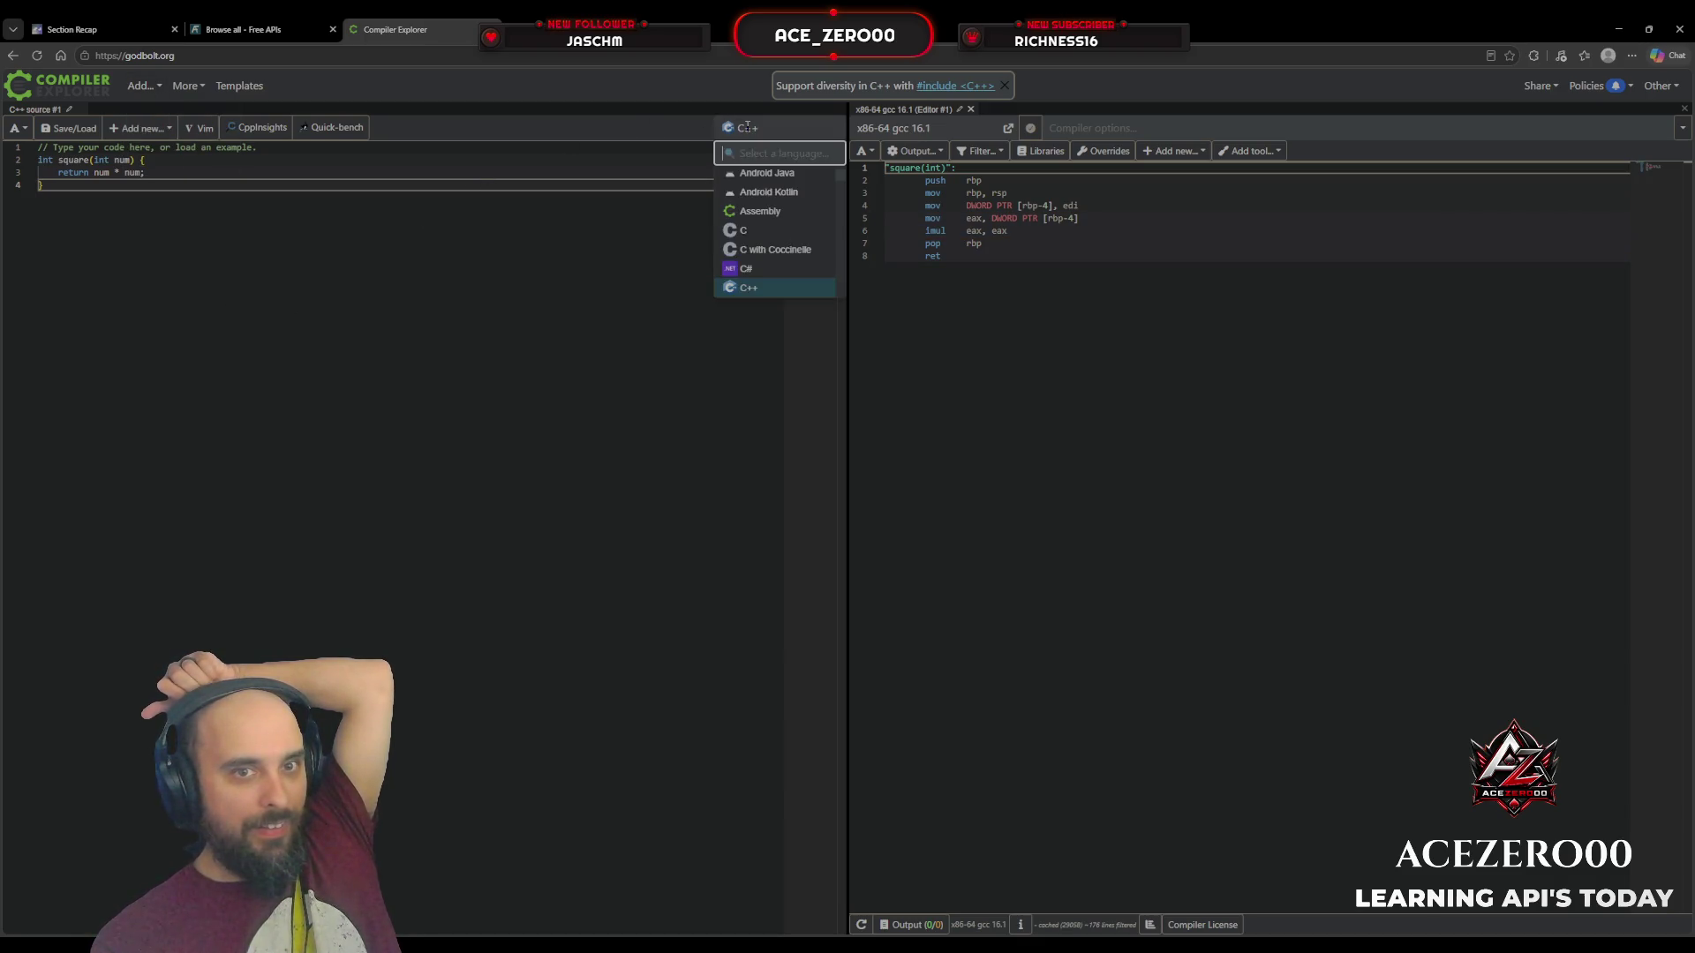
scroll(784, 227, down, 3)
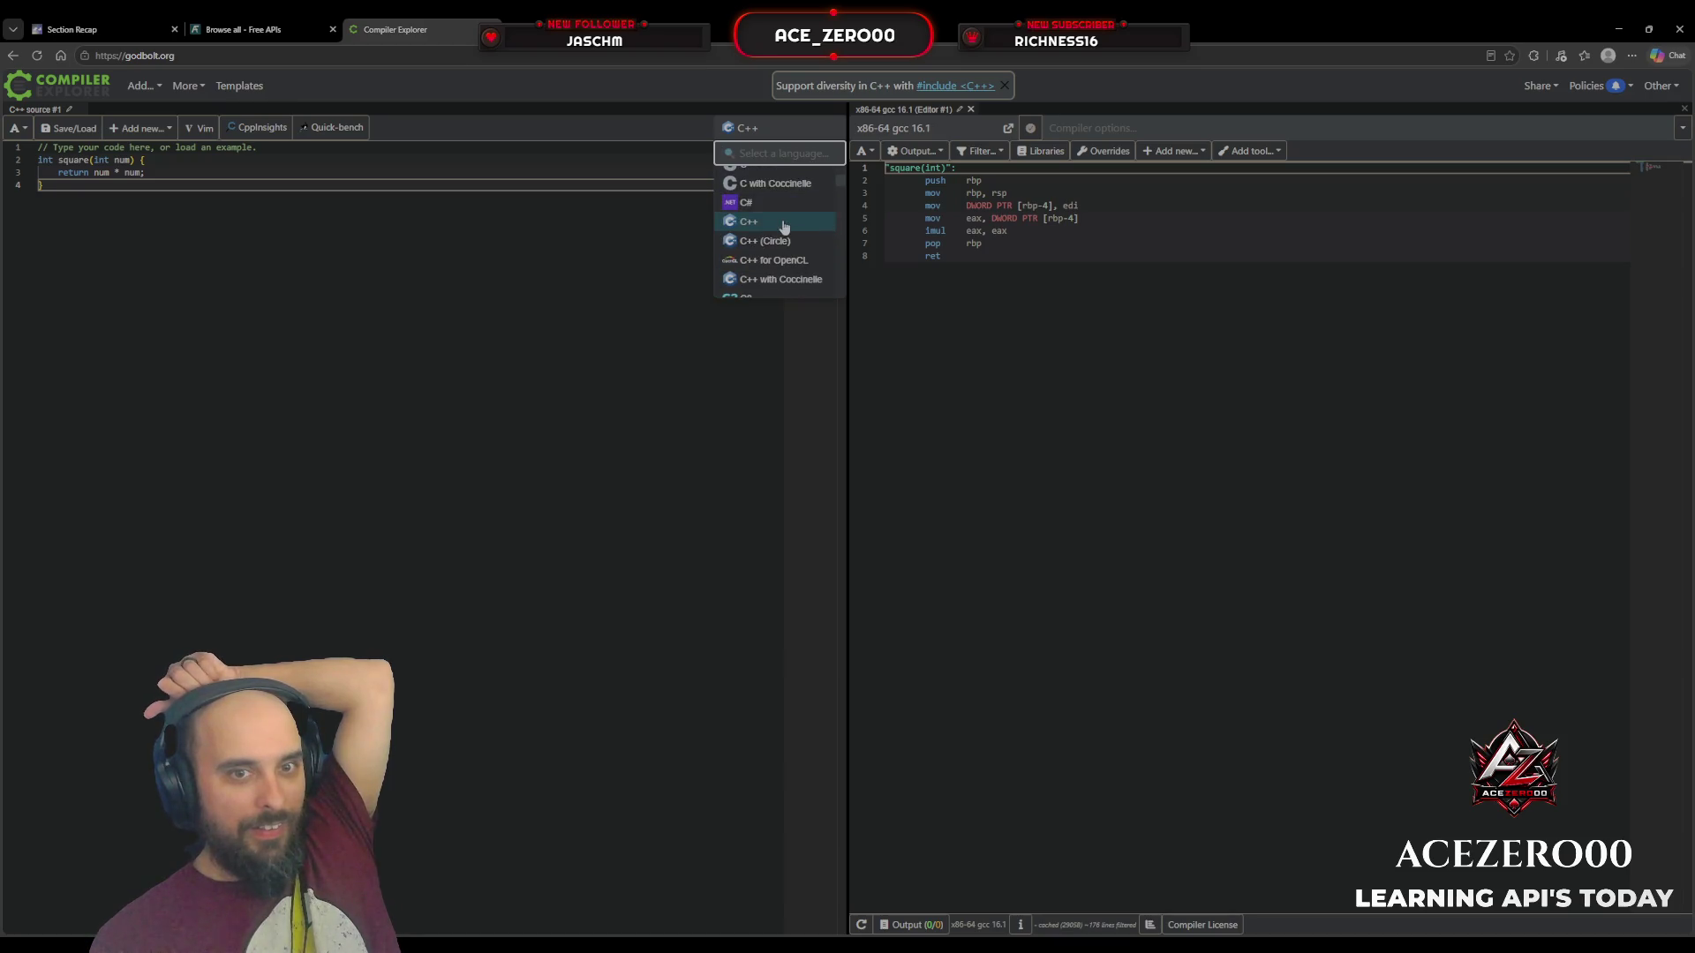
scroll(784, 227, down, 8)
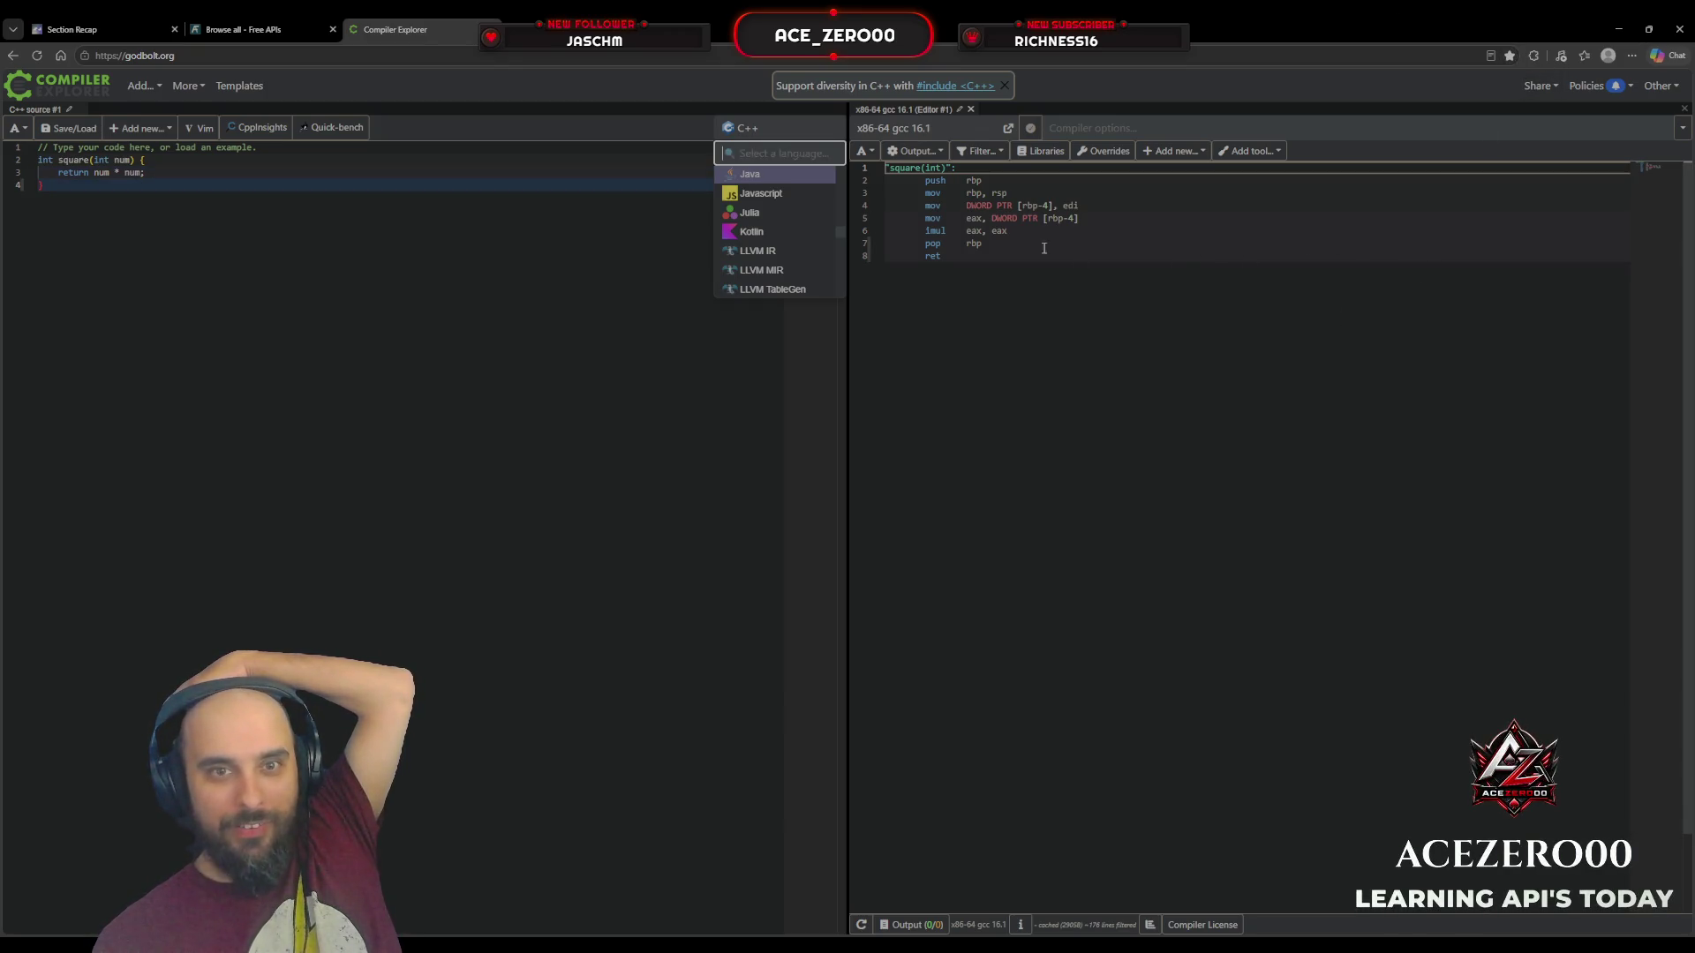
click(789, 193)
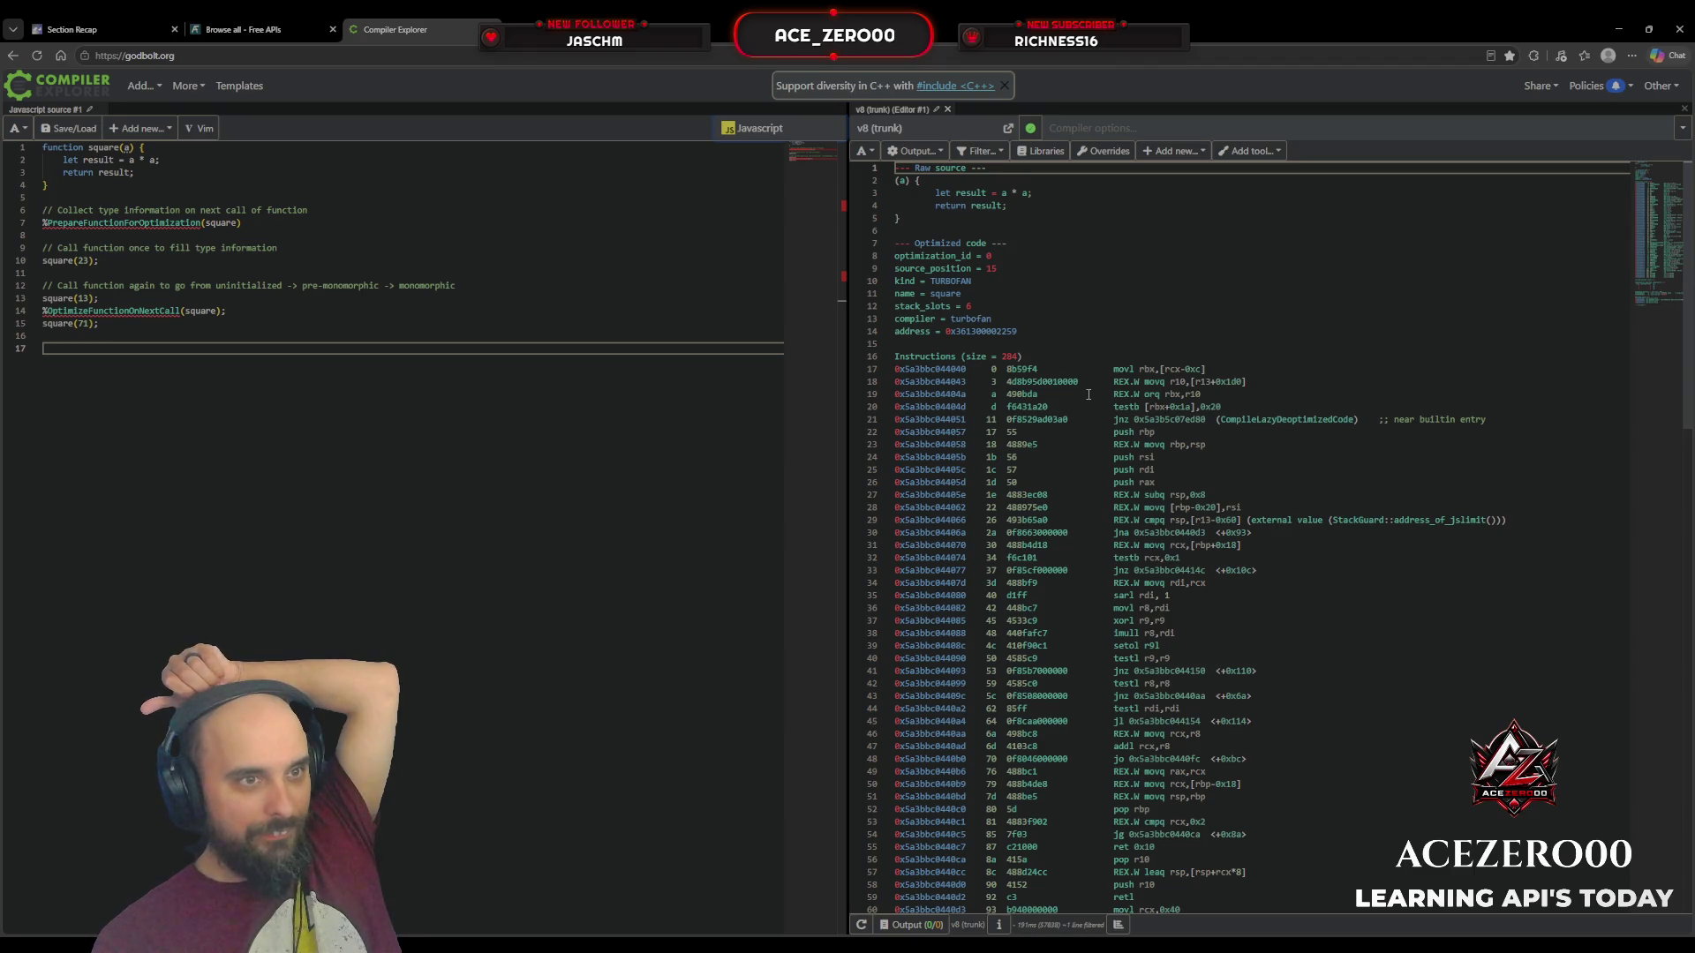
Step: Review the V8 square example output and change the compiler from v8 trunk to v8 11.3
scroll(1175, 367, down, 2)
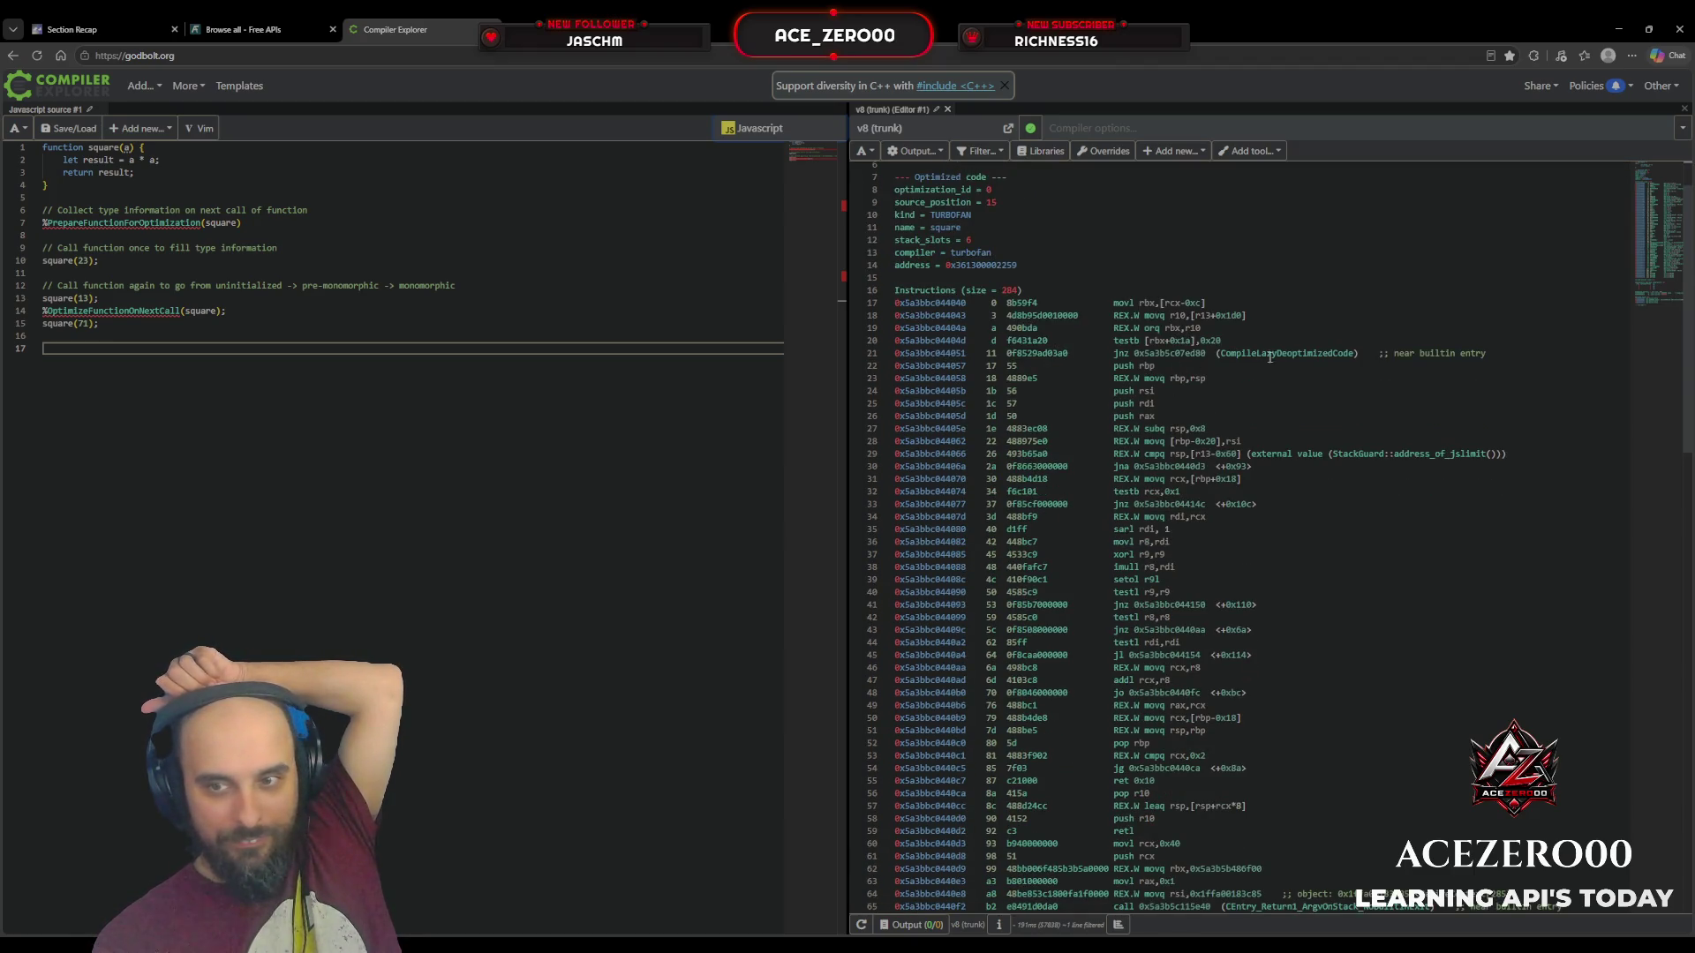
scroll(1269, 356, down, 9)
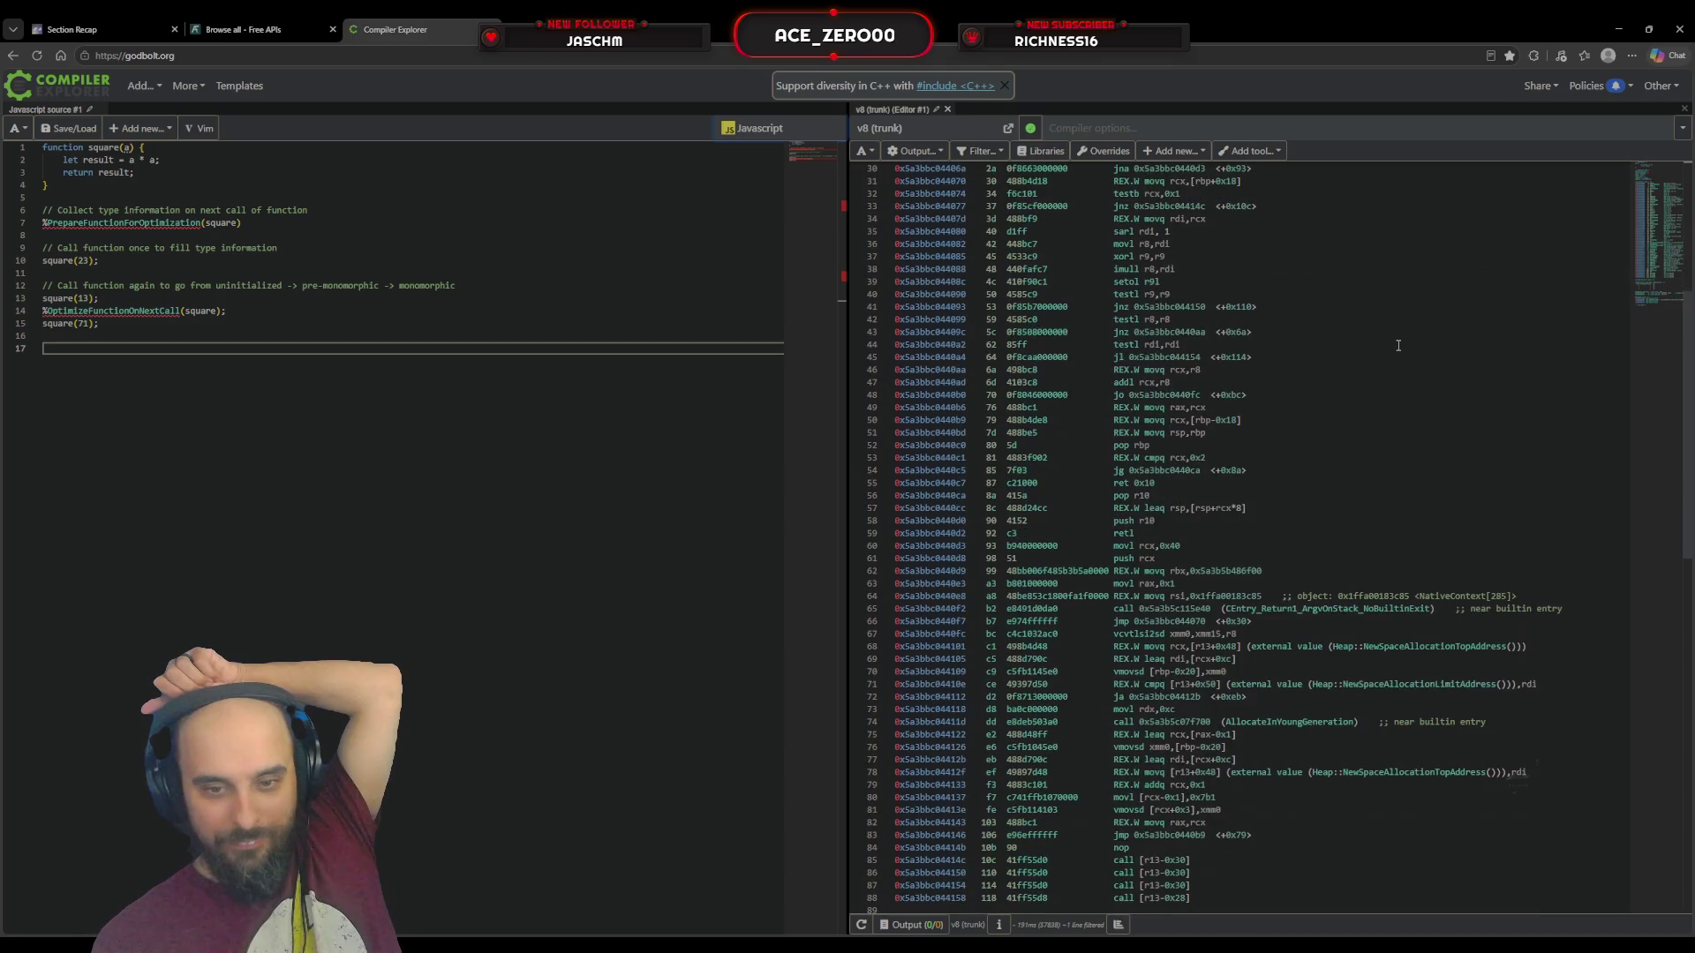
scroll(1397, 345, down, 11)
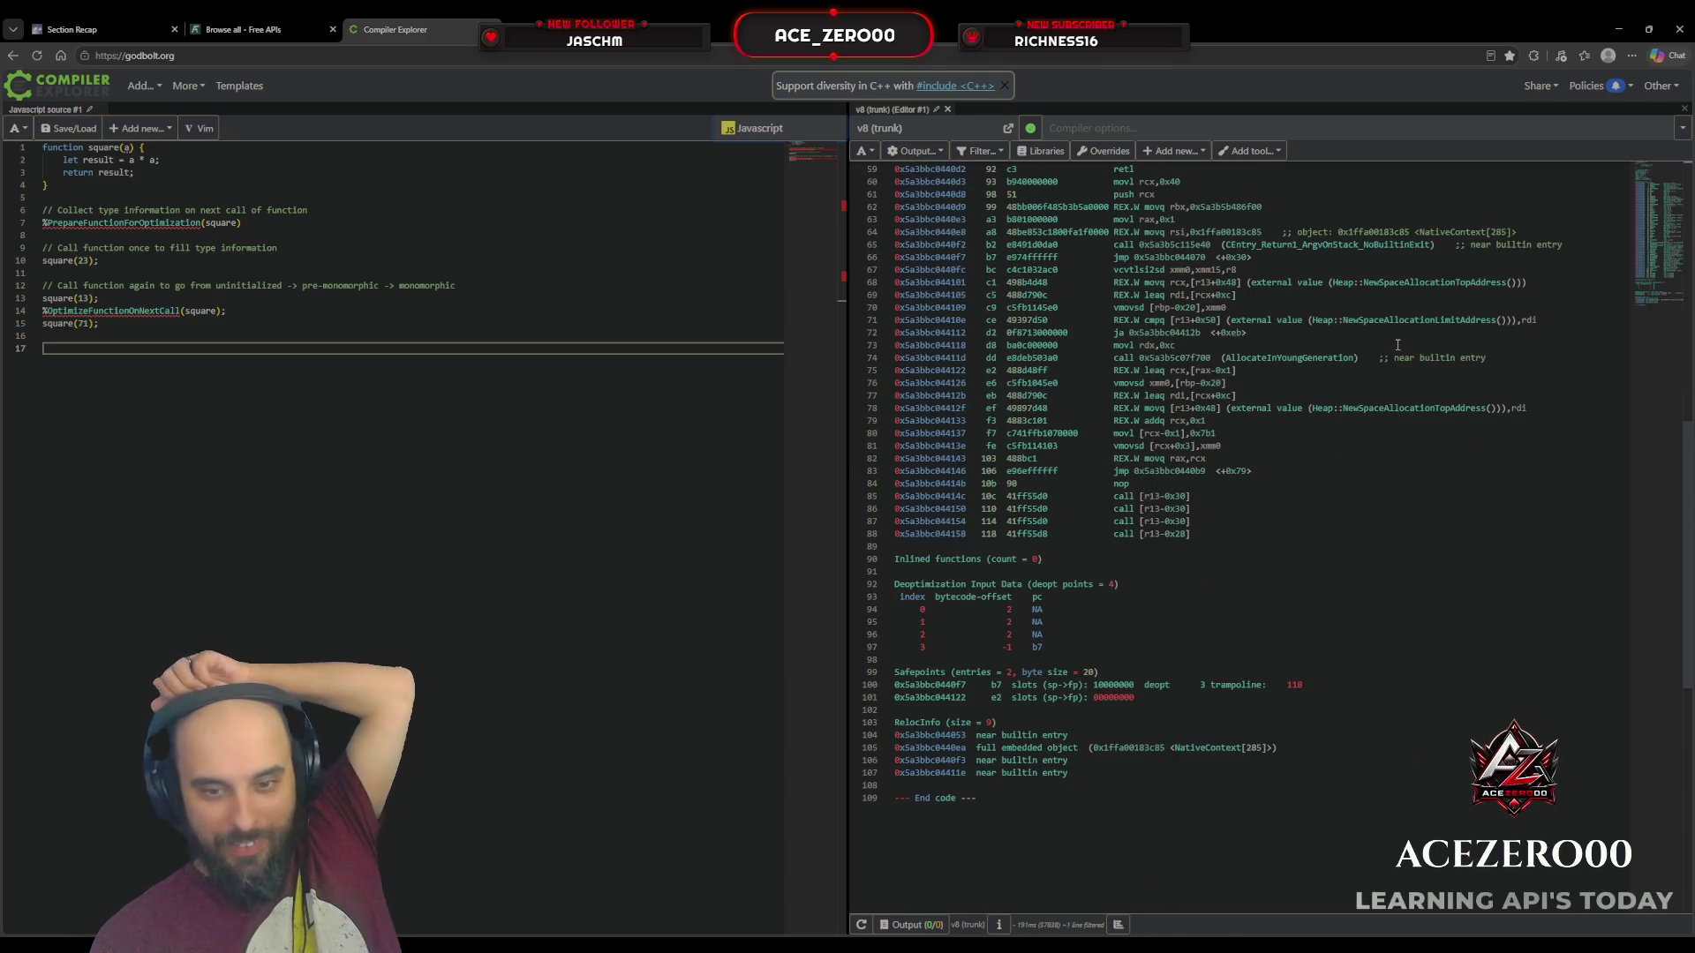
scroll(1397, 346, up, 12)
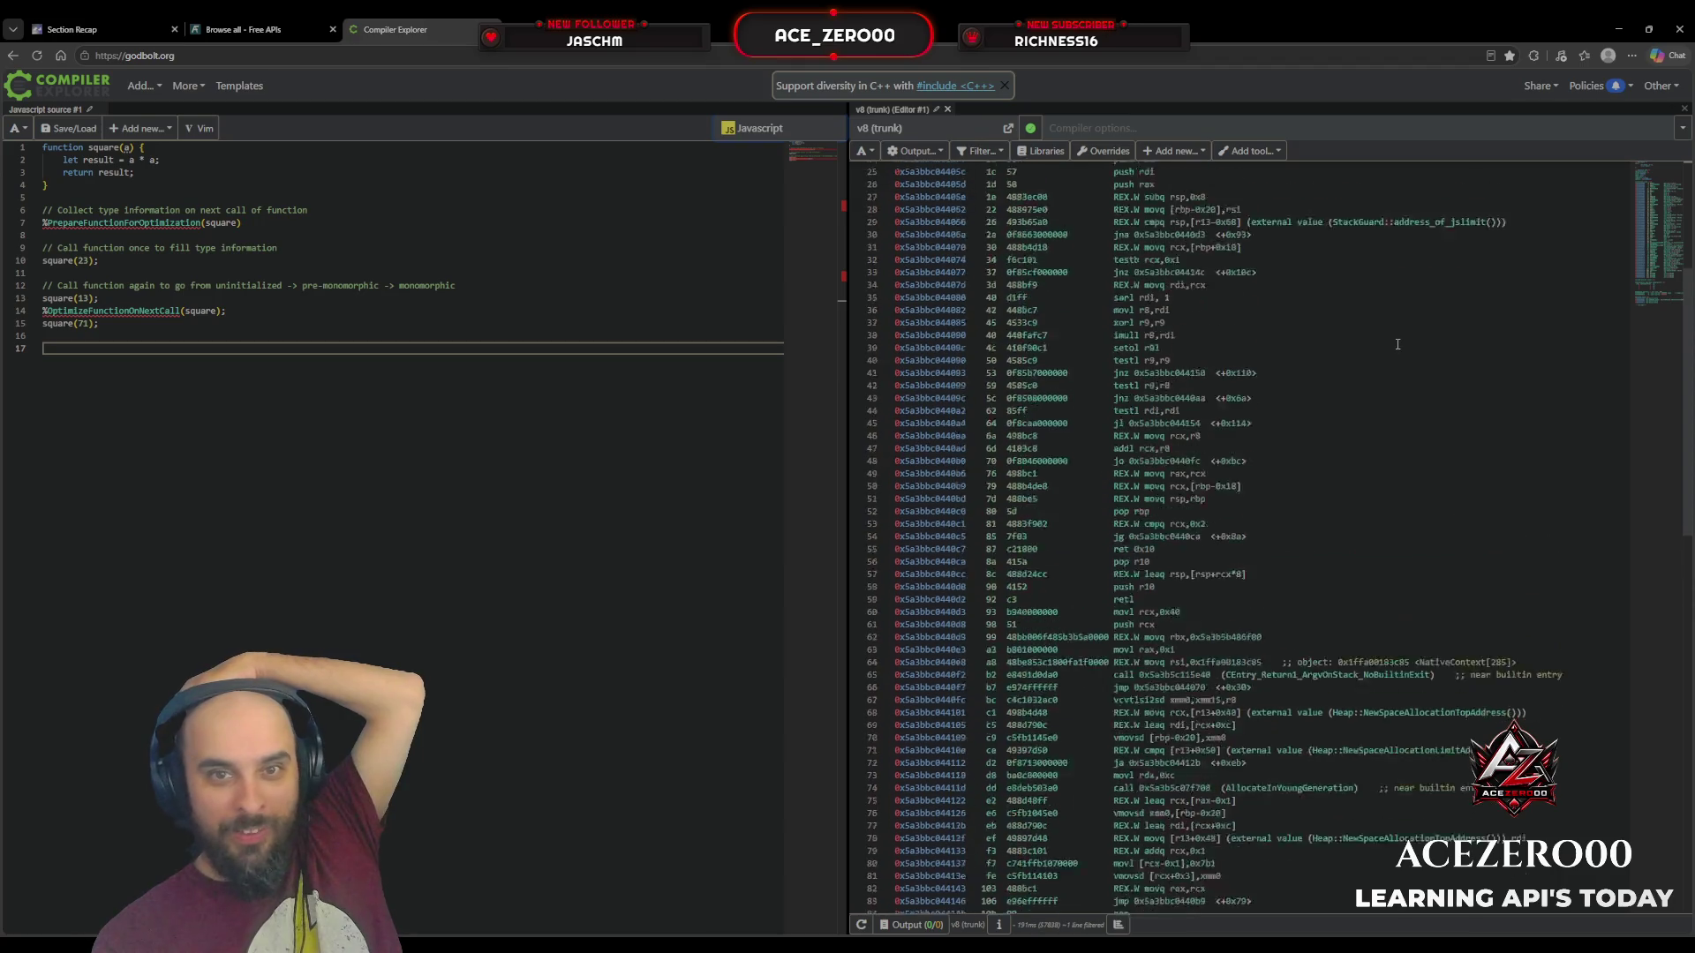
scroll(1397, 345, up, 8)
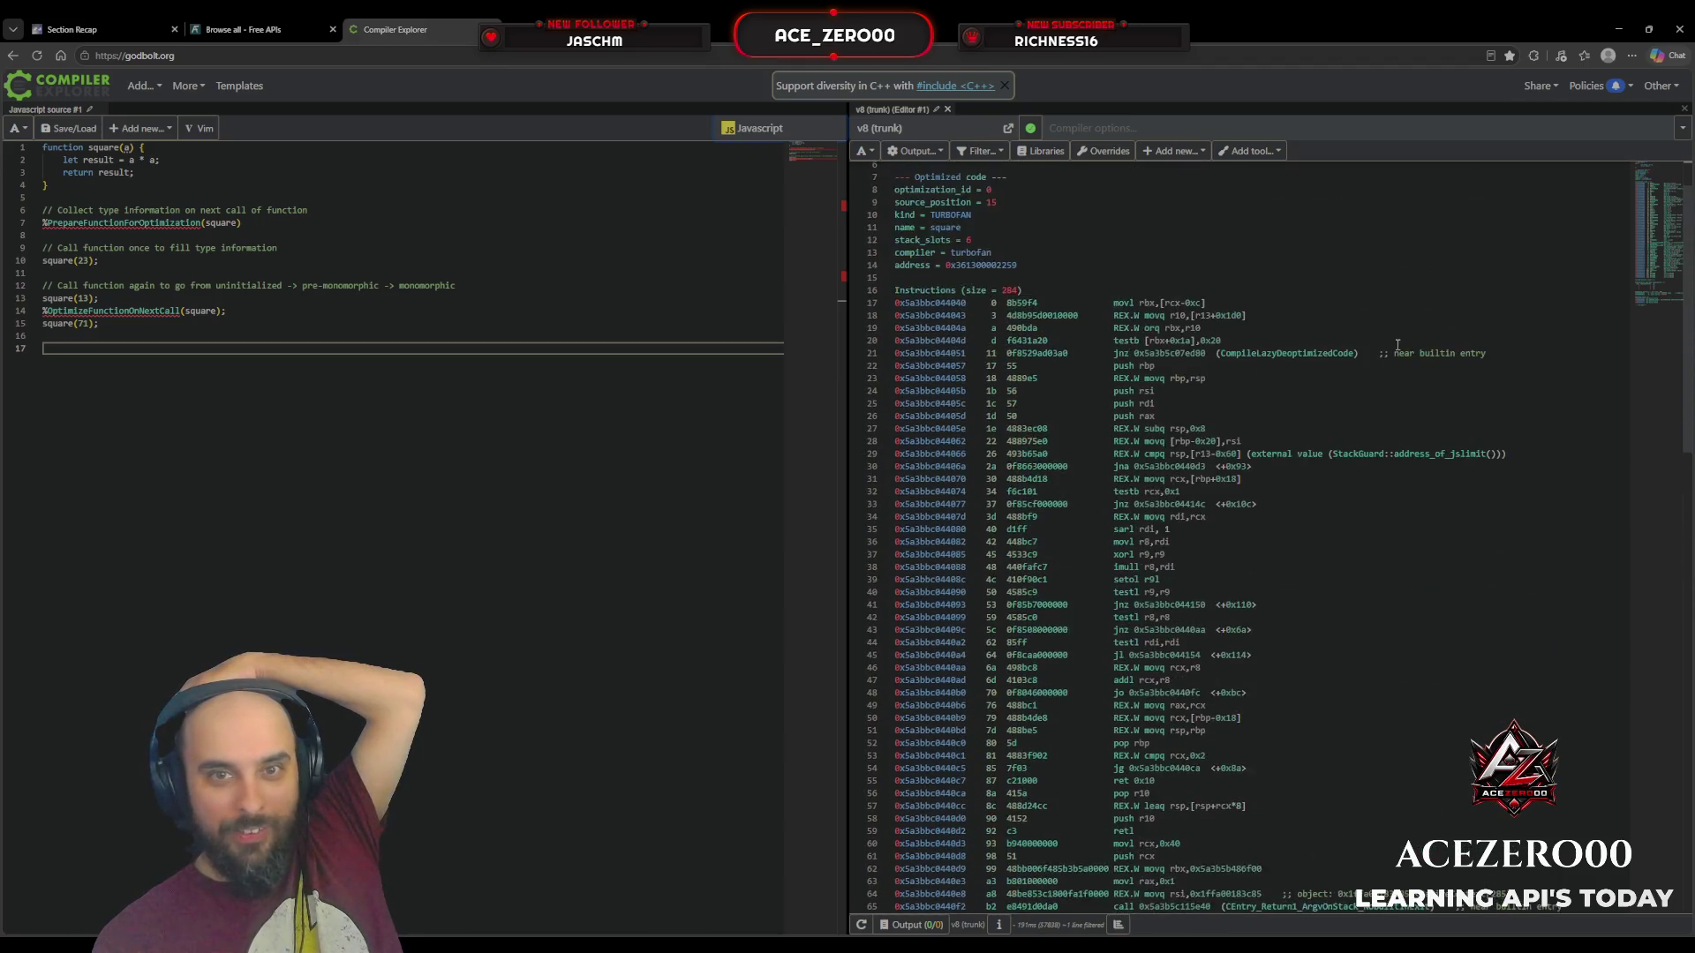
click(946, 133)
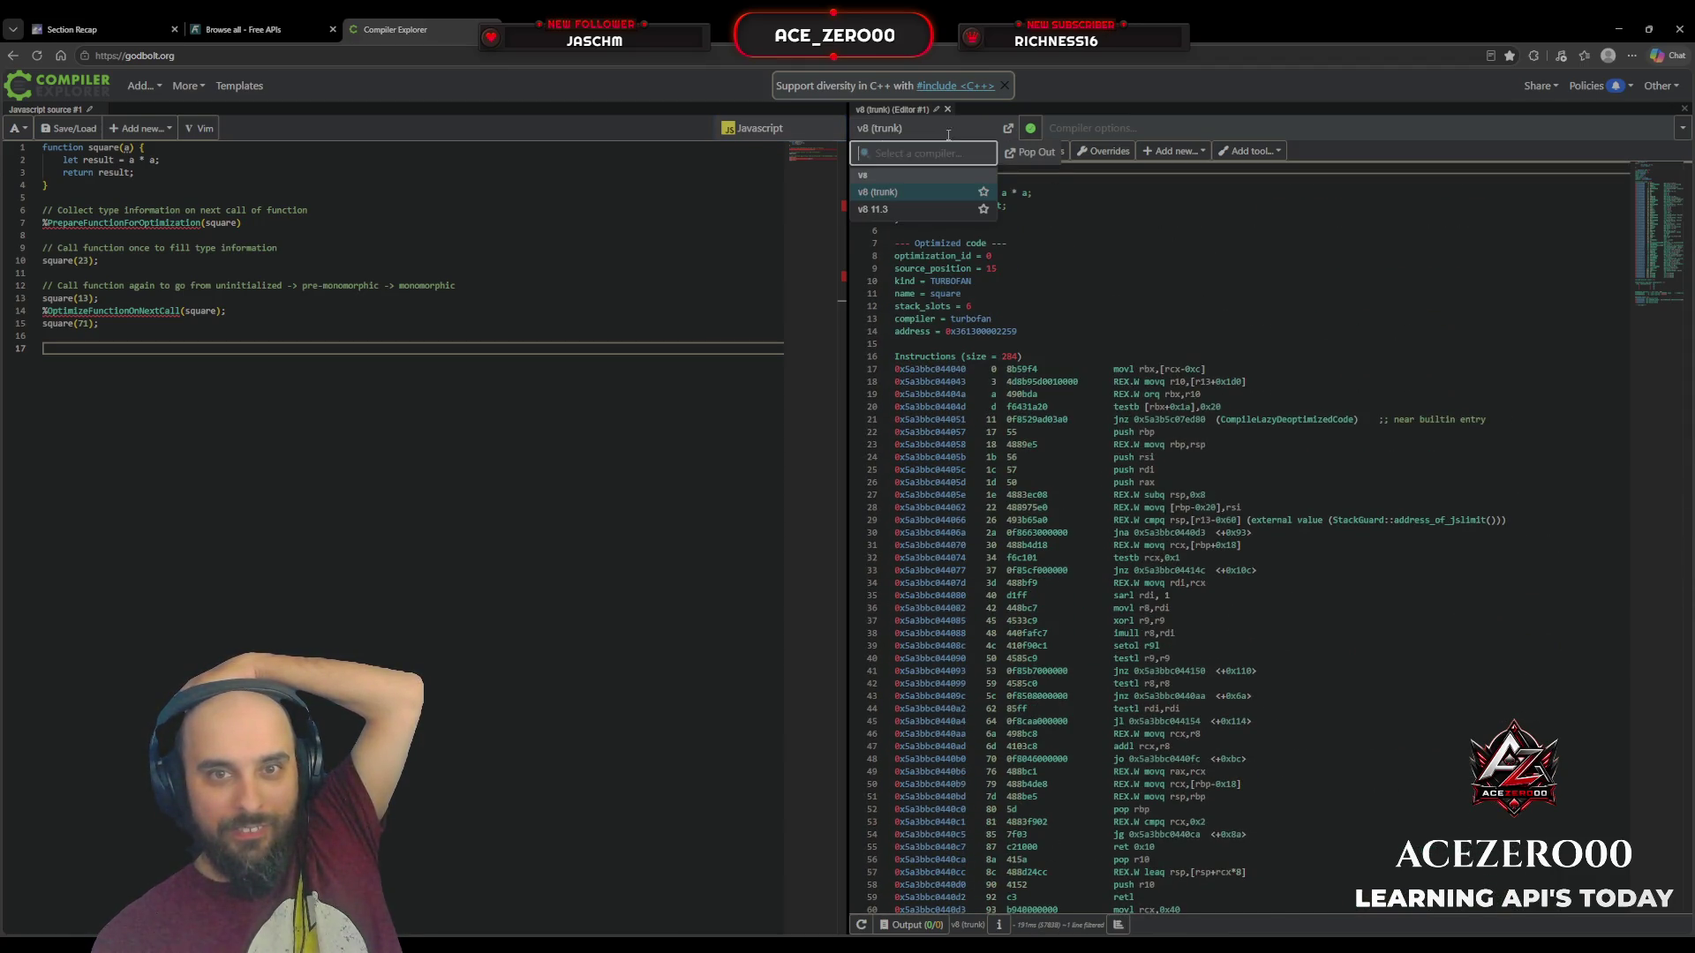
click(933, 215)
Step: Switch the source language back to C++, compiled by x86-64 gcc 16.1
click(927, 132)
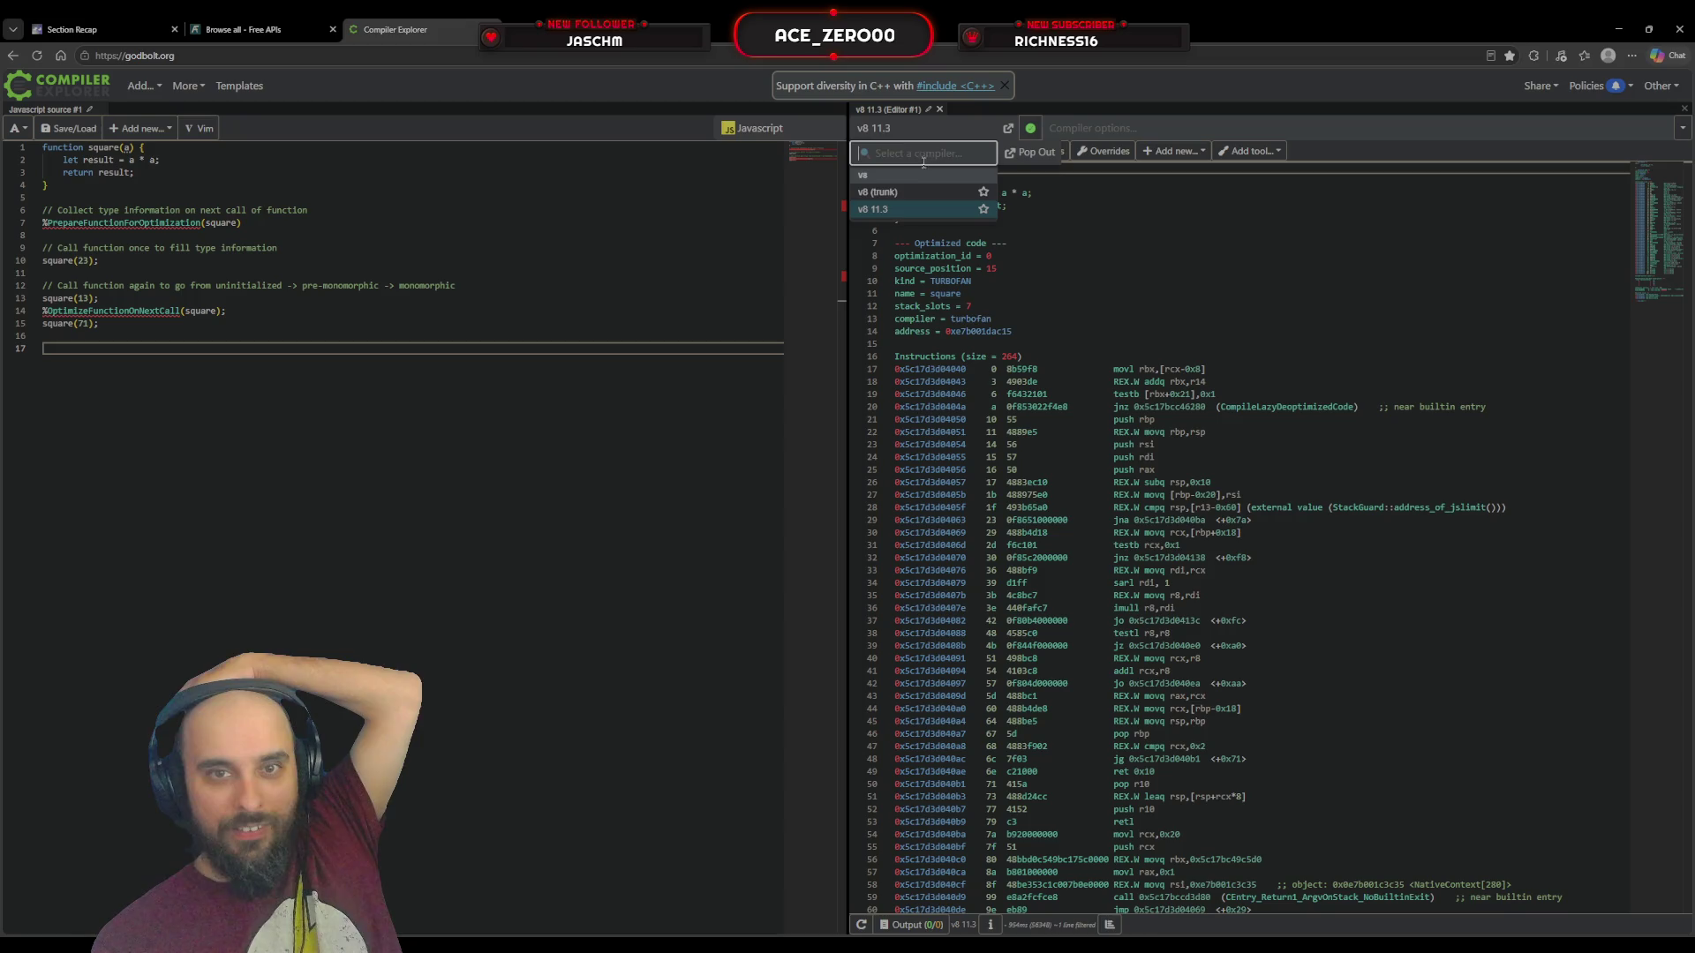
click(765, 134)
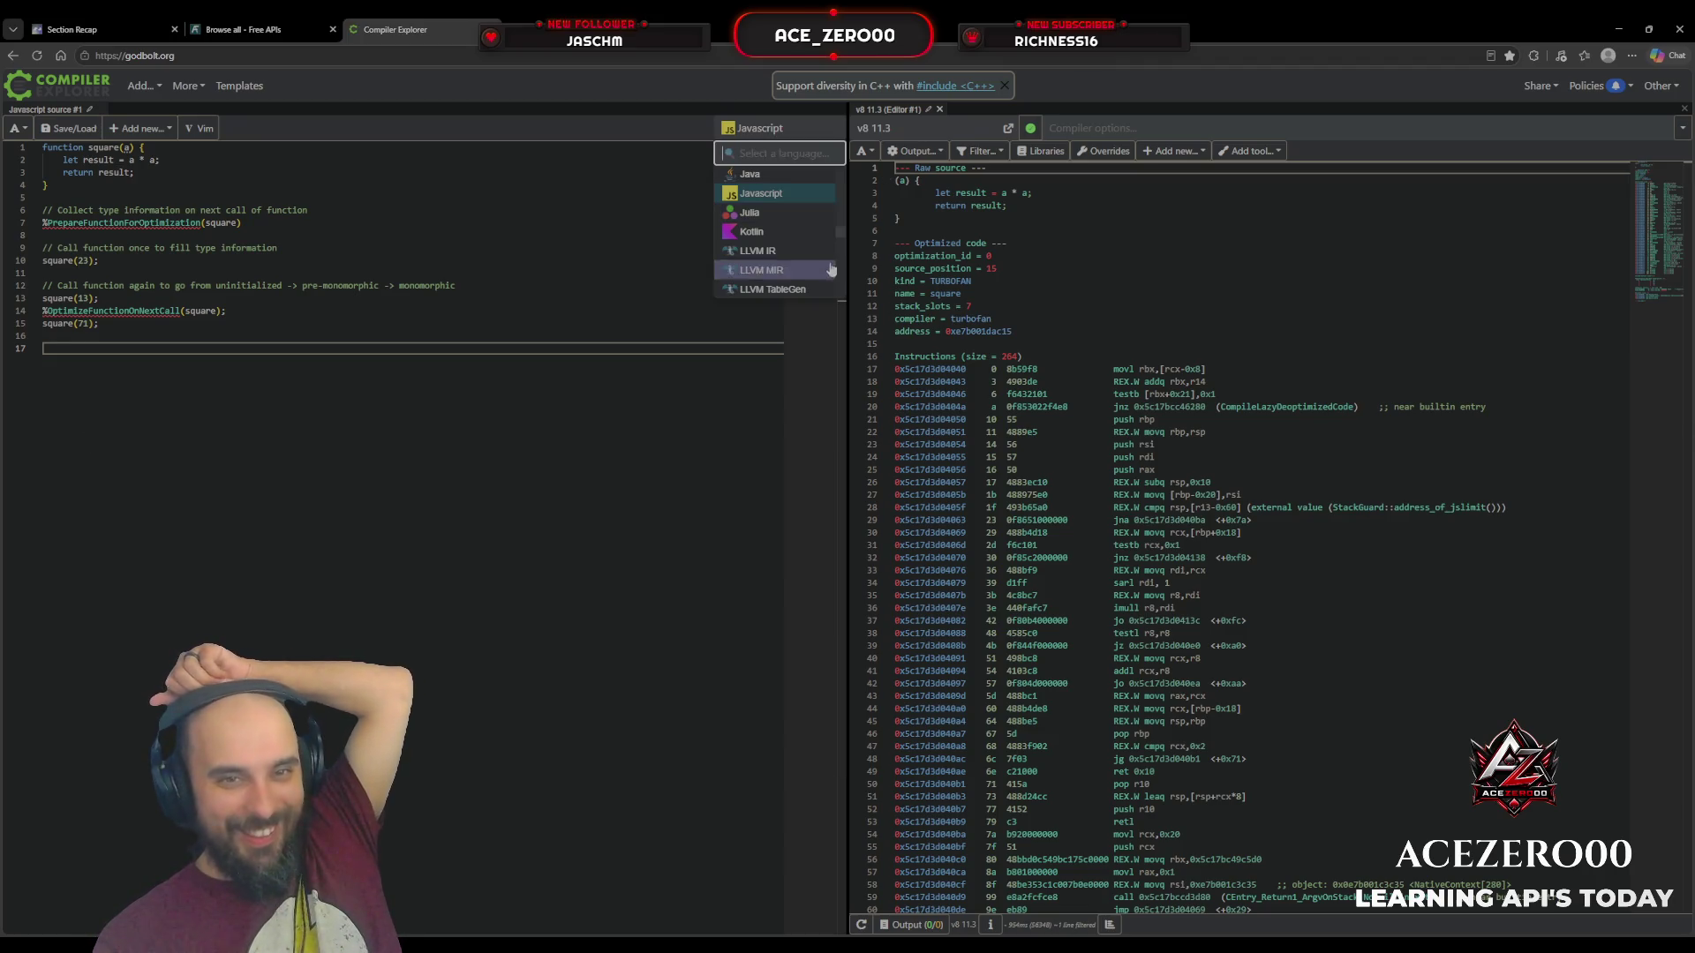
scroll(826, 240, down, 2)
scroll(825, 240, up, 4)
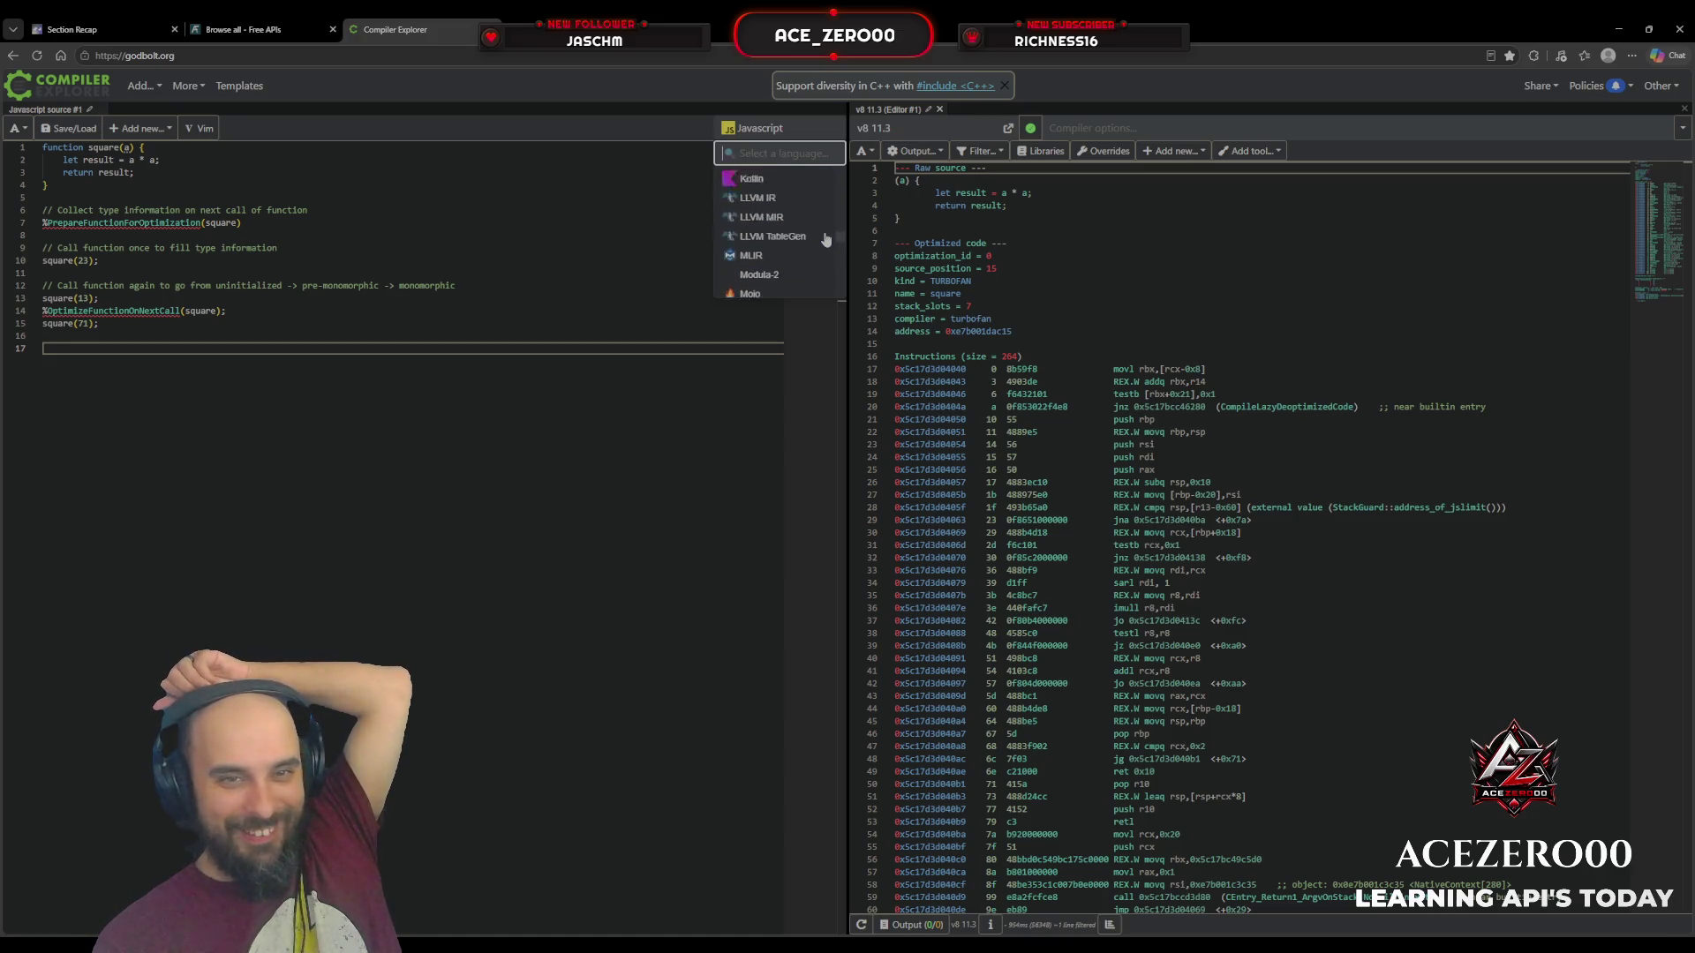
scroll(826, 240, up, 3)
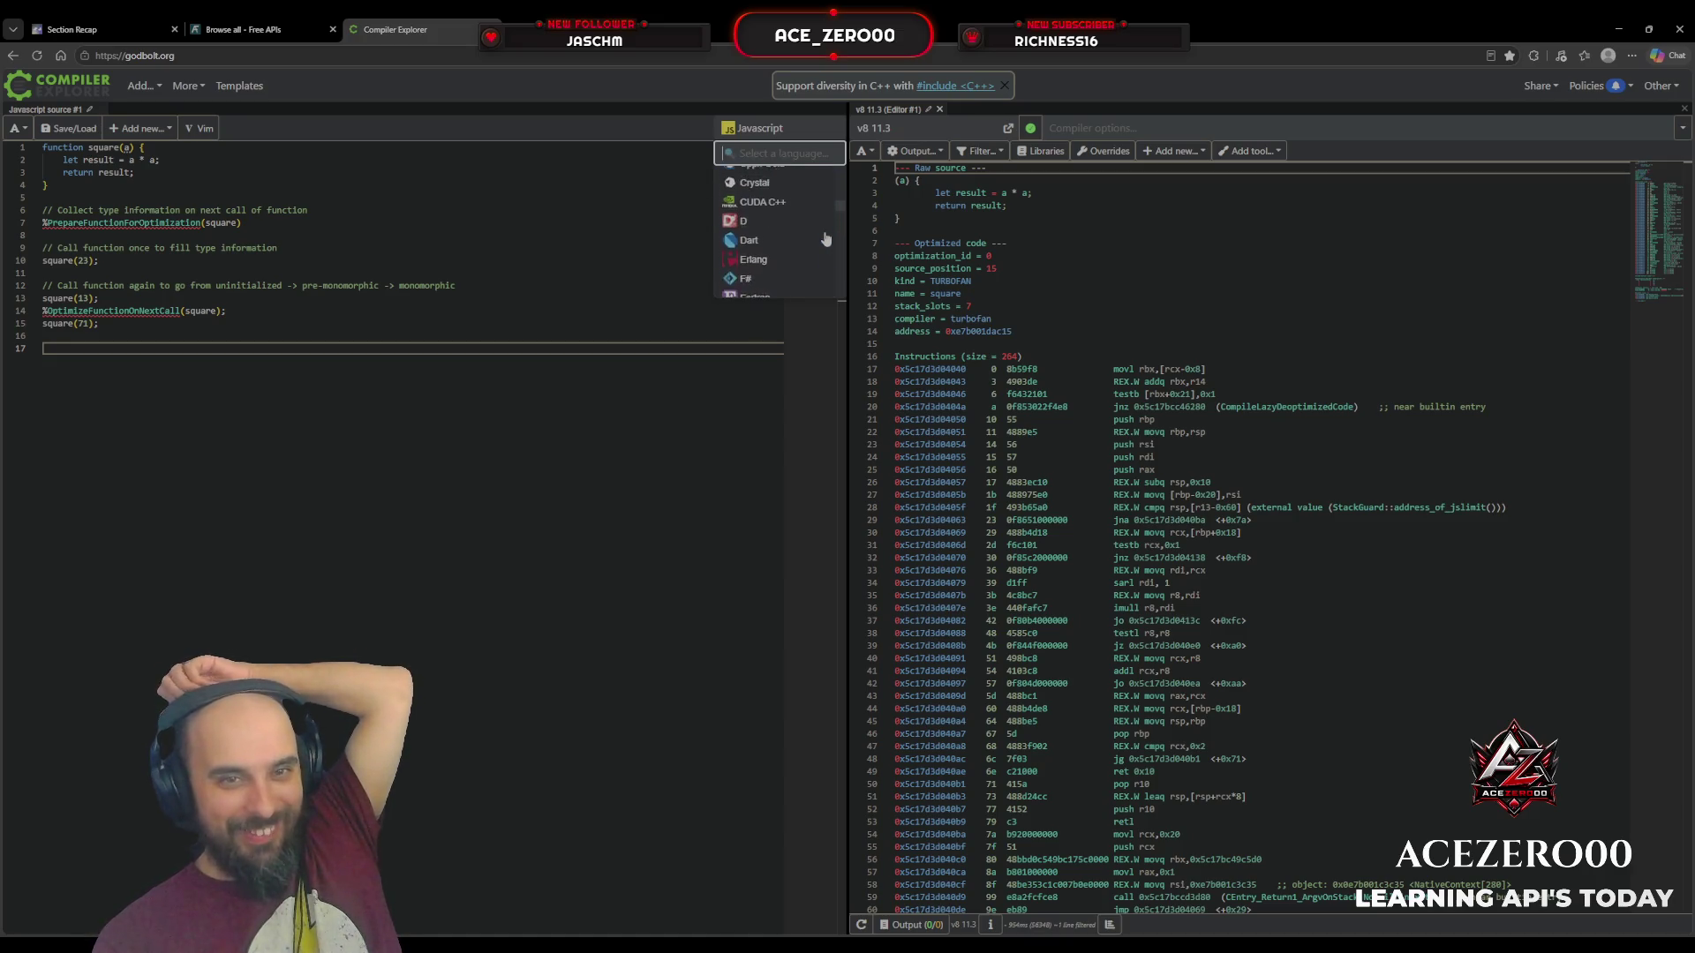
scroll(781, 223, up, 2)
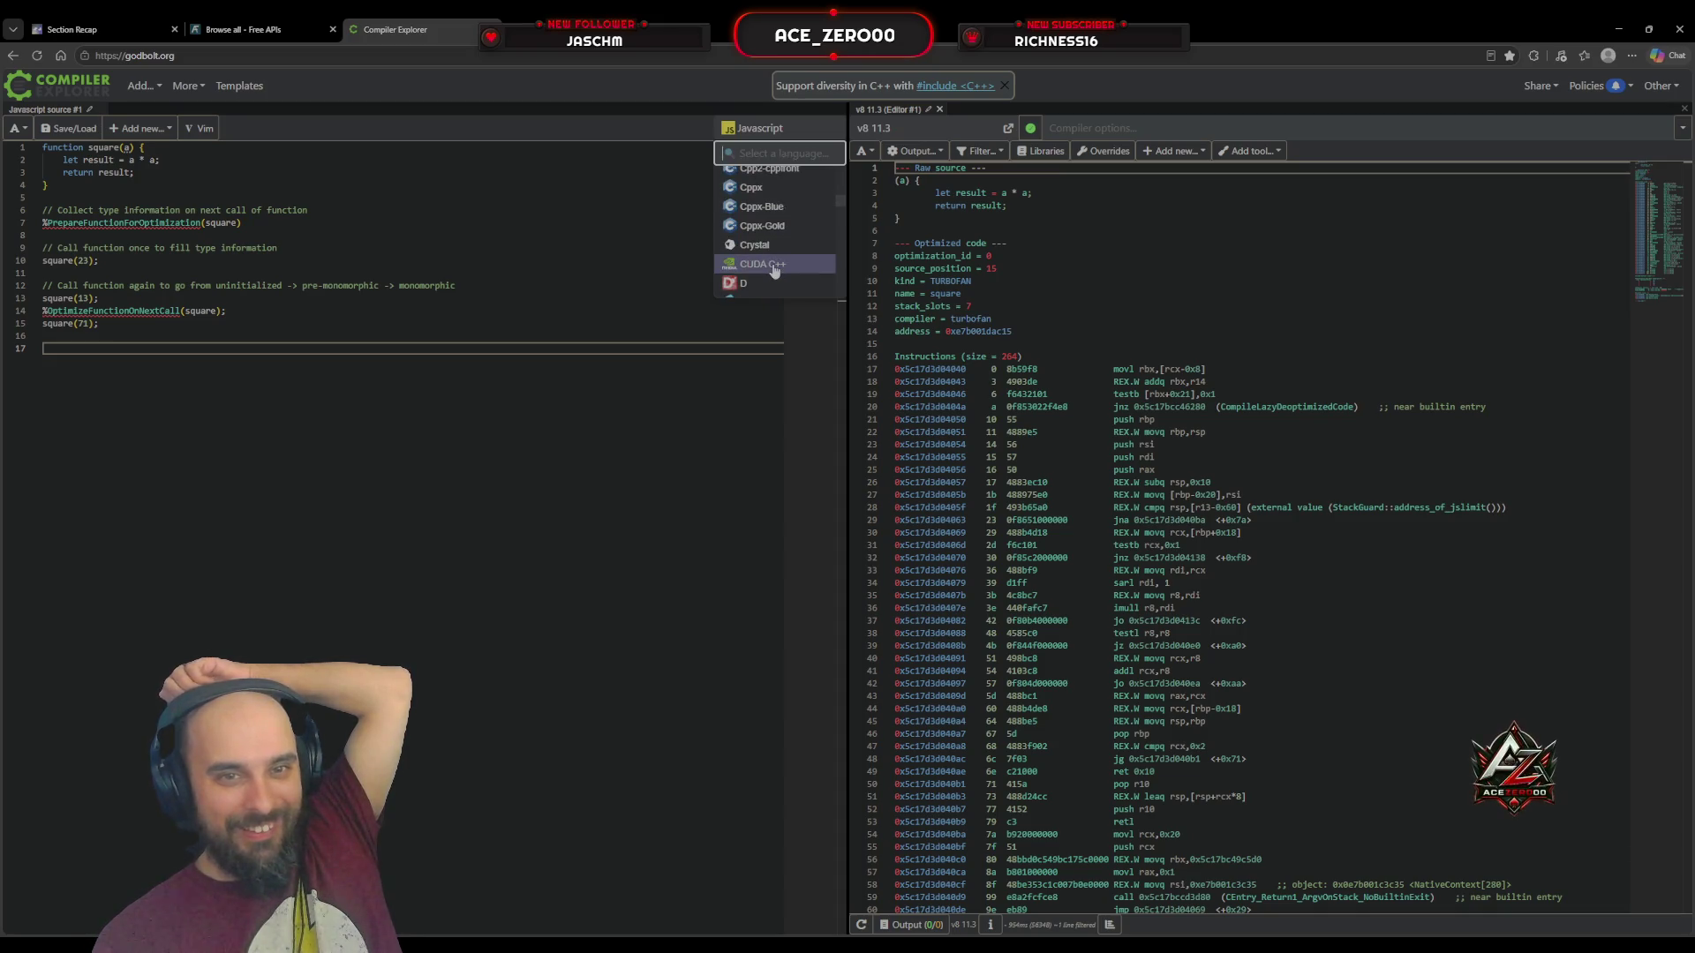
scroll(776, 269, up, 3)
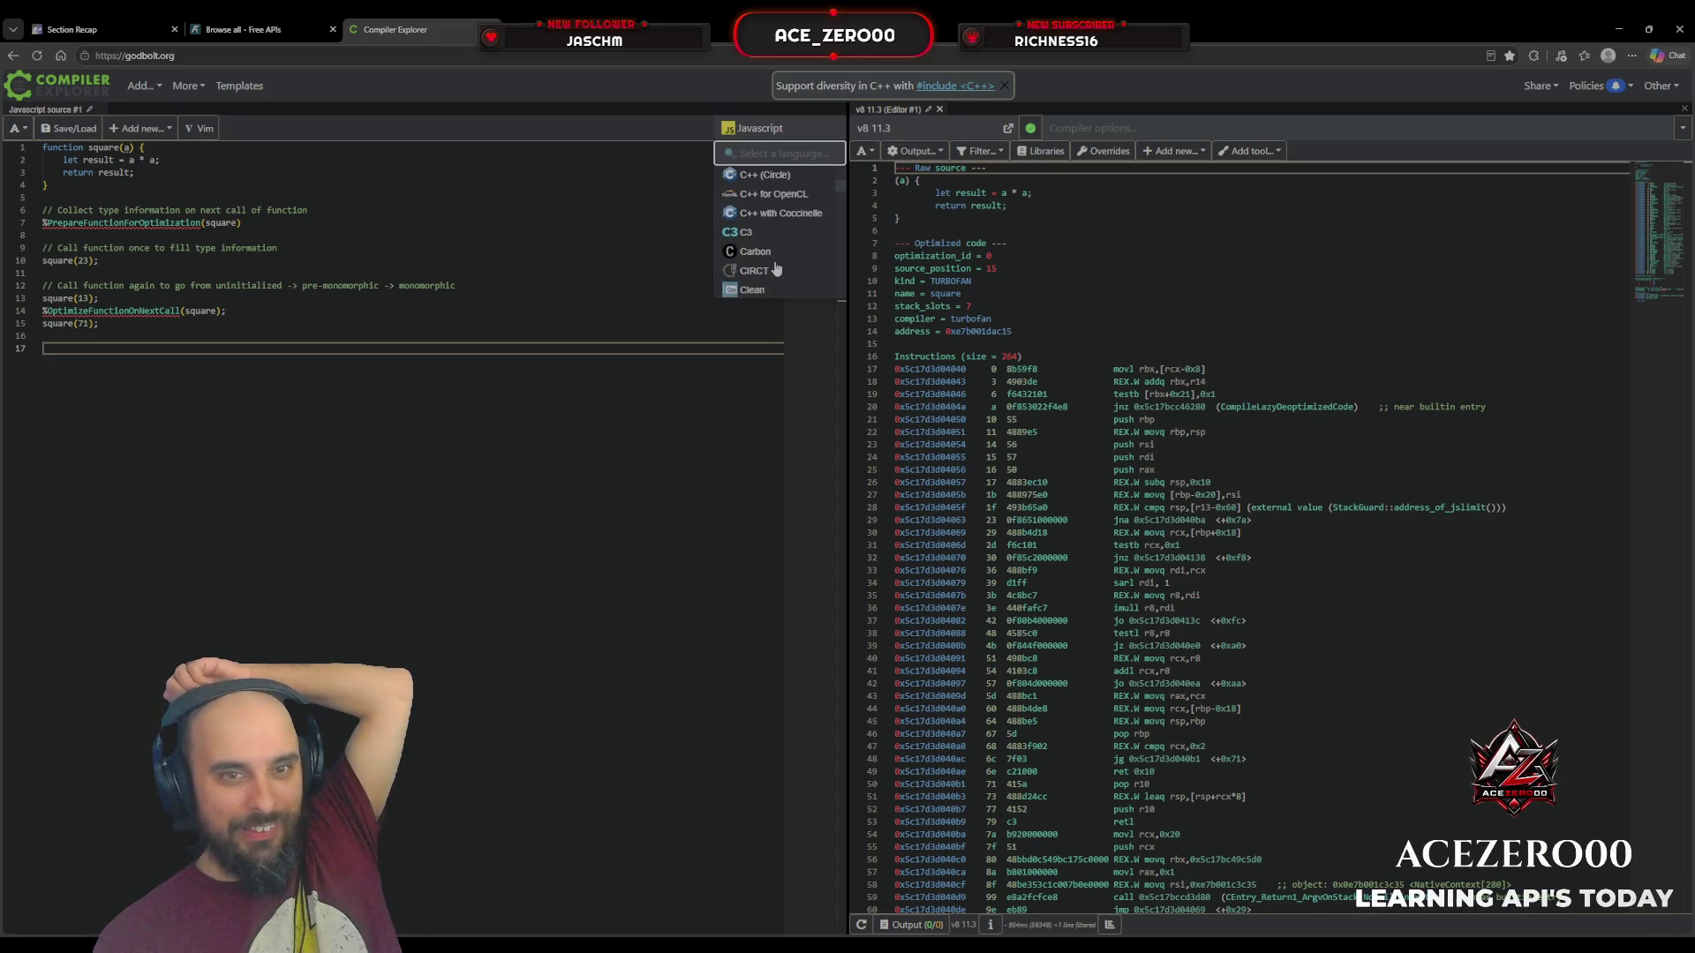
click(782, 222)
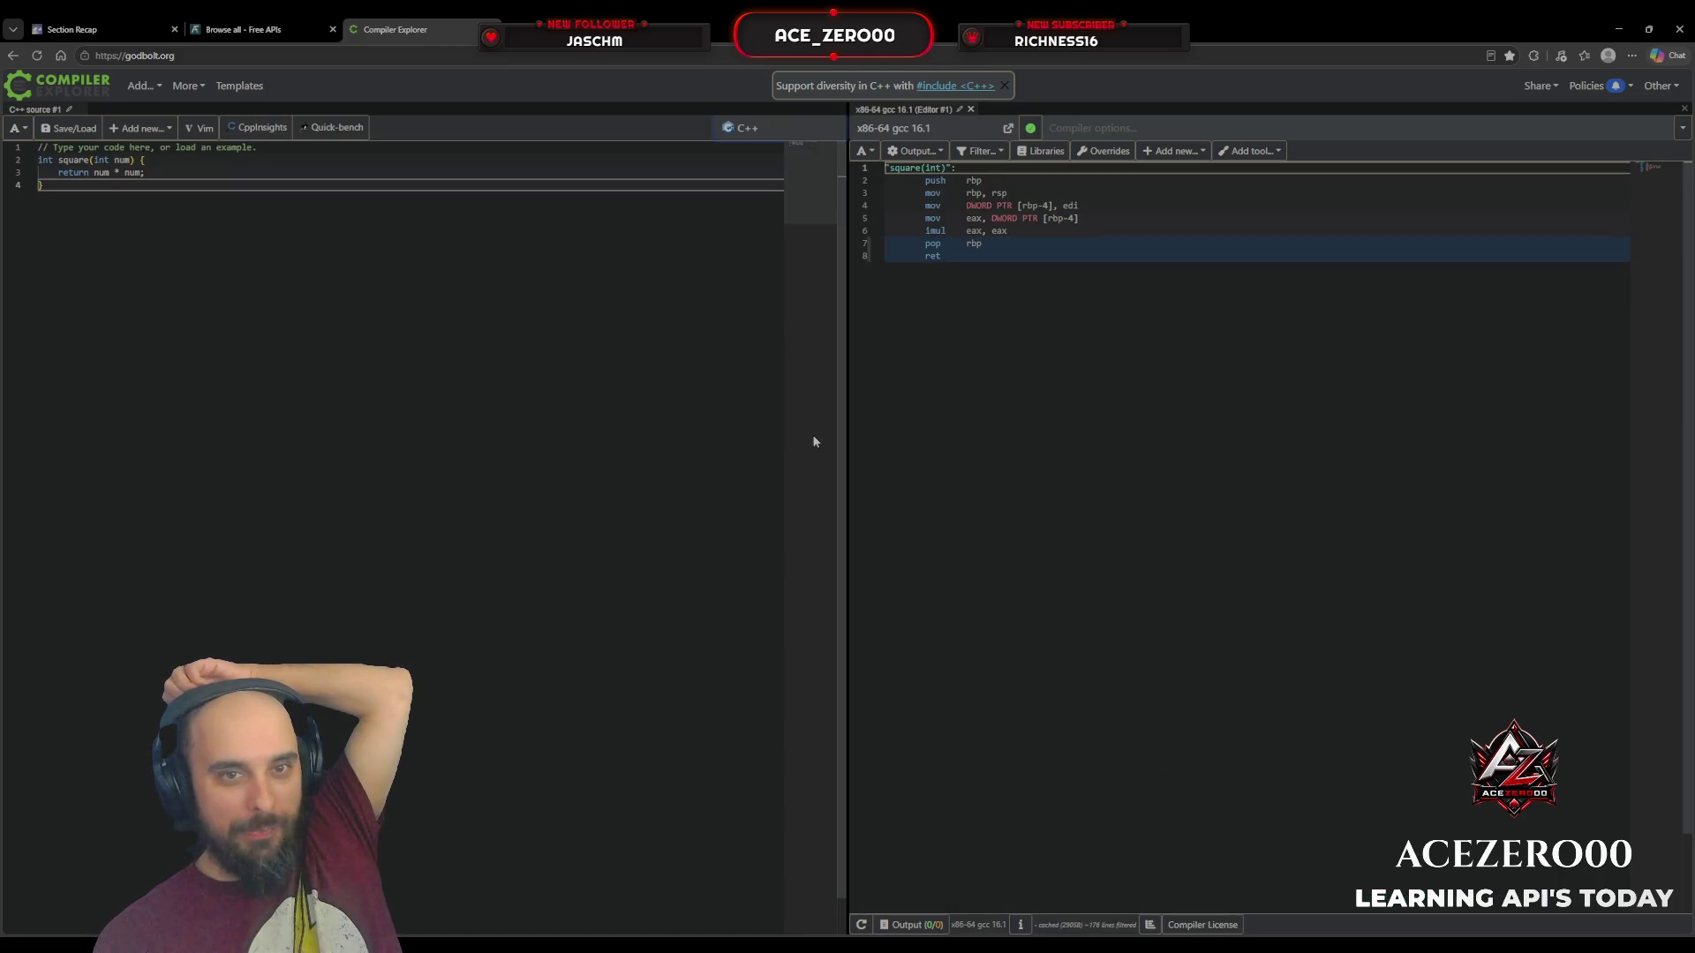
click(921, 129)
scroll(933, 384, down, 5)
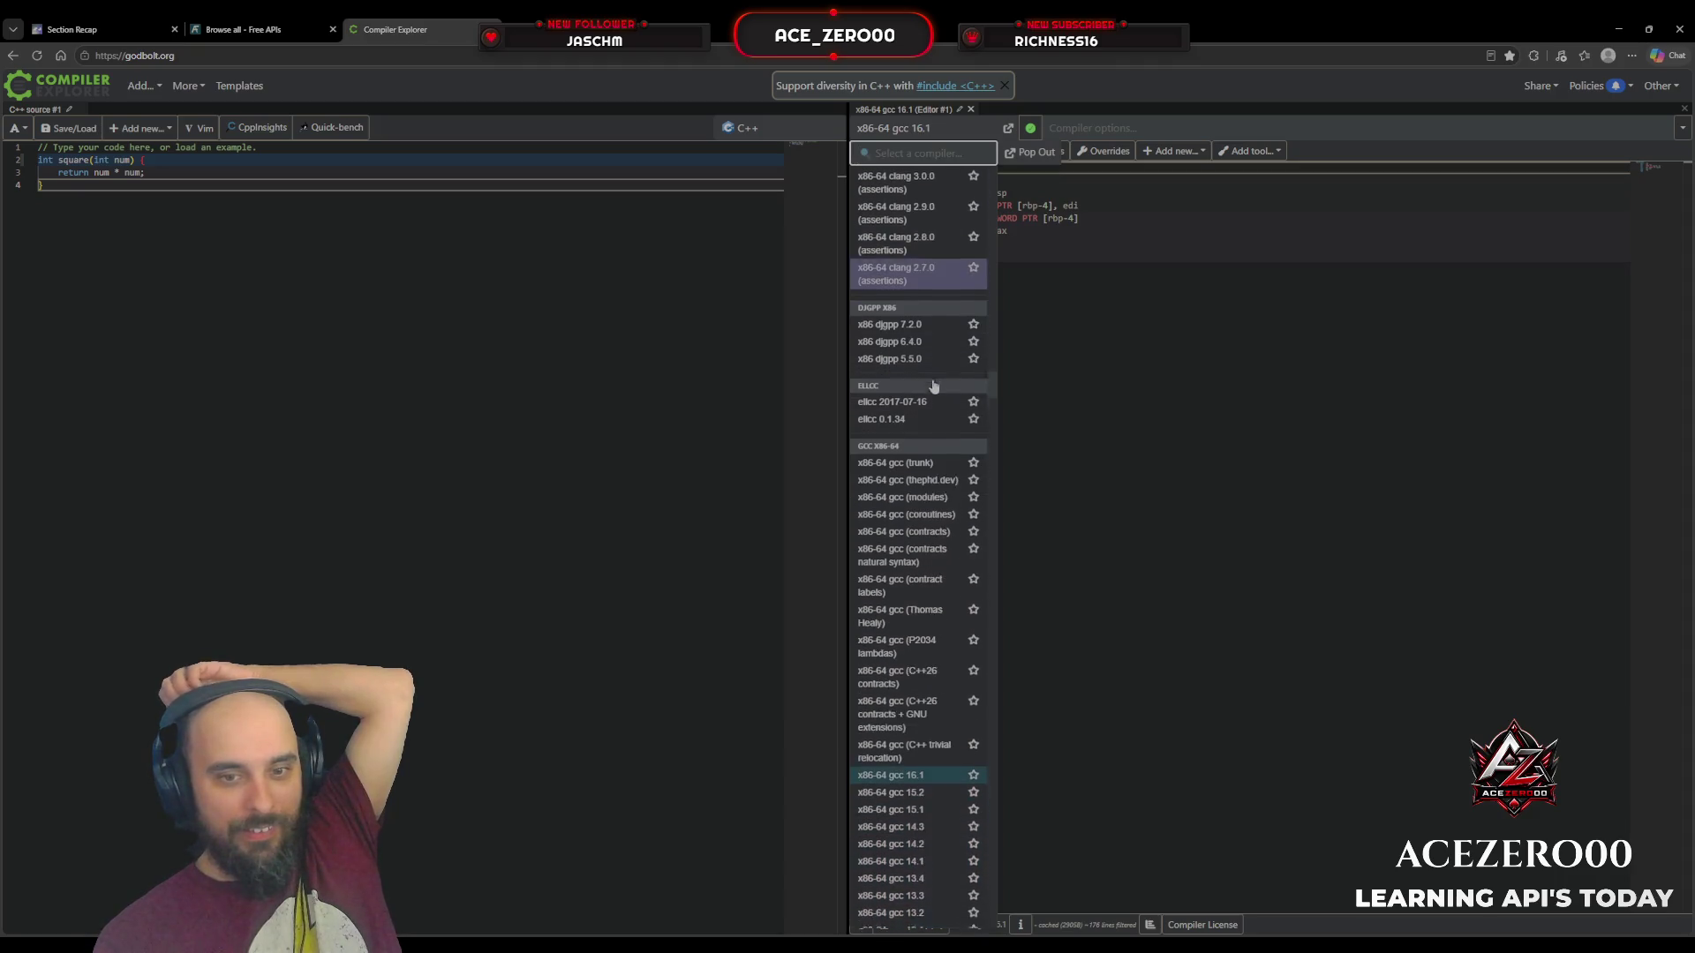
scroll(933, 385, down, 10)
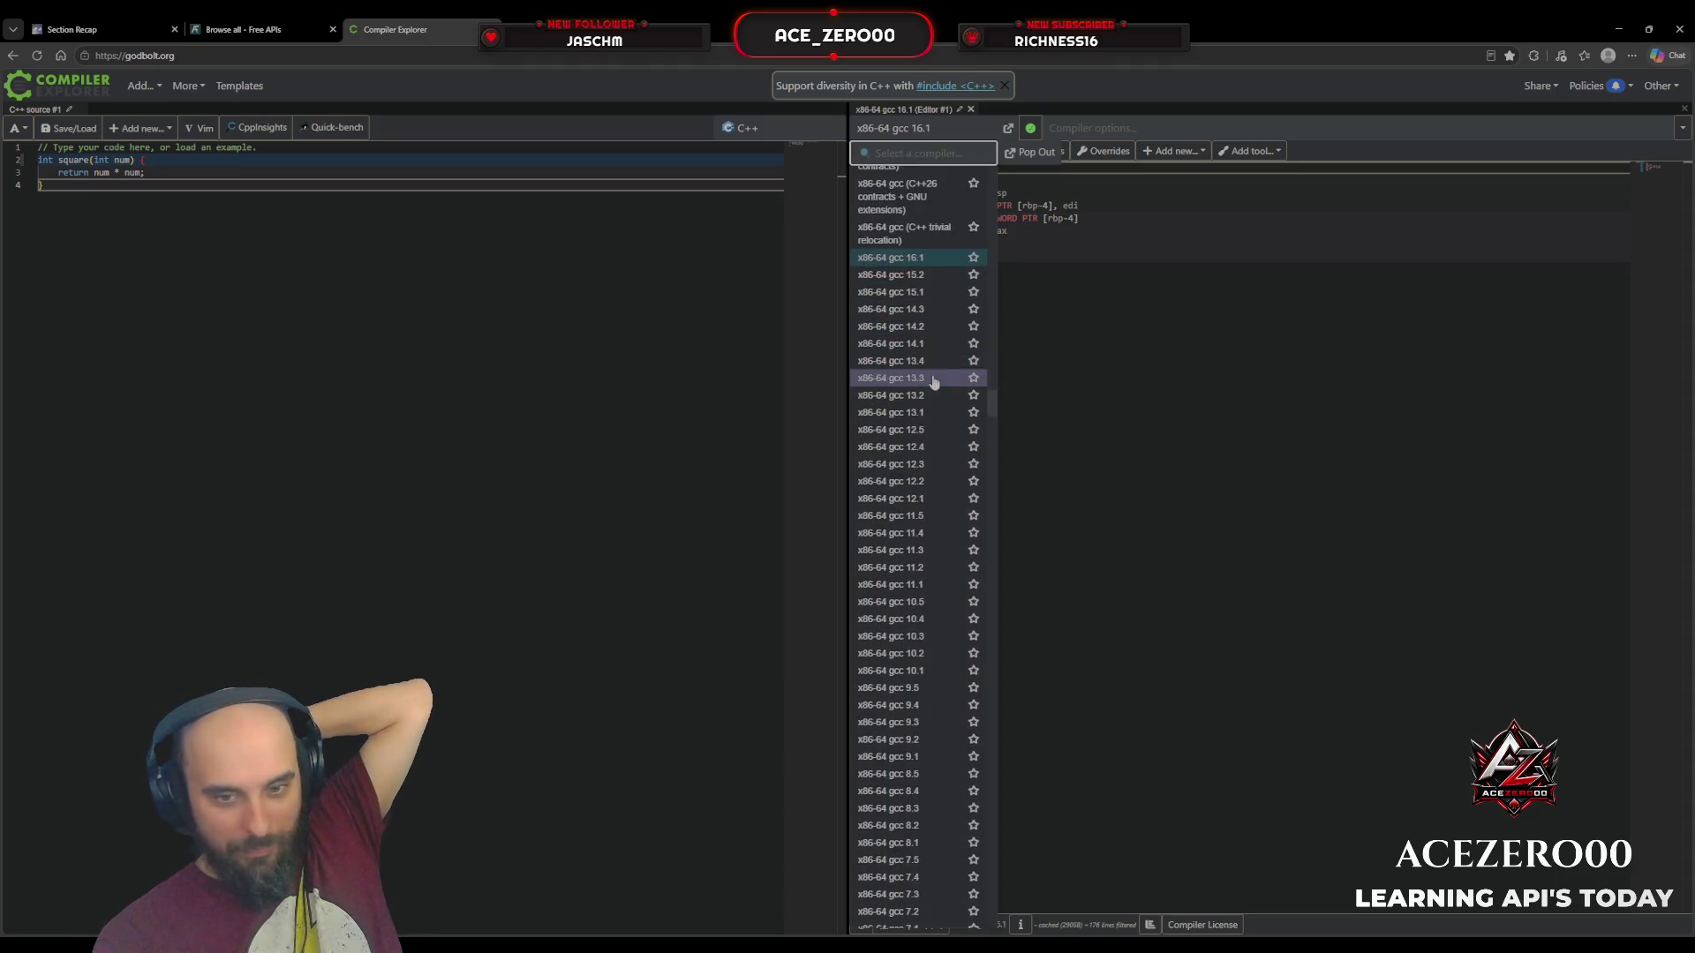
scroll(934, 381, down, 20)
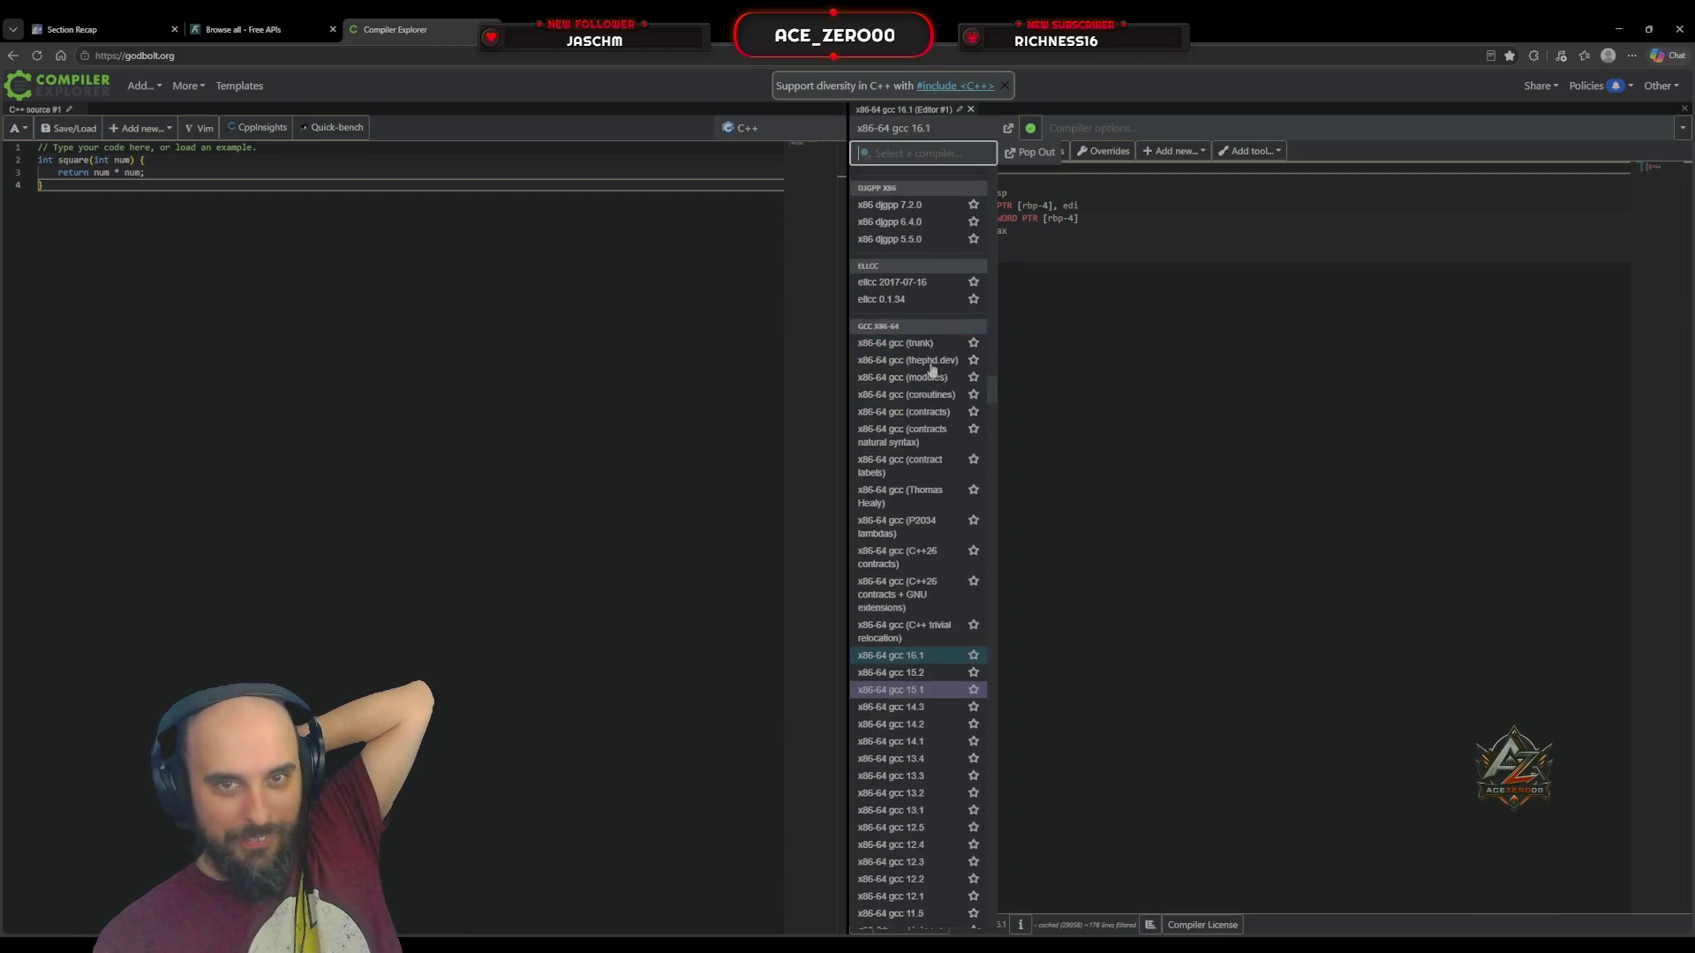
scroll(925, 354, down, 20)
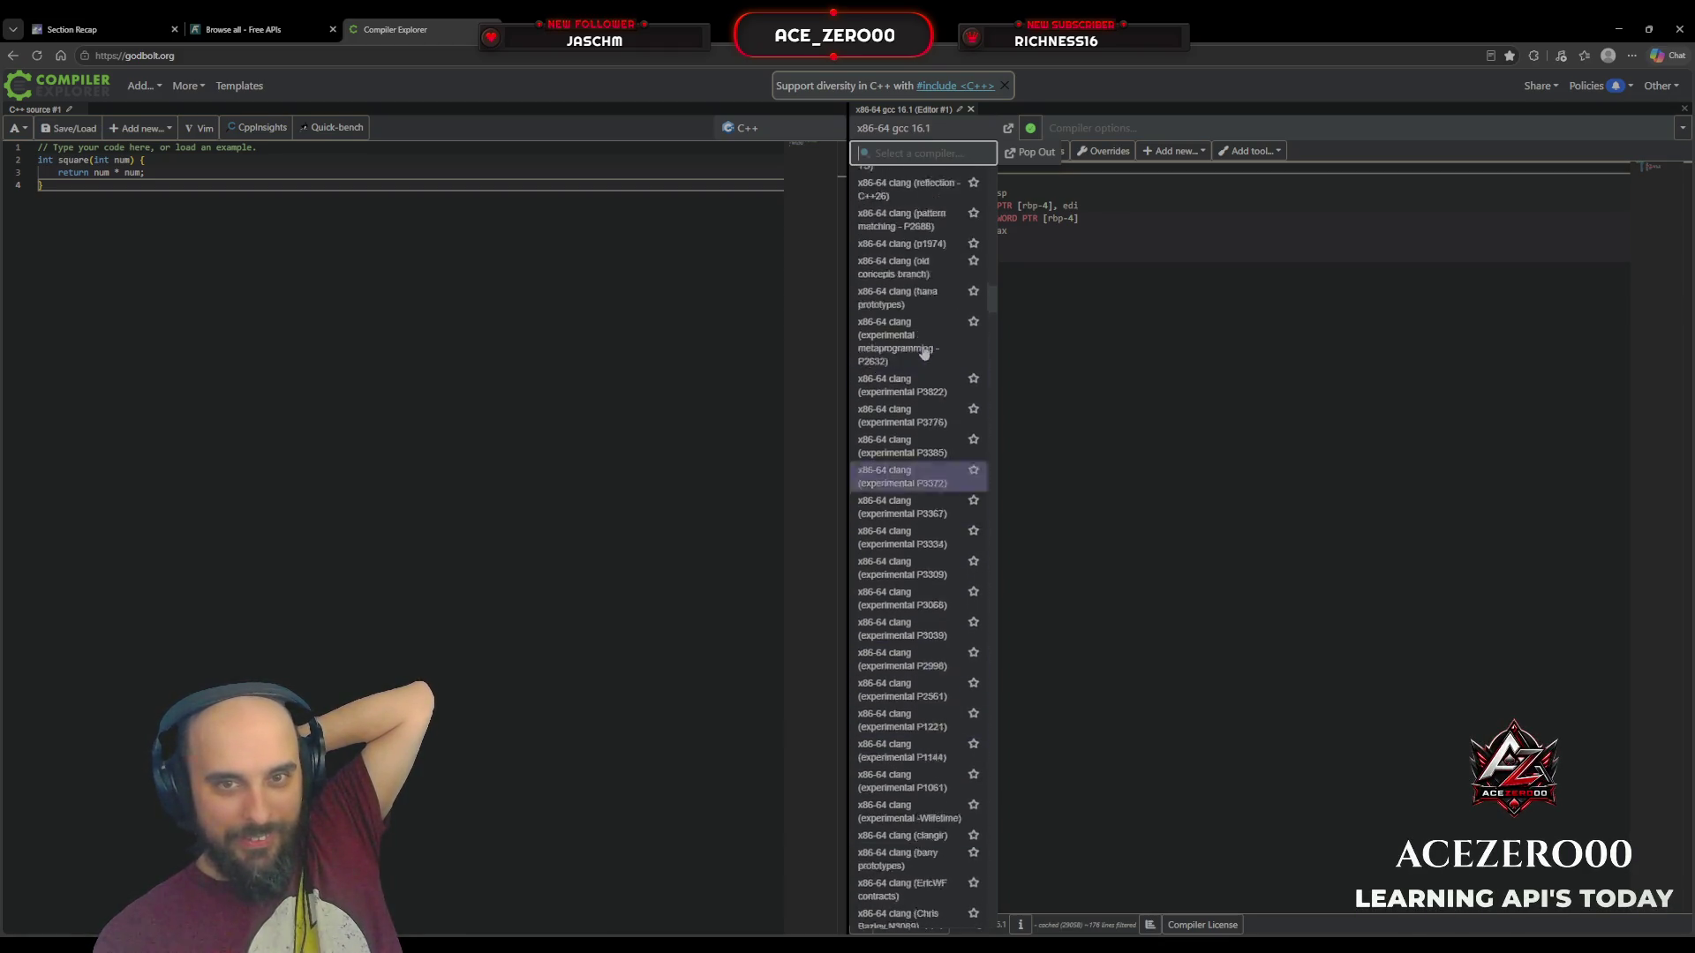
scroll(925, 354, up, 10)
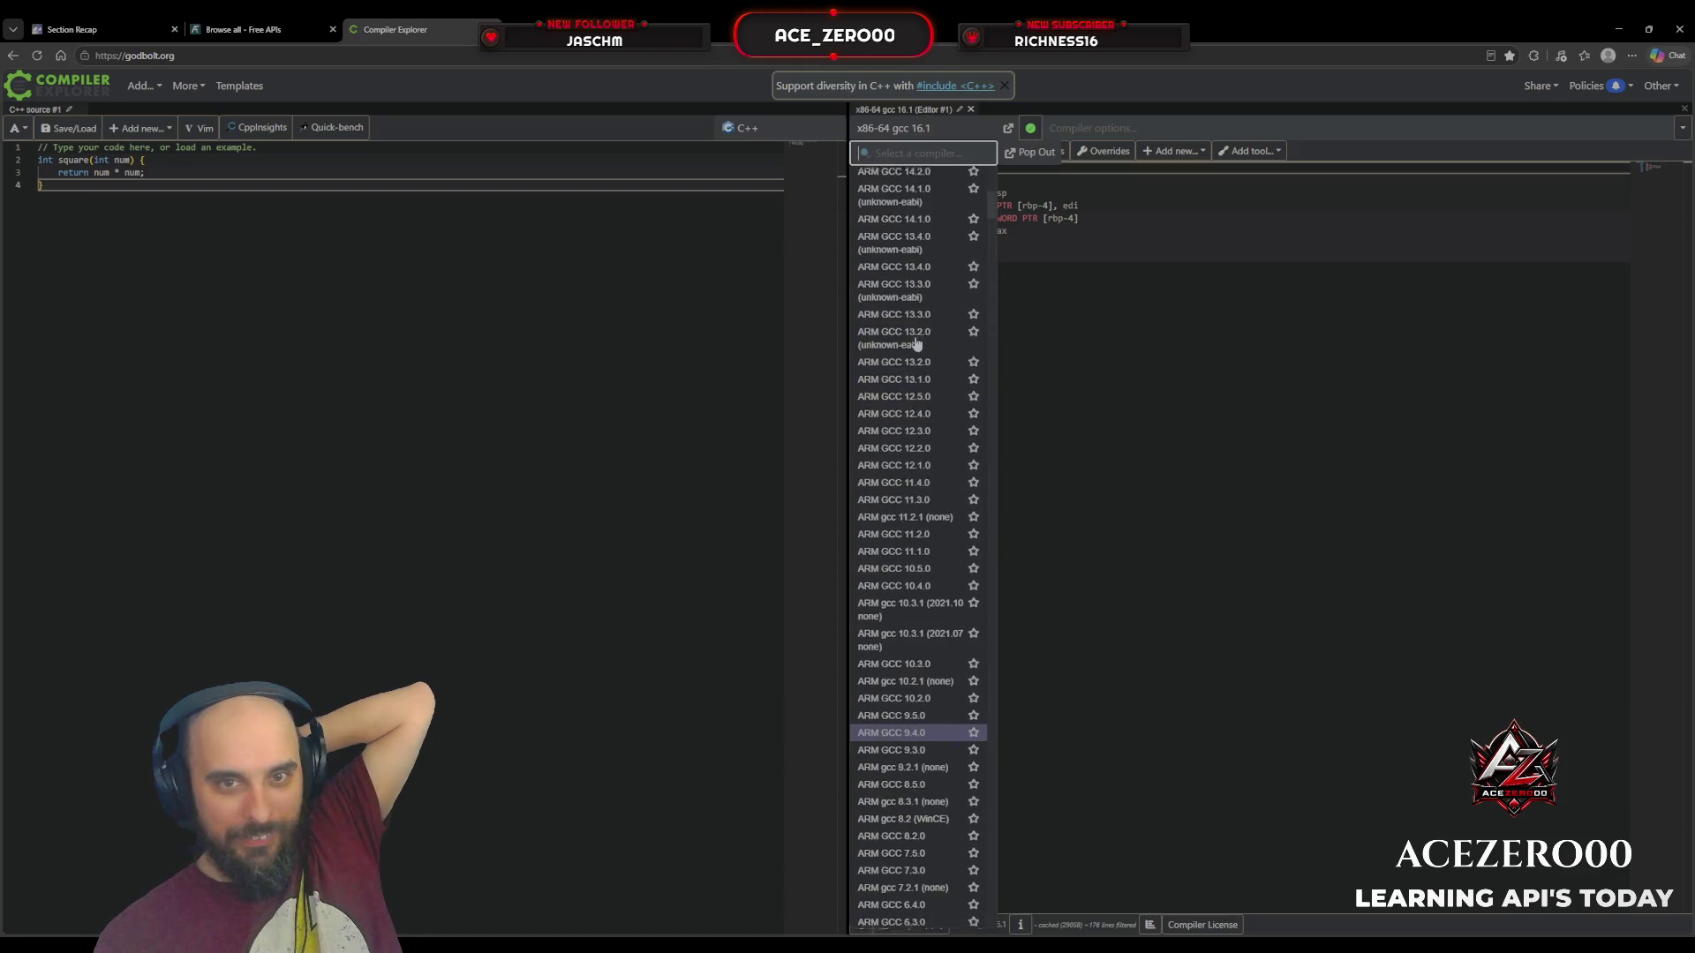
scroll(916, 343, up, 15)
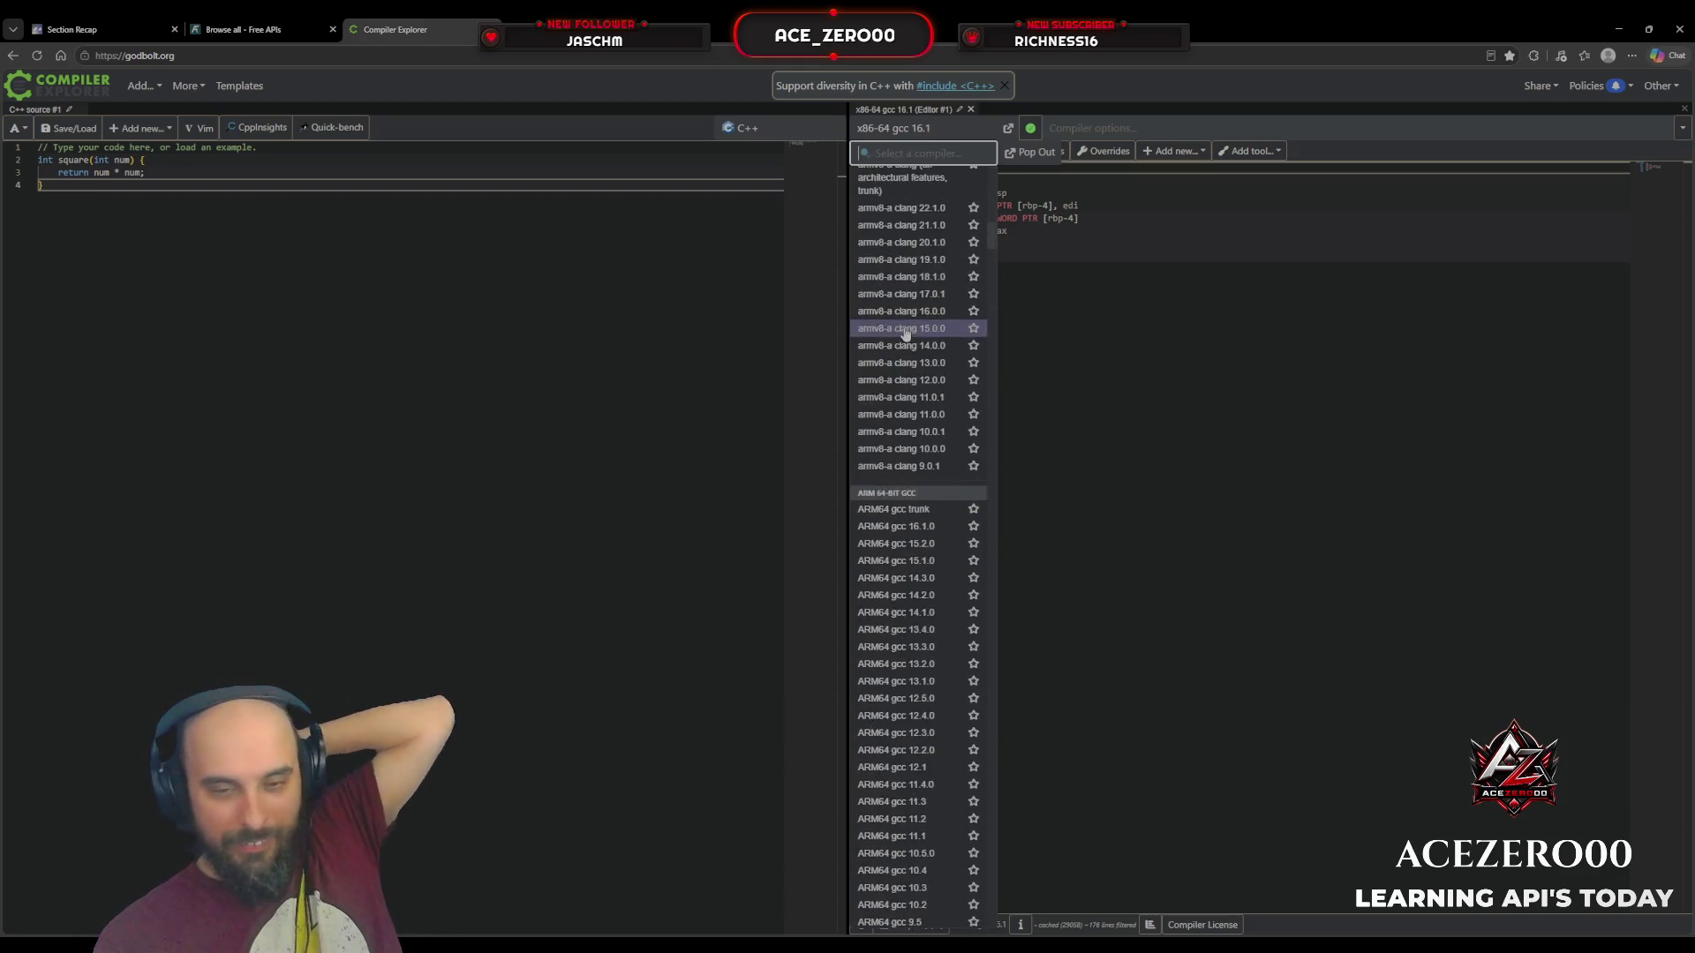
scroll(881, 325, down, 20)
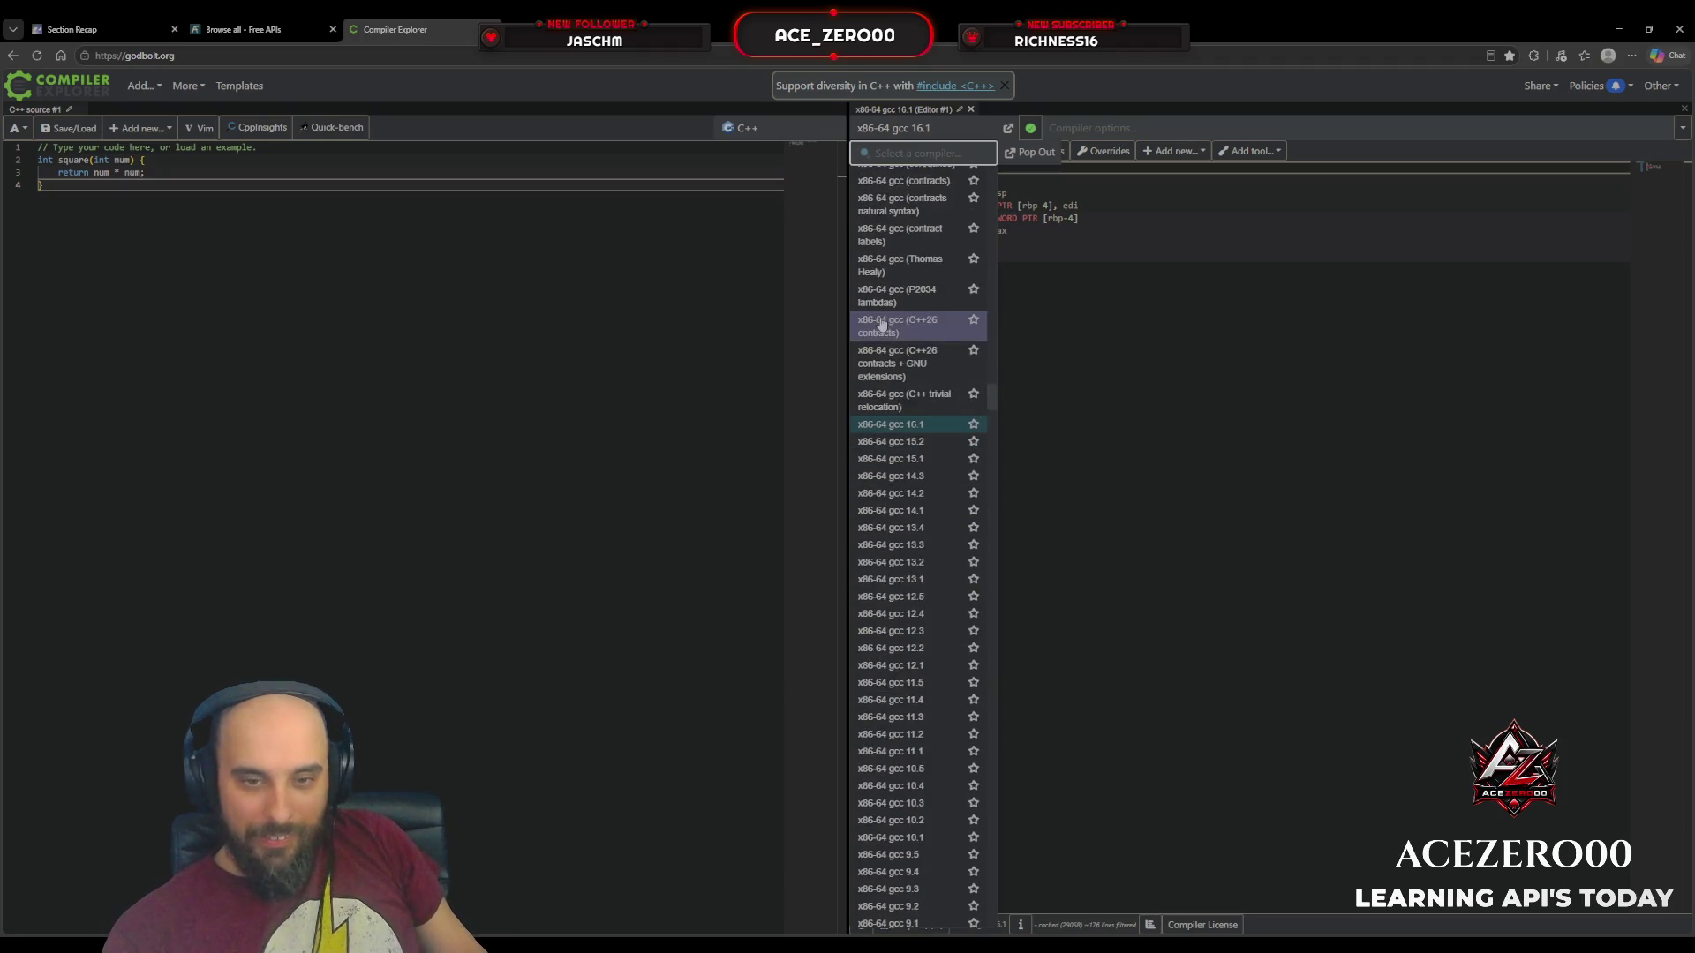
scroll(881, 328, down, 20)
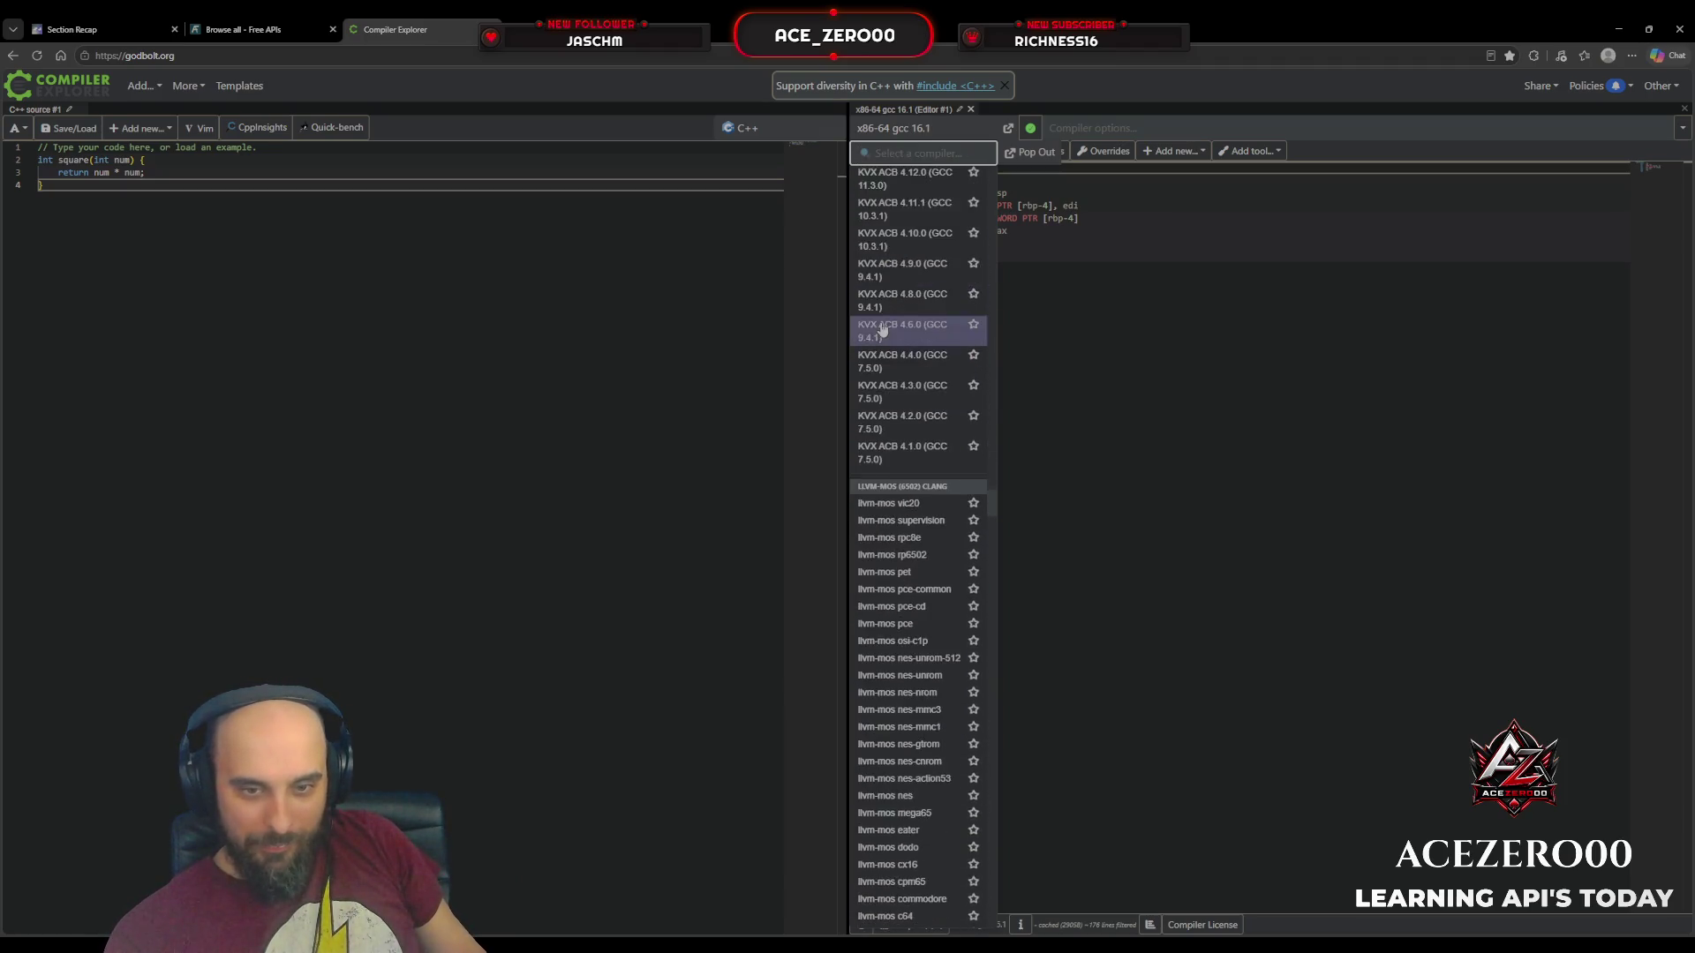
scroll(881, 328, down, 9)
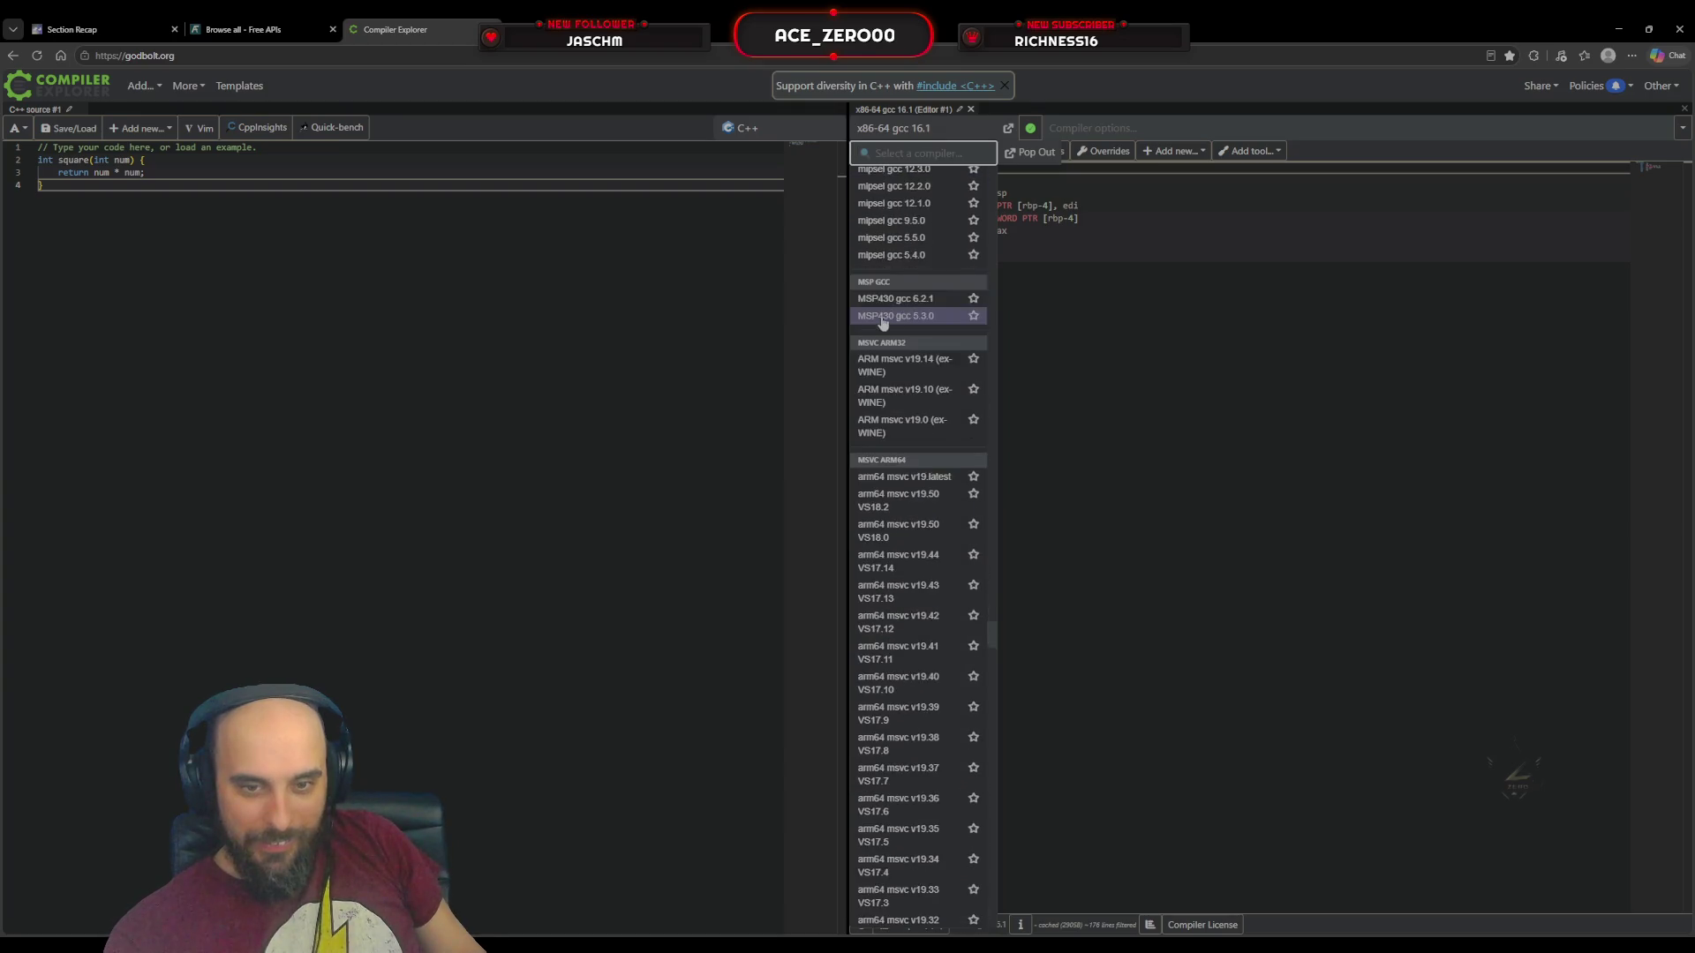
scroll(882, 323, down, 20)
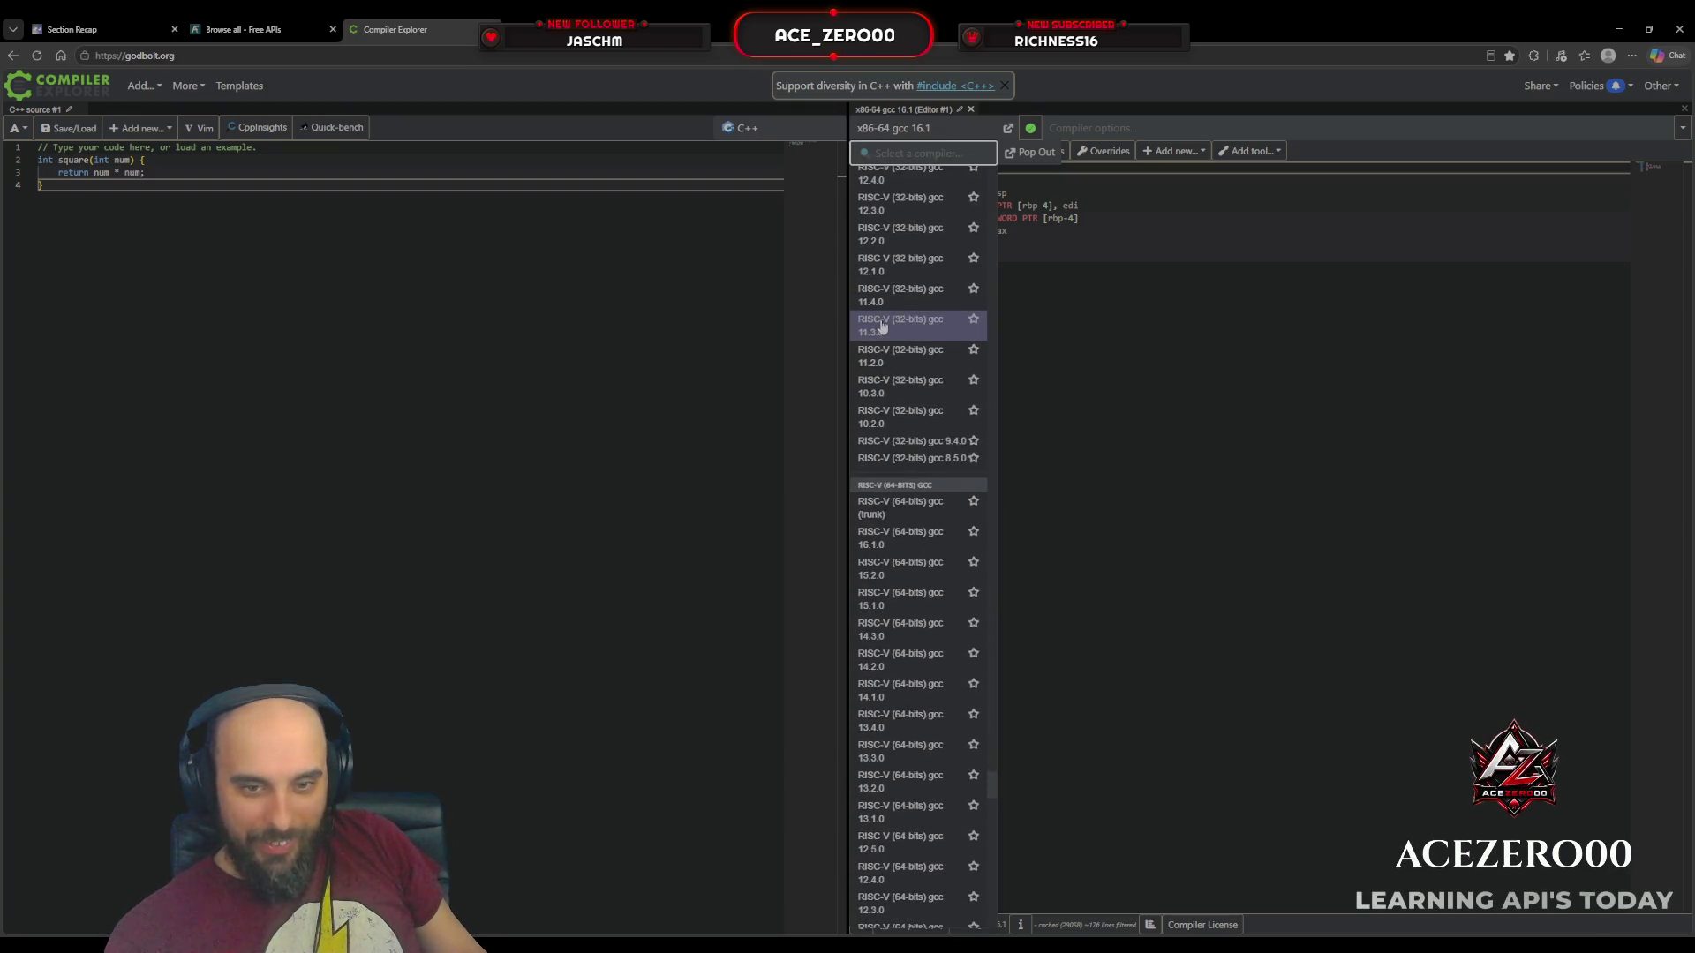
scroll(882, 327, down, 20)
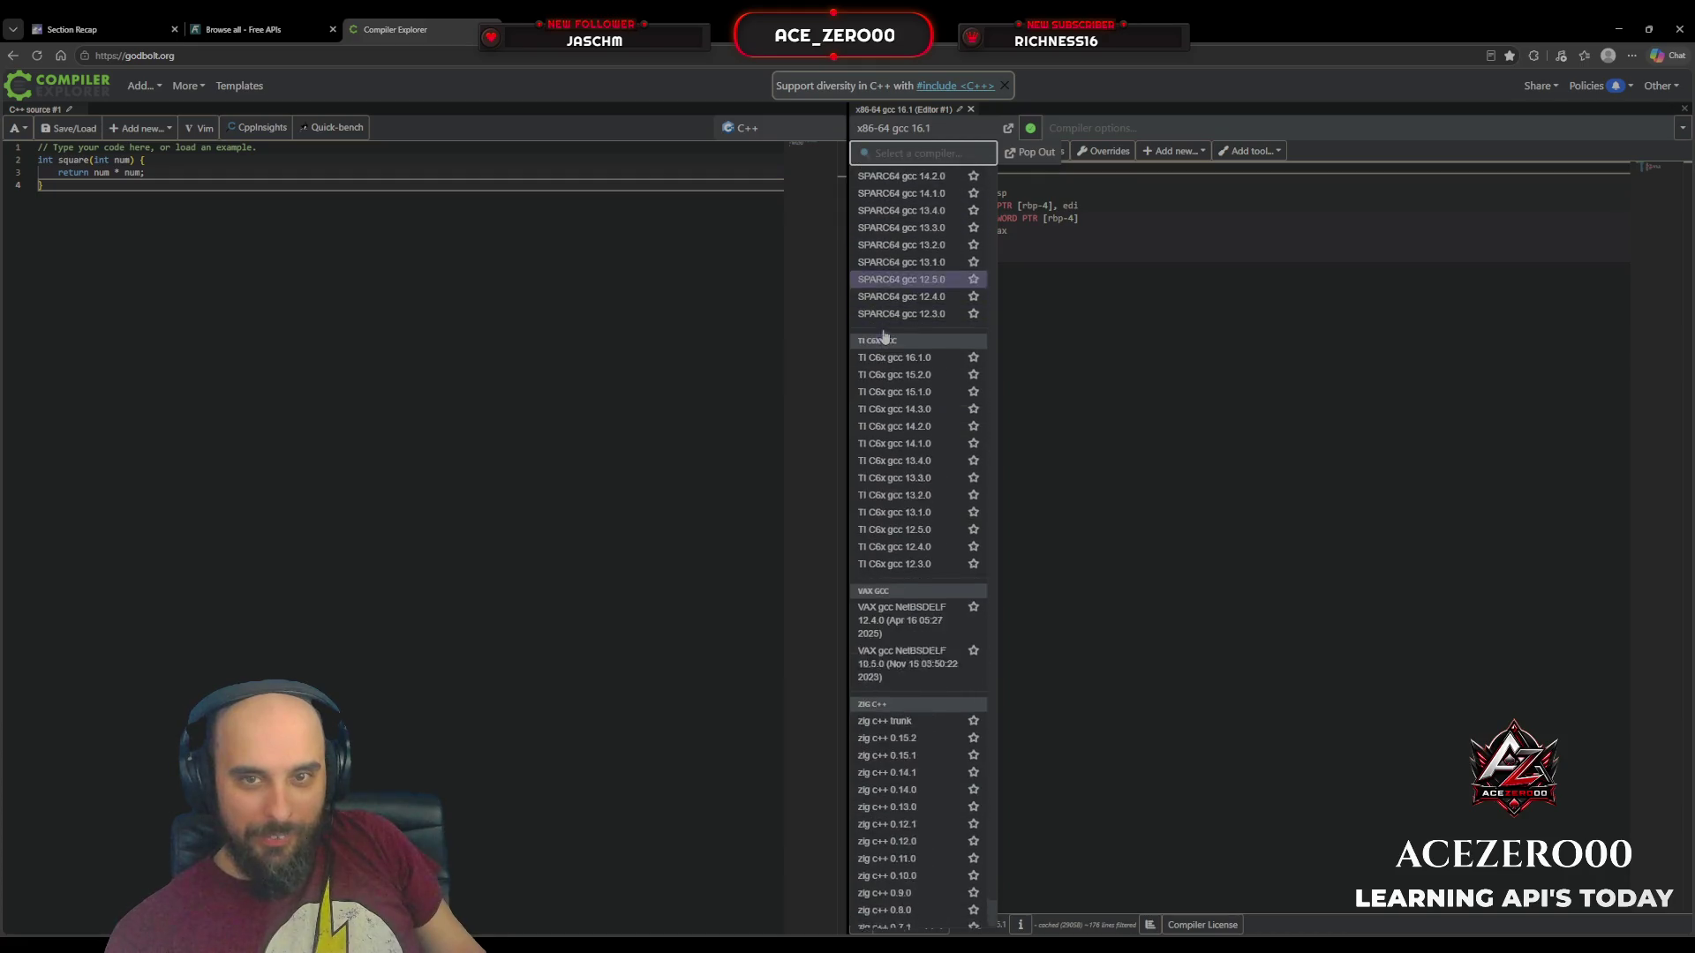
click(1236, 423)
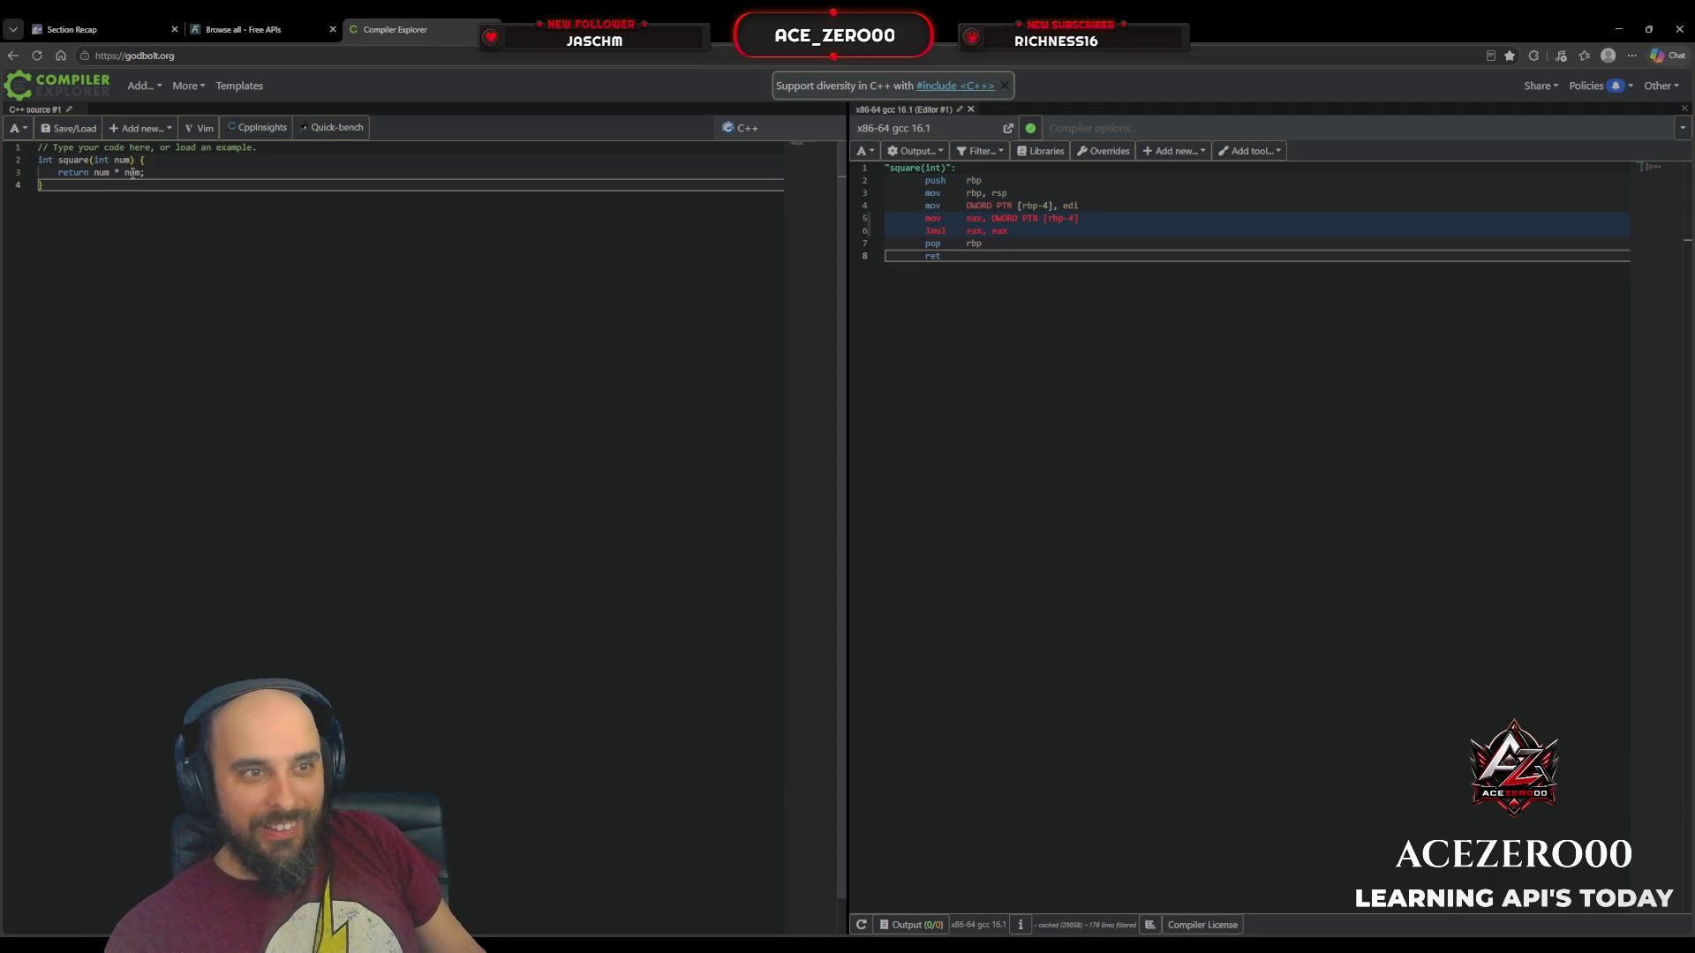
Step: Dismiss the 'Support diversity in C++' banner so the gcc 16.1 square assembly shows
click(1008, 85)
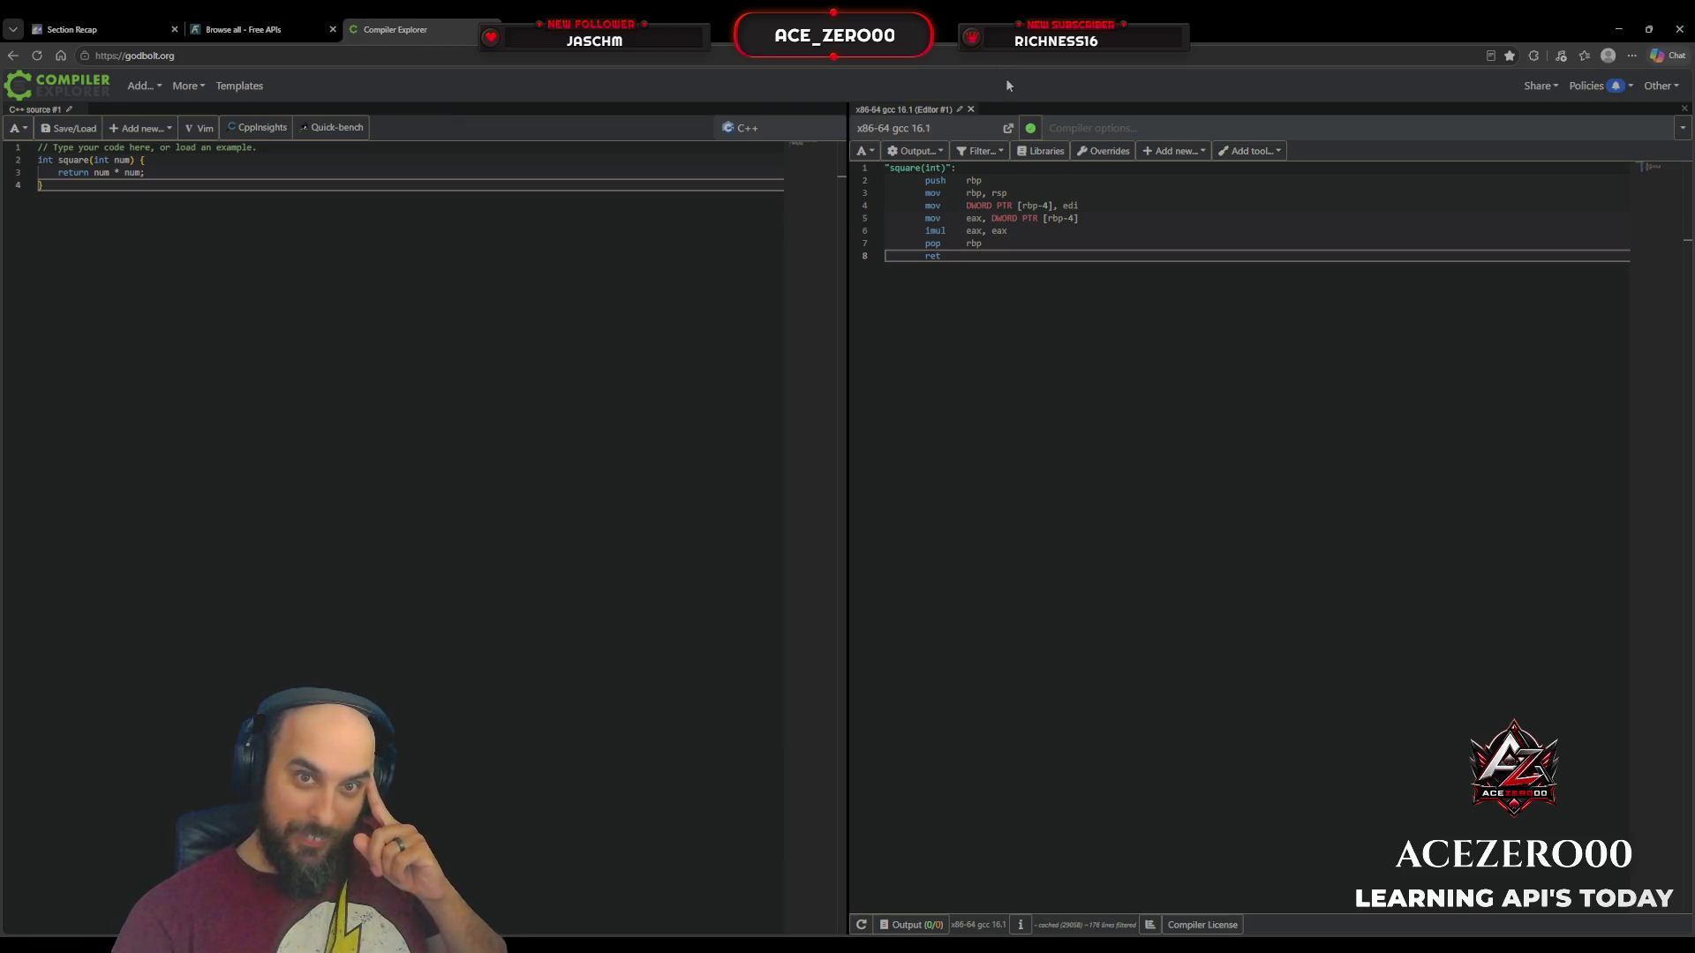
click(770, 134)
click(776, 204)
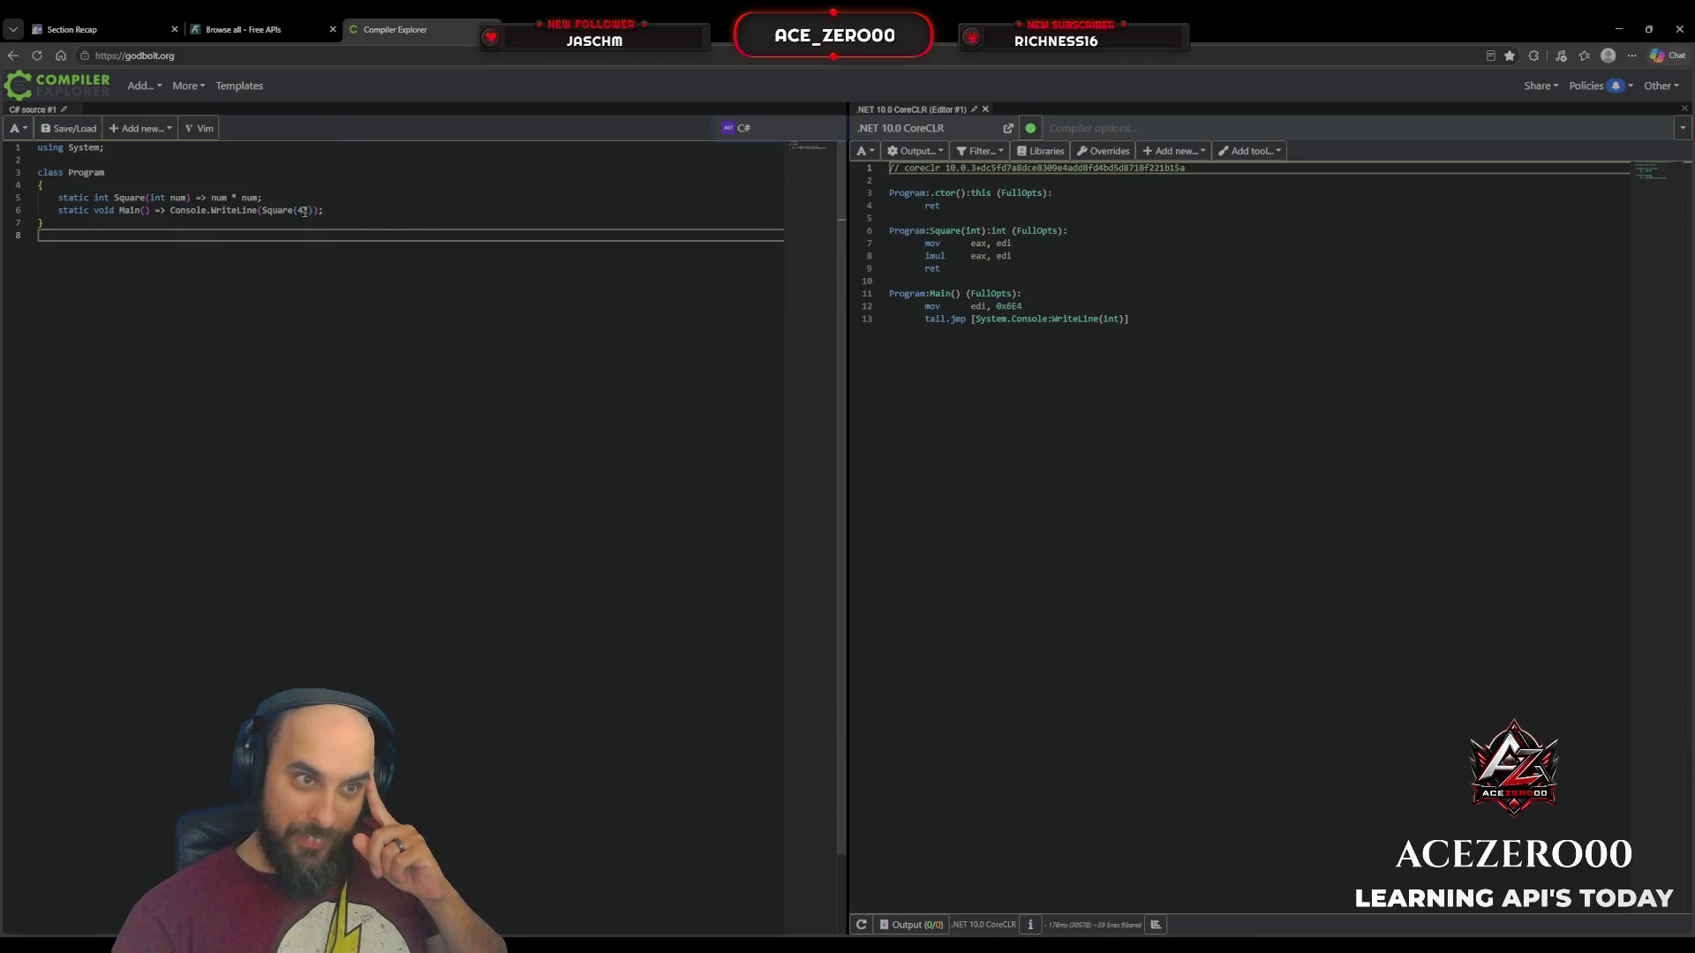
click(130, 197)
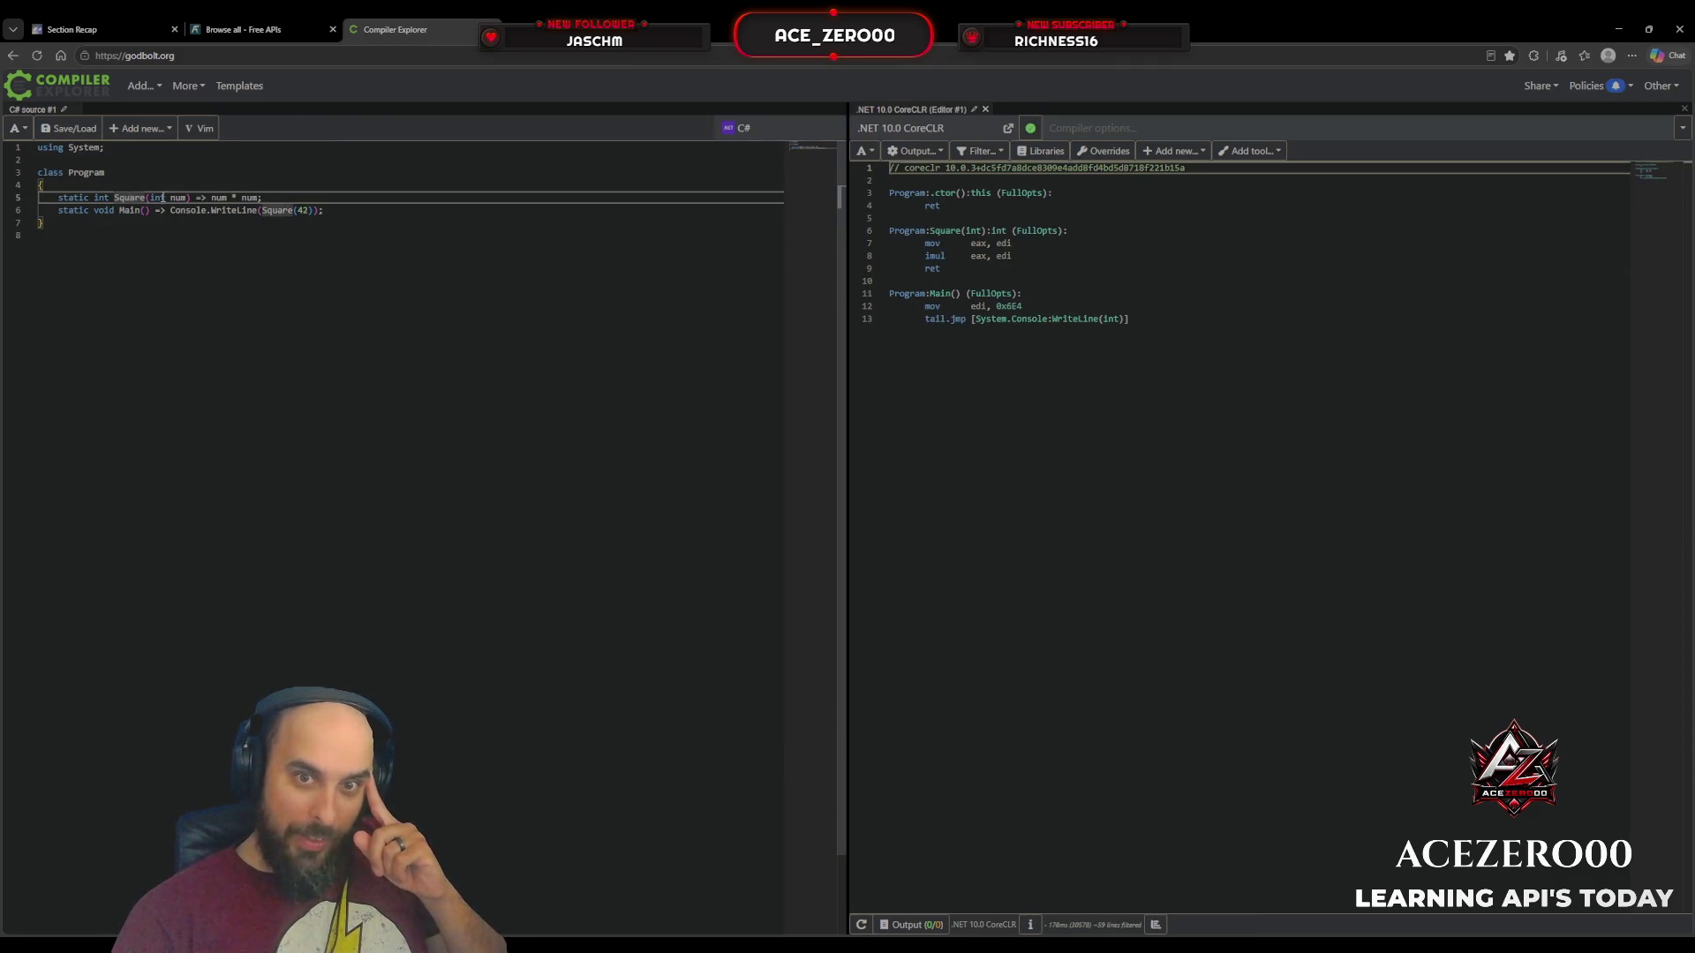
click(278, 210)
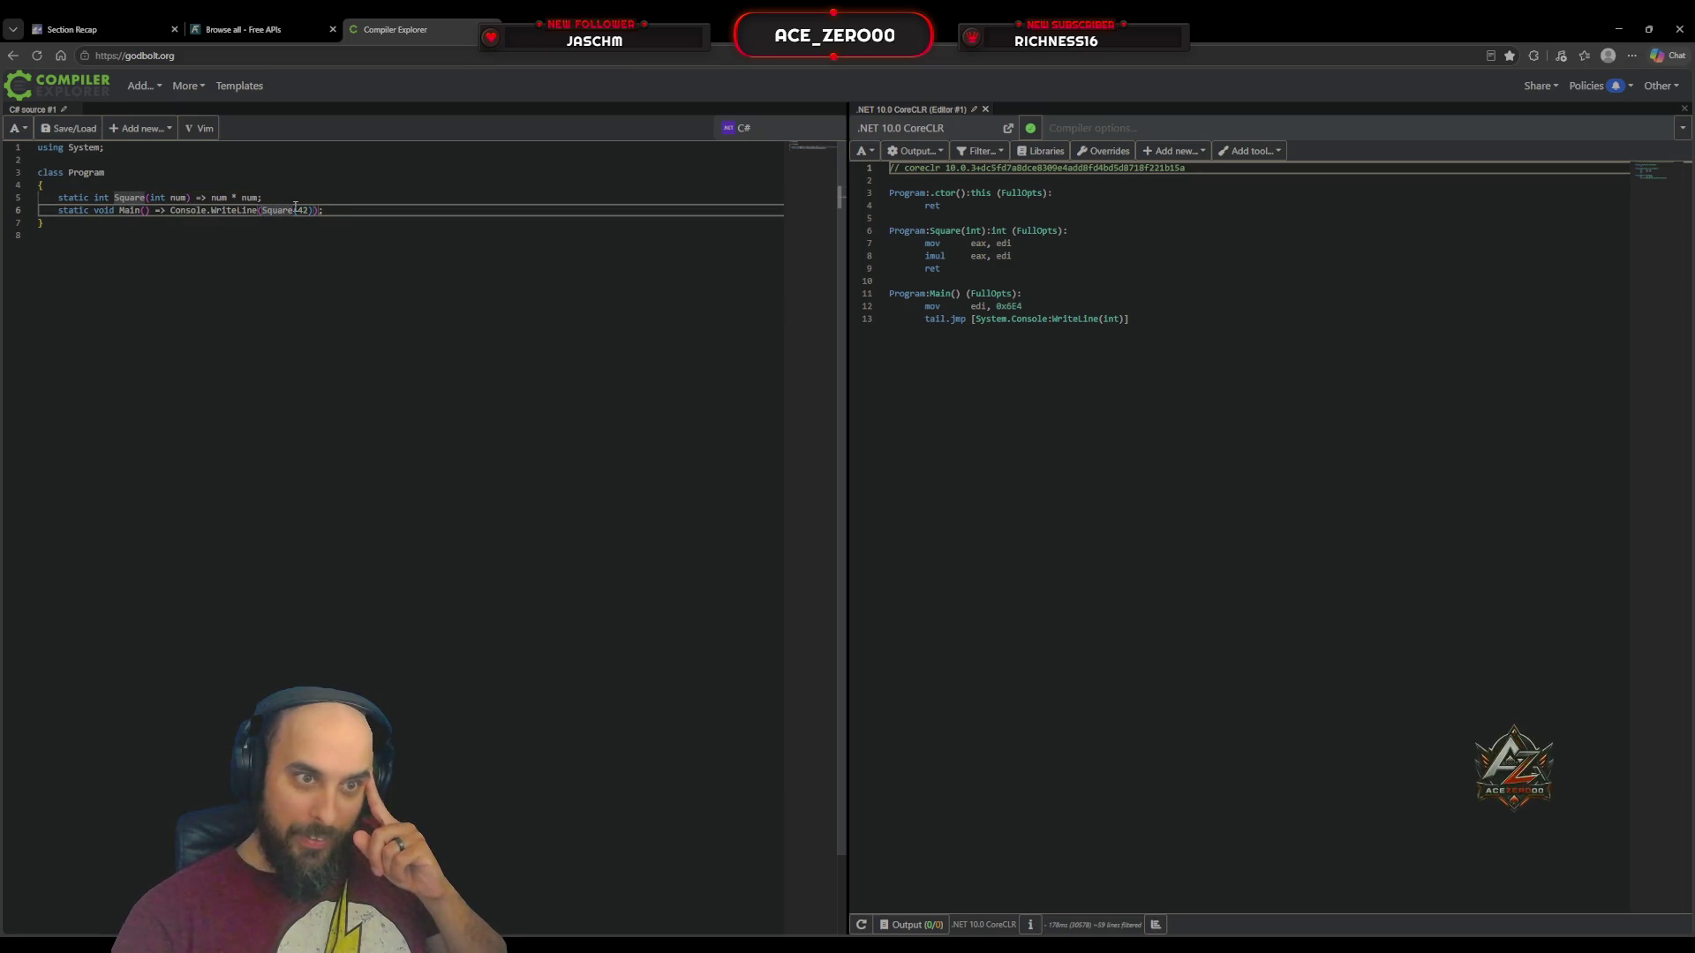
click(893, 131)
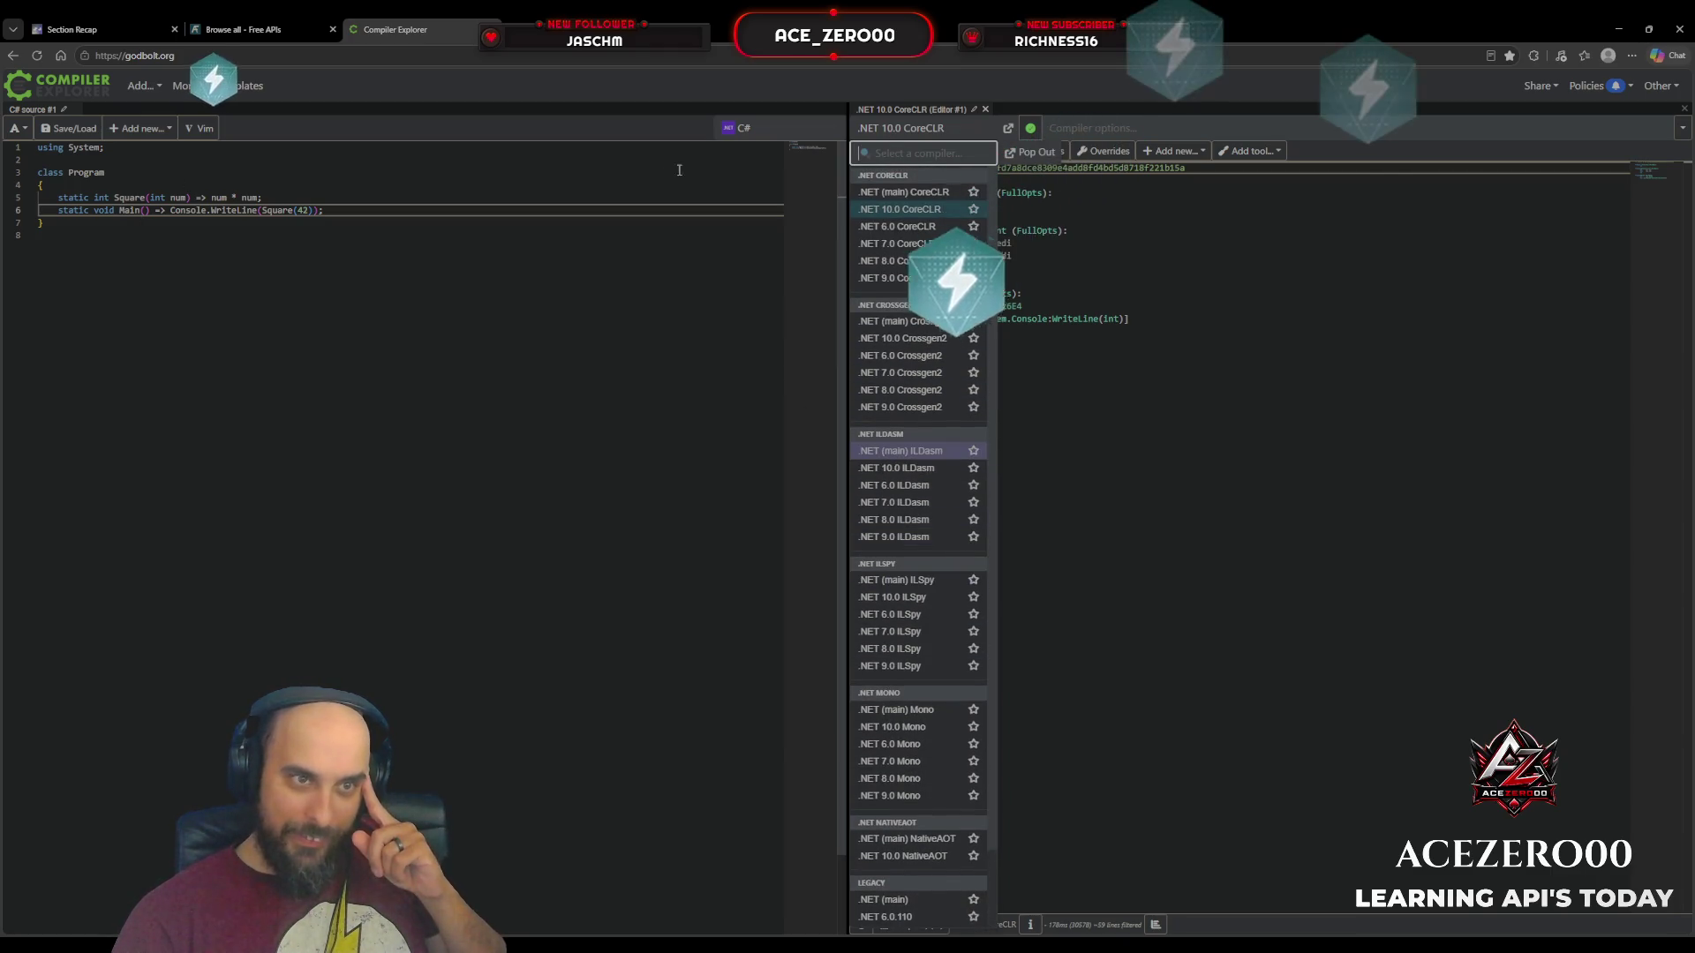
click(740, 128)
click(753, 221)
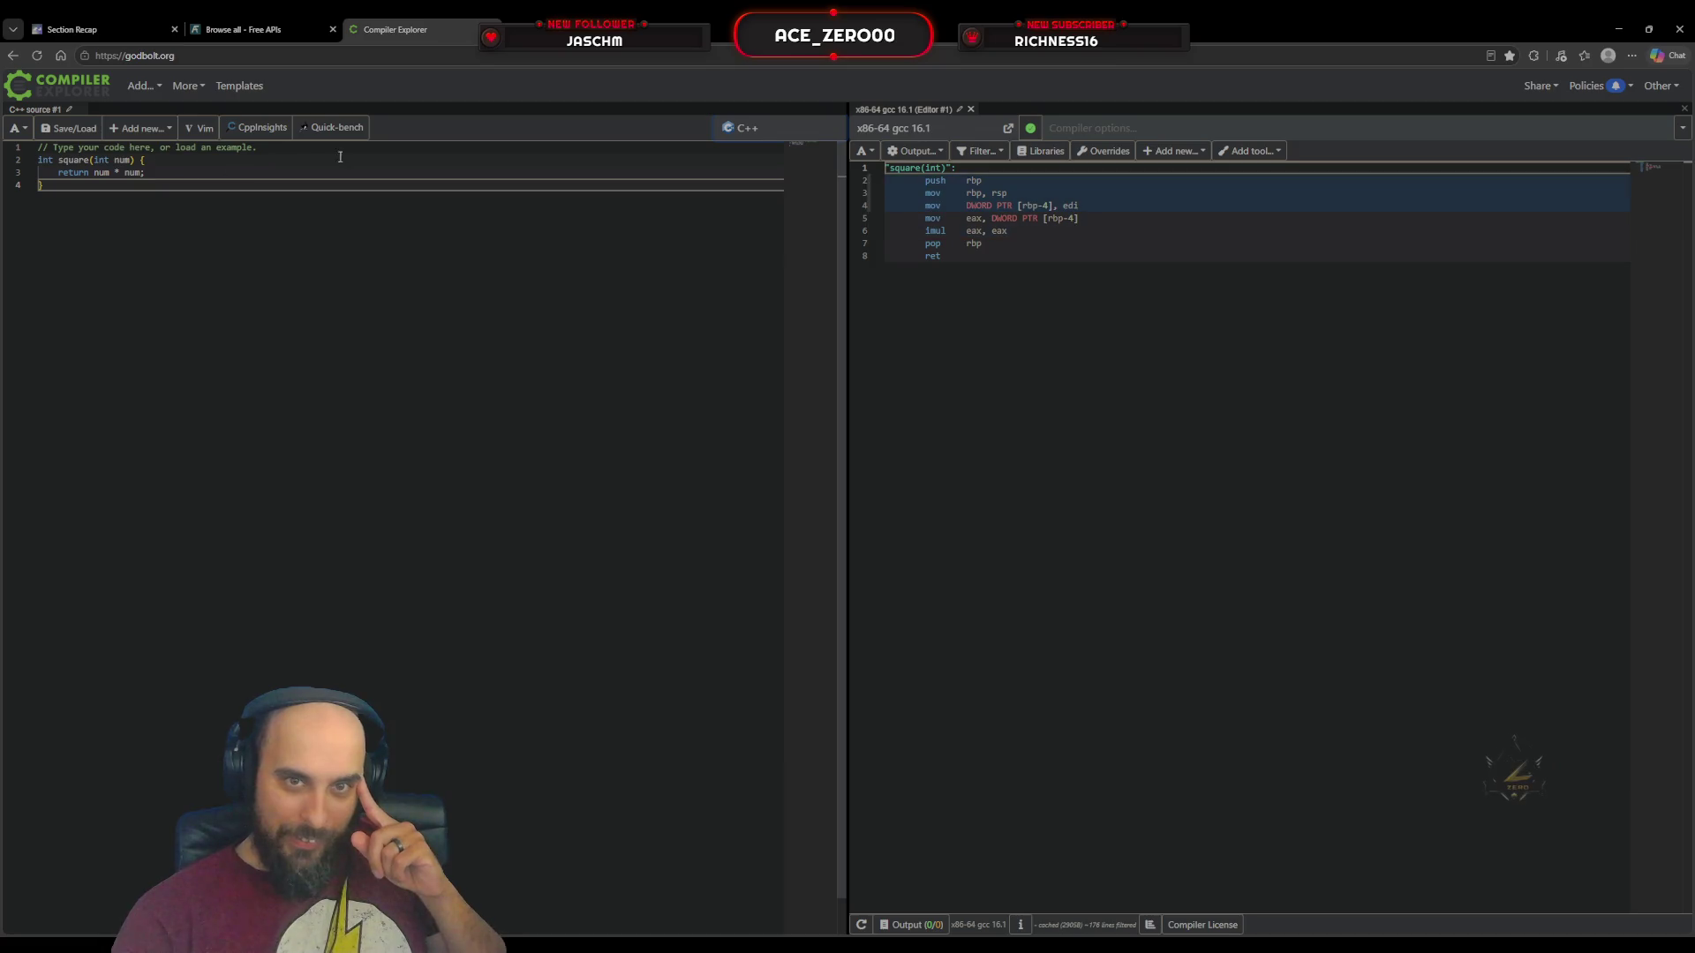
click(773, 129)
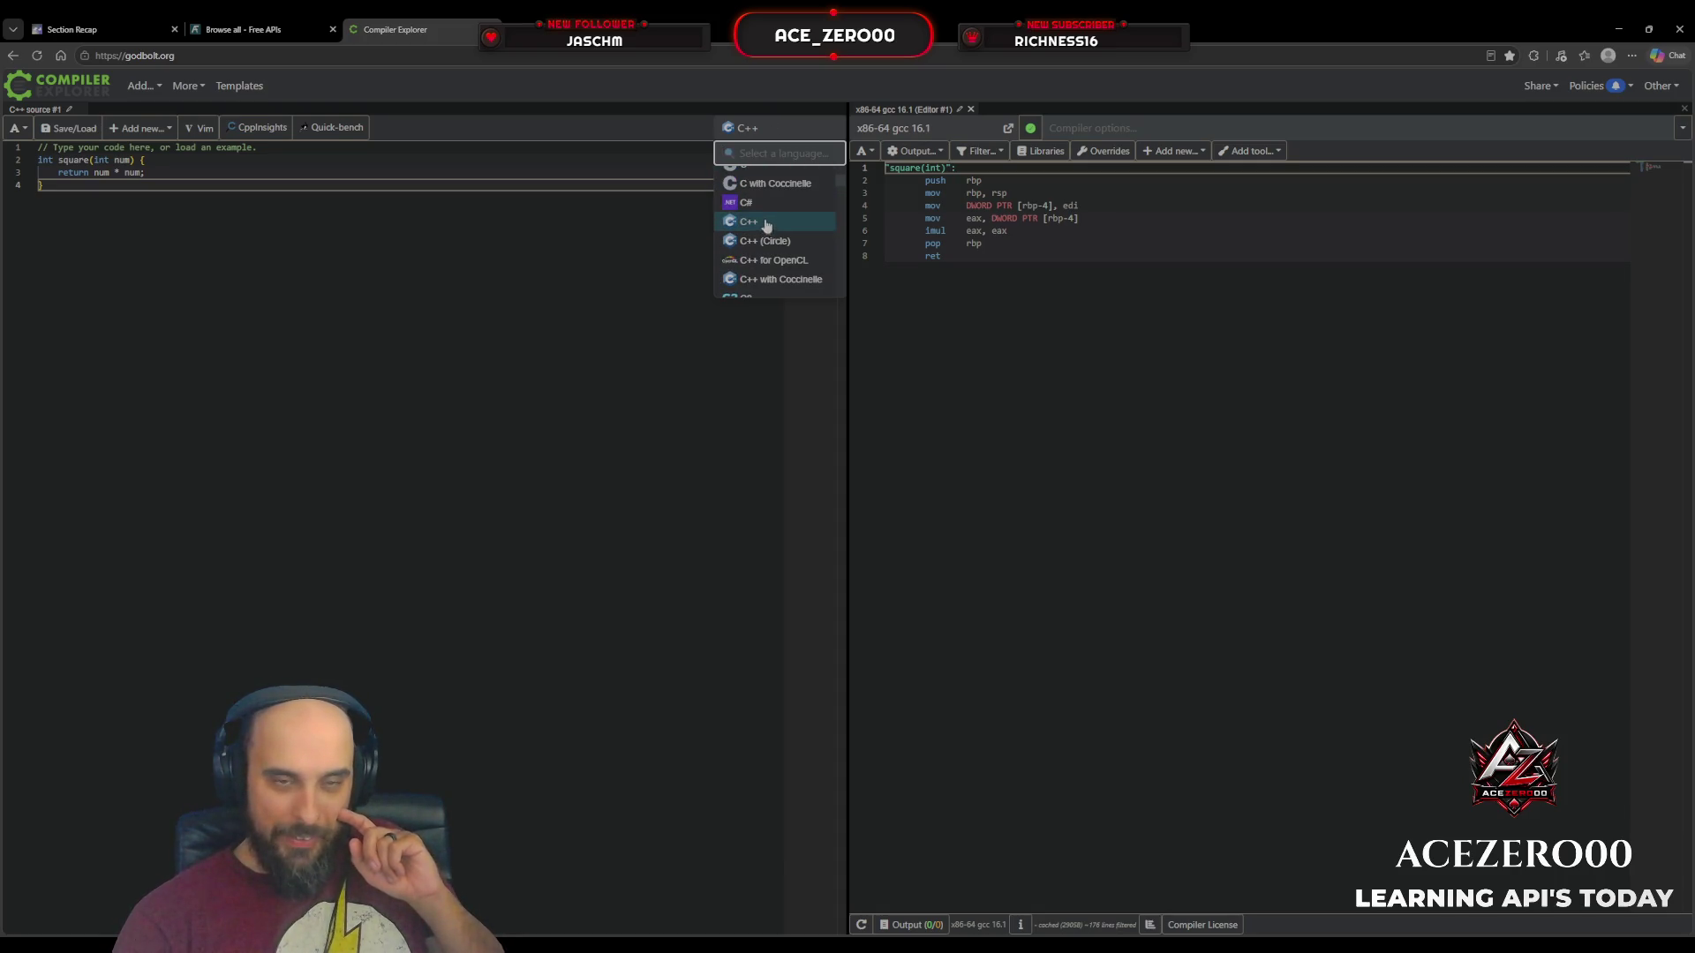
Step: Keep C++ as the language, check the Output options unchanged, and open the x86-64 gcc 16.1 compiler list
click(766, 225)
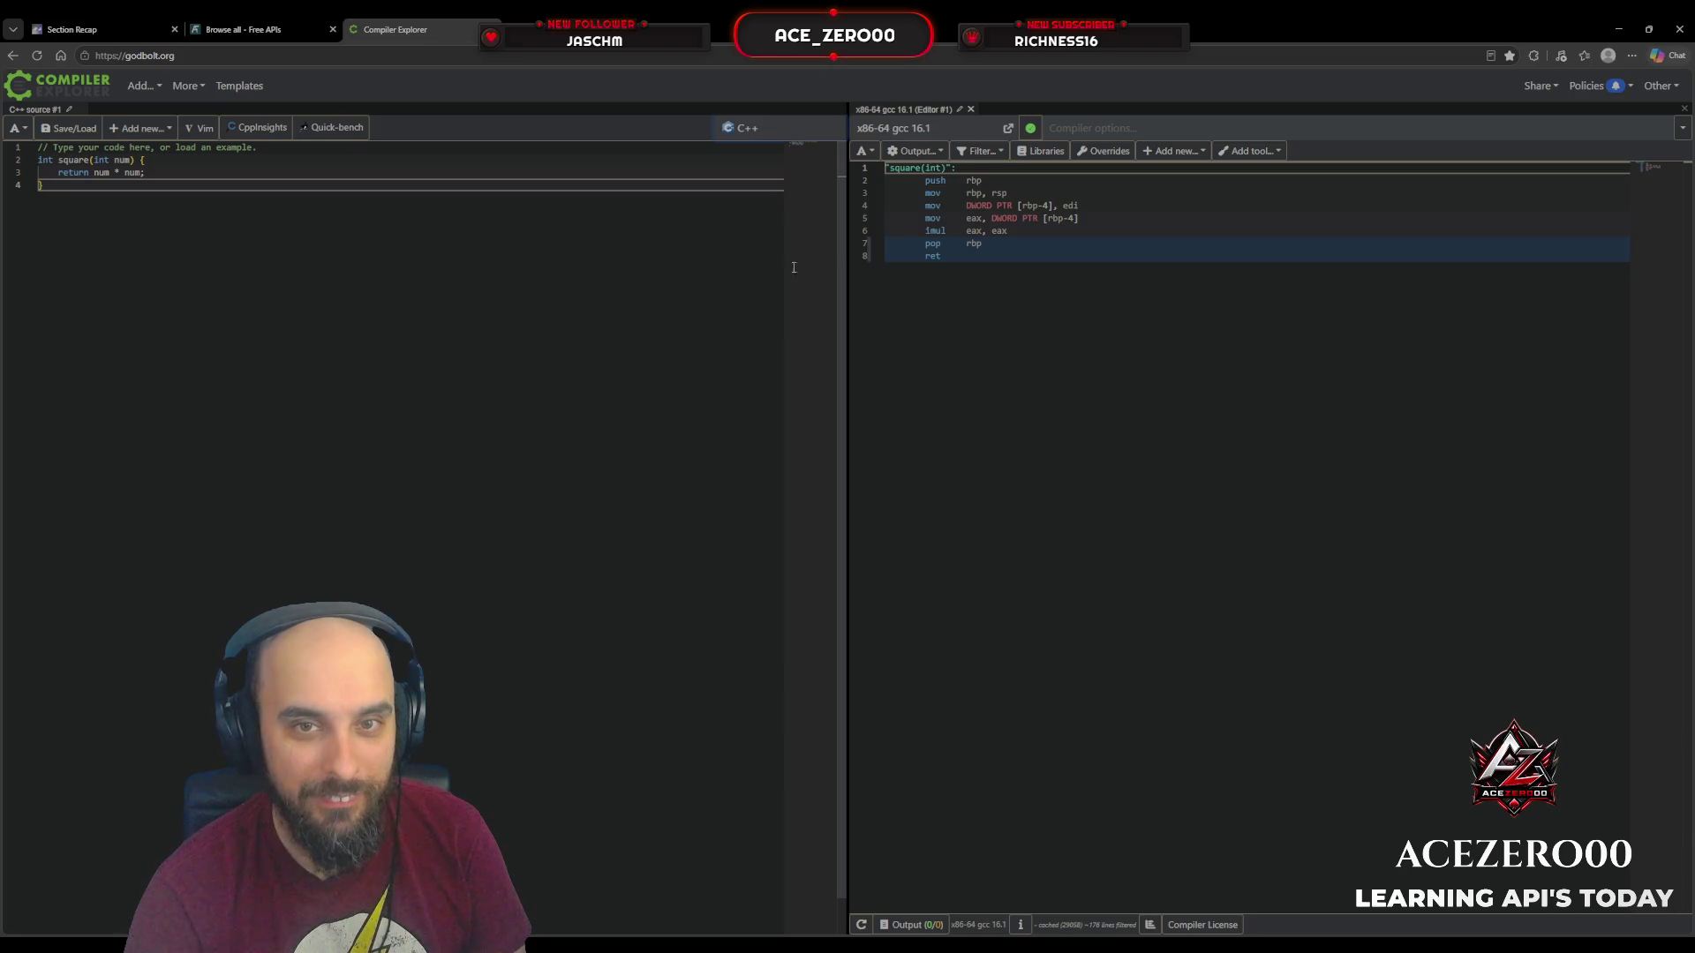
click(932, 152)
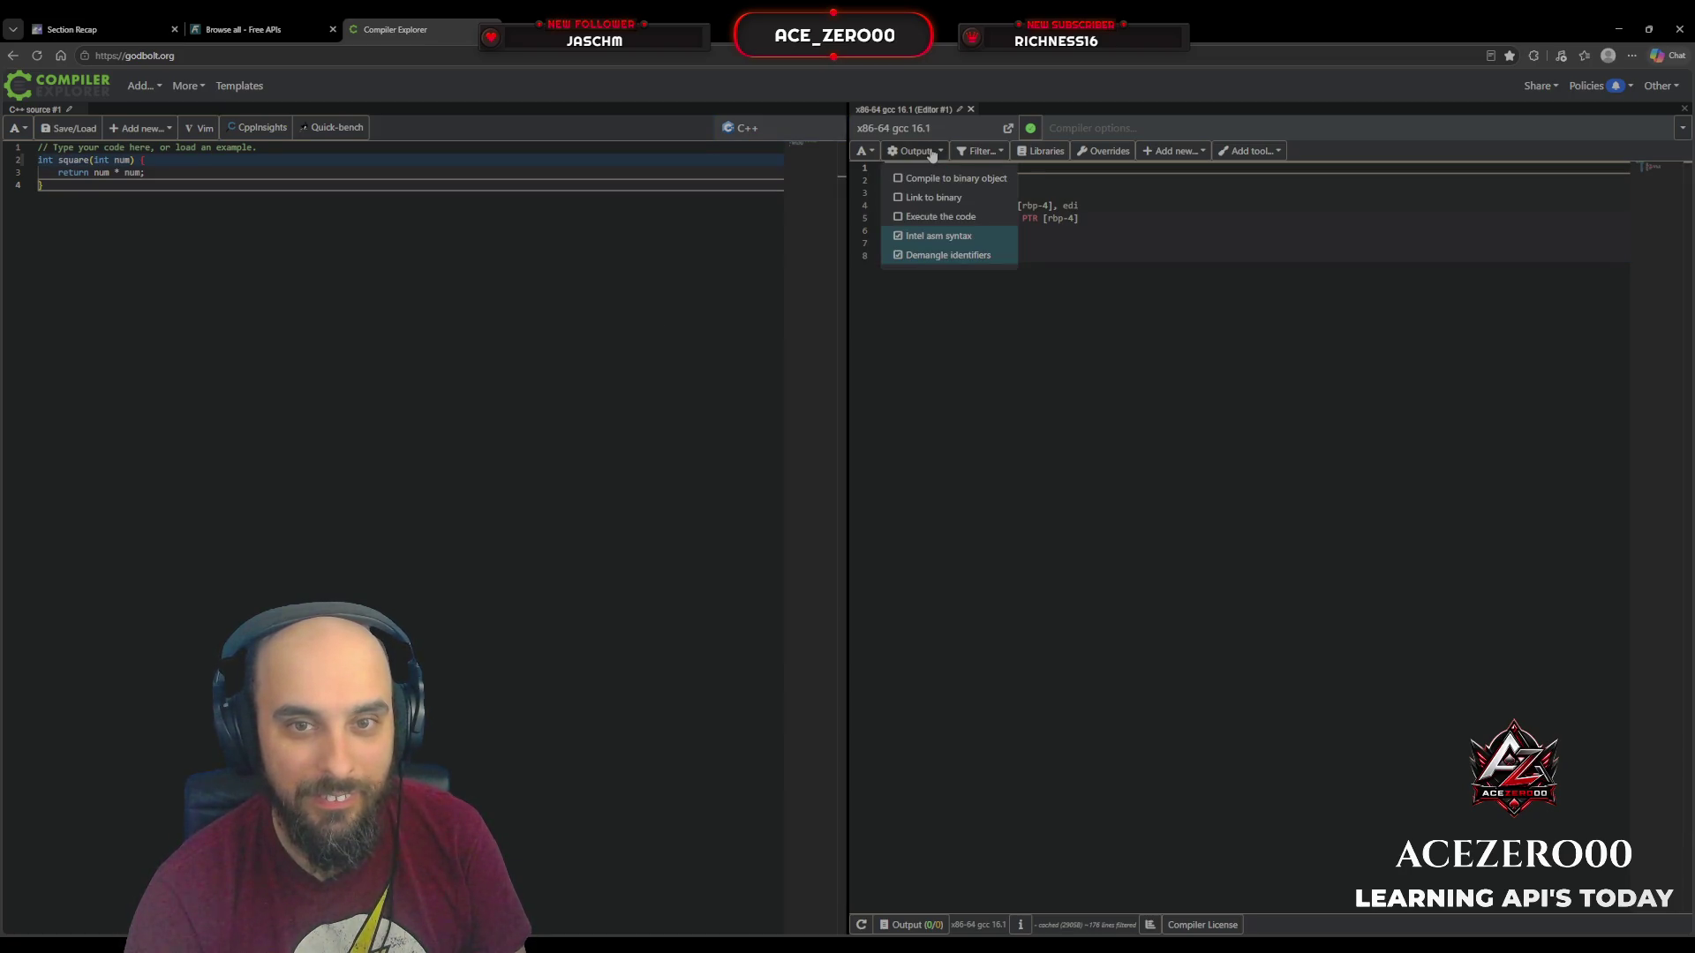
click(931, 153)
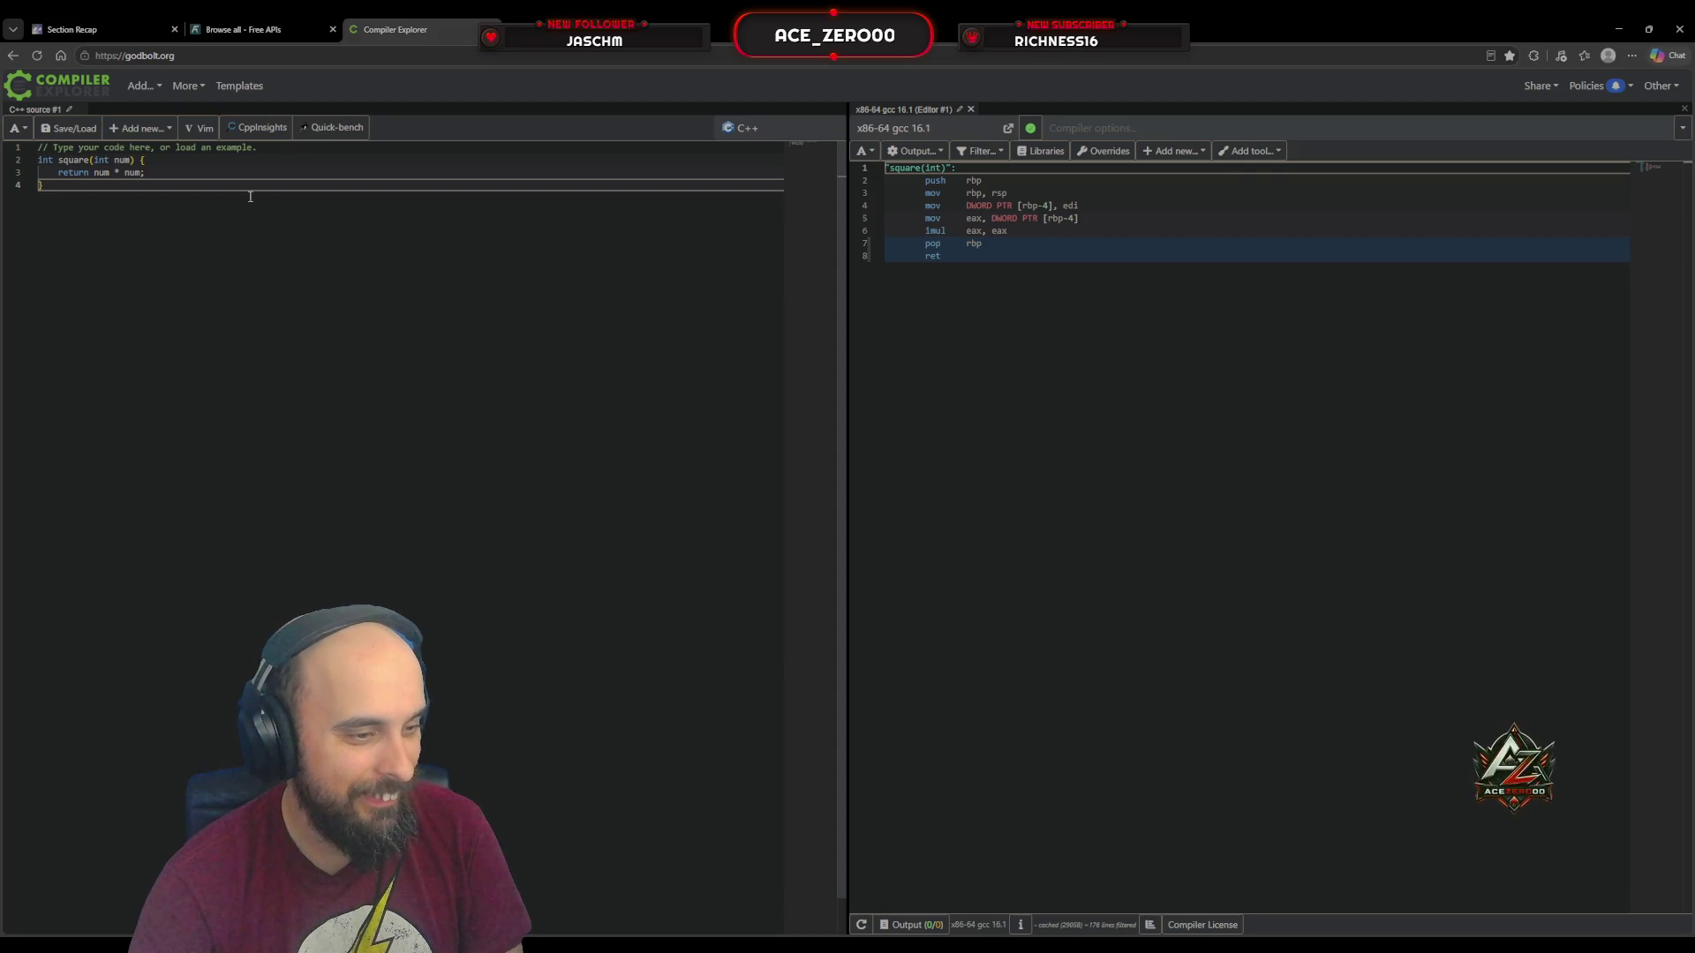
click(906, 129)
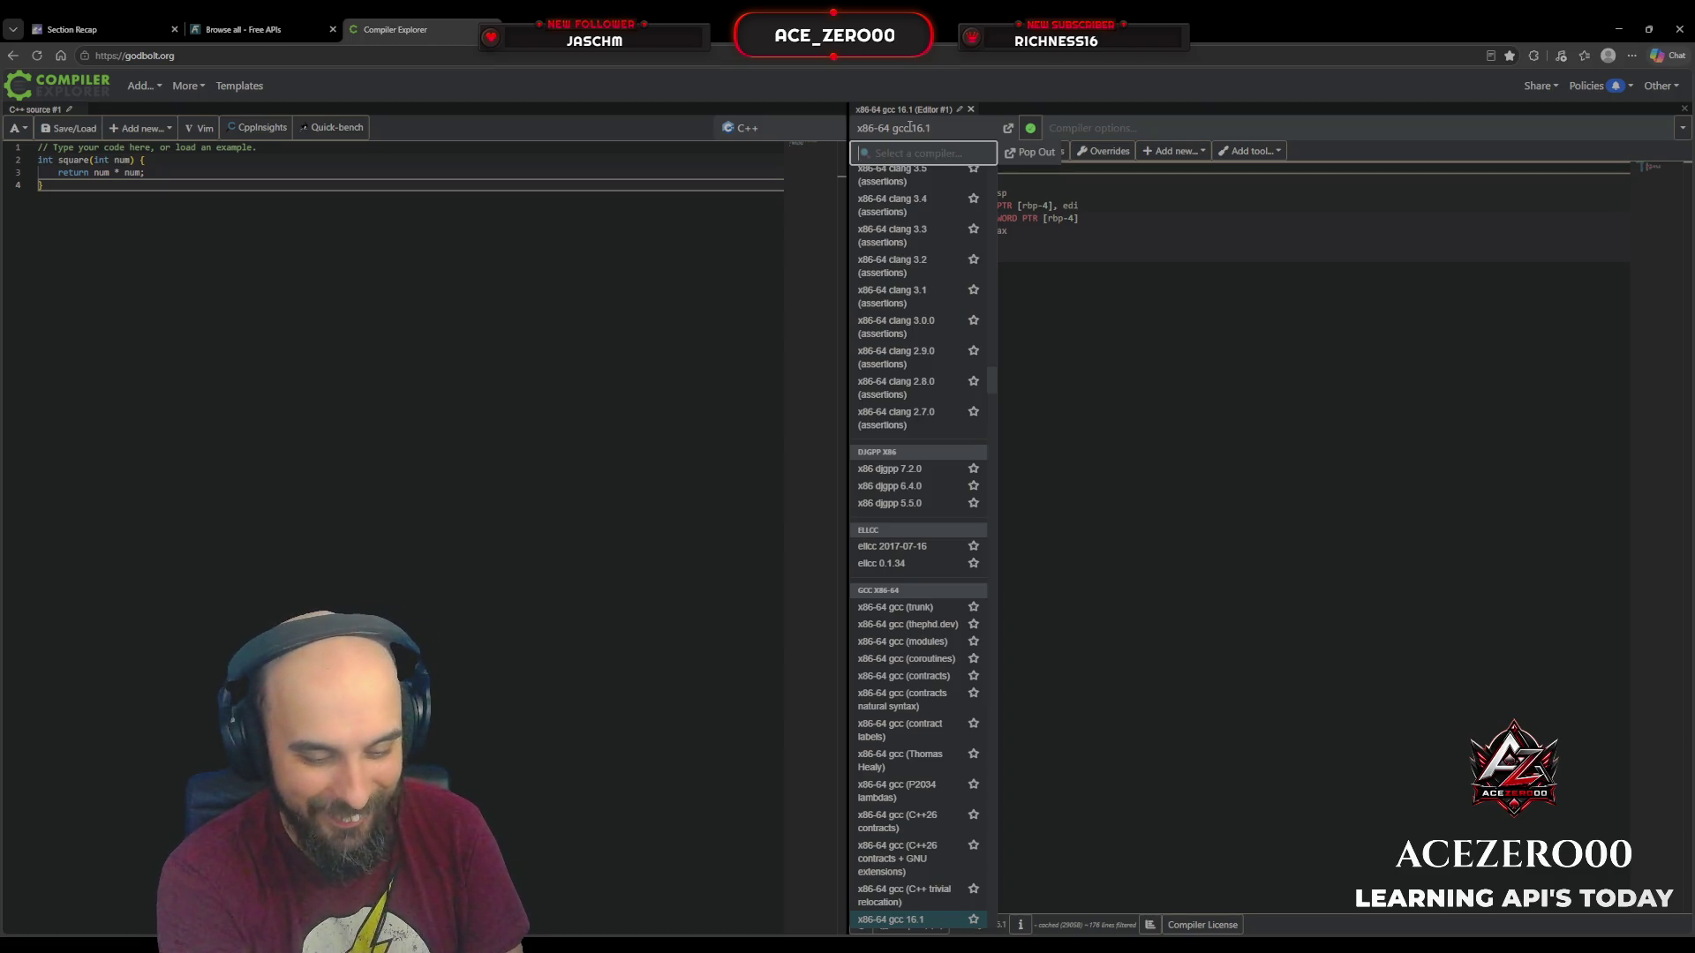
Step: Clear the stray 'o-' and 'o3' search text and close the compiler list, keeping x86-64 gcc 16.1
text(o-)
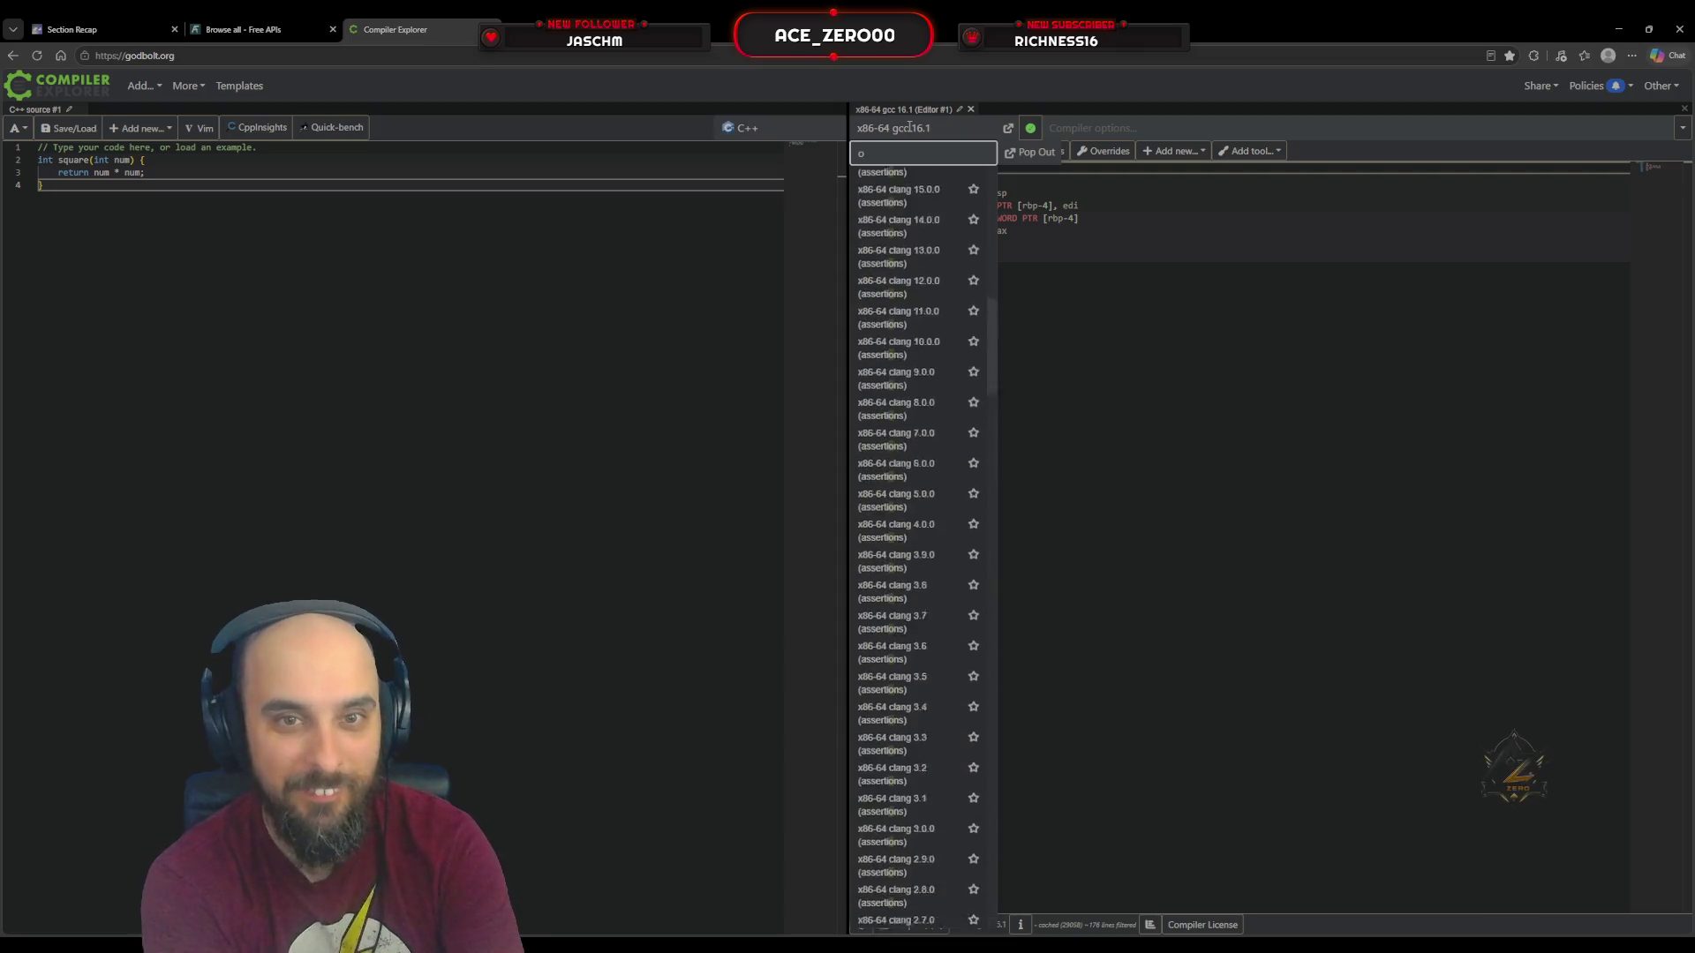
key(BackSpace)
key(BackSpace)
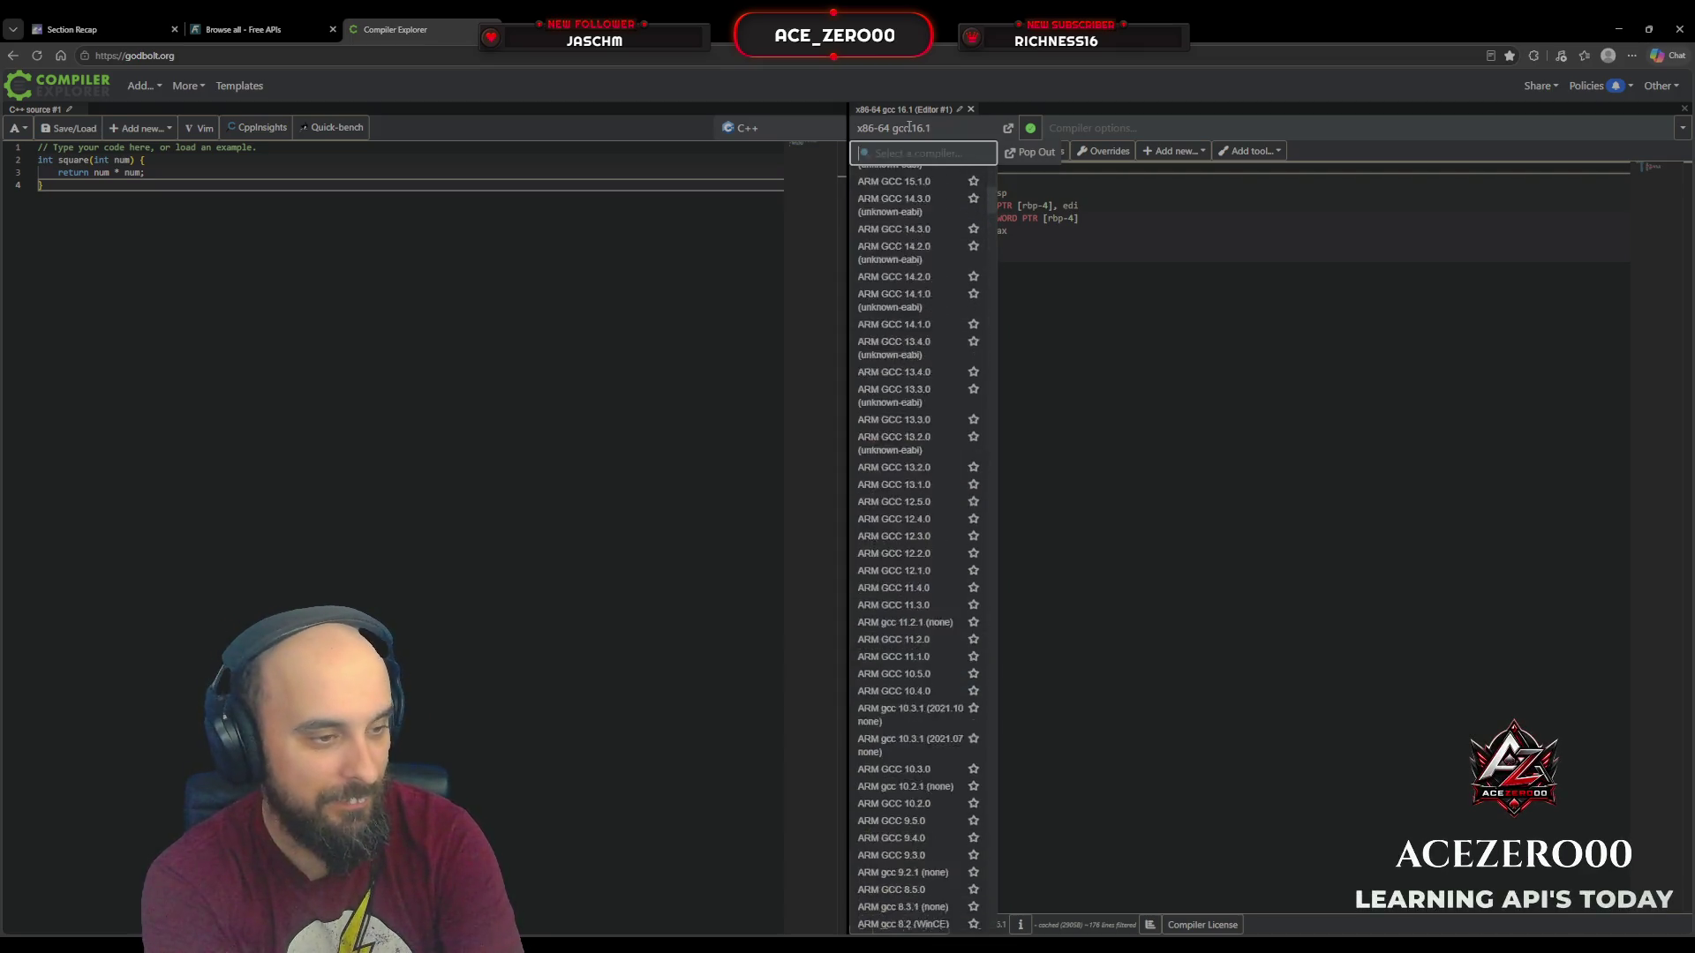
text(gco3)
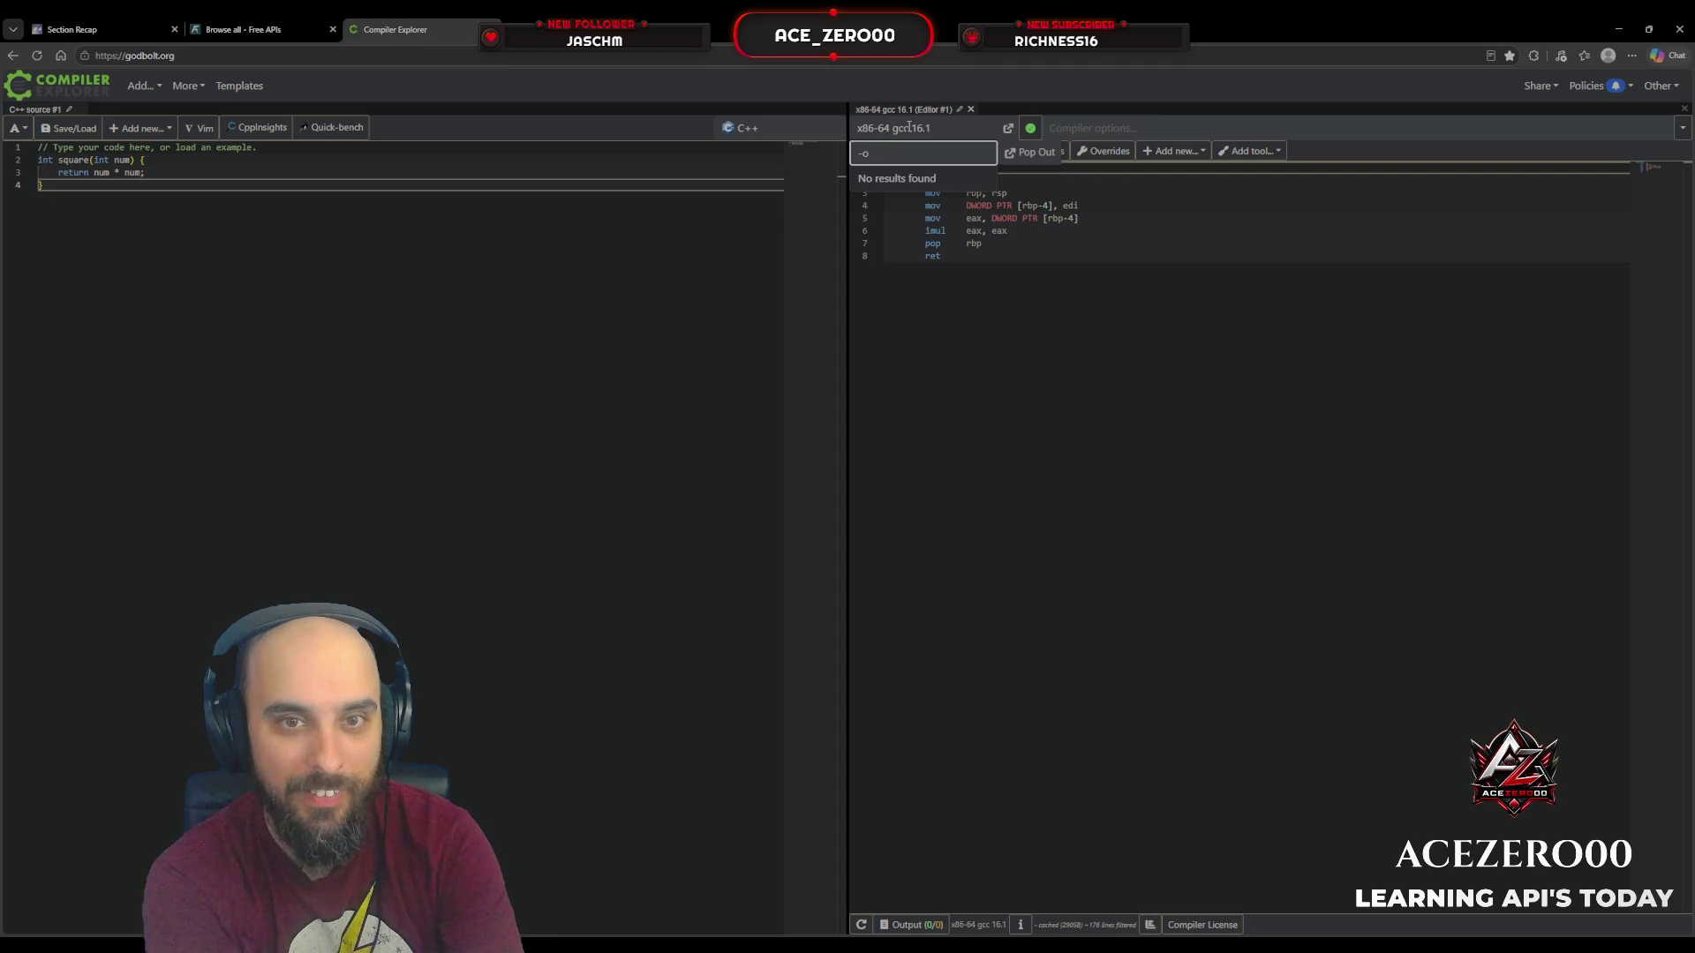
key(BackSpace)
key(BackSpace)
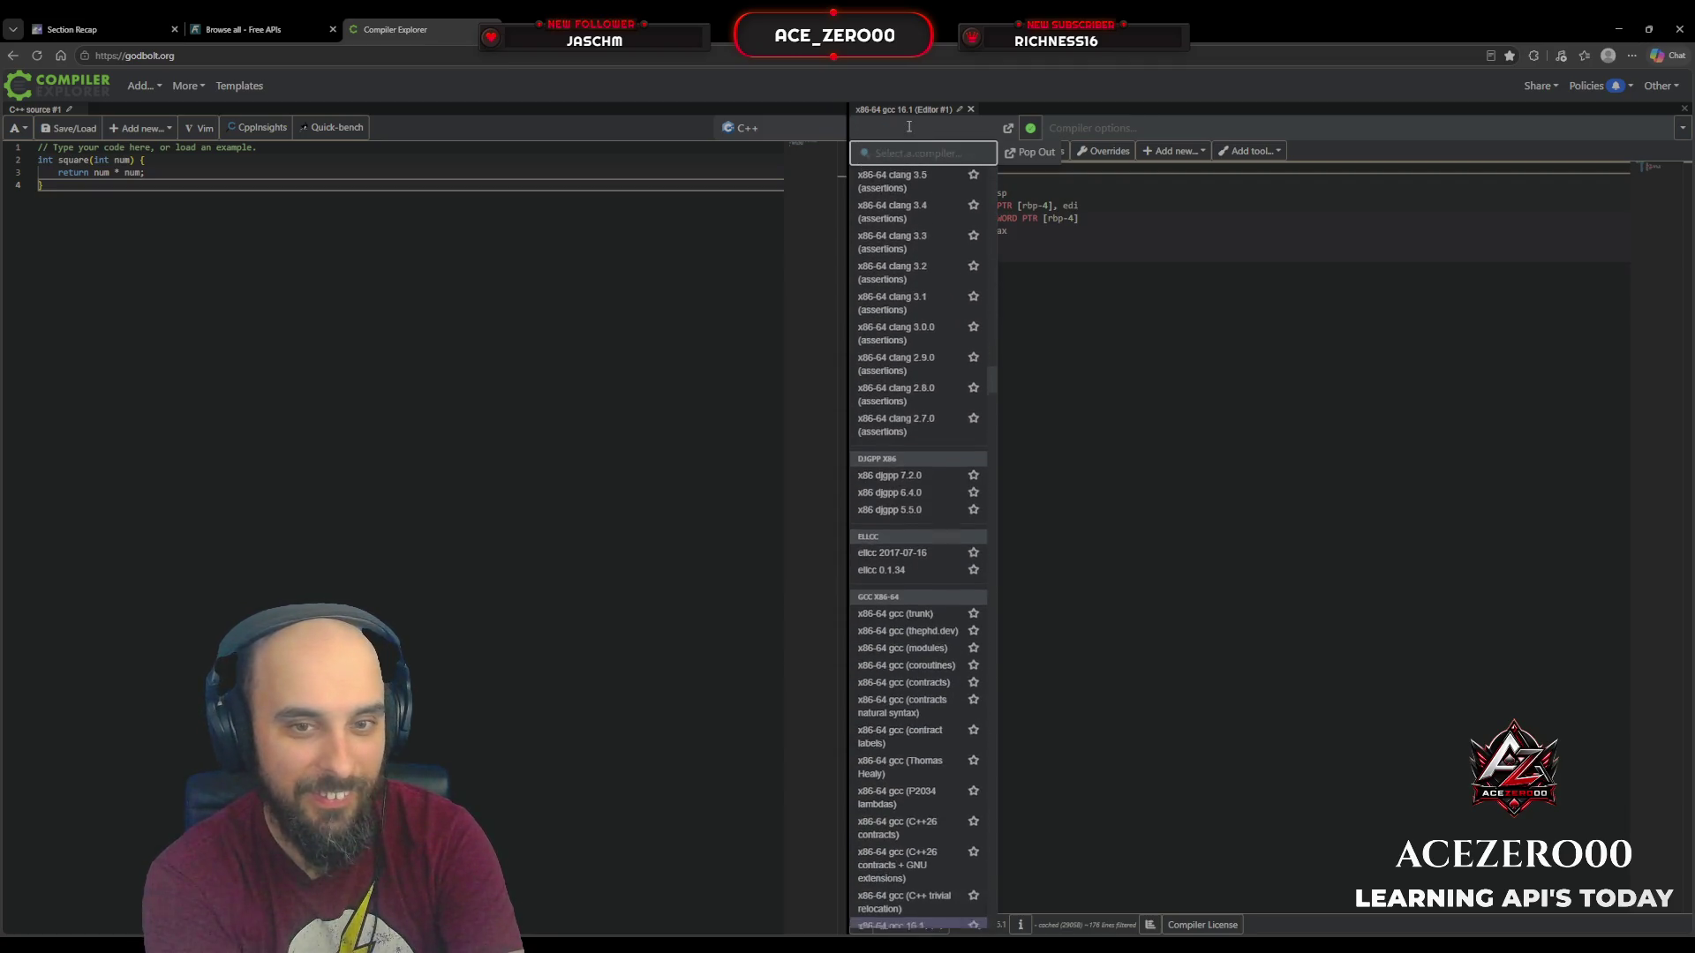
click(909, 128)
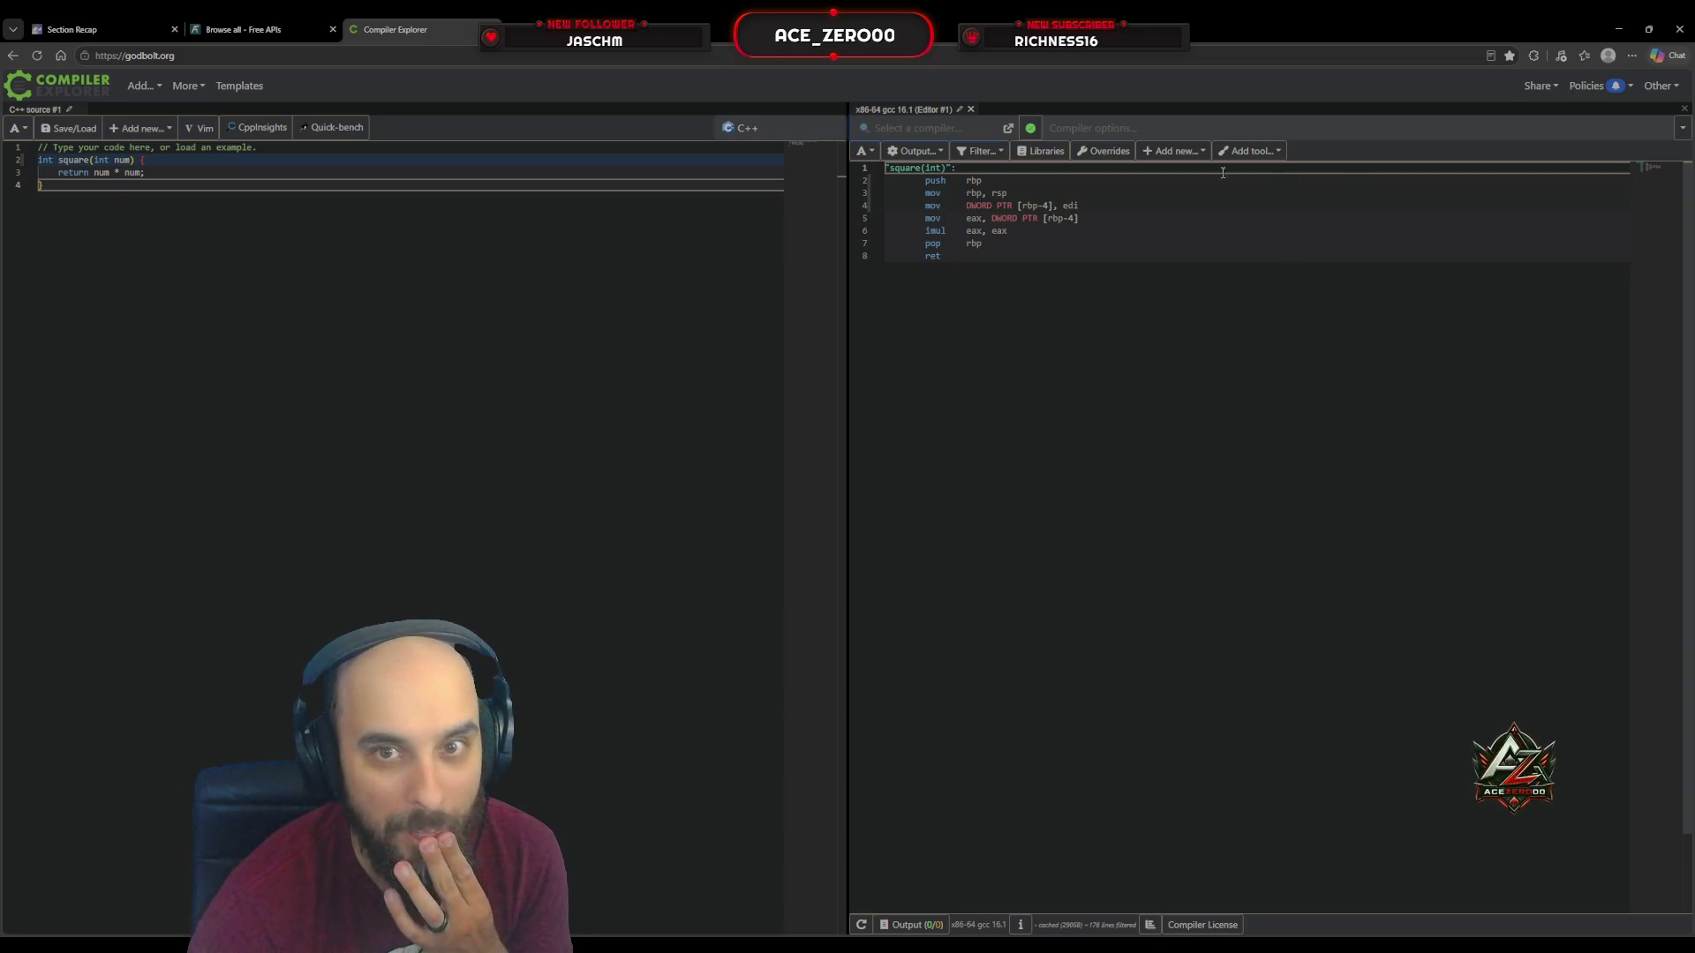
click(987, 125)
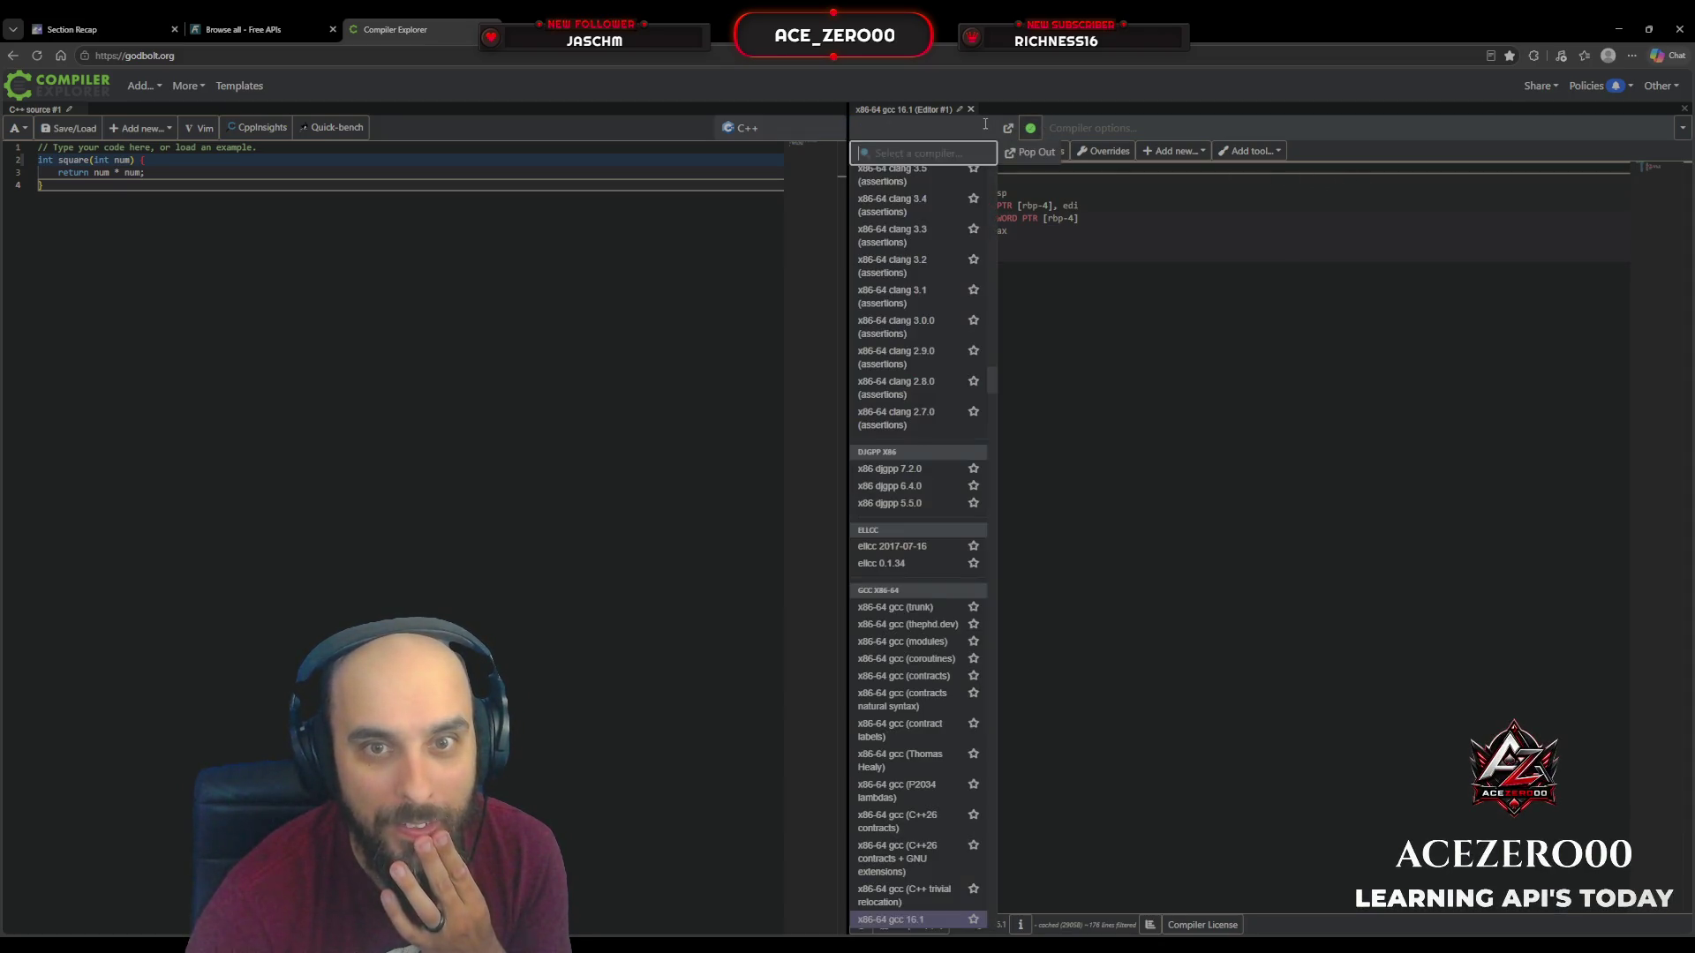
click(1098, 131)
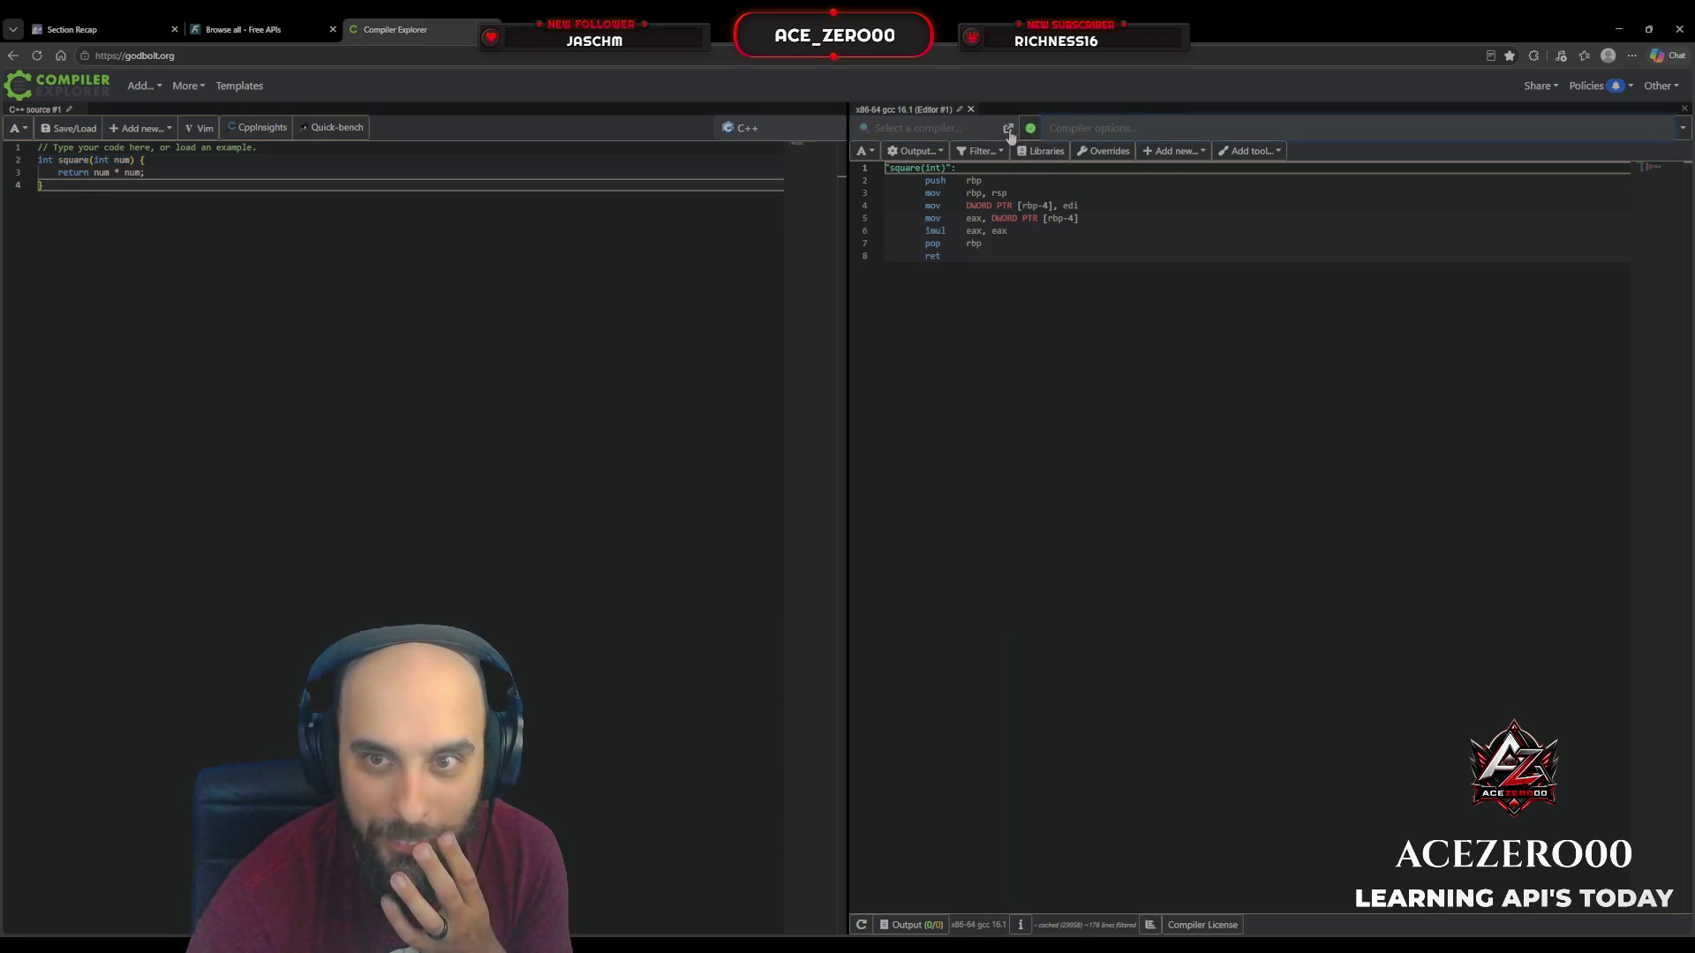
click(1248, 153)
click(1243, 154)
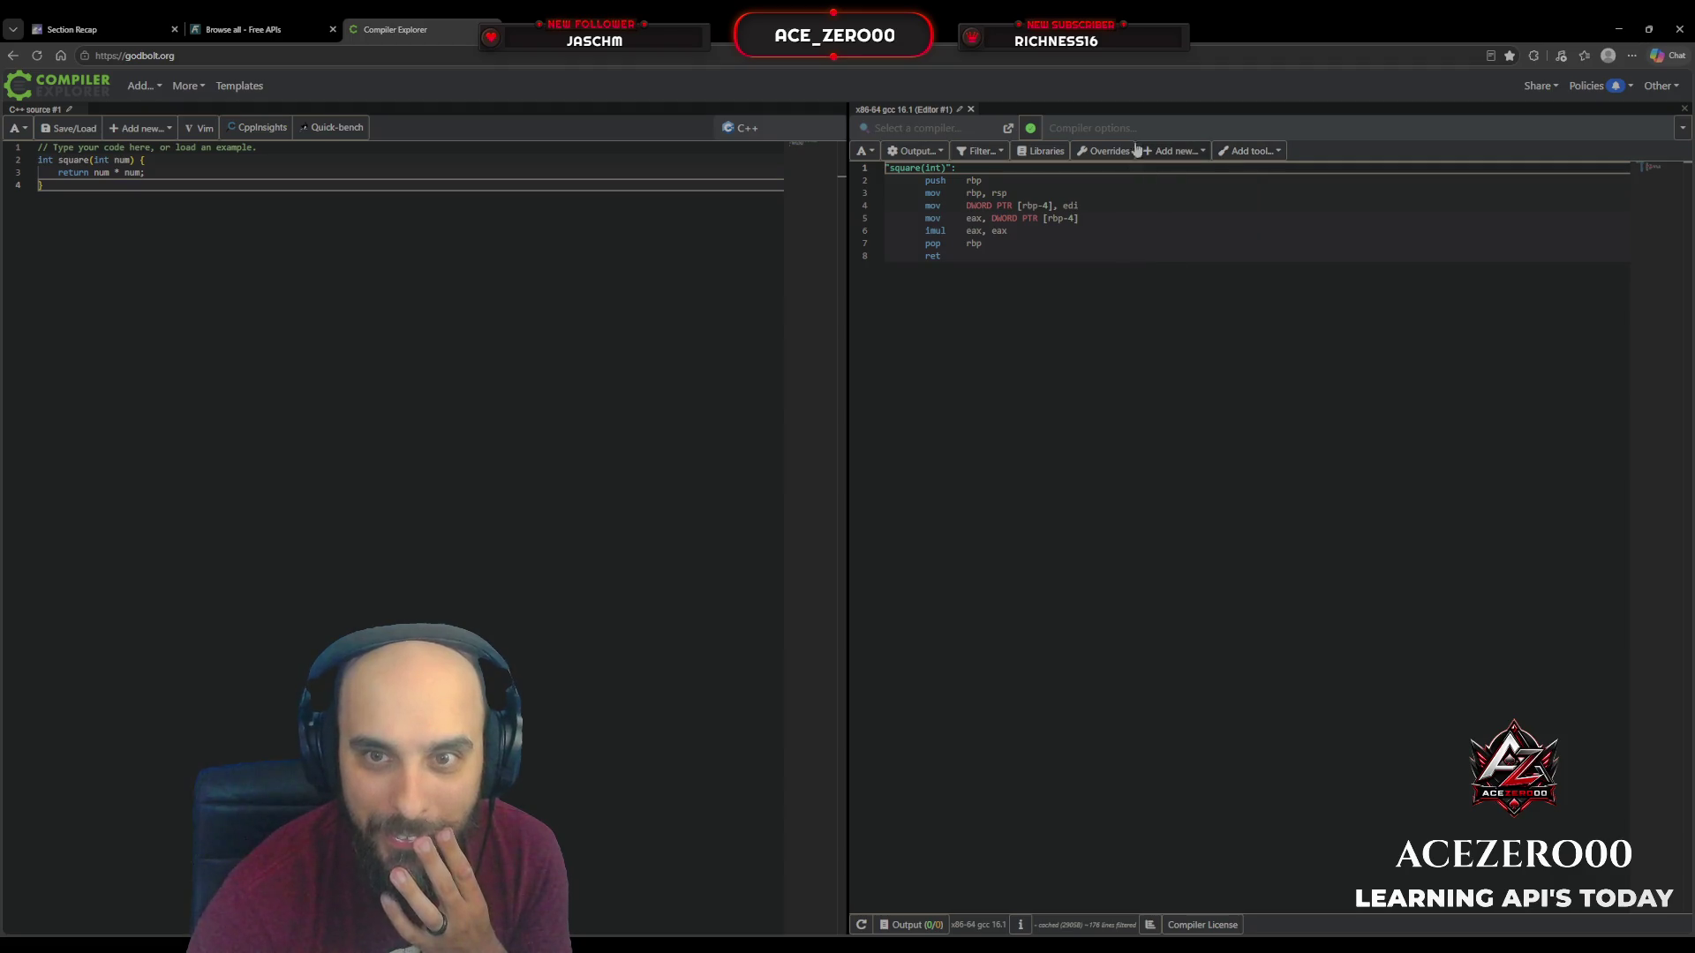
click(1005, 154)
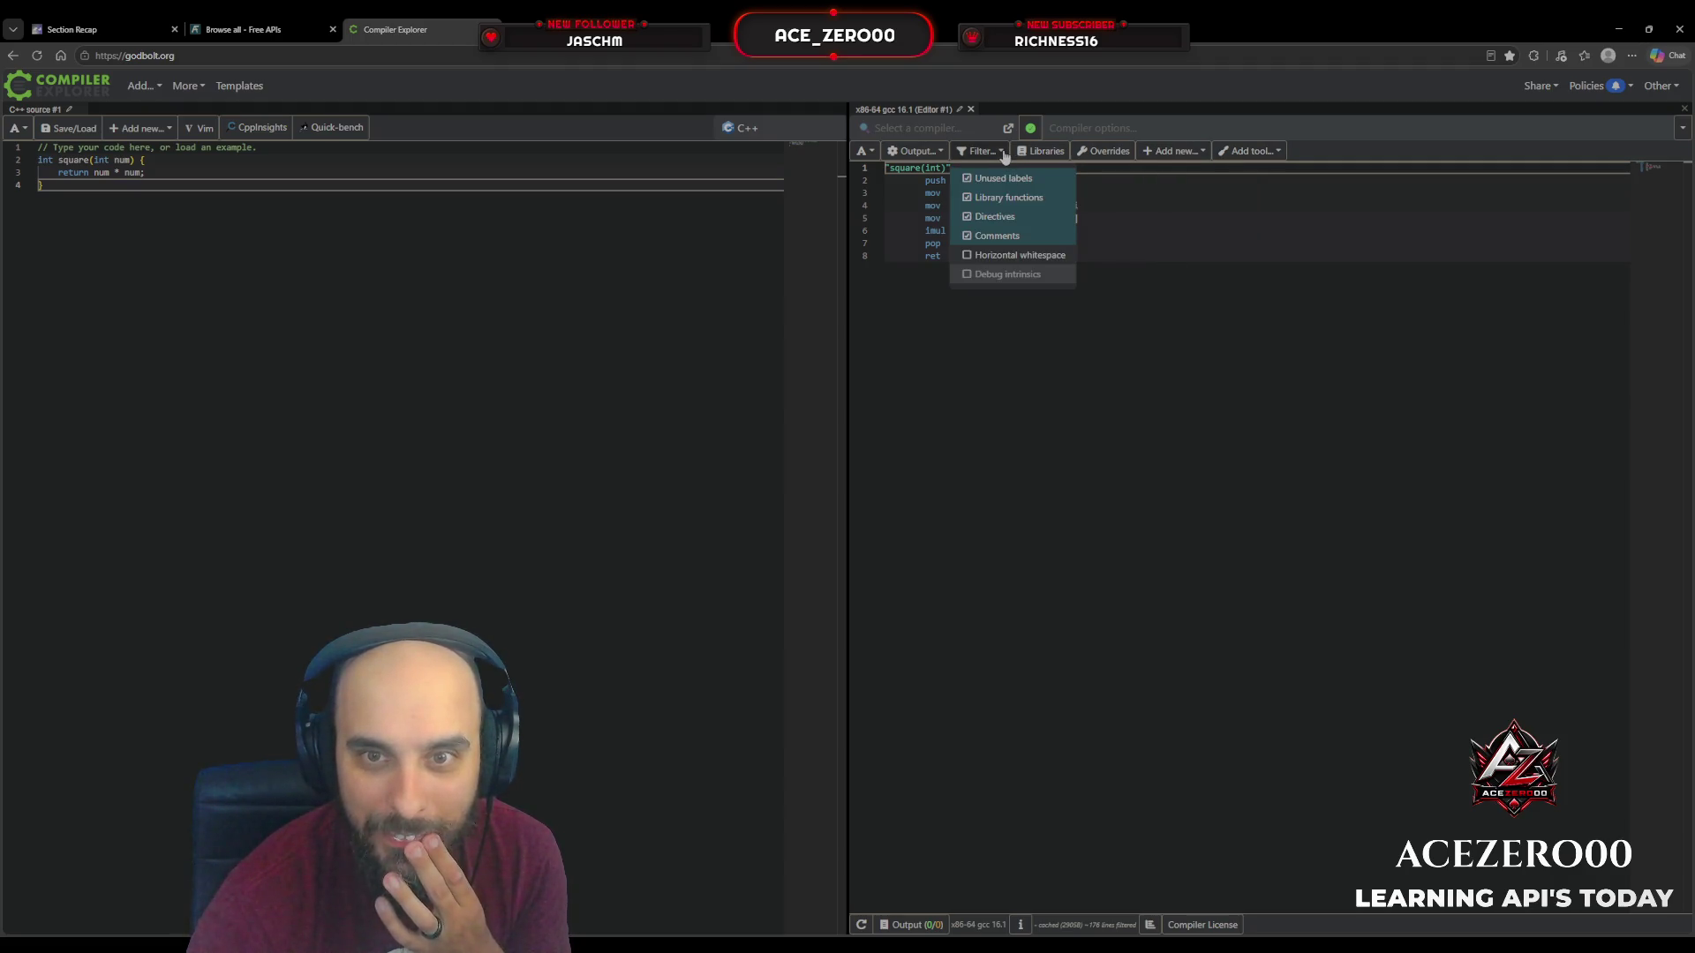
click(1004, 155)
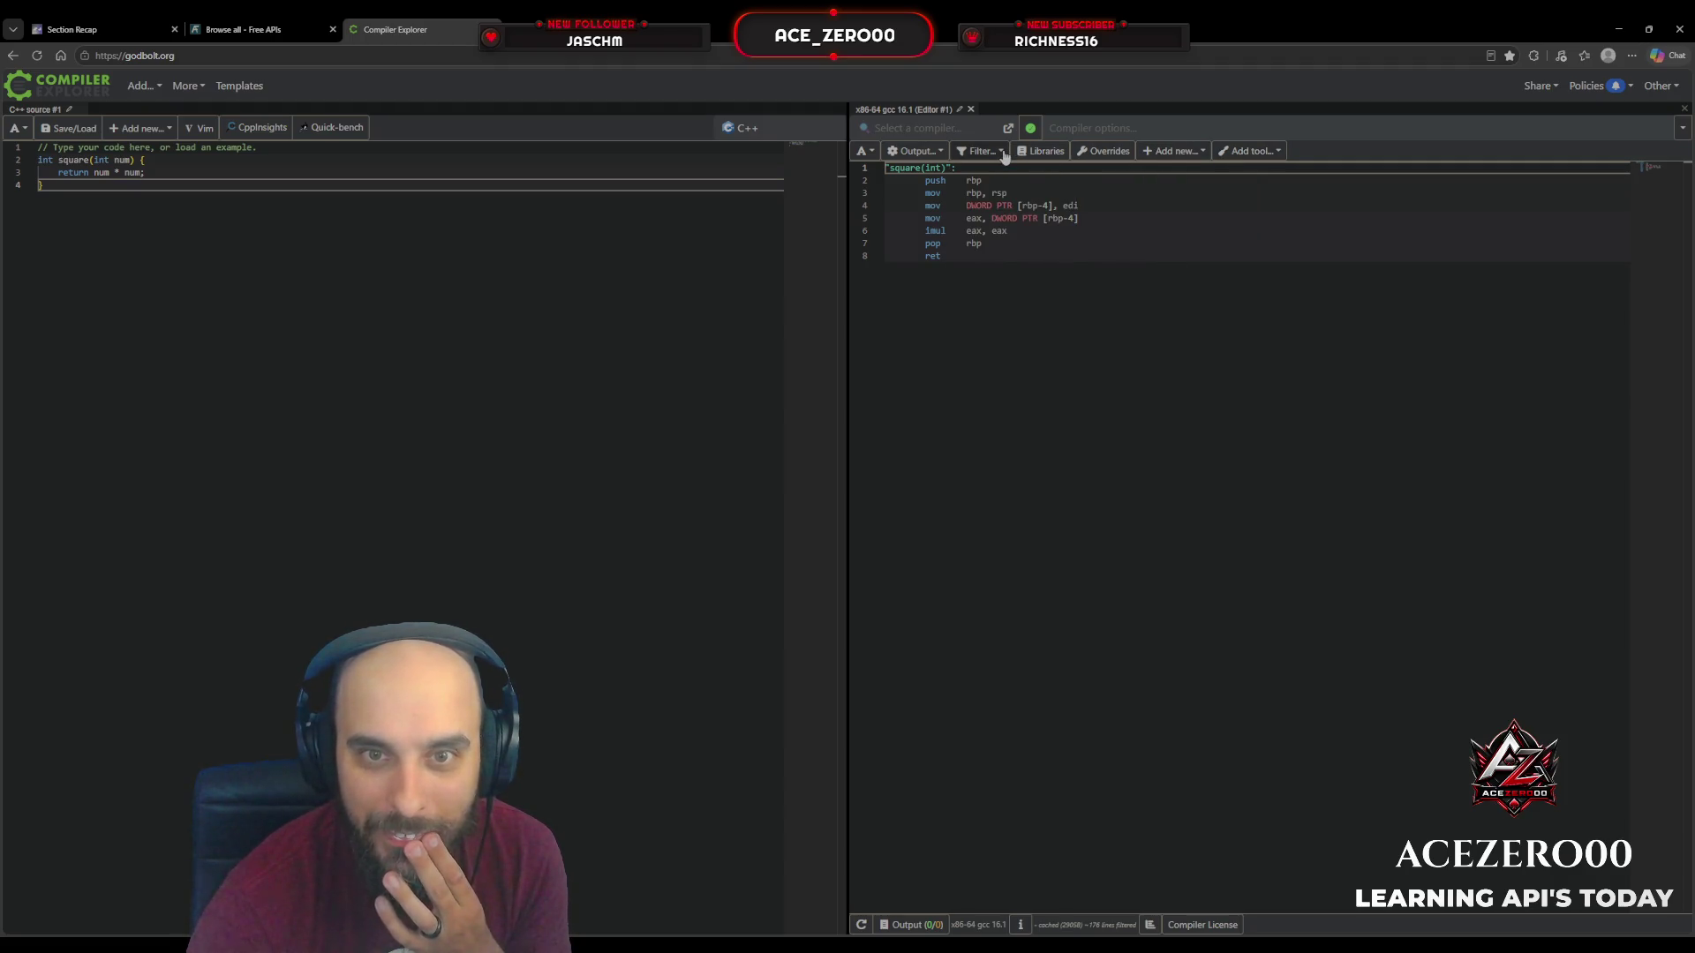
click(806, 132)
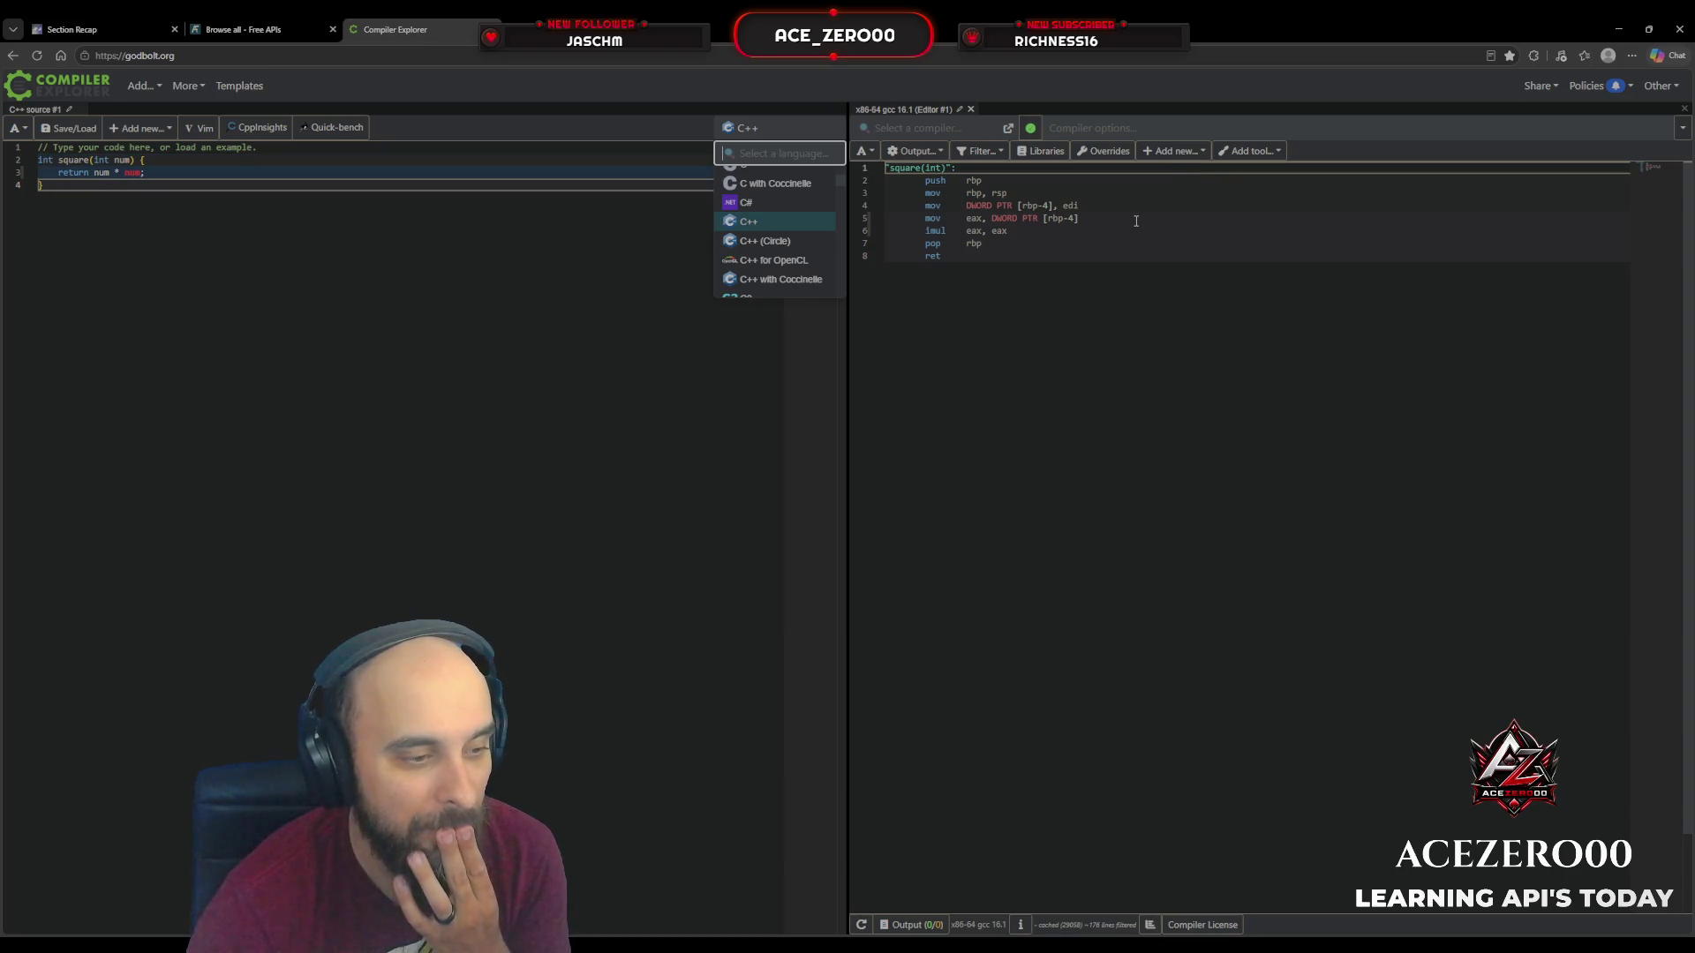
click(1139, 132)
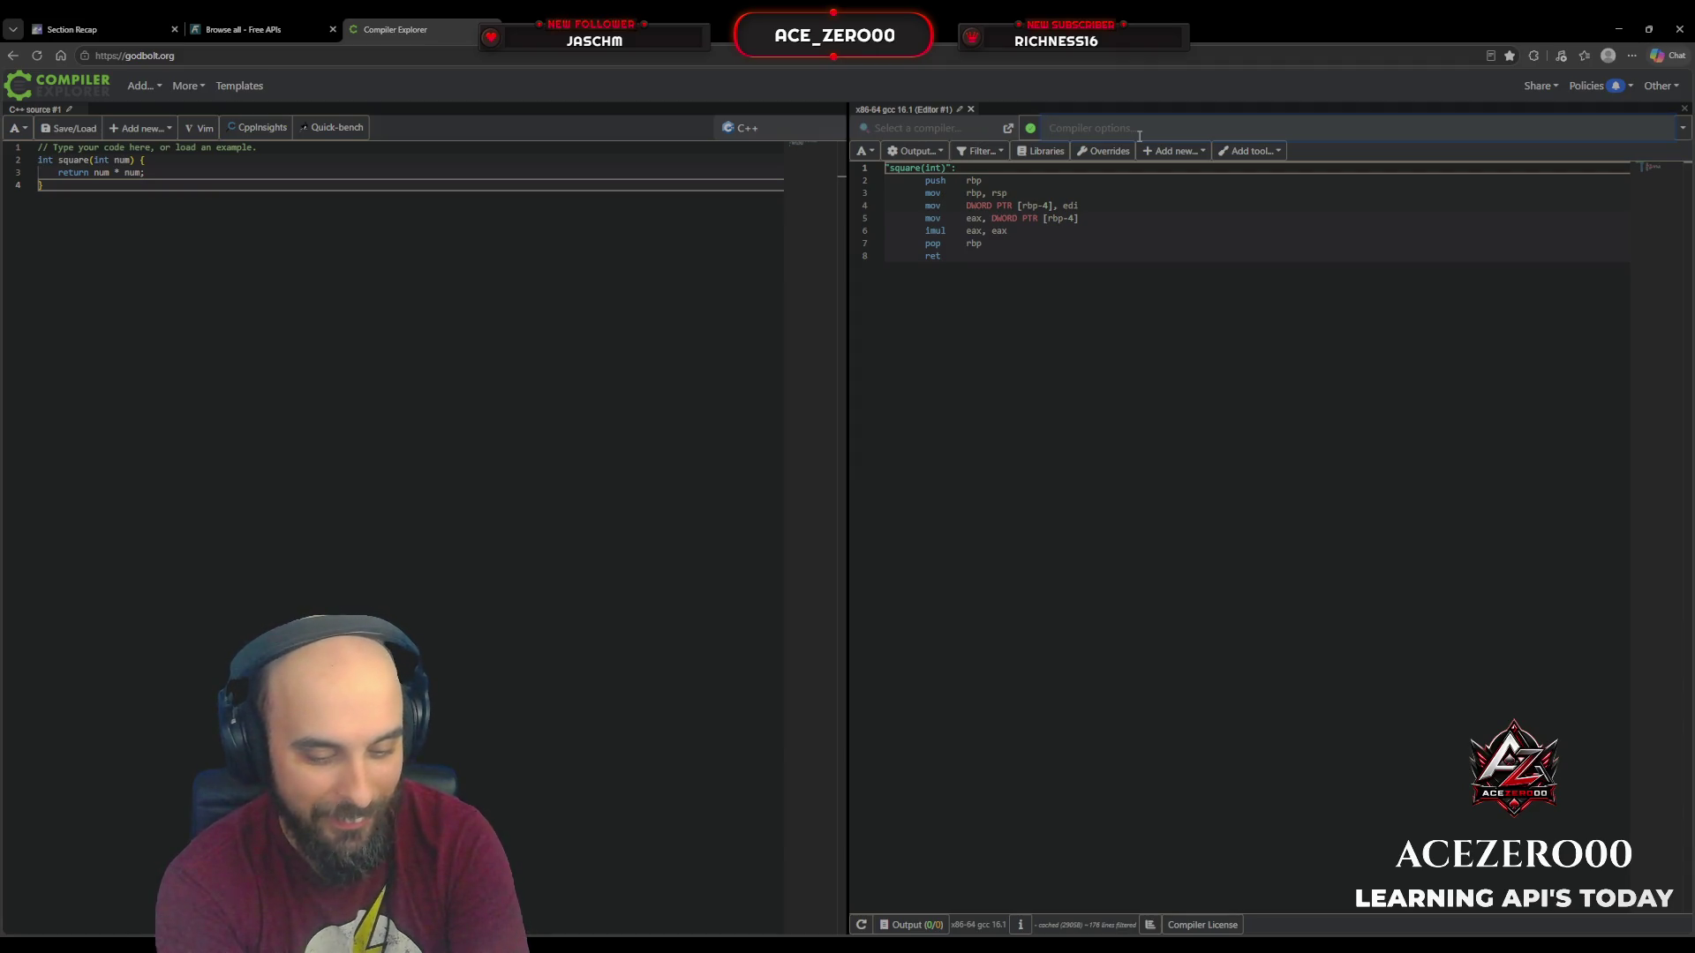
text(-)
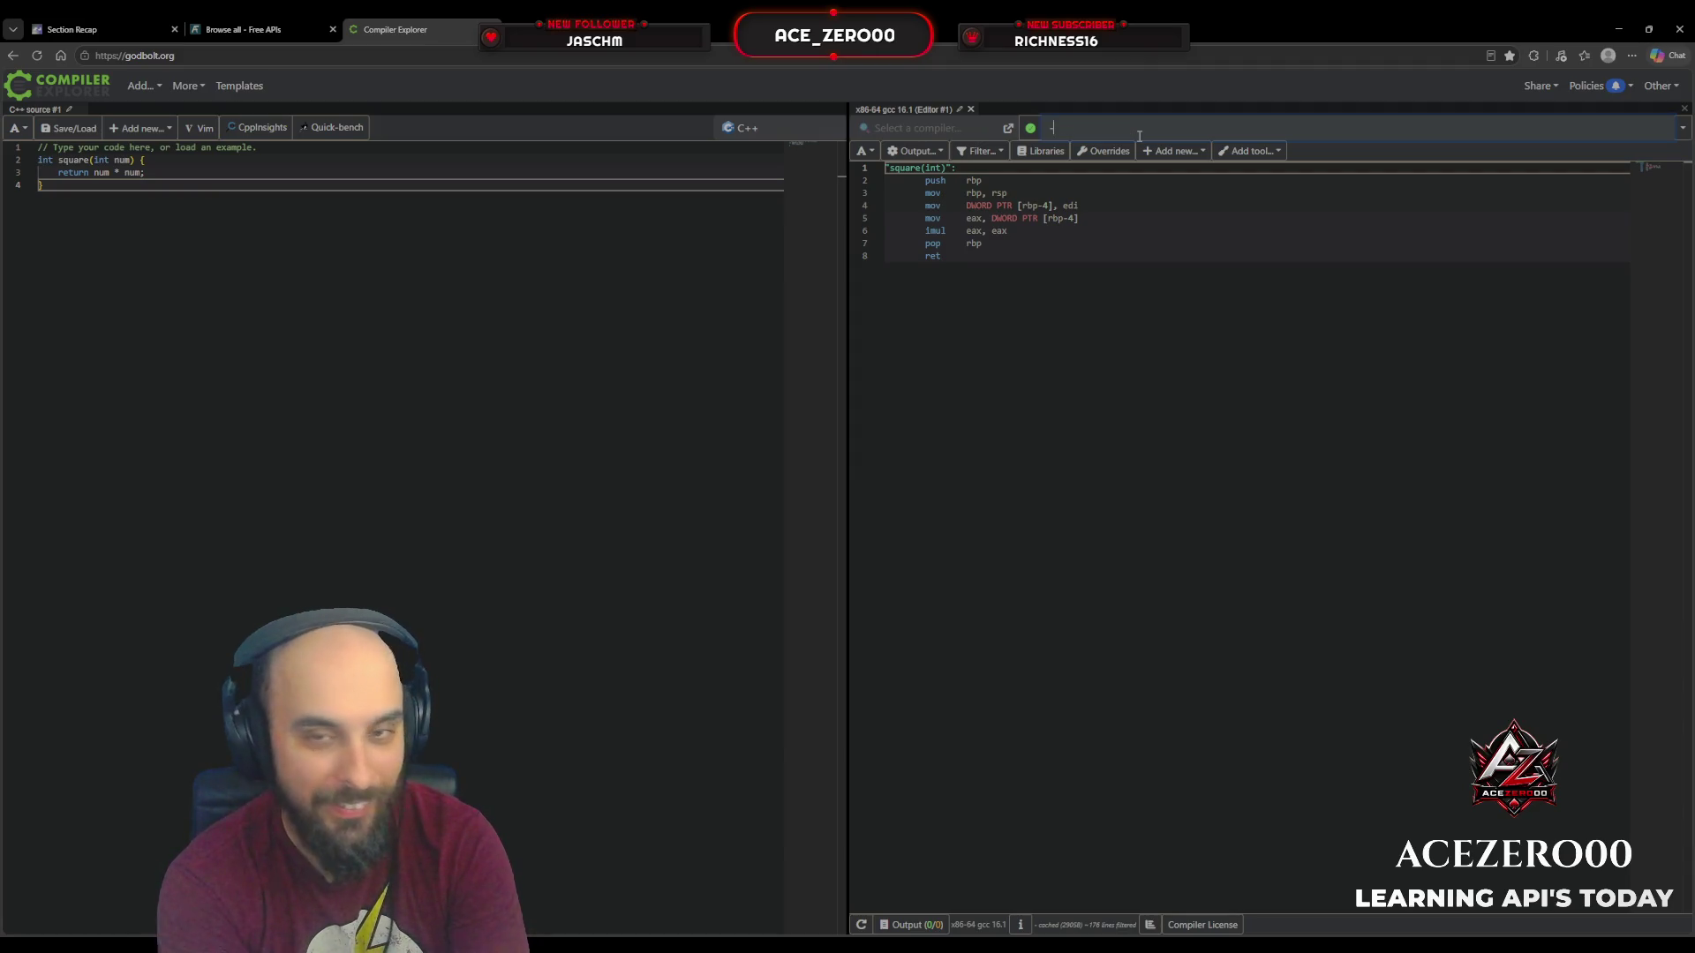
text(o3)
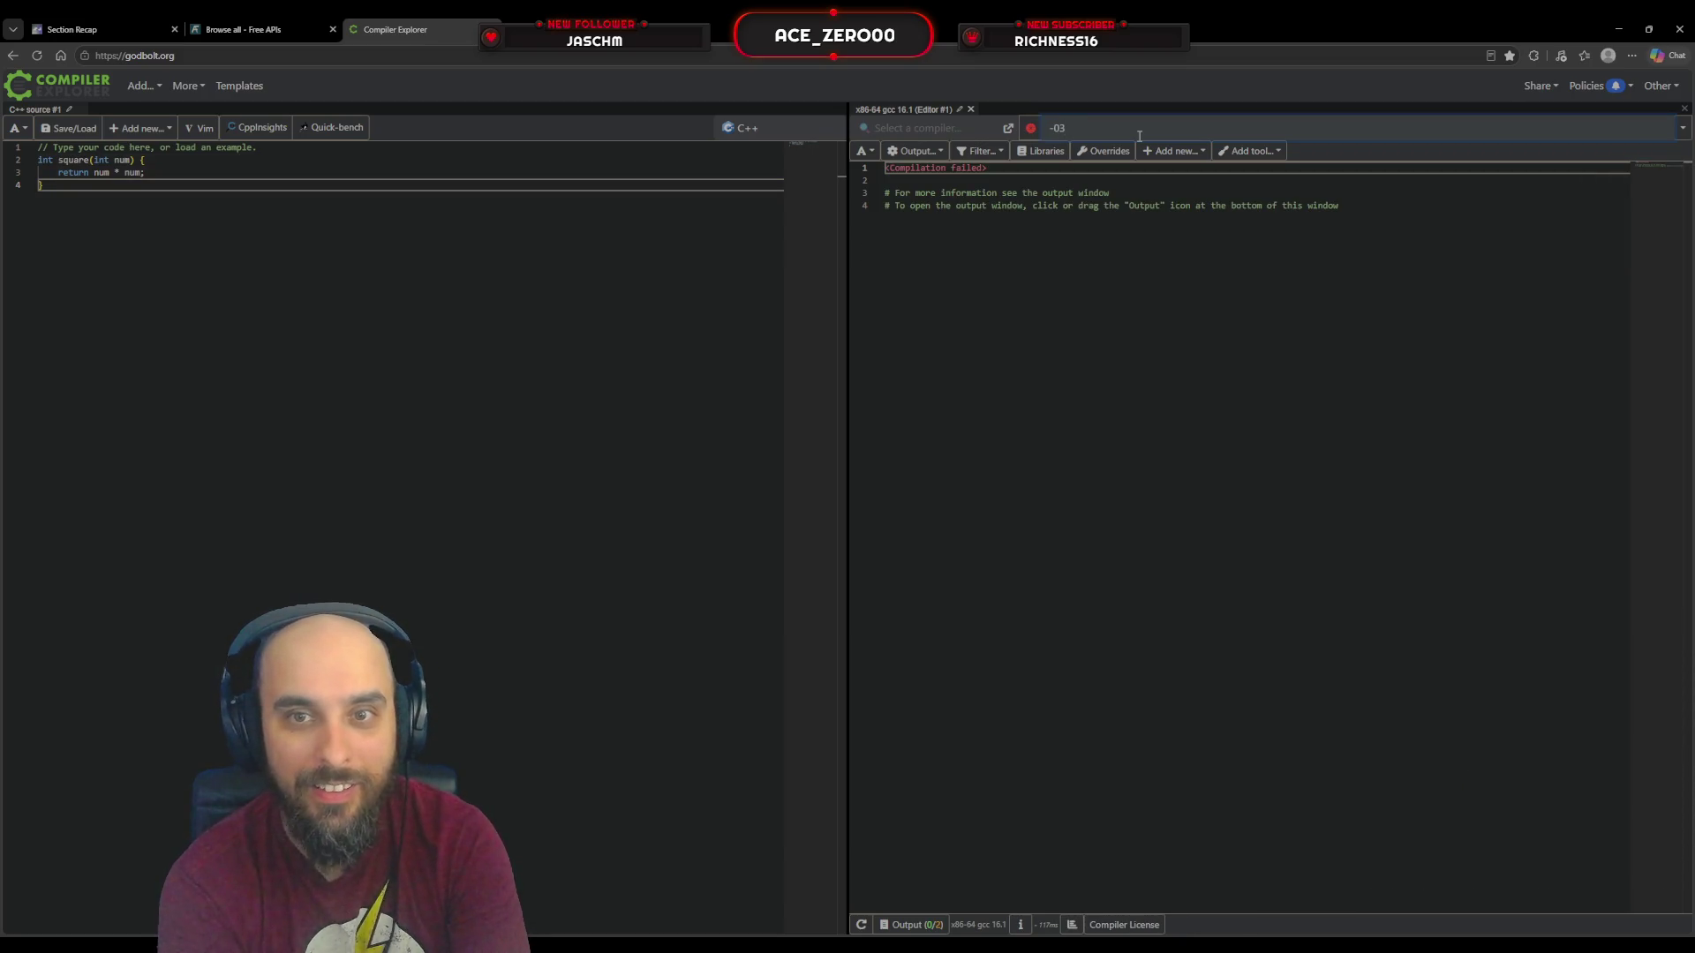
Step: Fix the Compiler options flag to -O3 so square compiles to imul edi, edi; mov; ret
key(Home)
key(Delete)
text(-)
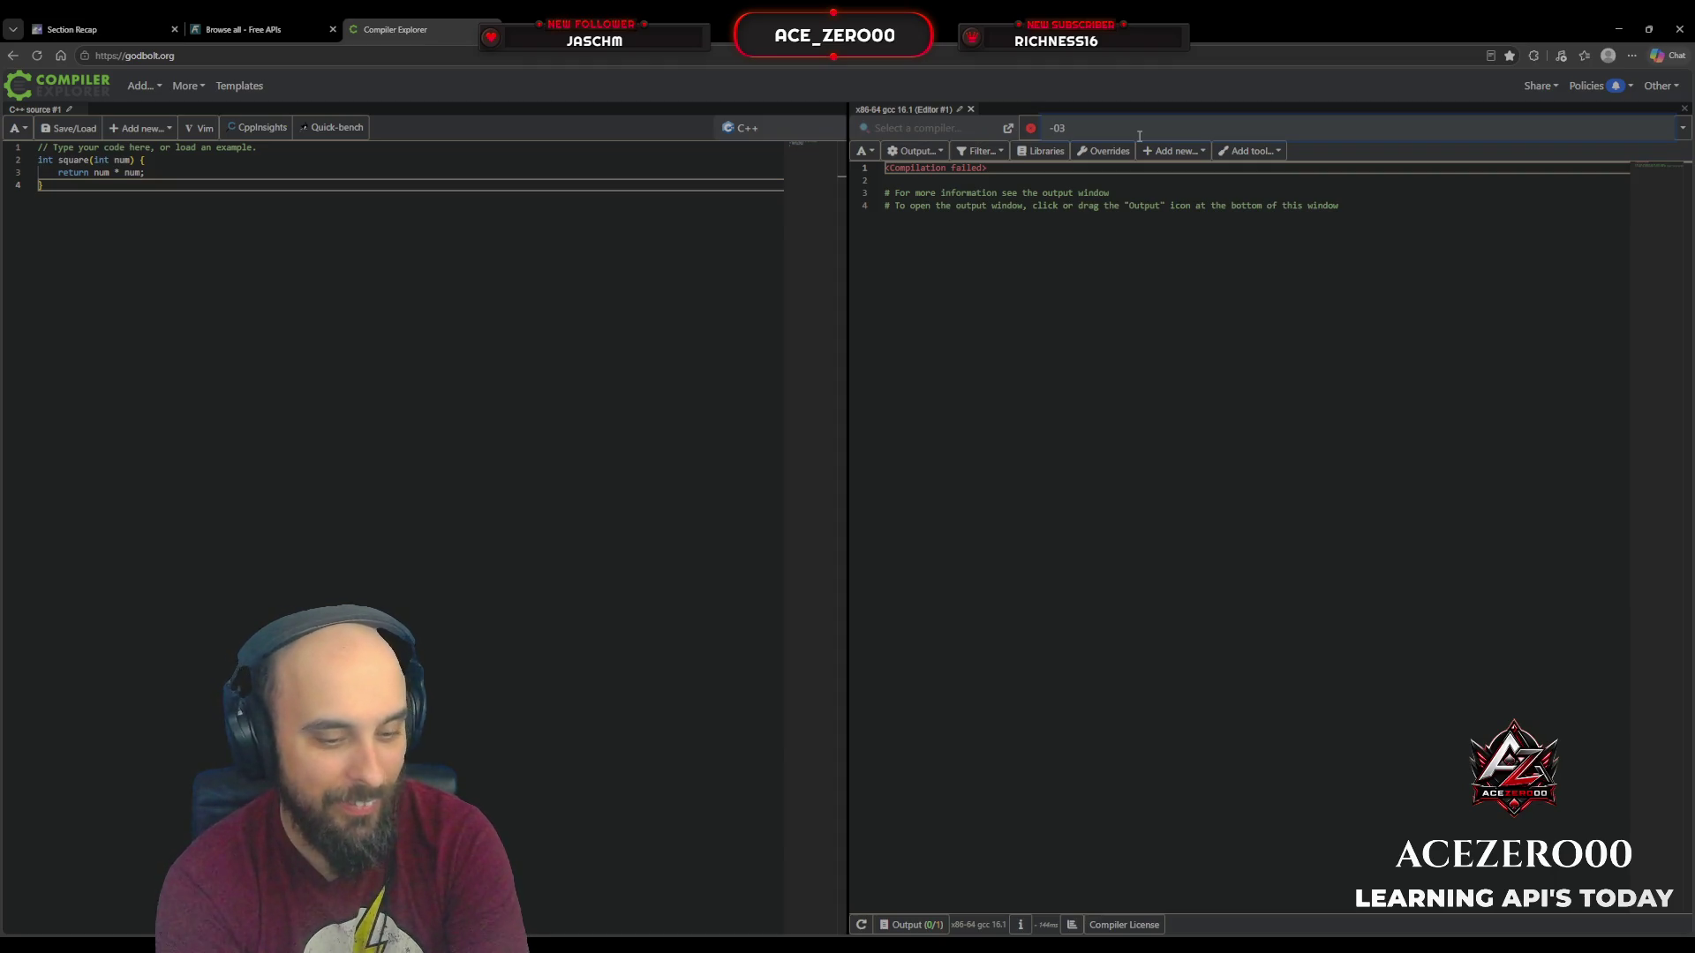
text(O)
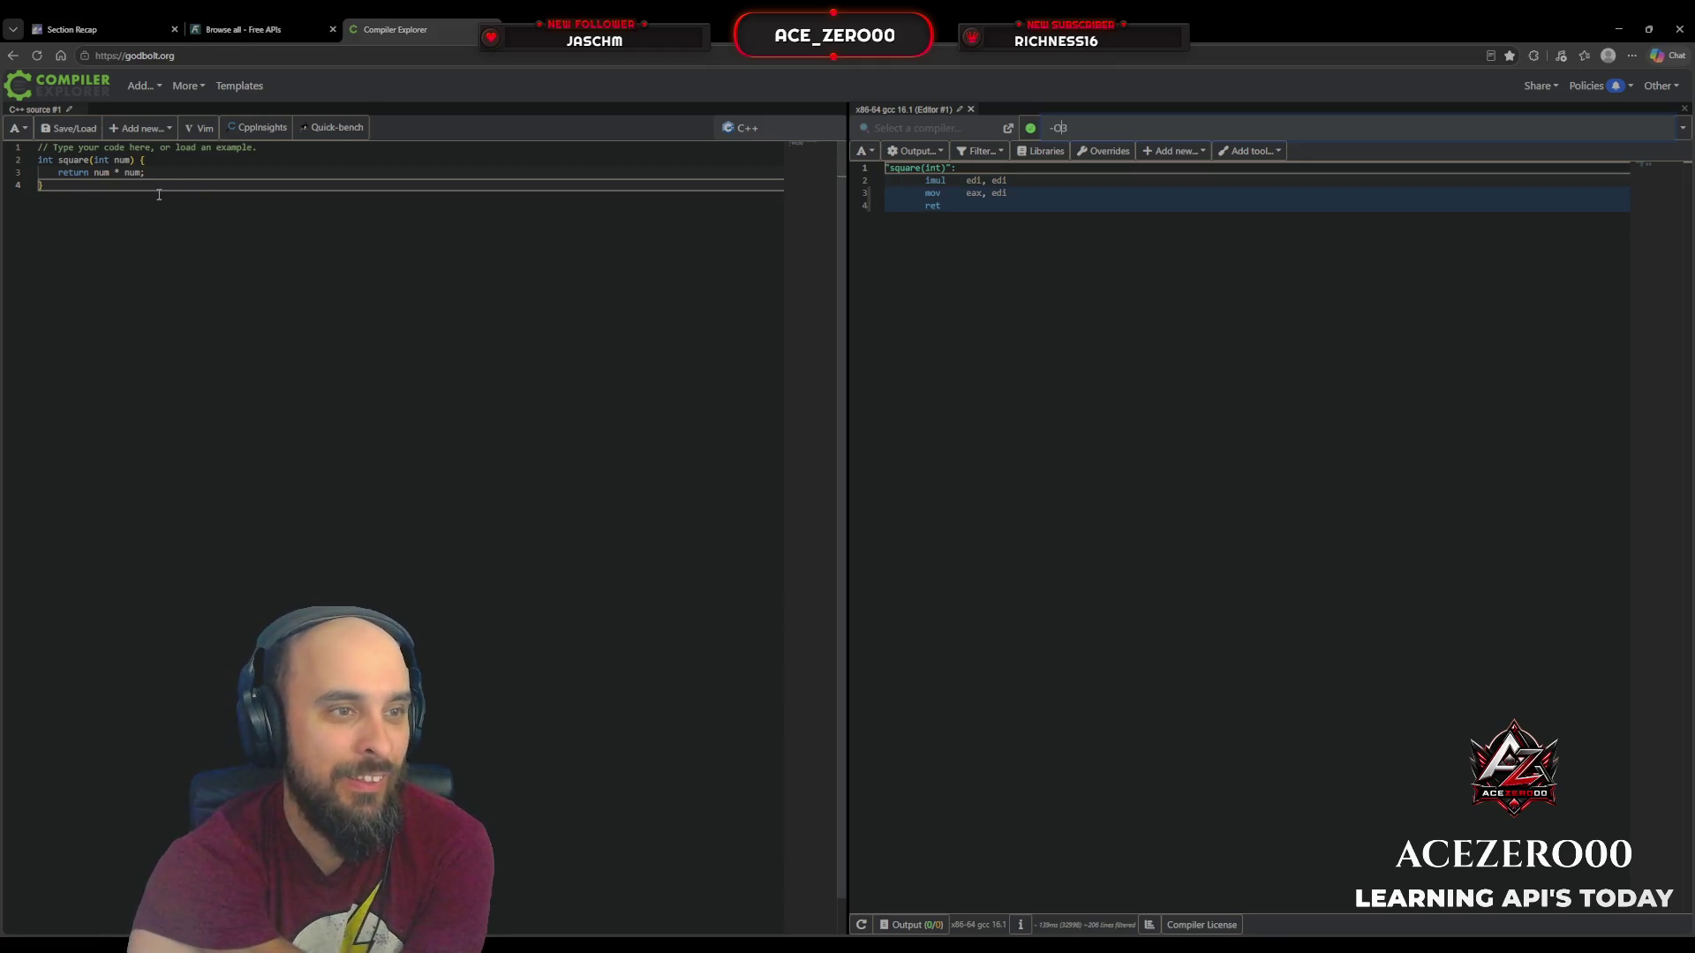
click(749, 128)
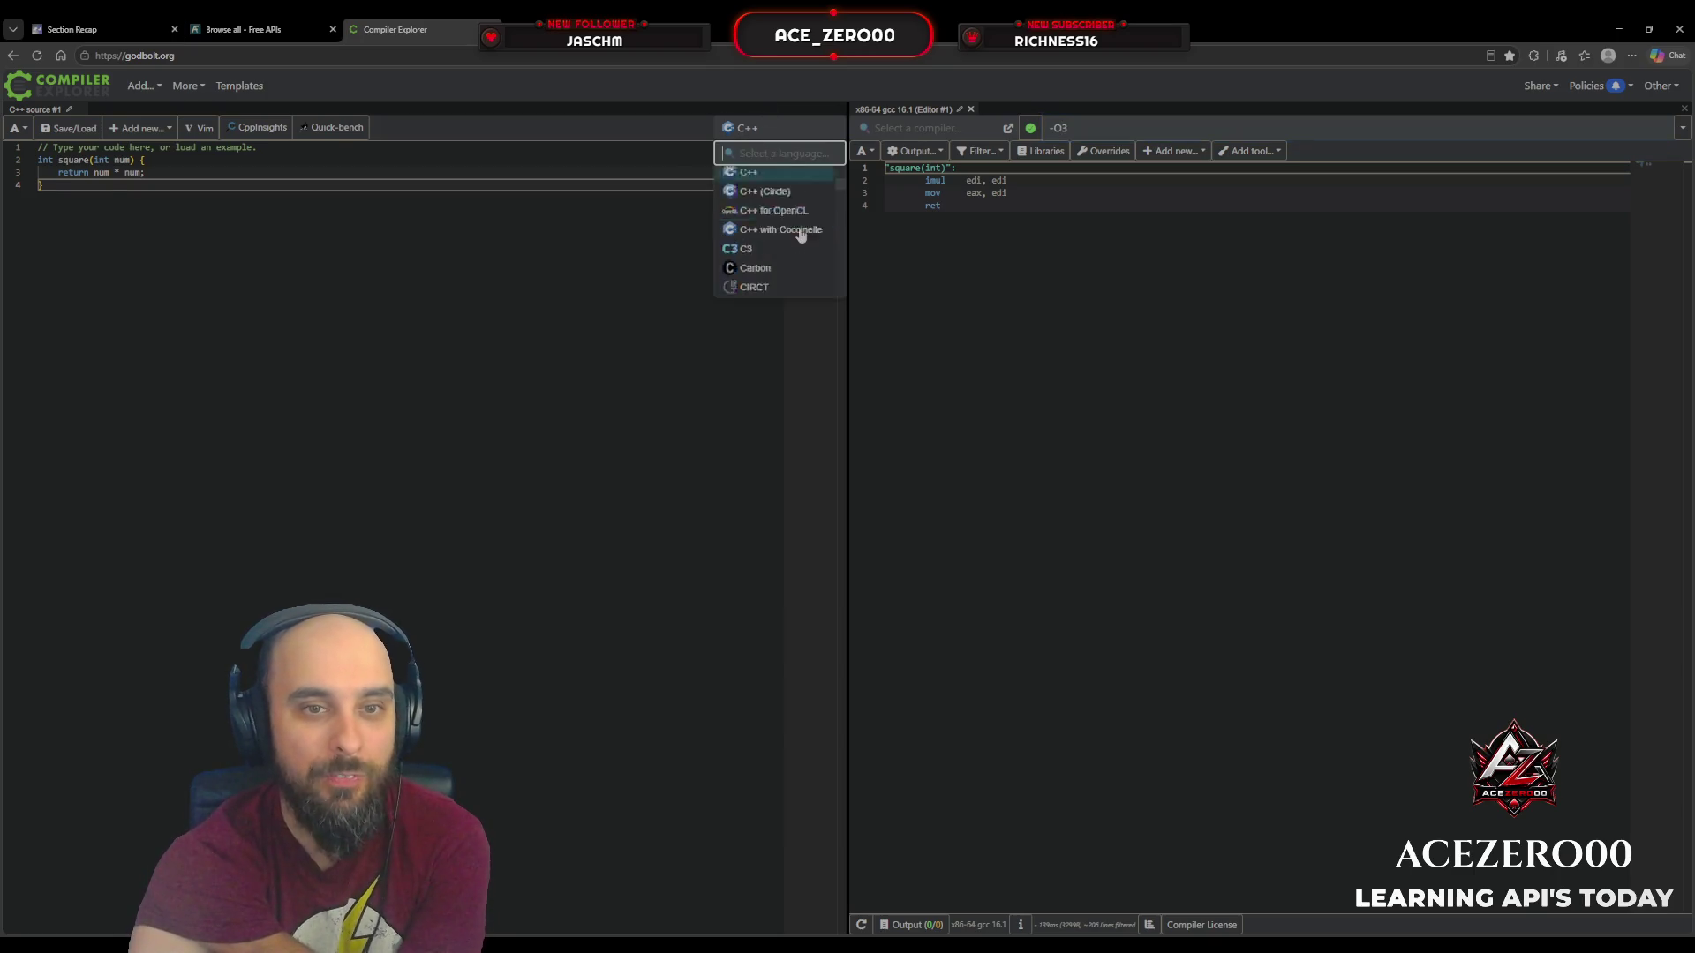
Step: Scroll the source language list and select Javascript with the arrow keys and Enter
scroll(794, 230, down, 10)
scroll(802, 234, up, 3)
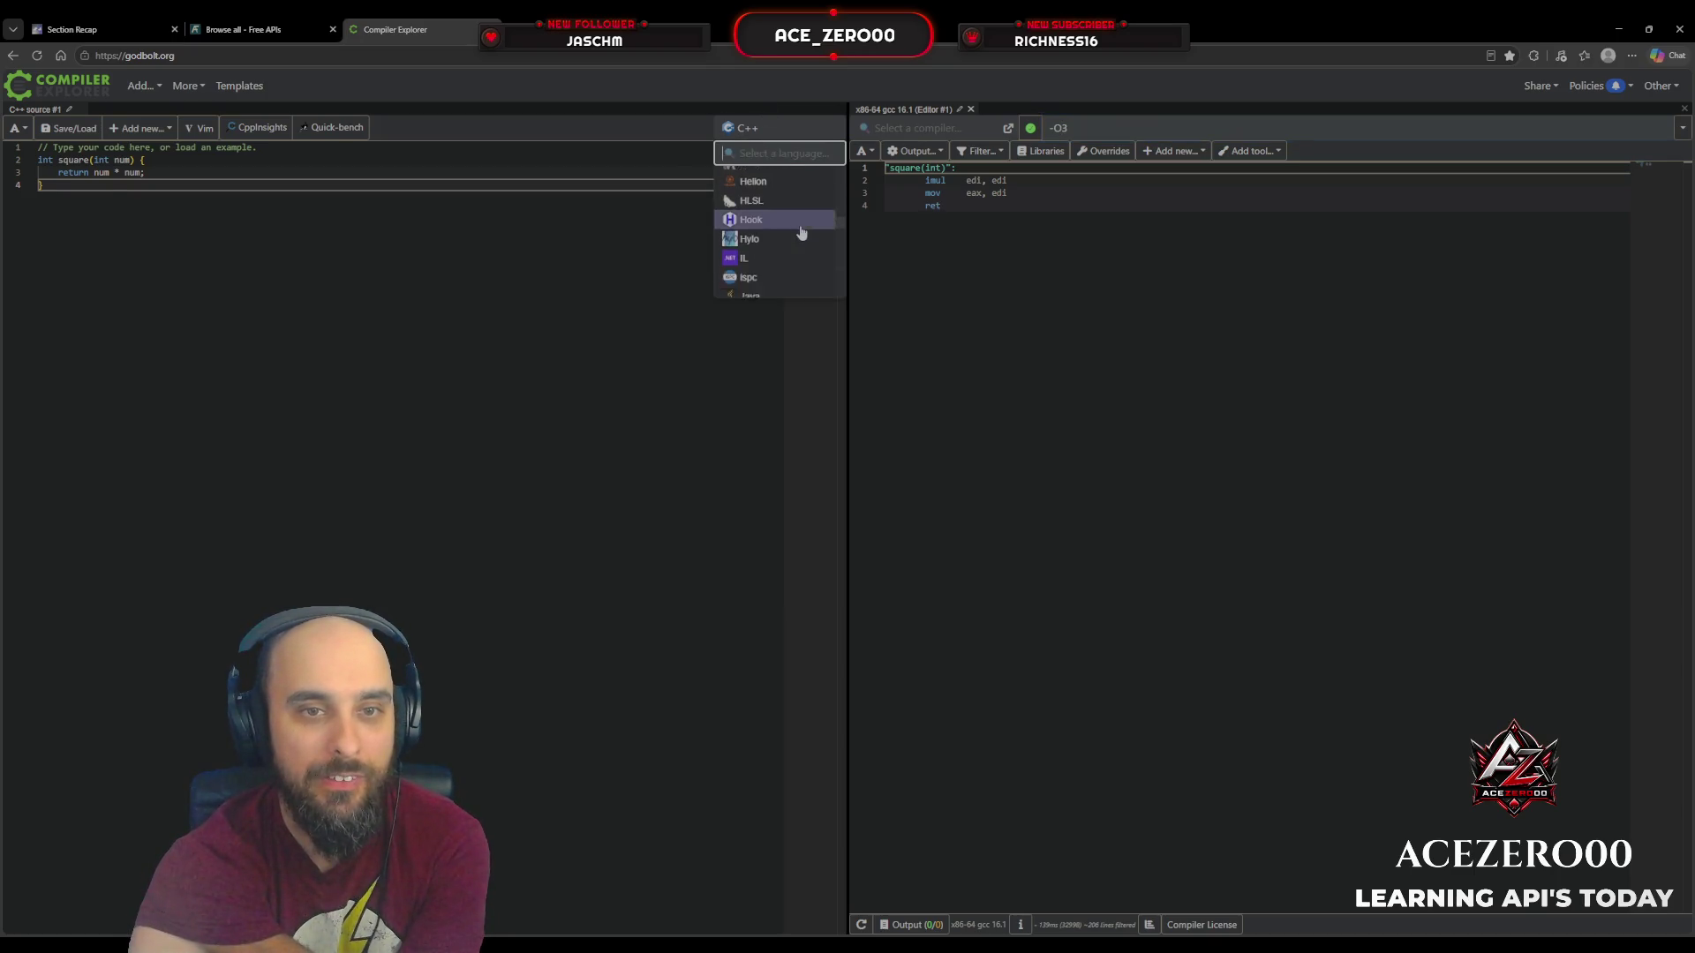
scroll(794, 229, up, 5)
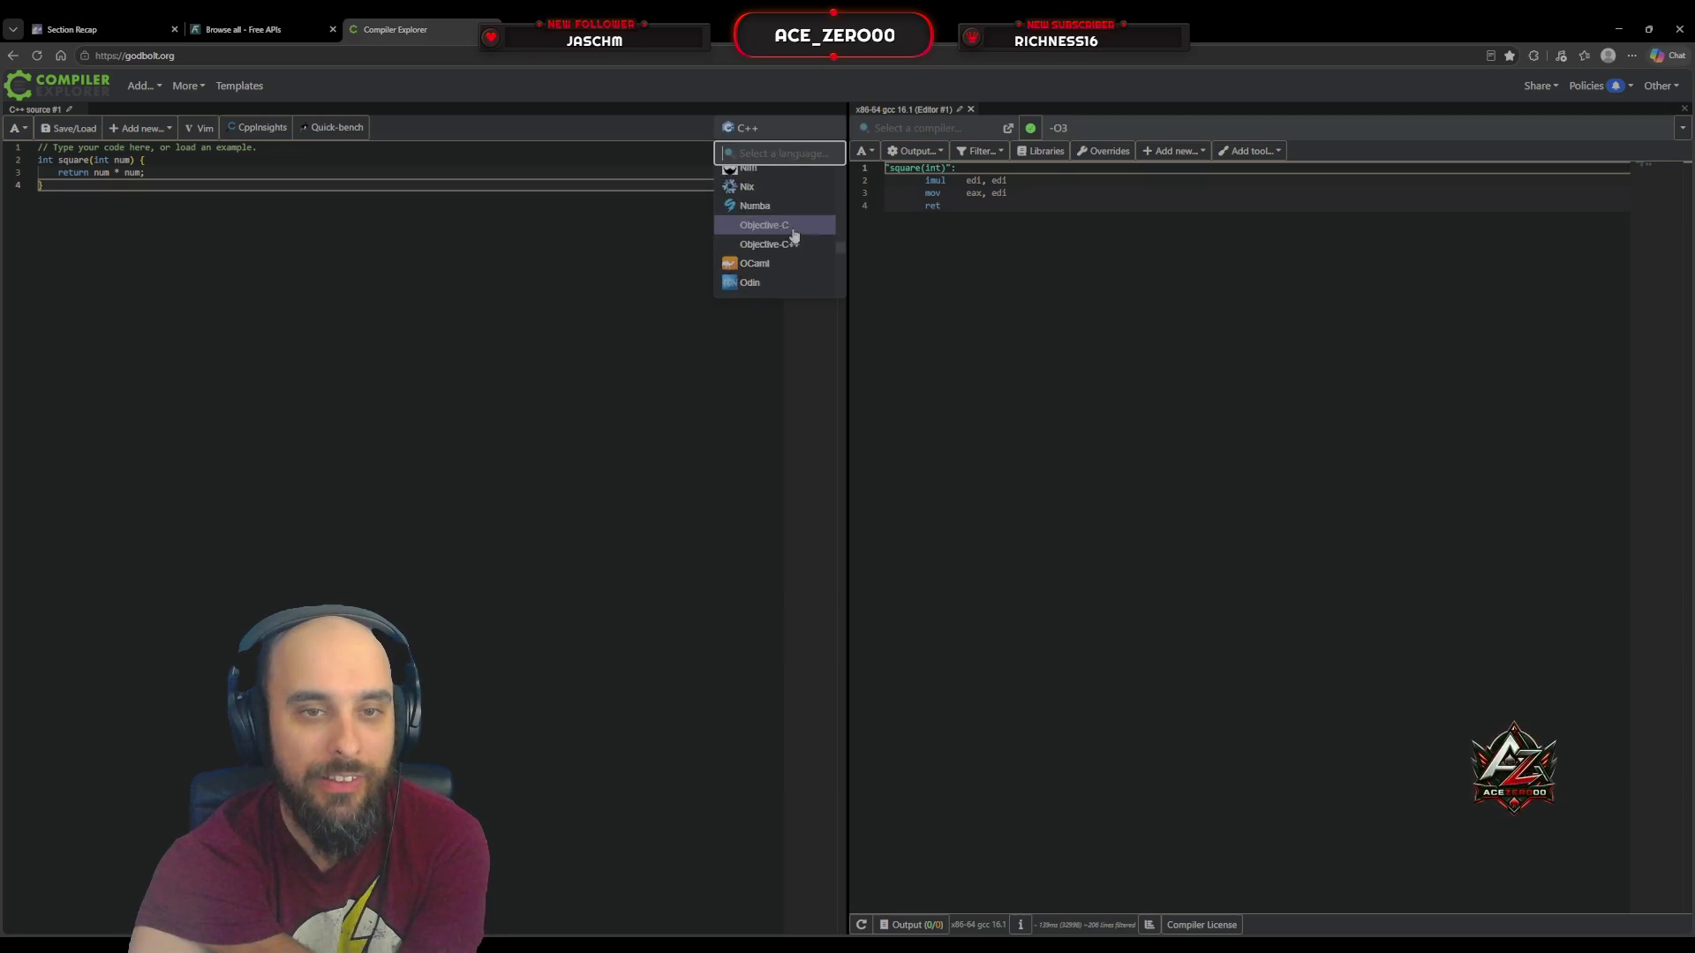
scroll(766, 274, down, 1)
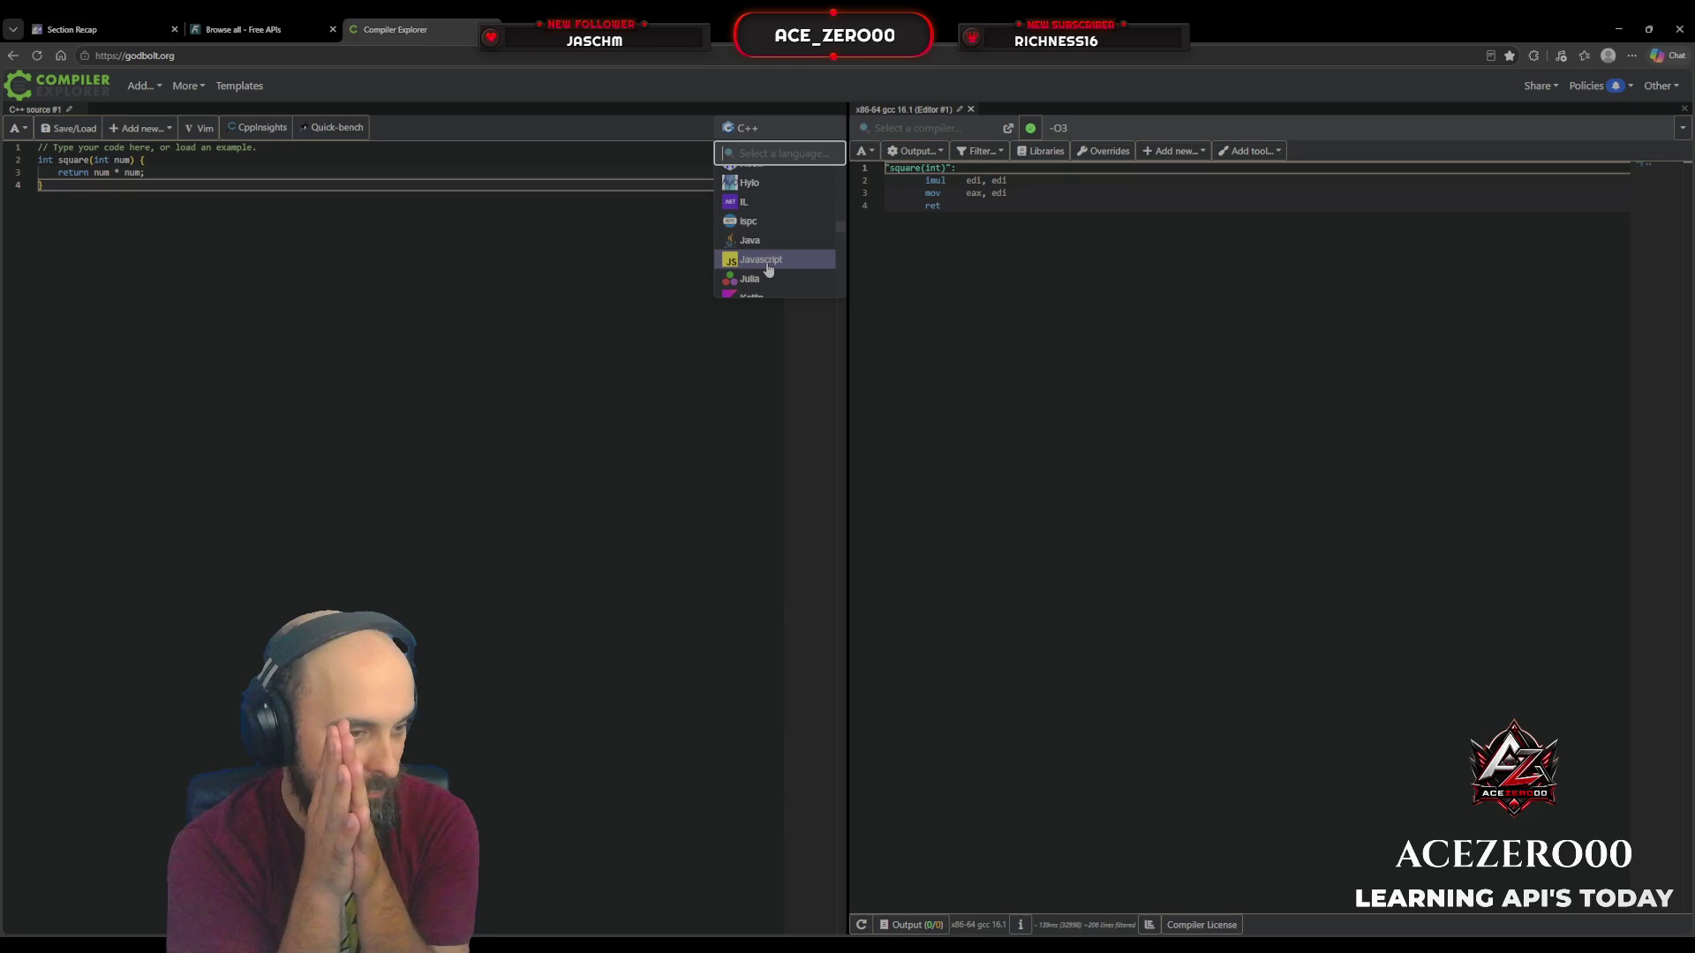
key(Up)
key(Up)
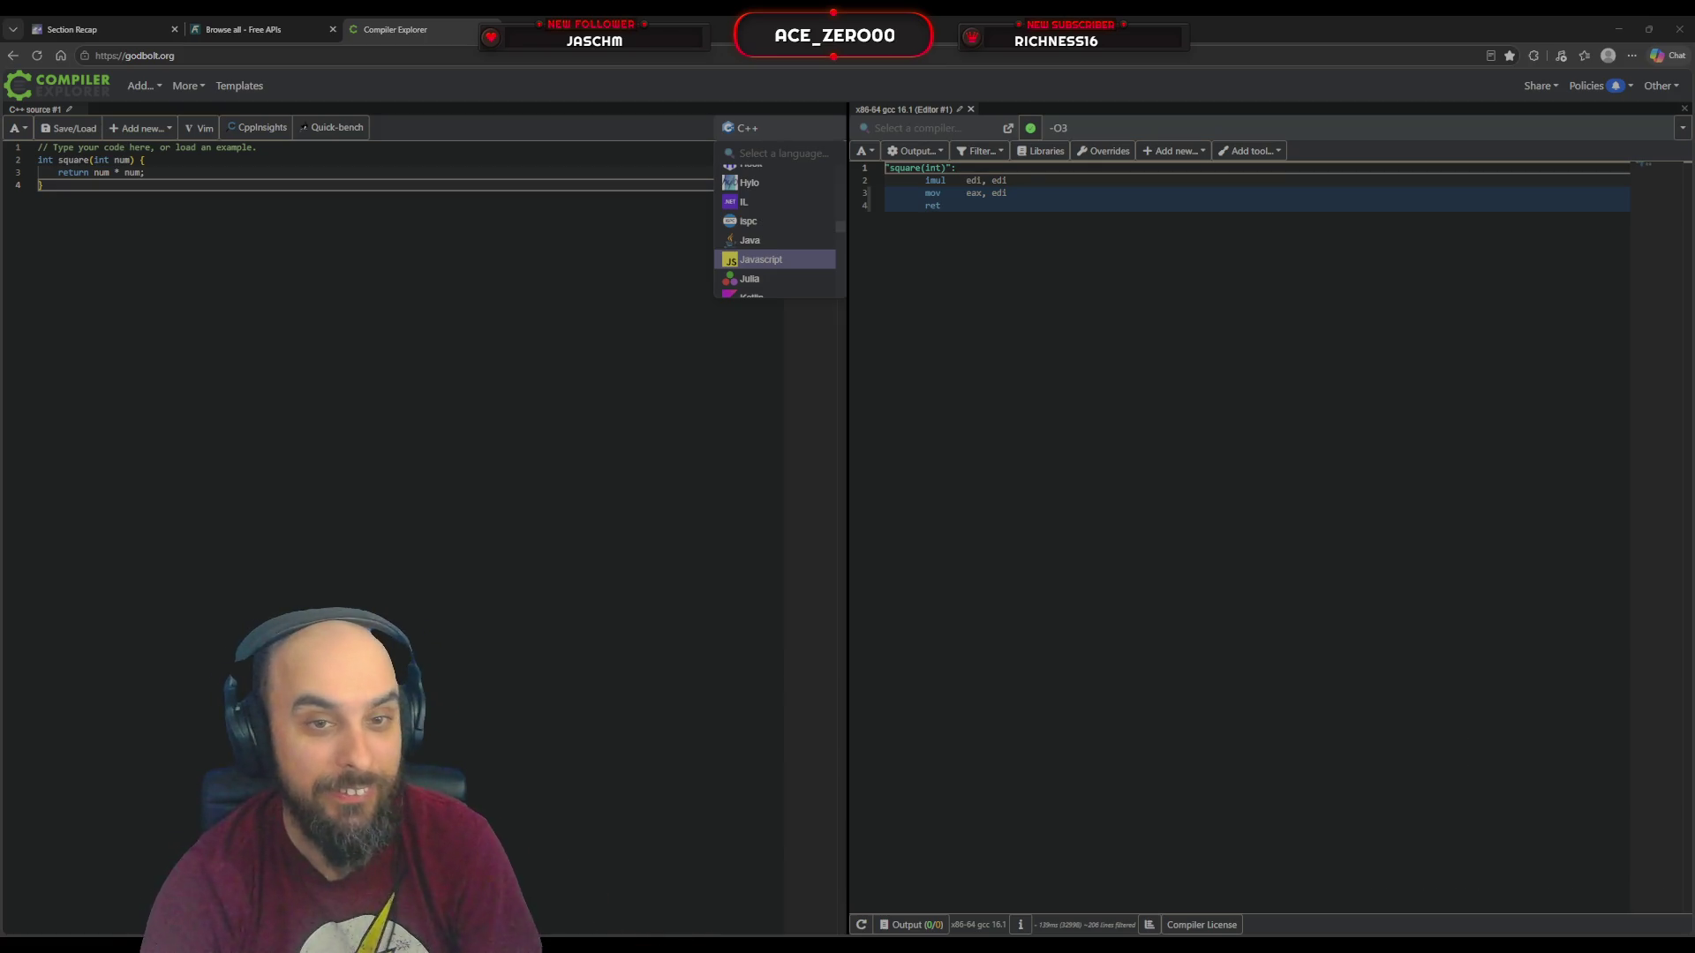
key(Return)
scroll(981, 444, down, 10)
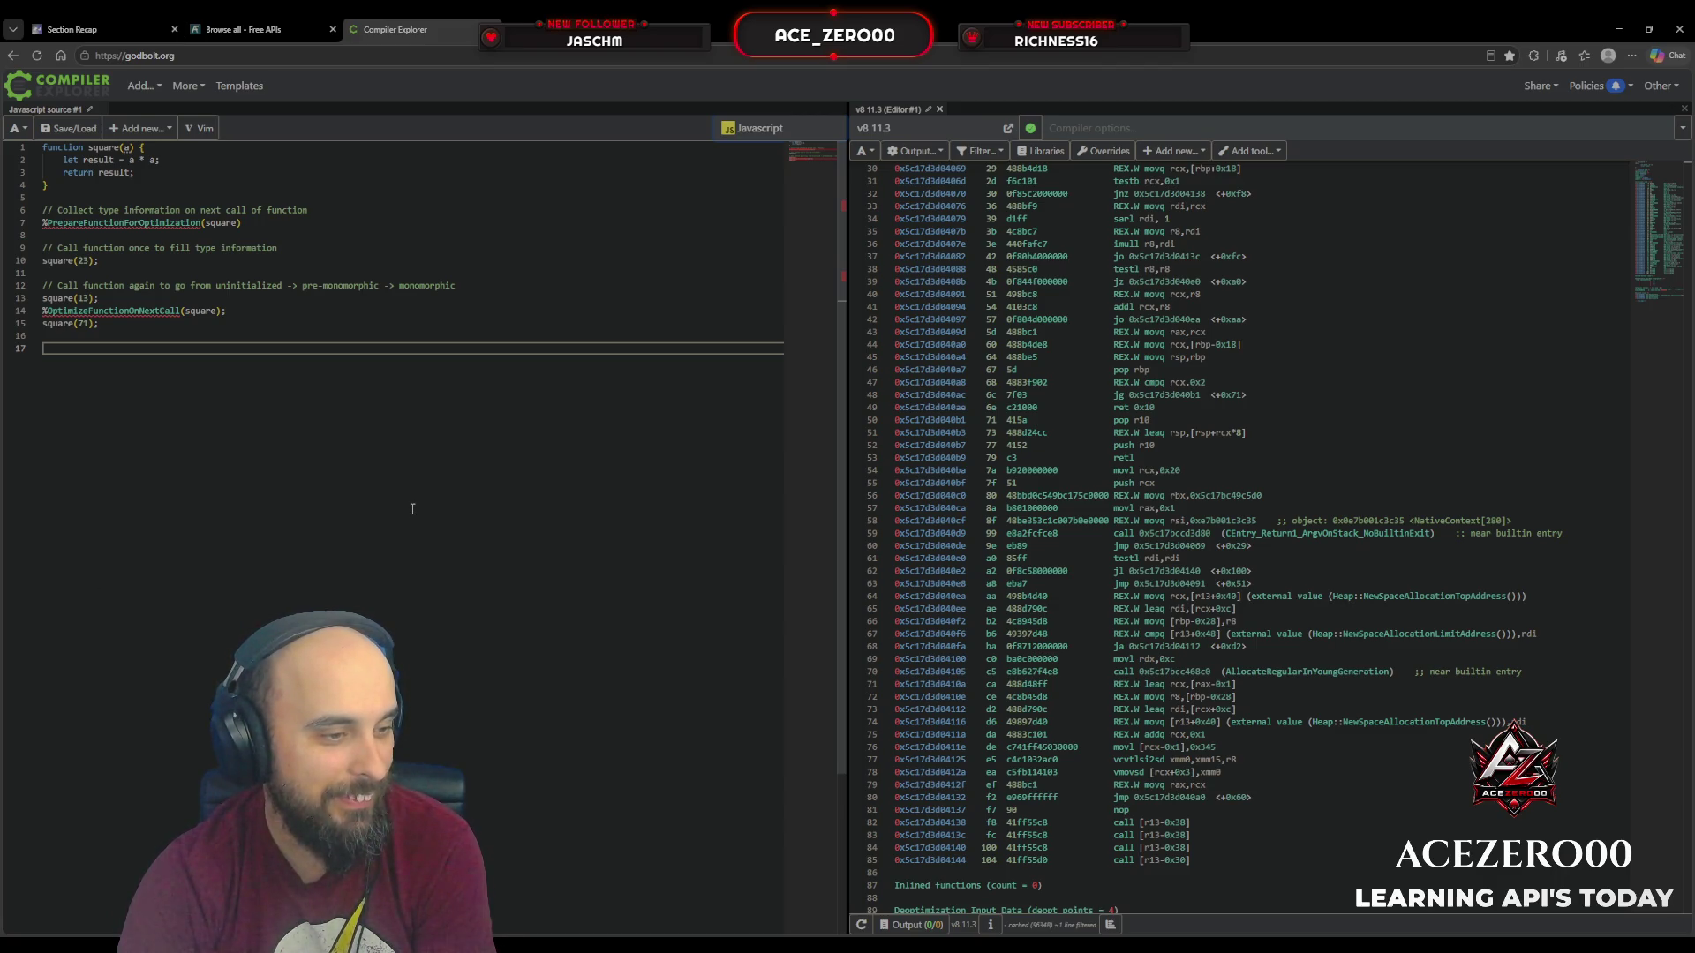
scroll(1102, 396, down, 5)
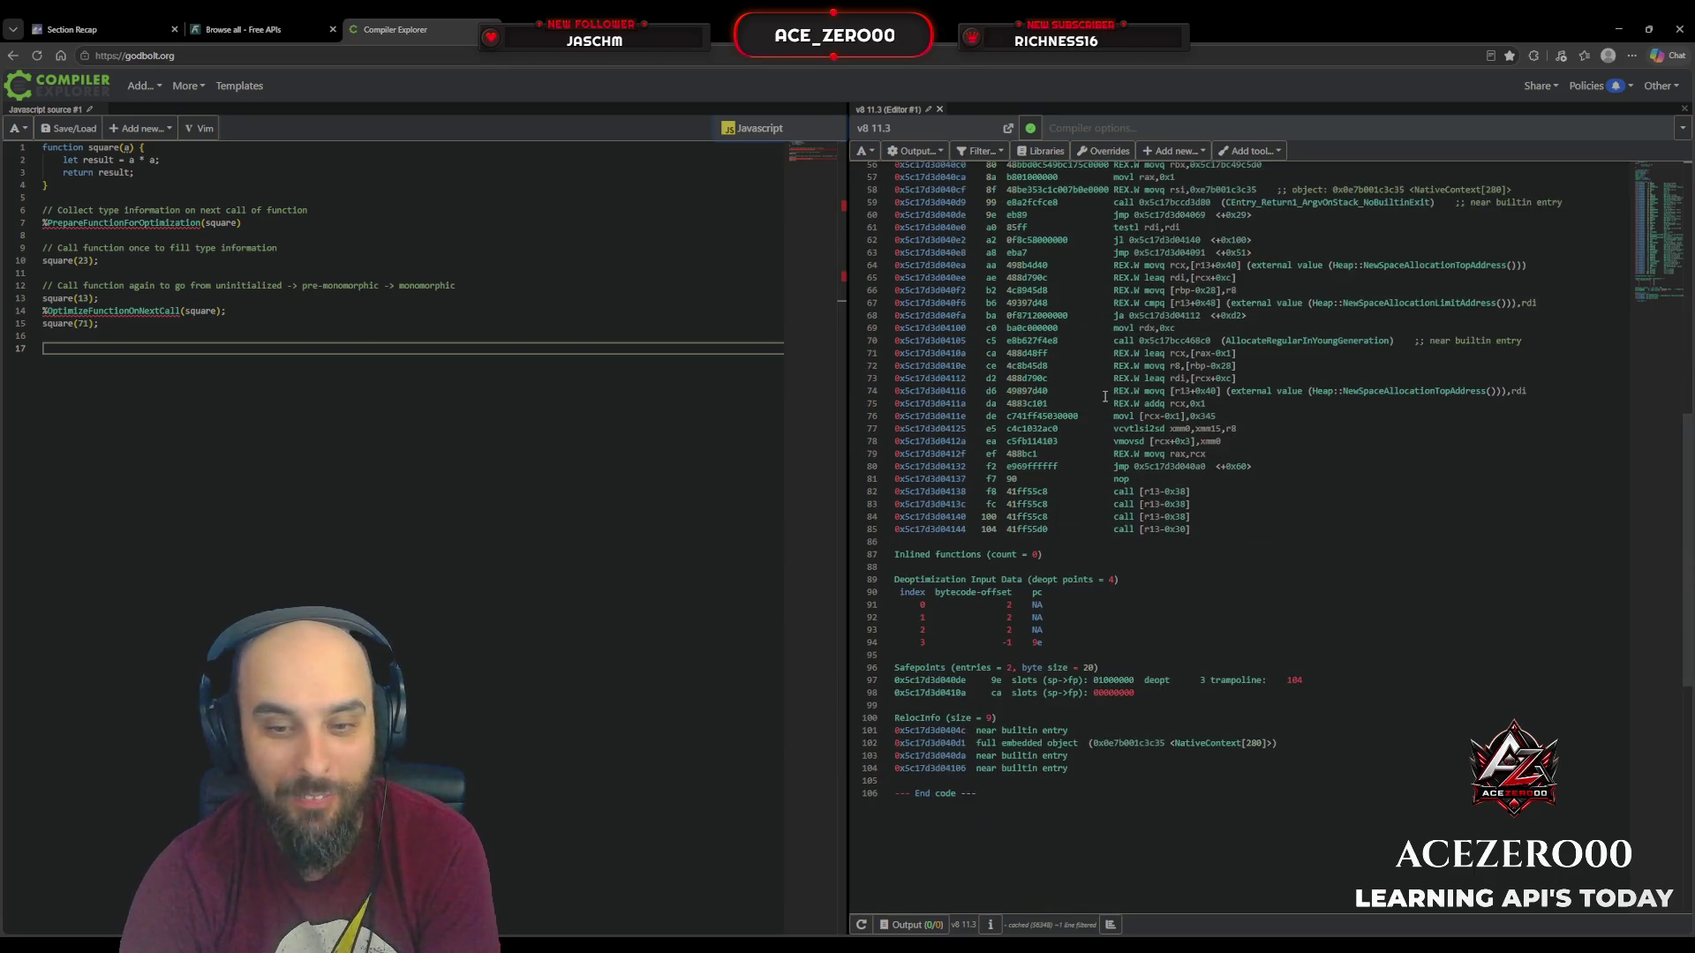
scroll(1102, 397, up, 14)
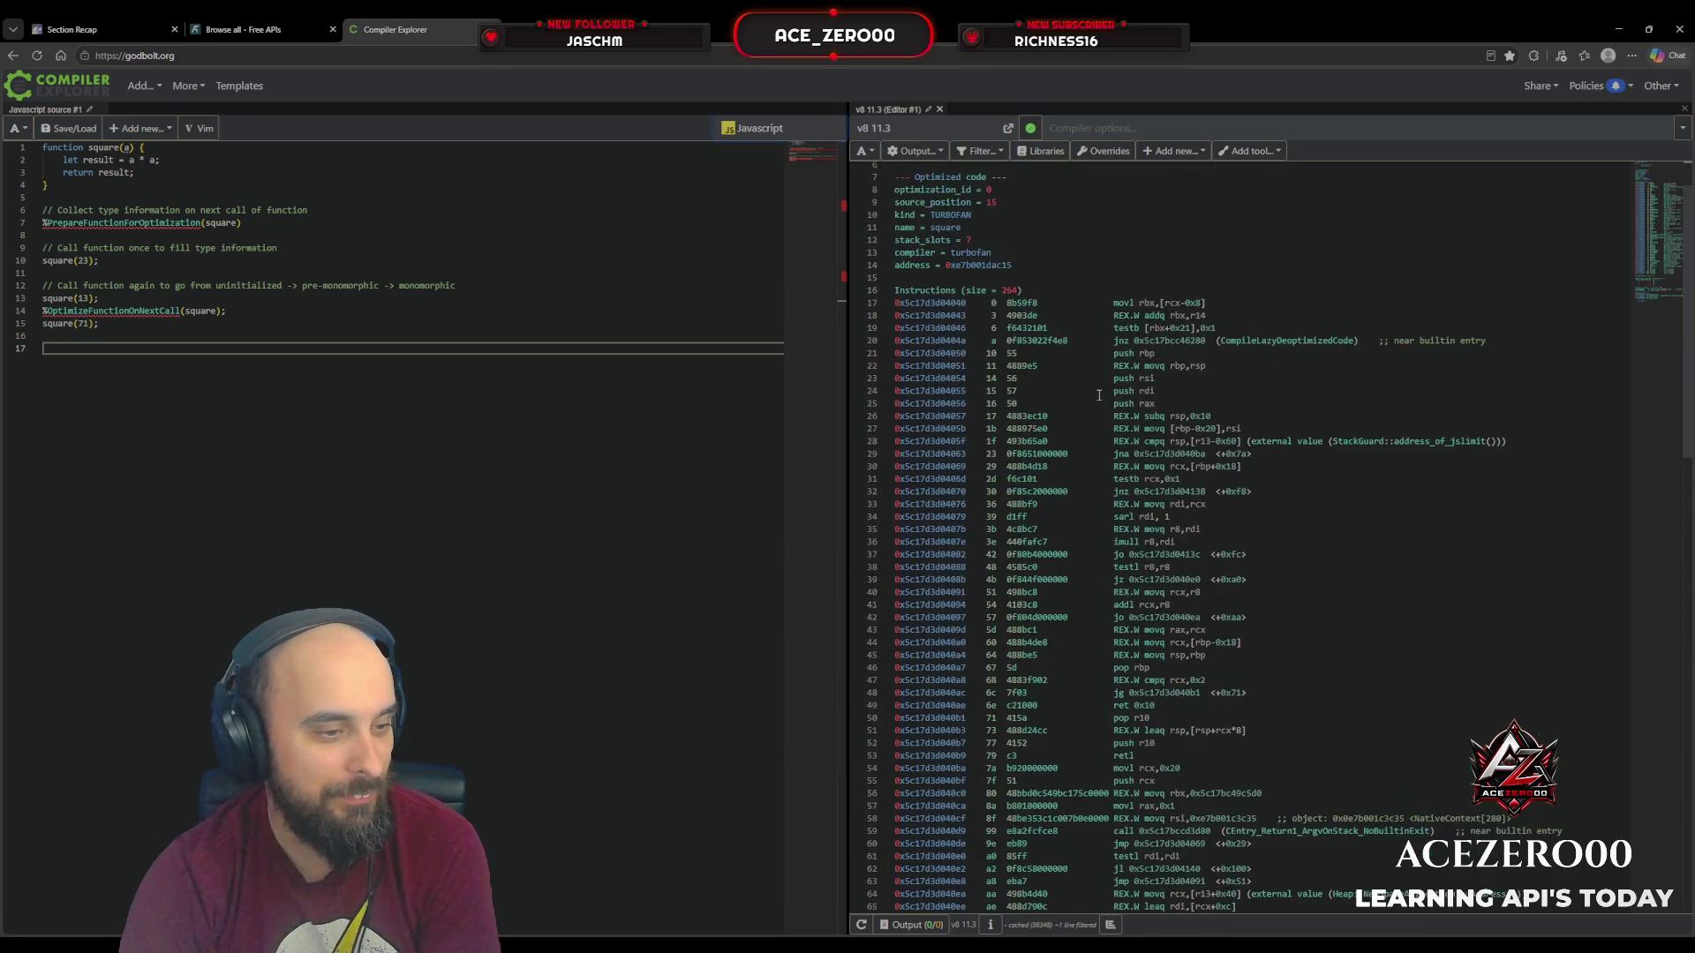
scroll(1099, 394, down, 10)
scroll(1099, 393, up, 13)
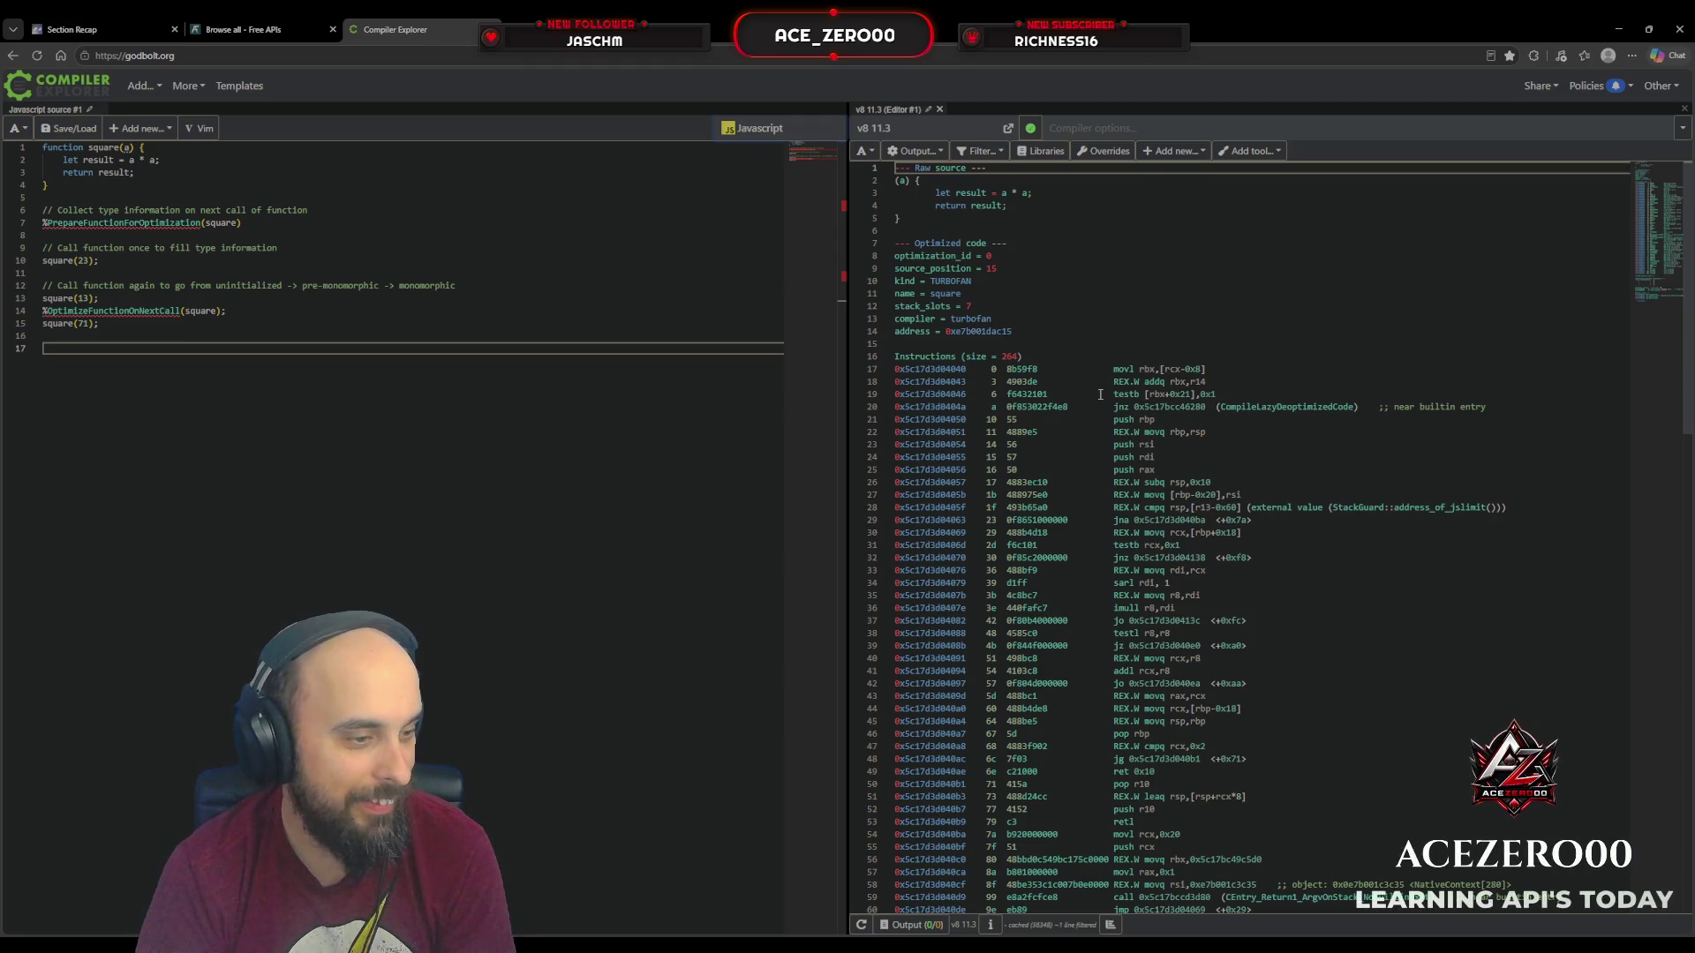
scroll(1101, 395, down, 8)
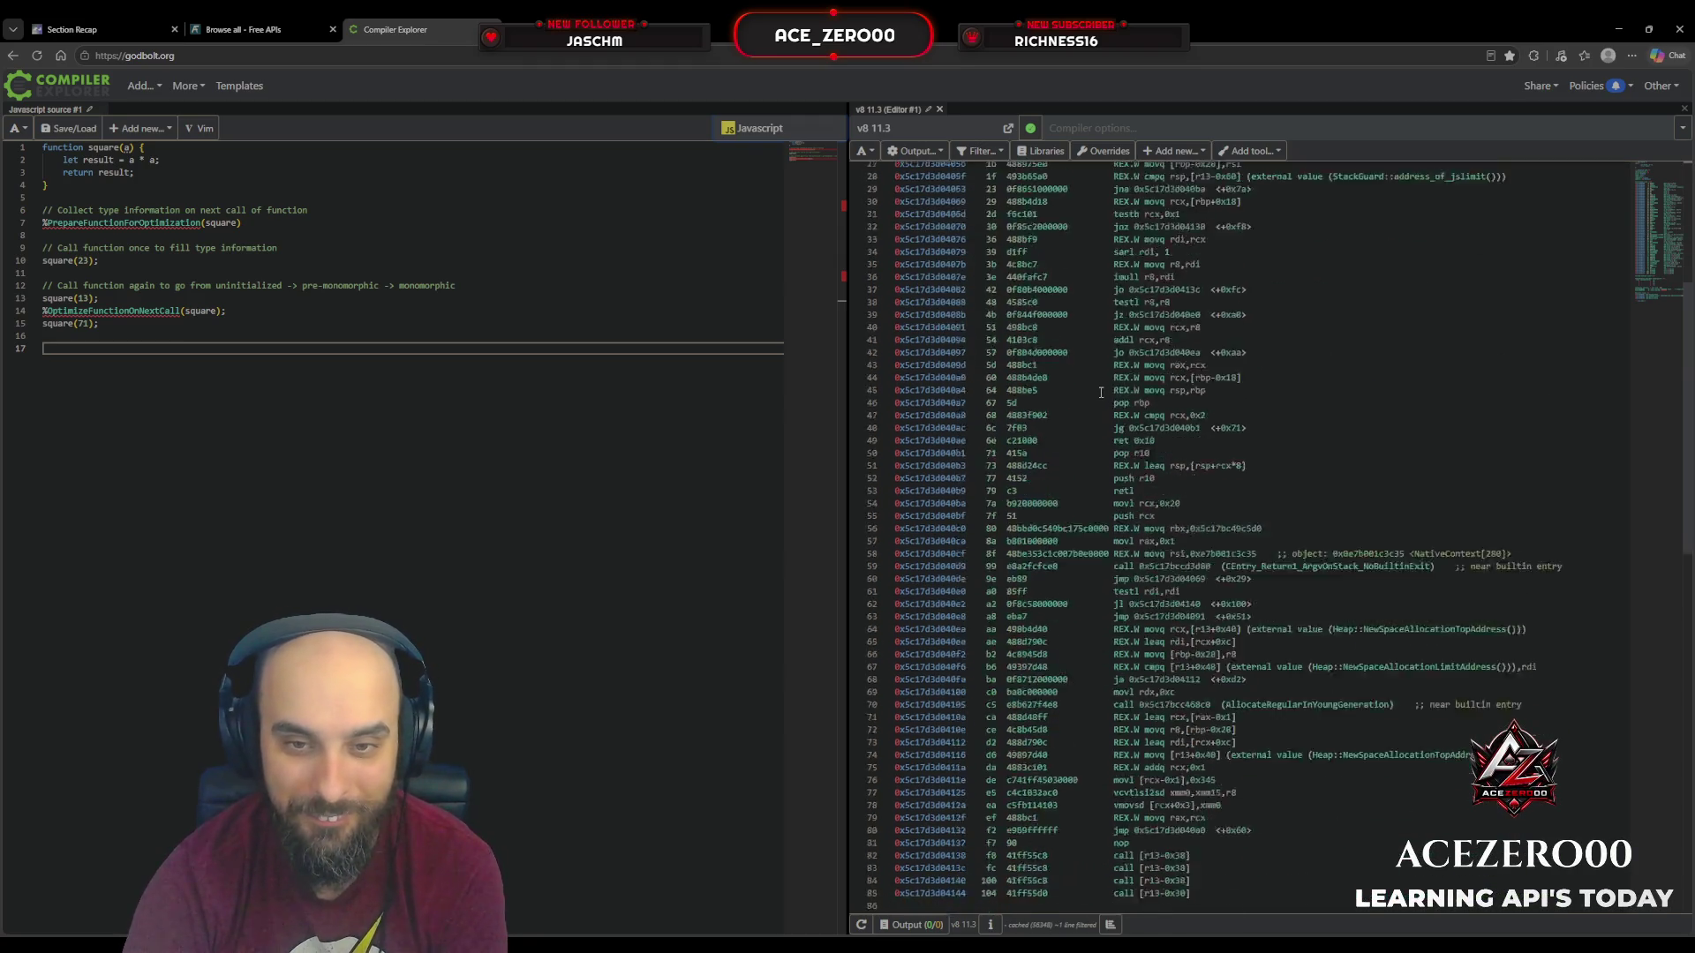
scroll(1104, 394, up, 8)
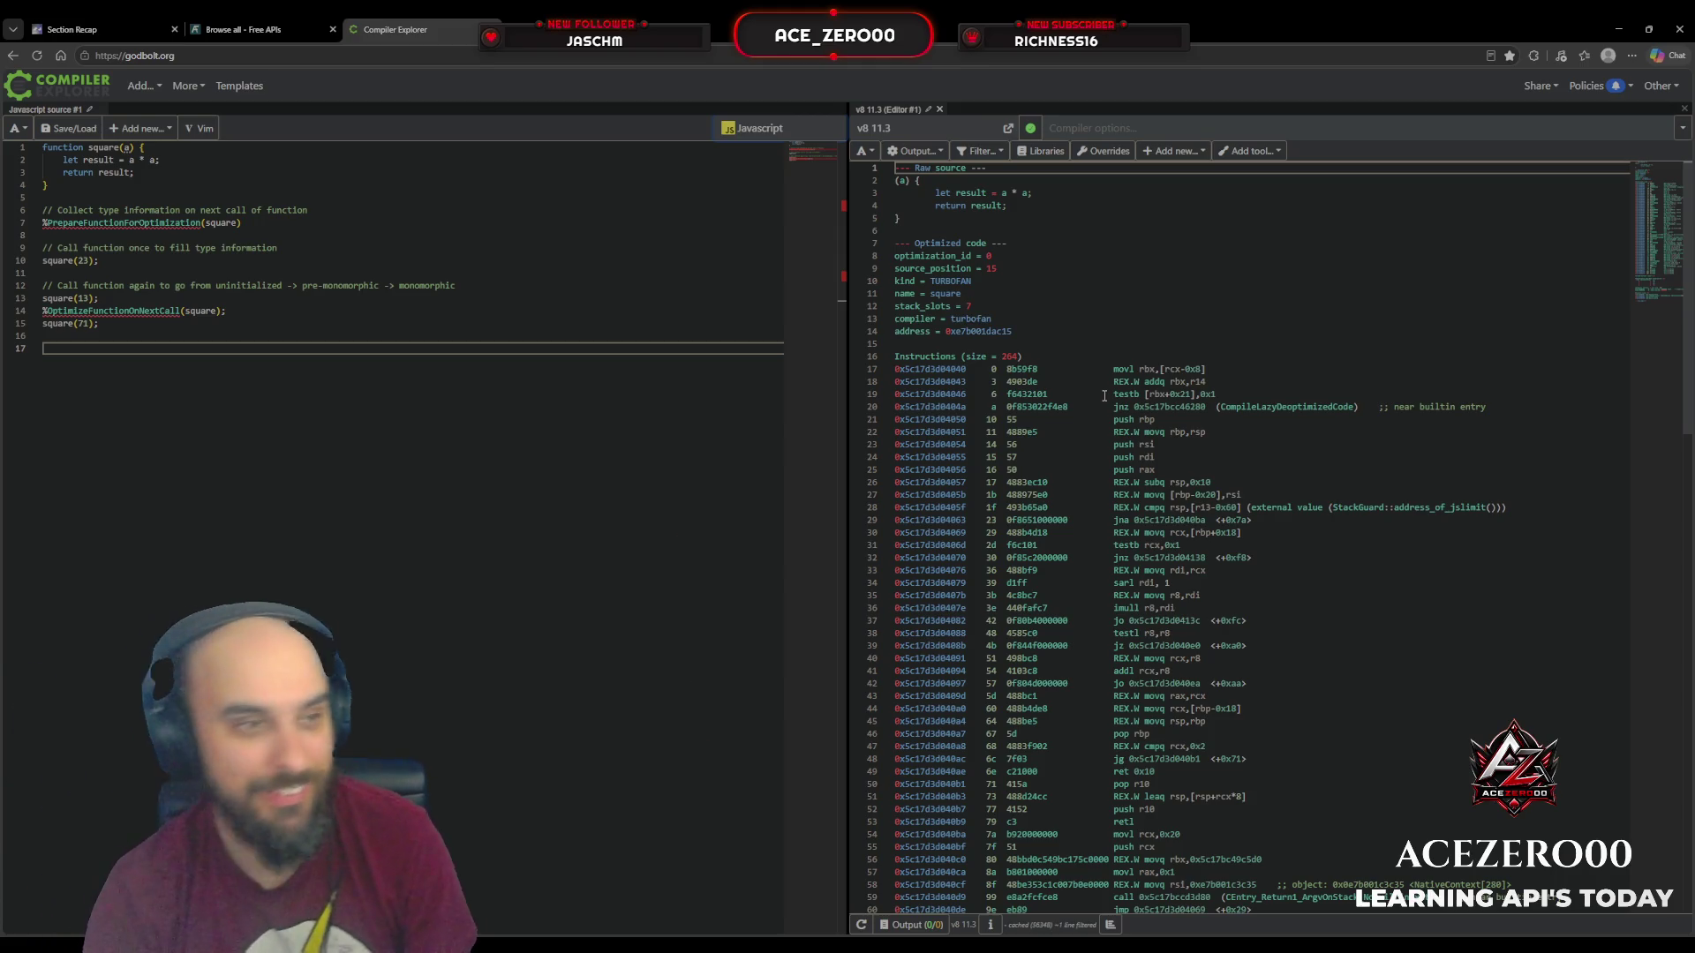
click(53, 27)
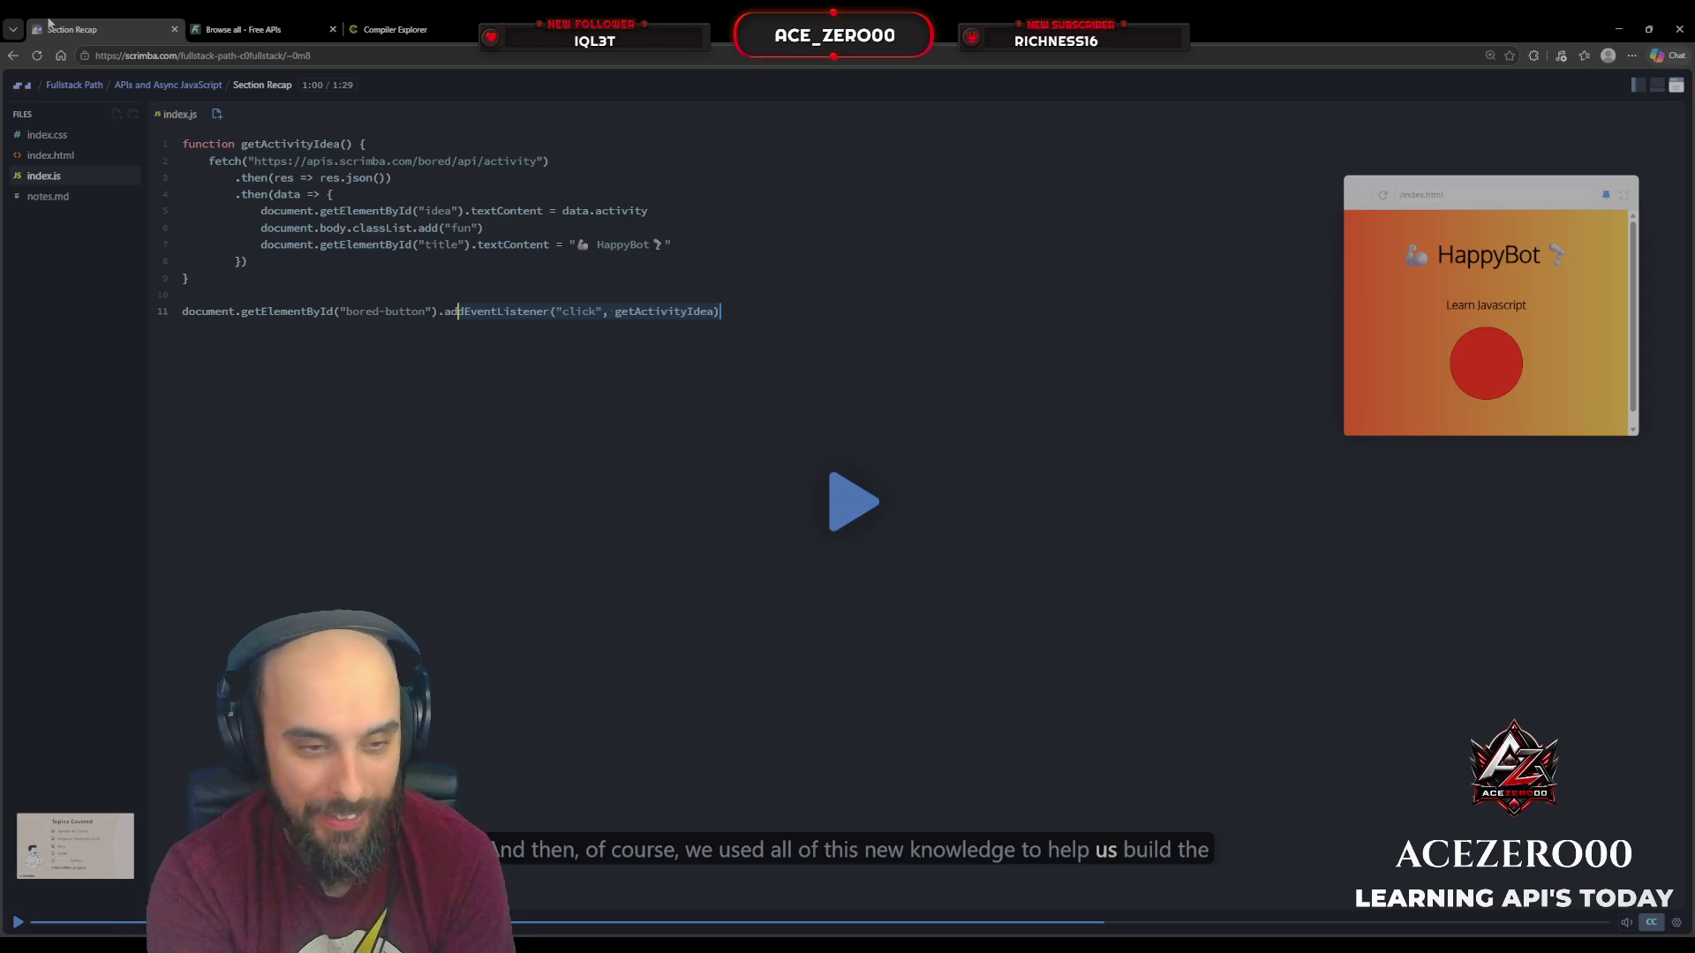
Step: Go full screen, scroll the course navigation, and resume the Section Recap scrim at 1:03
key(F11)
key(F11)
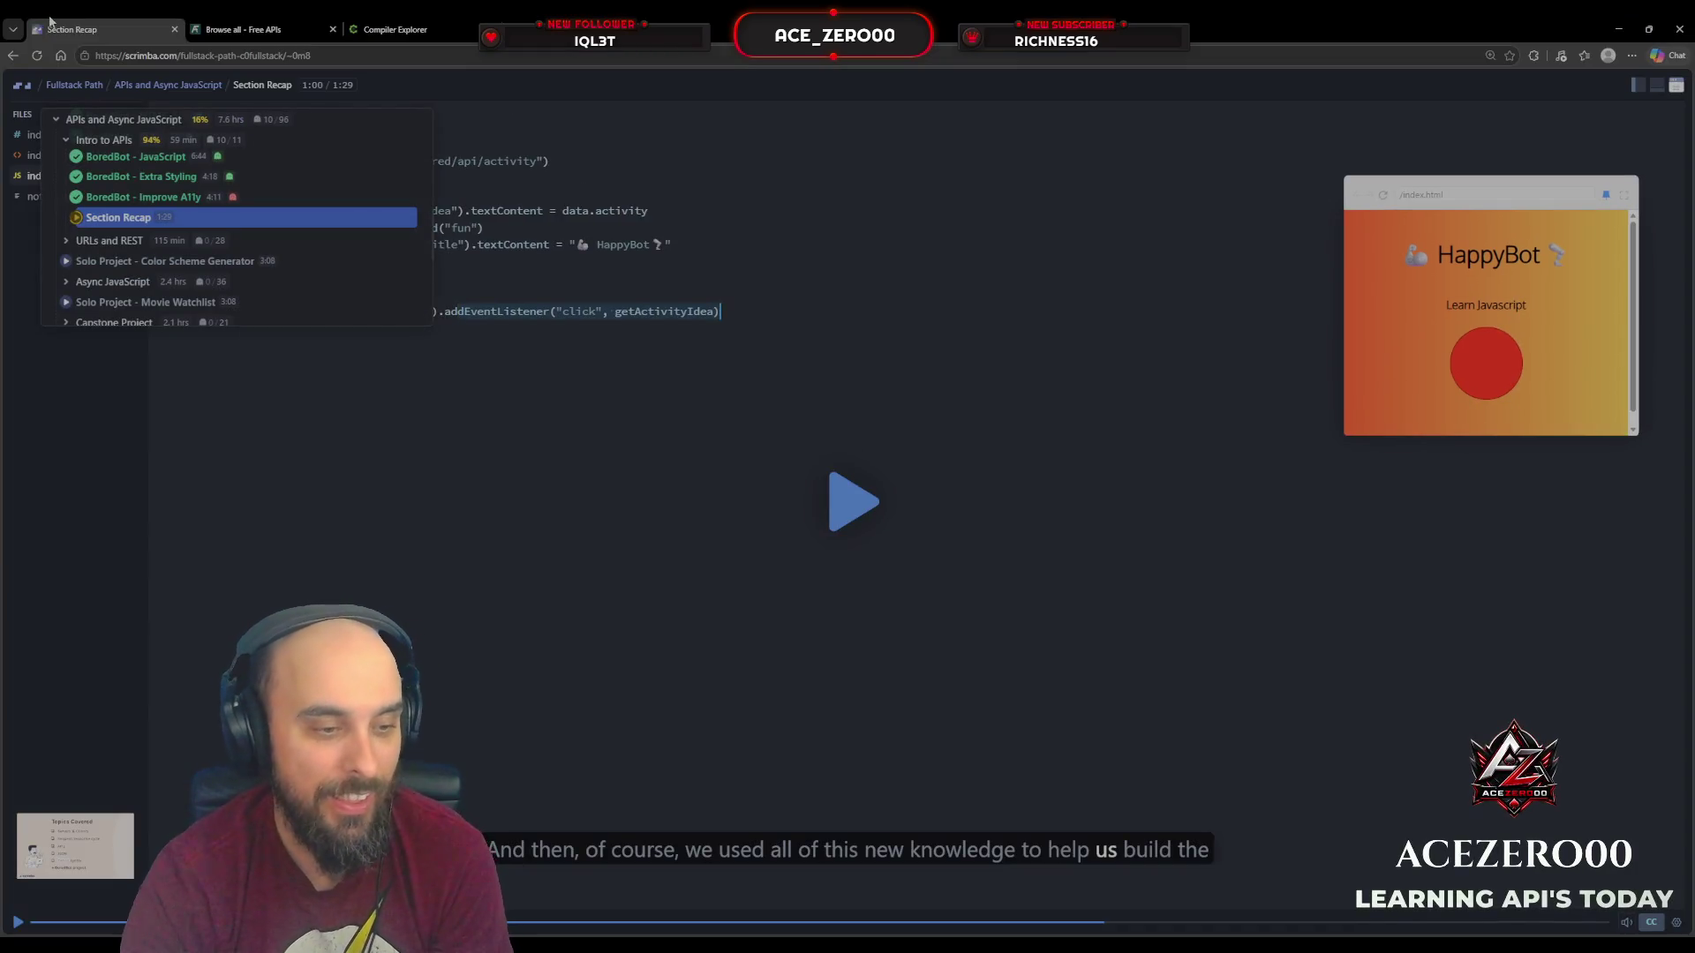
mouse_move(192, 88)
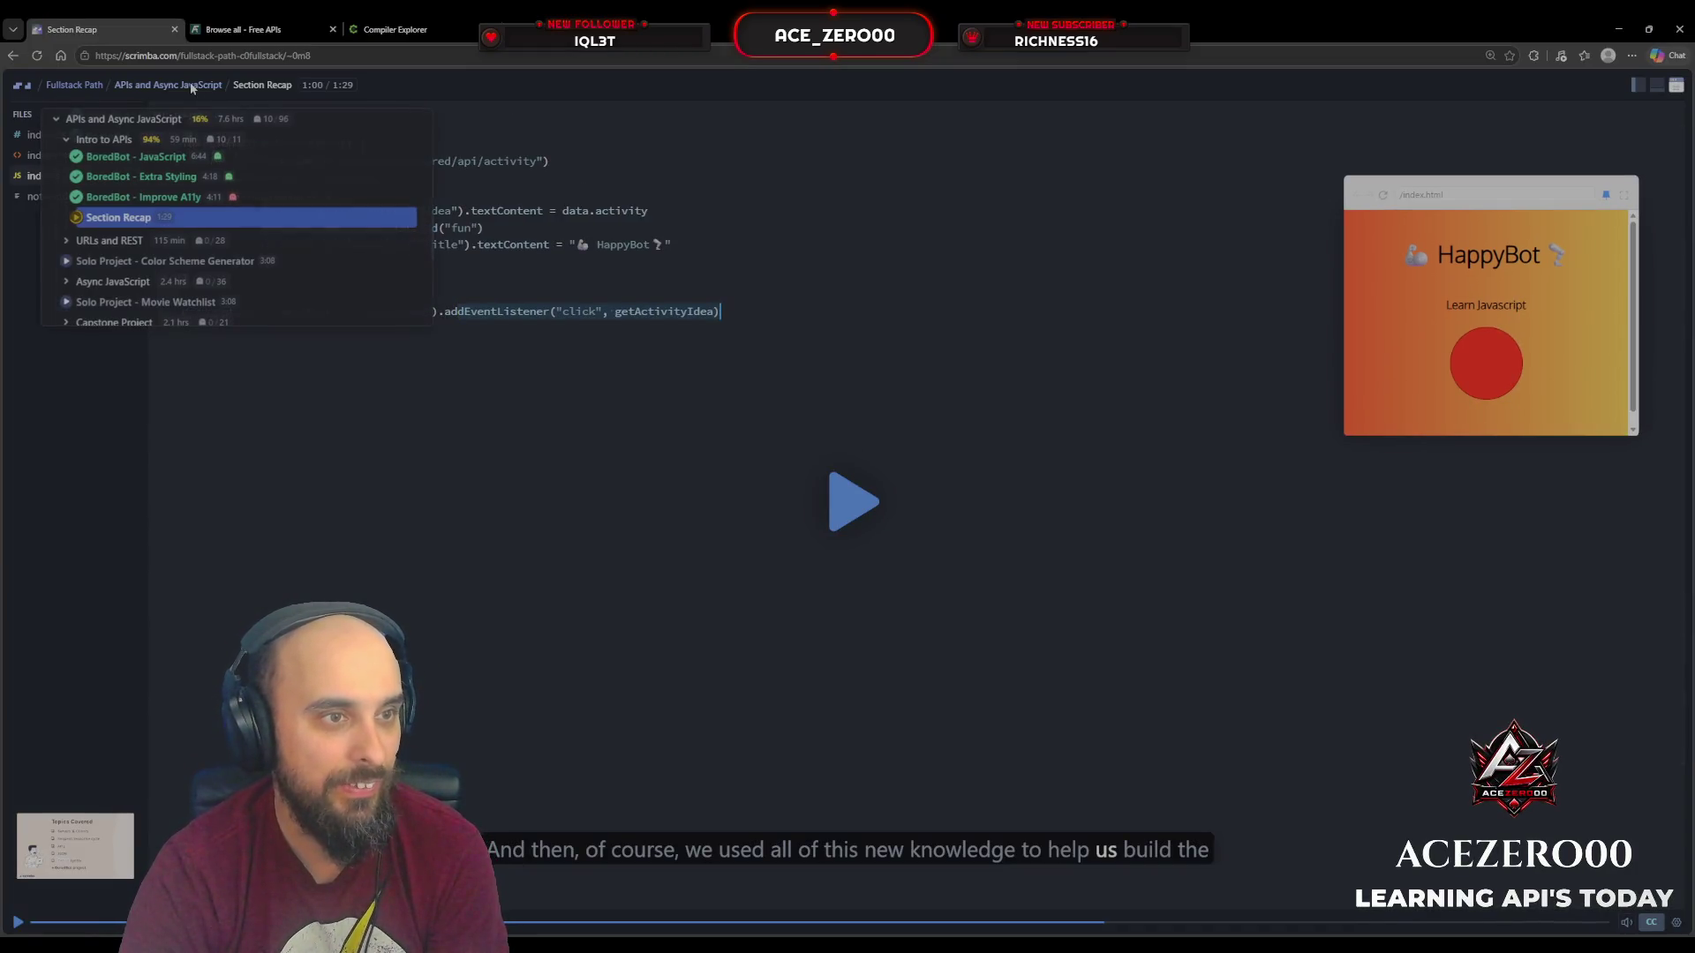
scroll(155, 279, up, 3)
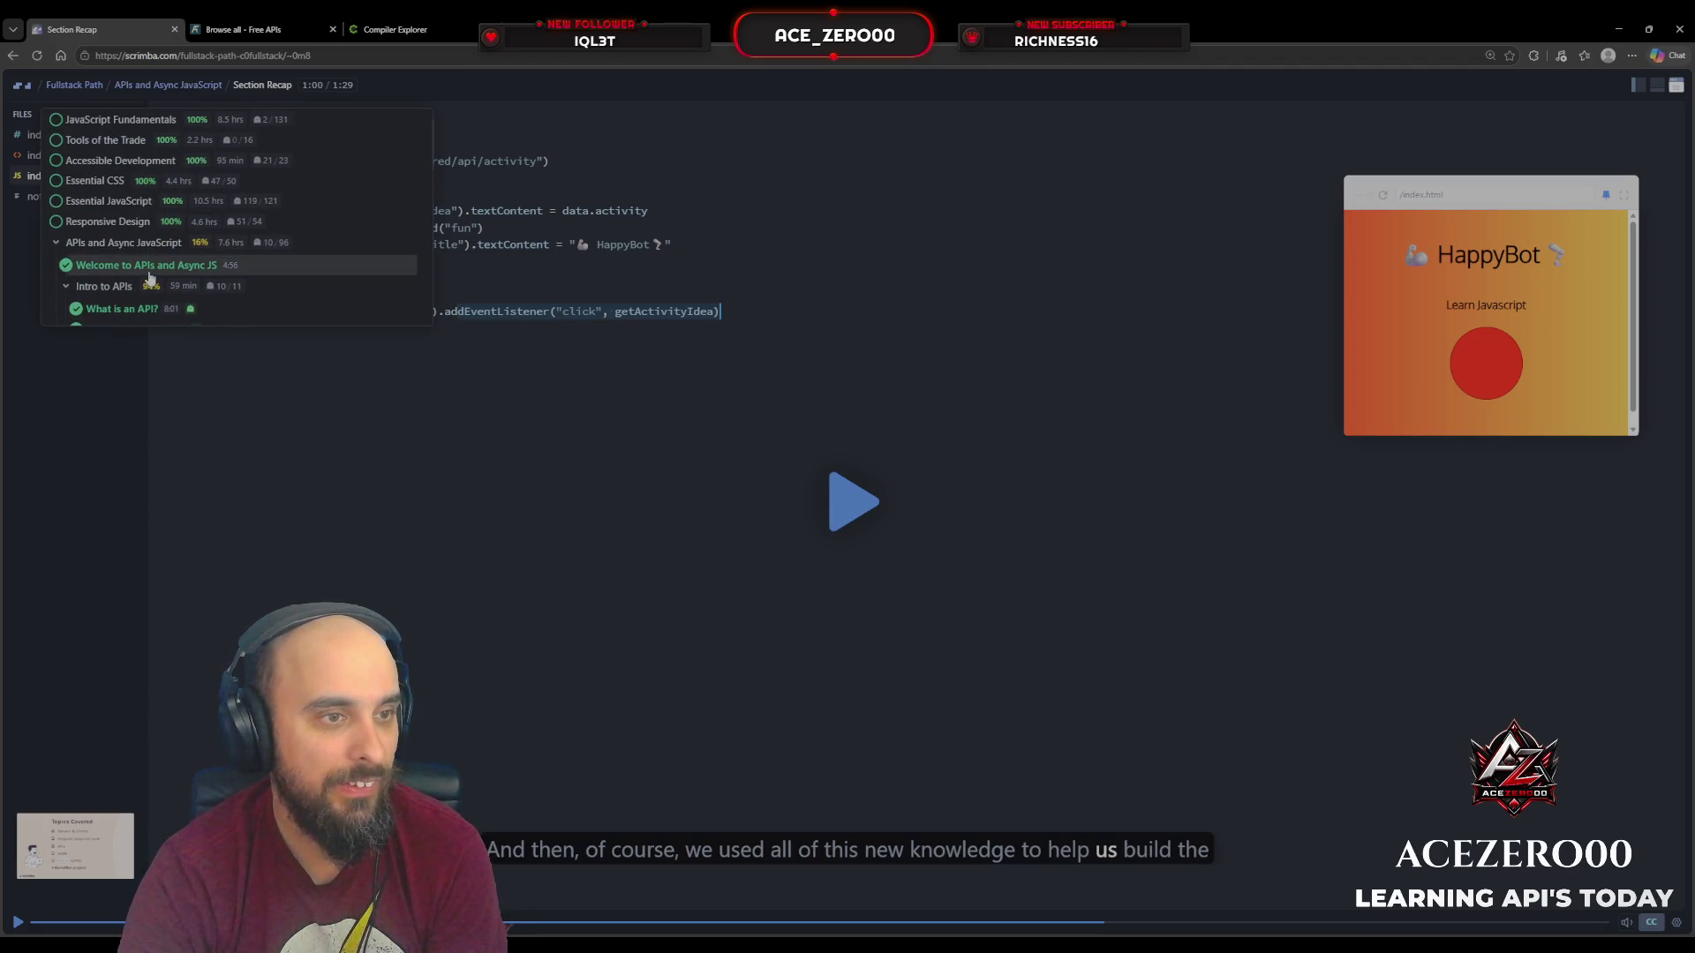
scroll(159, 249, down, 5)
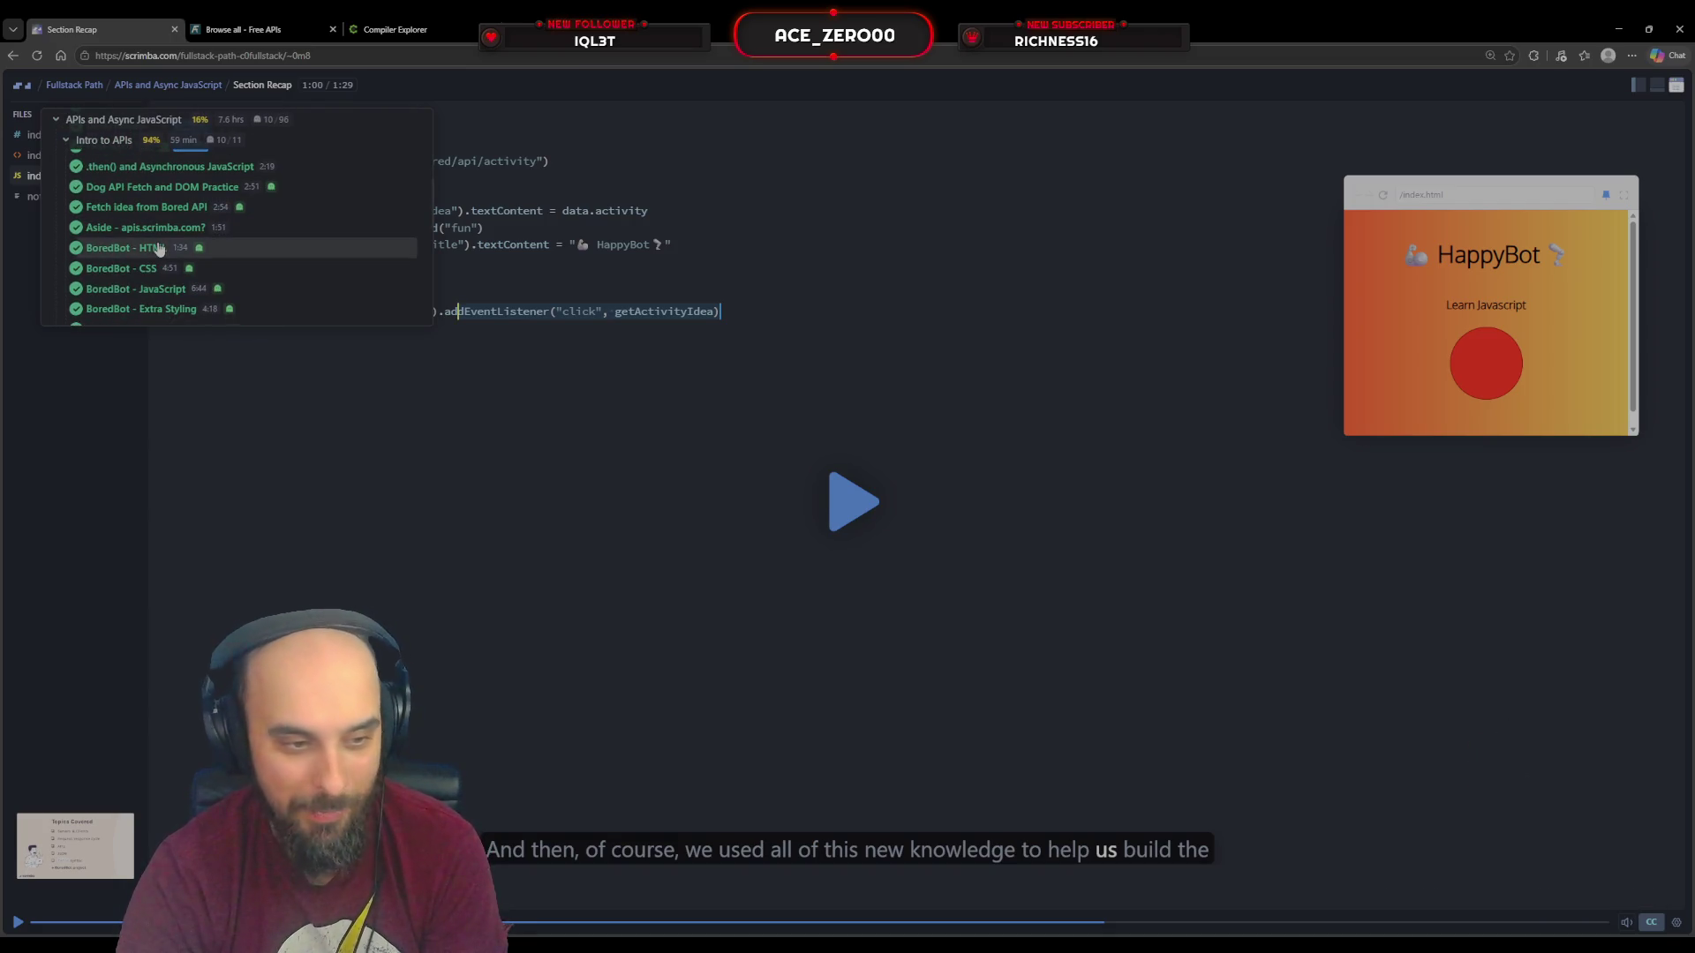
scroll(159, 248, down, 3)
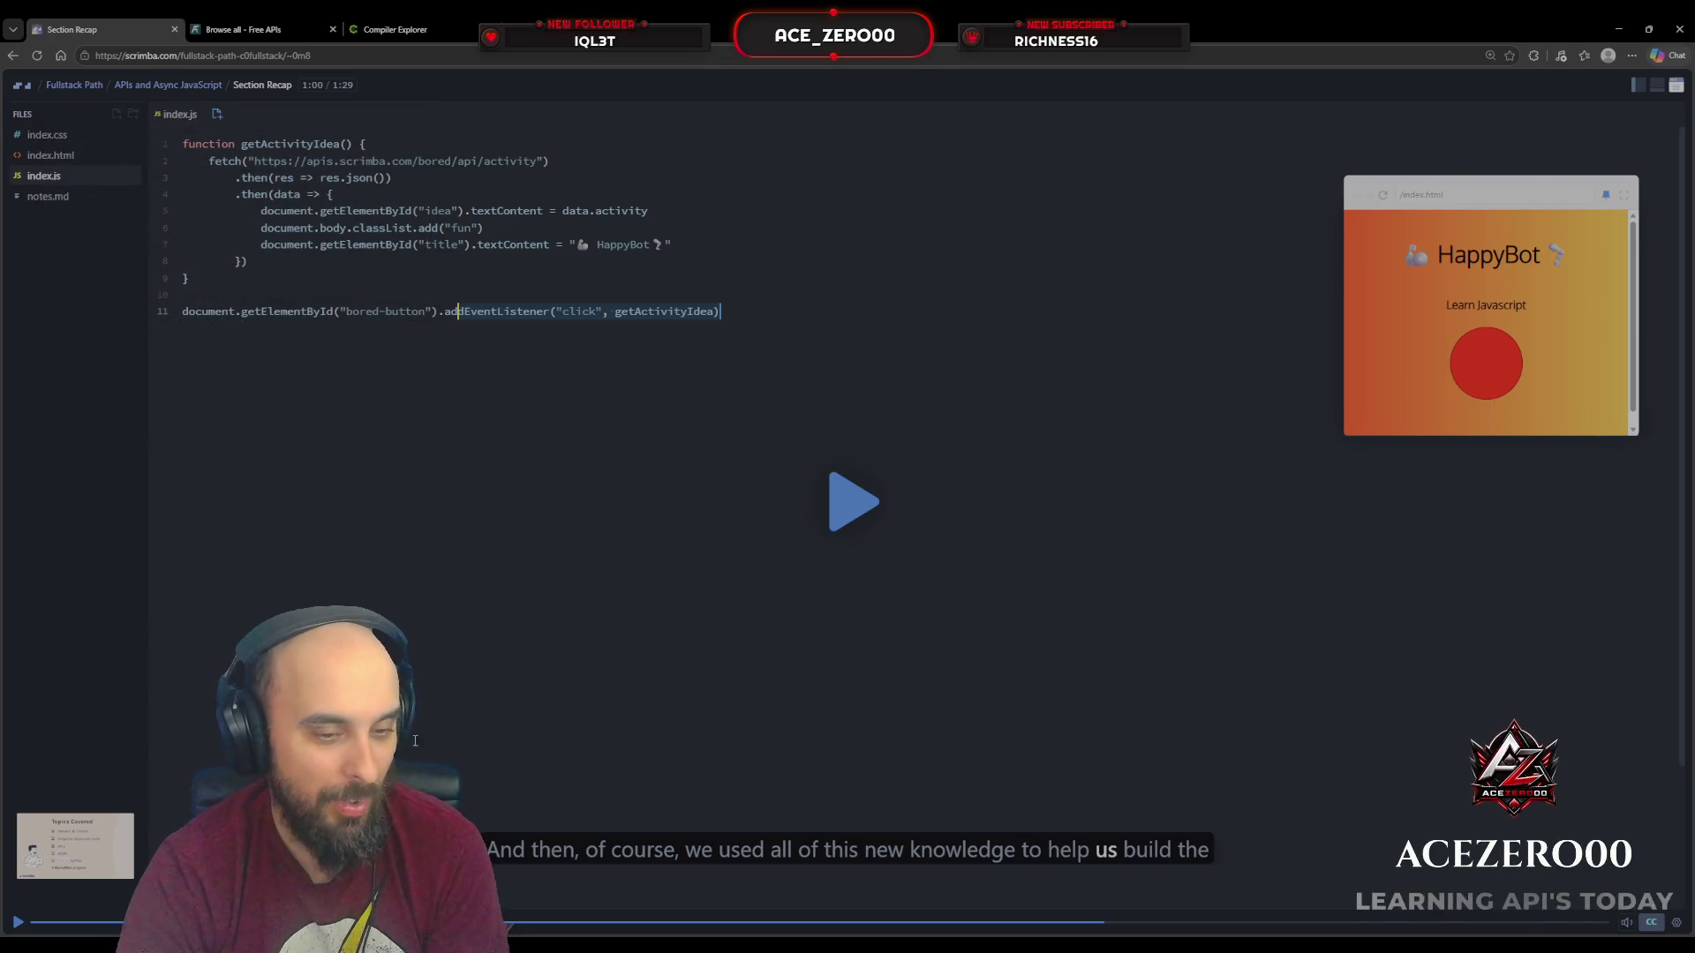
key(space)
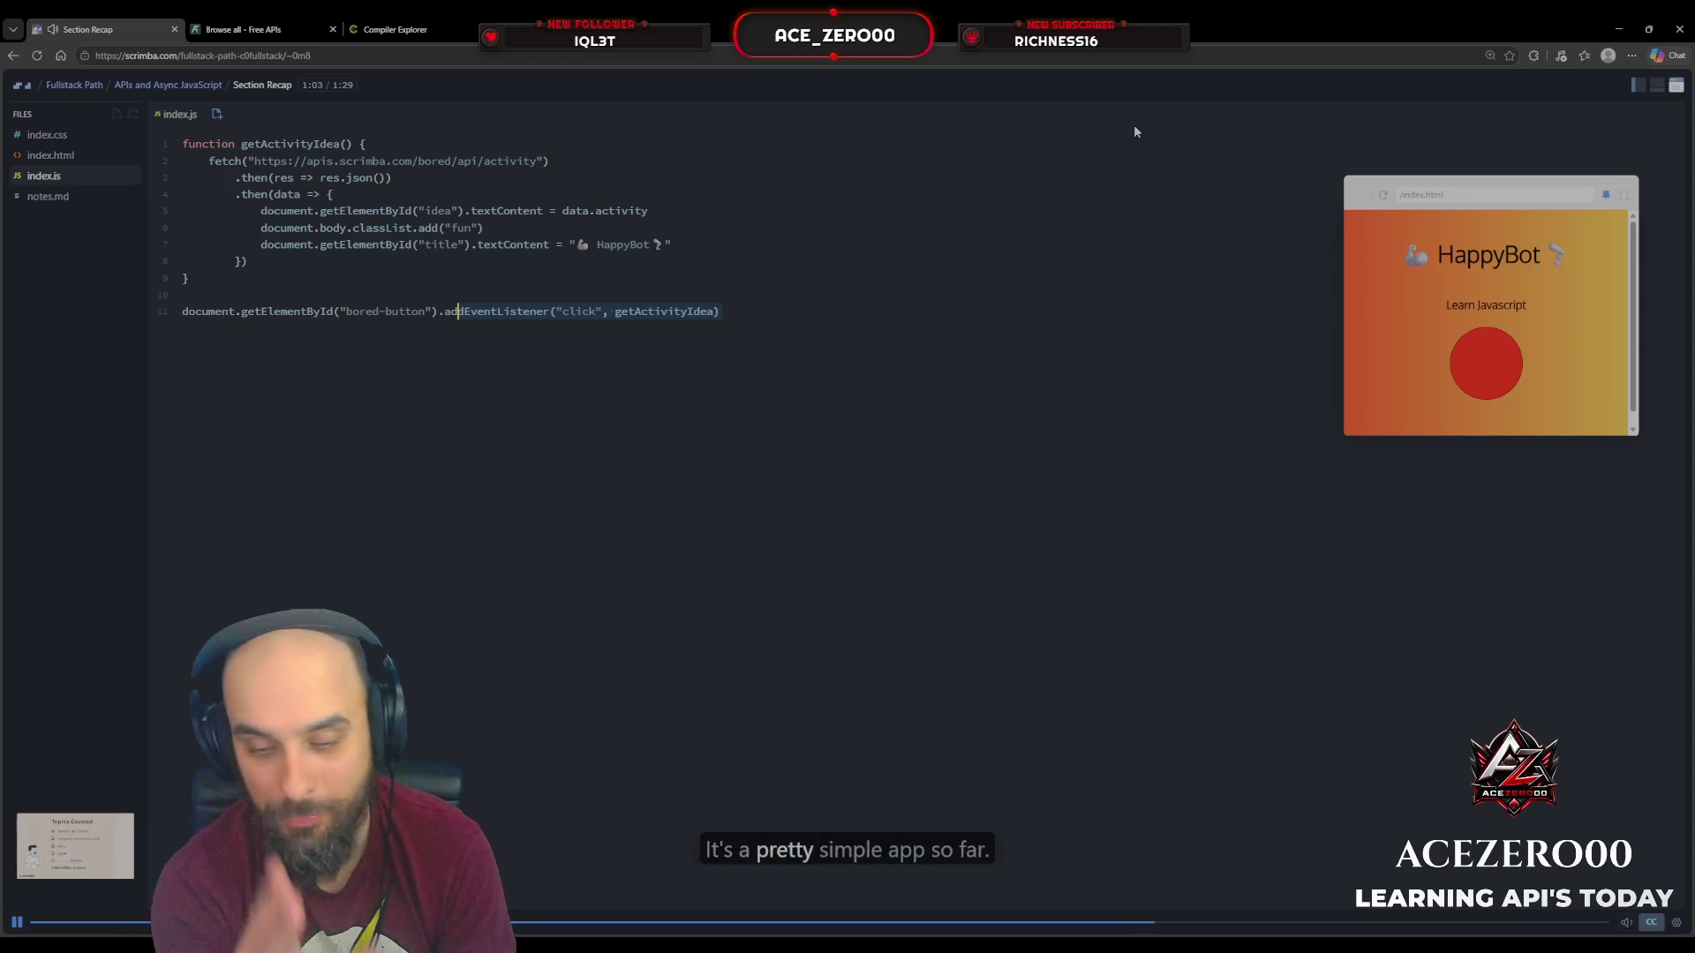
Step: Pause the recap at 1:11 and remove the stray space inside addEventListener on line 11
key(space)
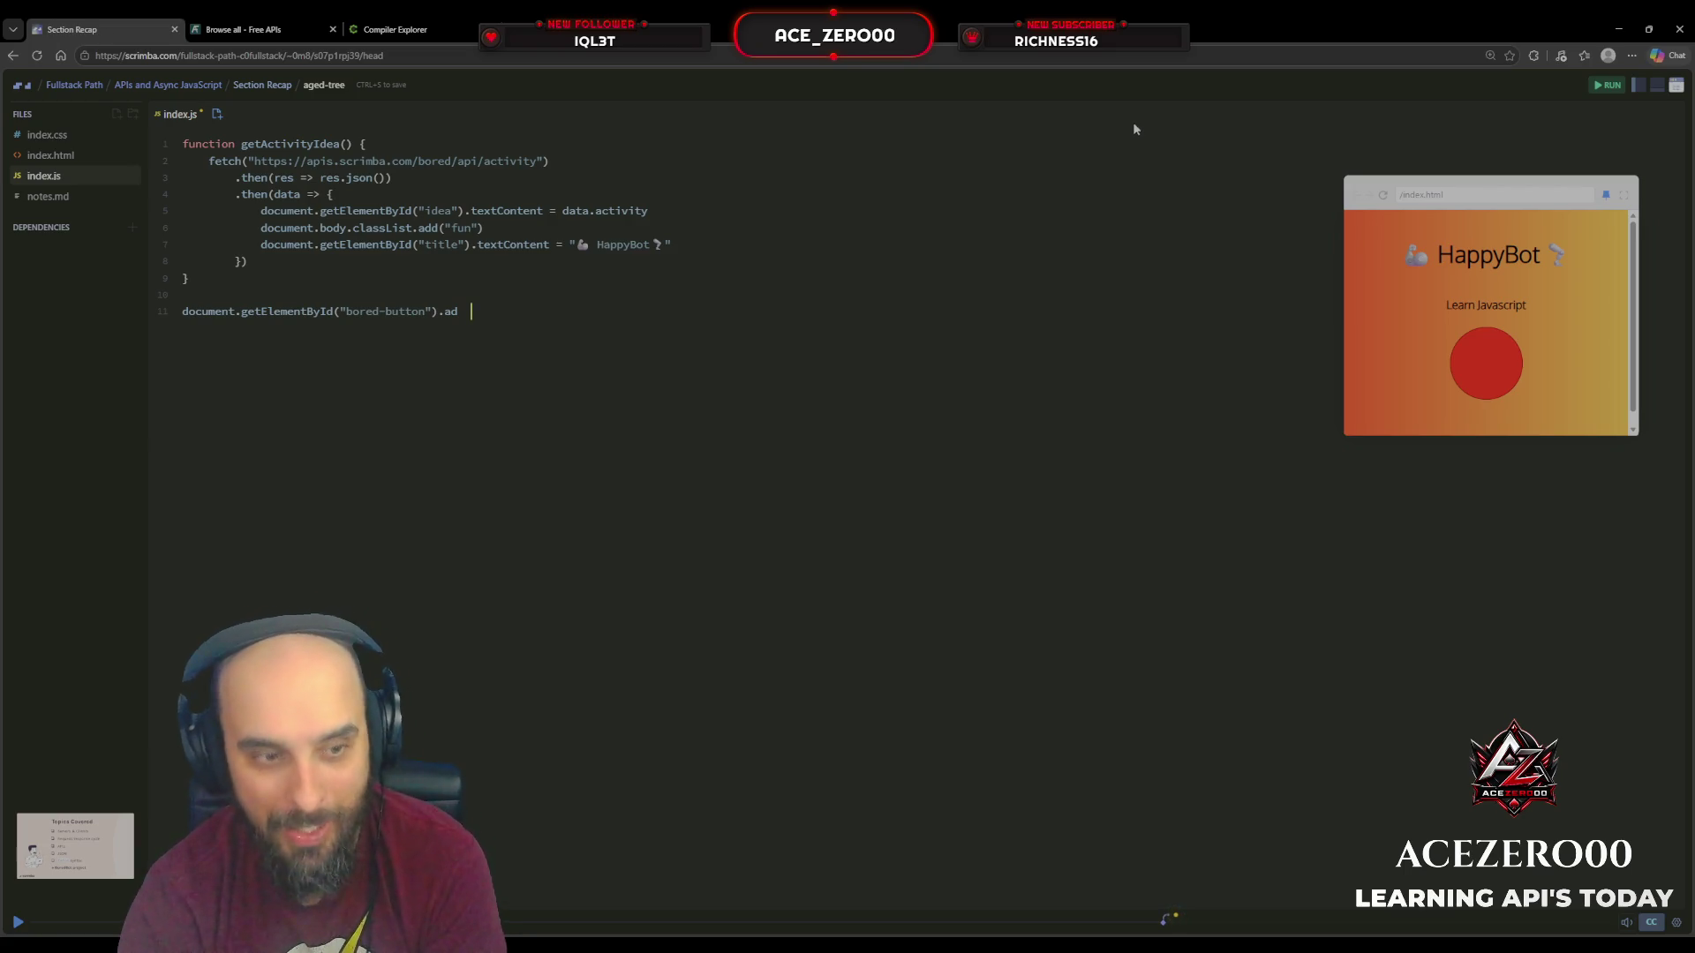
click(17, 920)
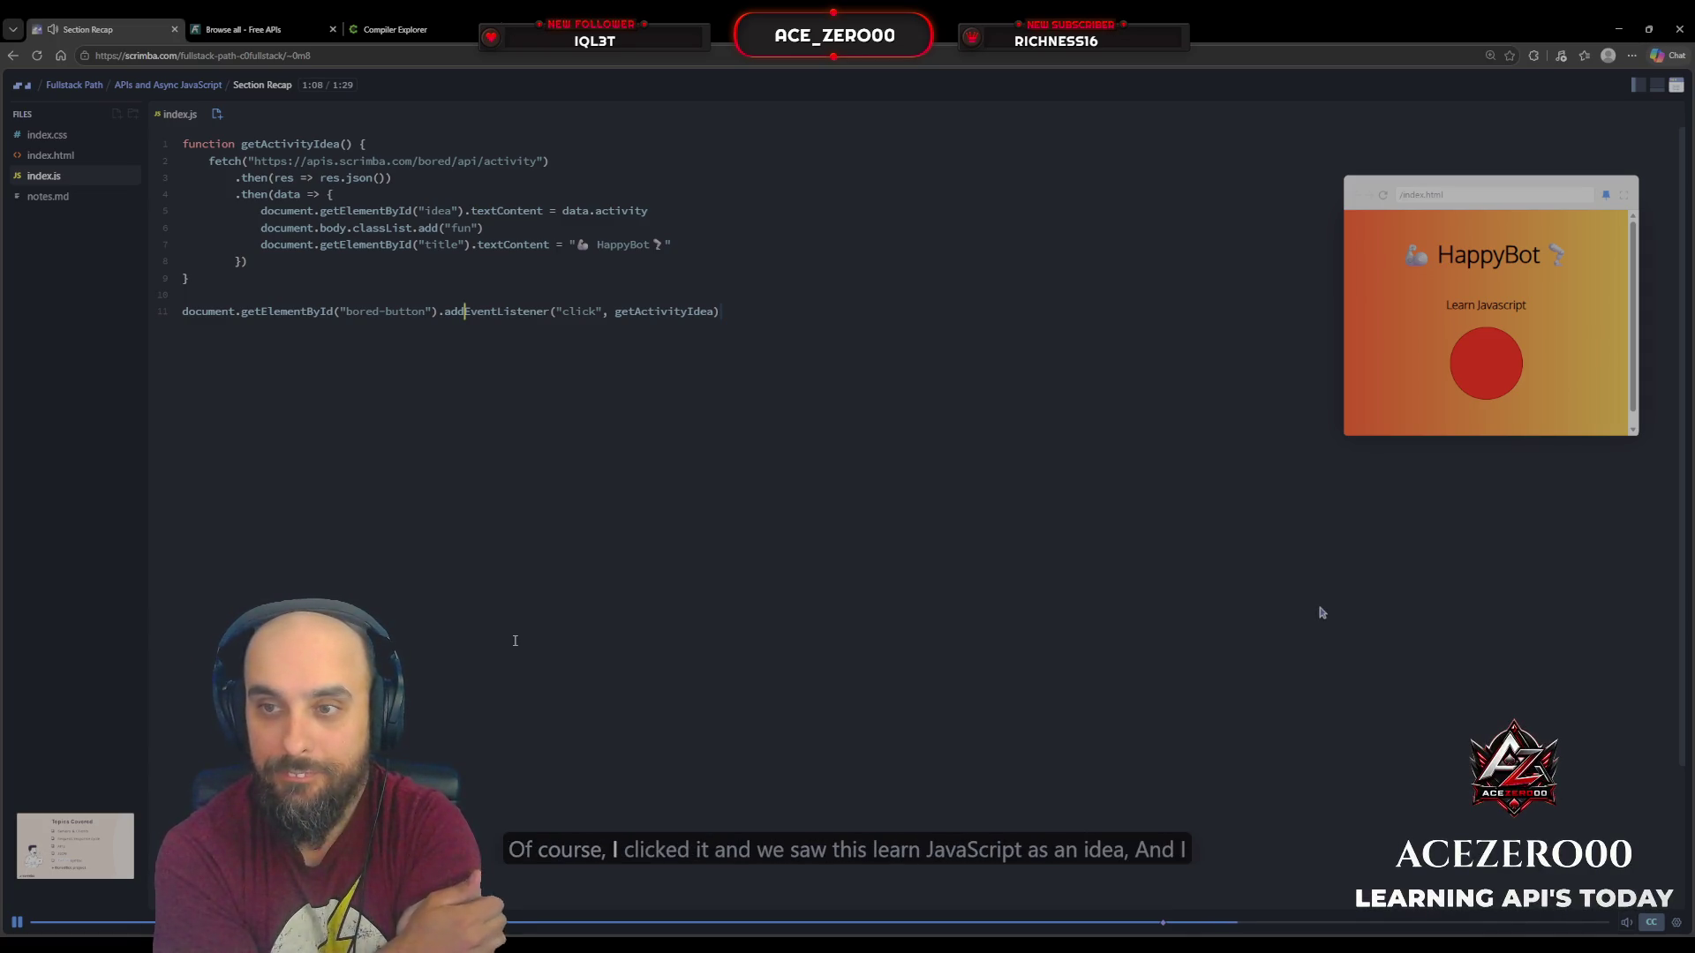
click(17, 922)
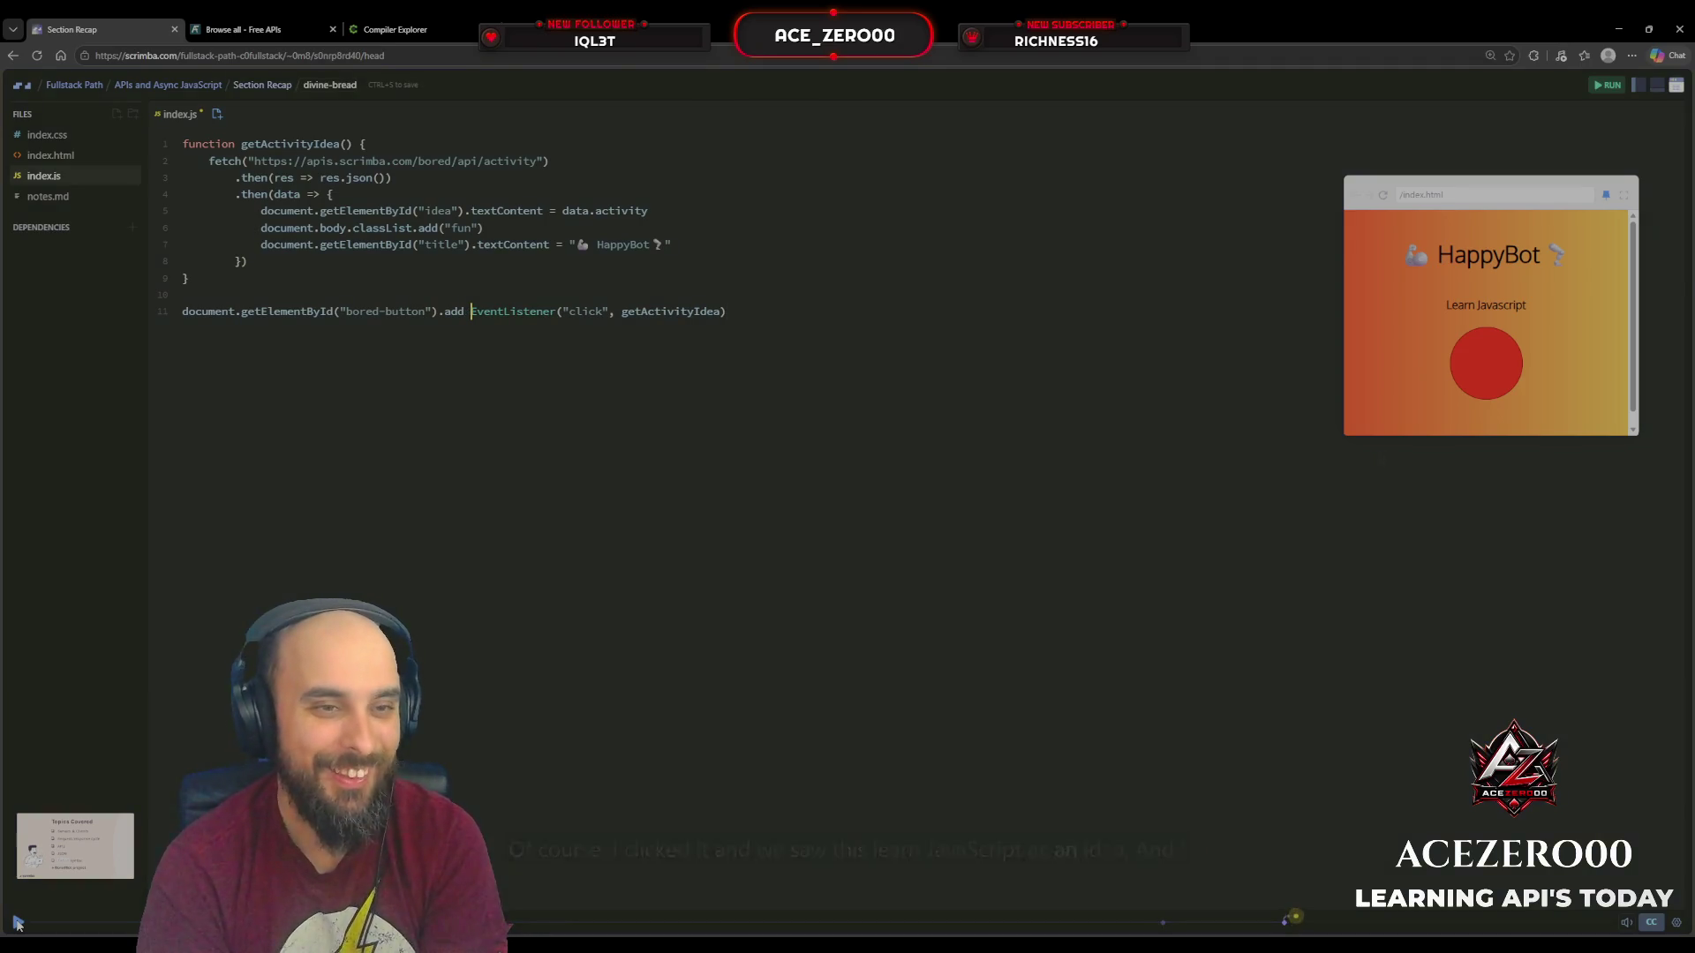
key(BackSpace)
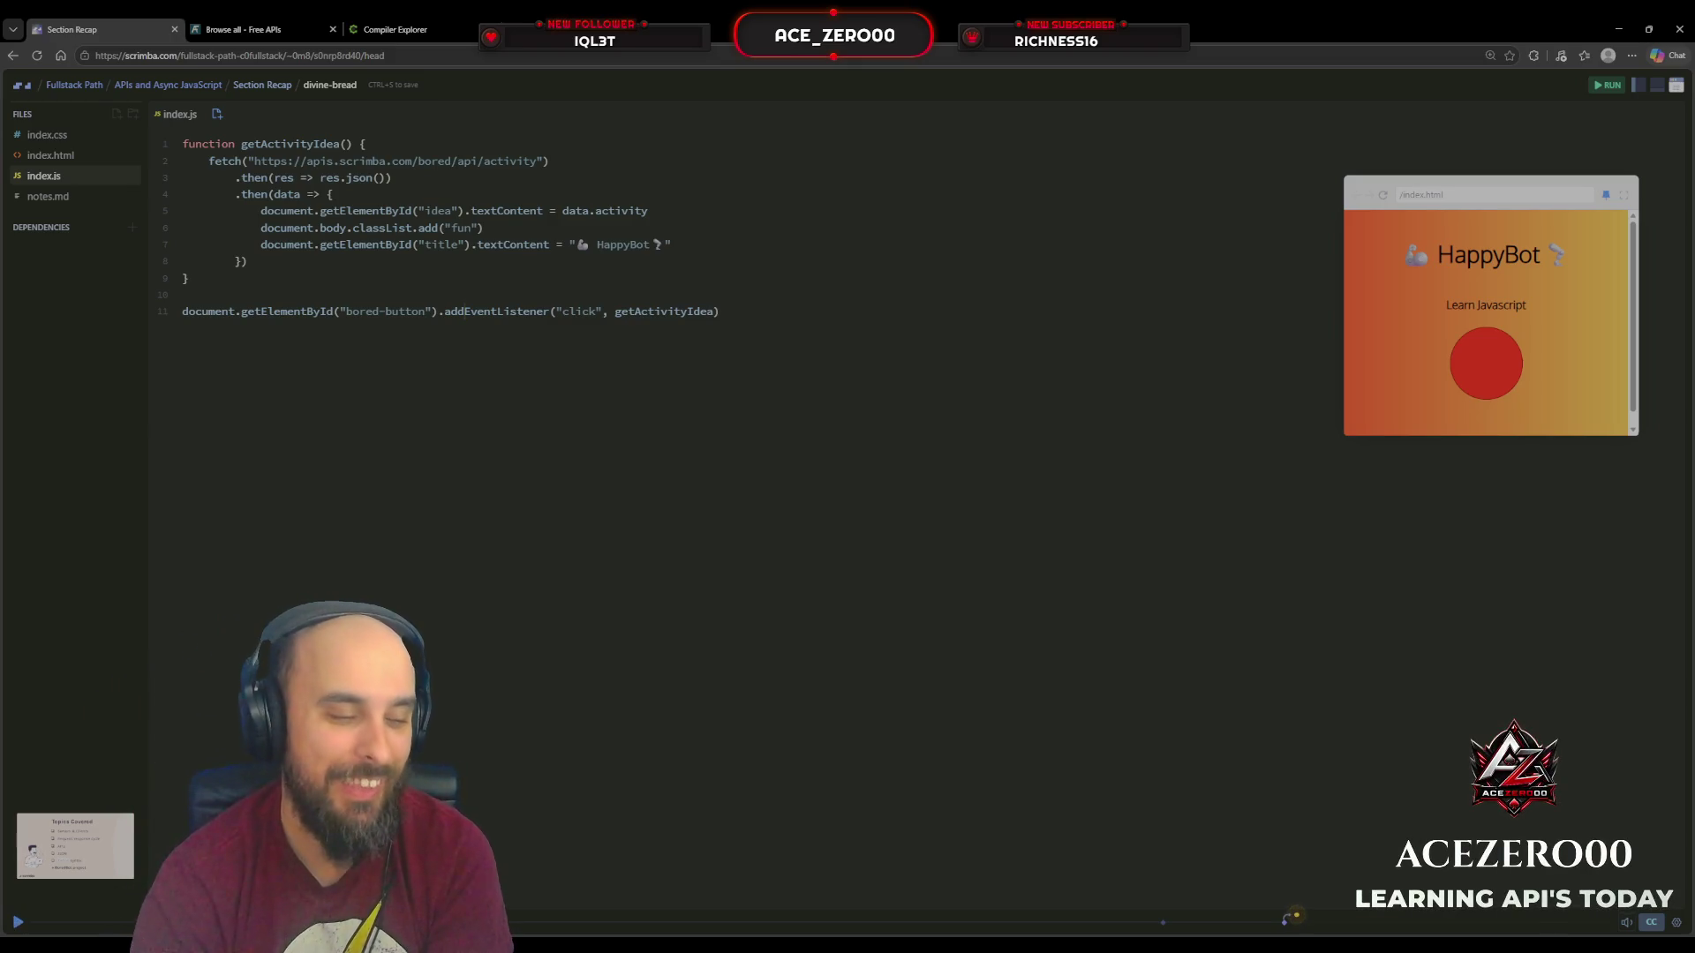
Step: Resume and pause playback again, finally stopping the scrim at 1:22
click(17, 923)
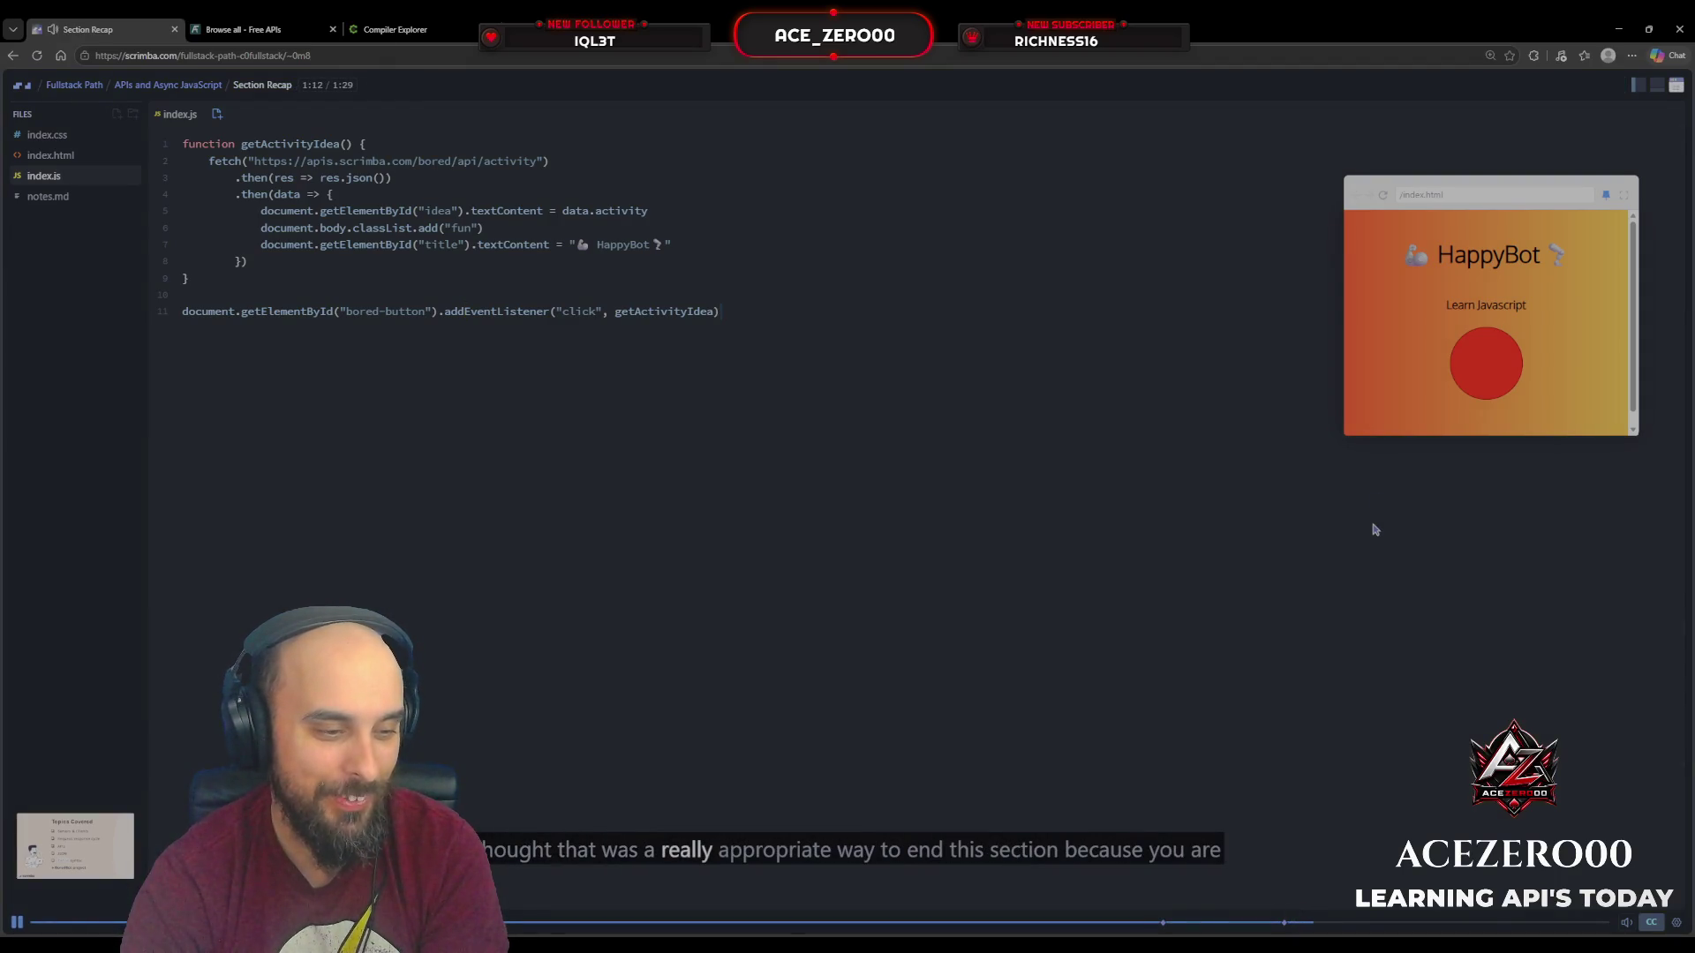
key(space)
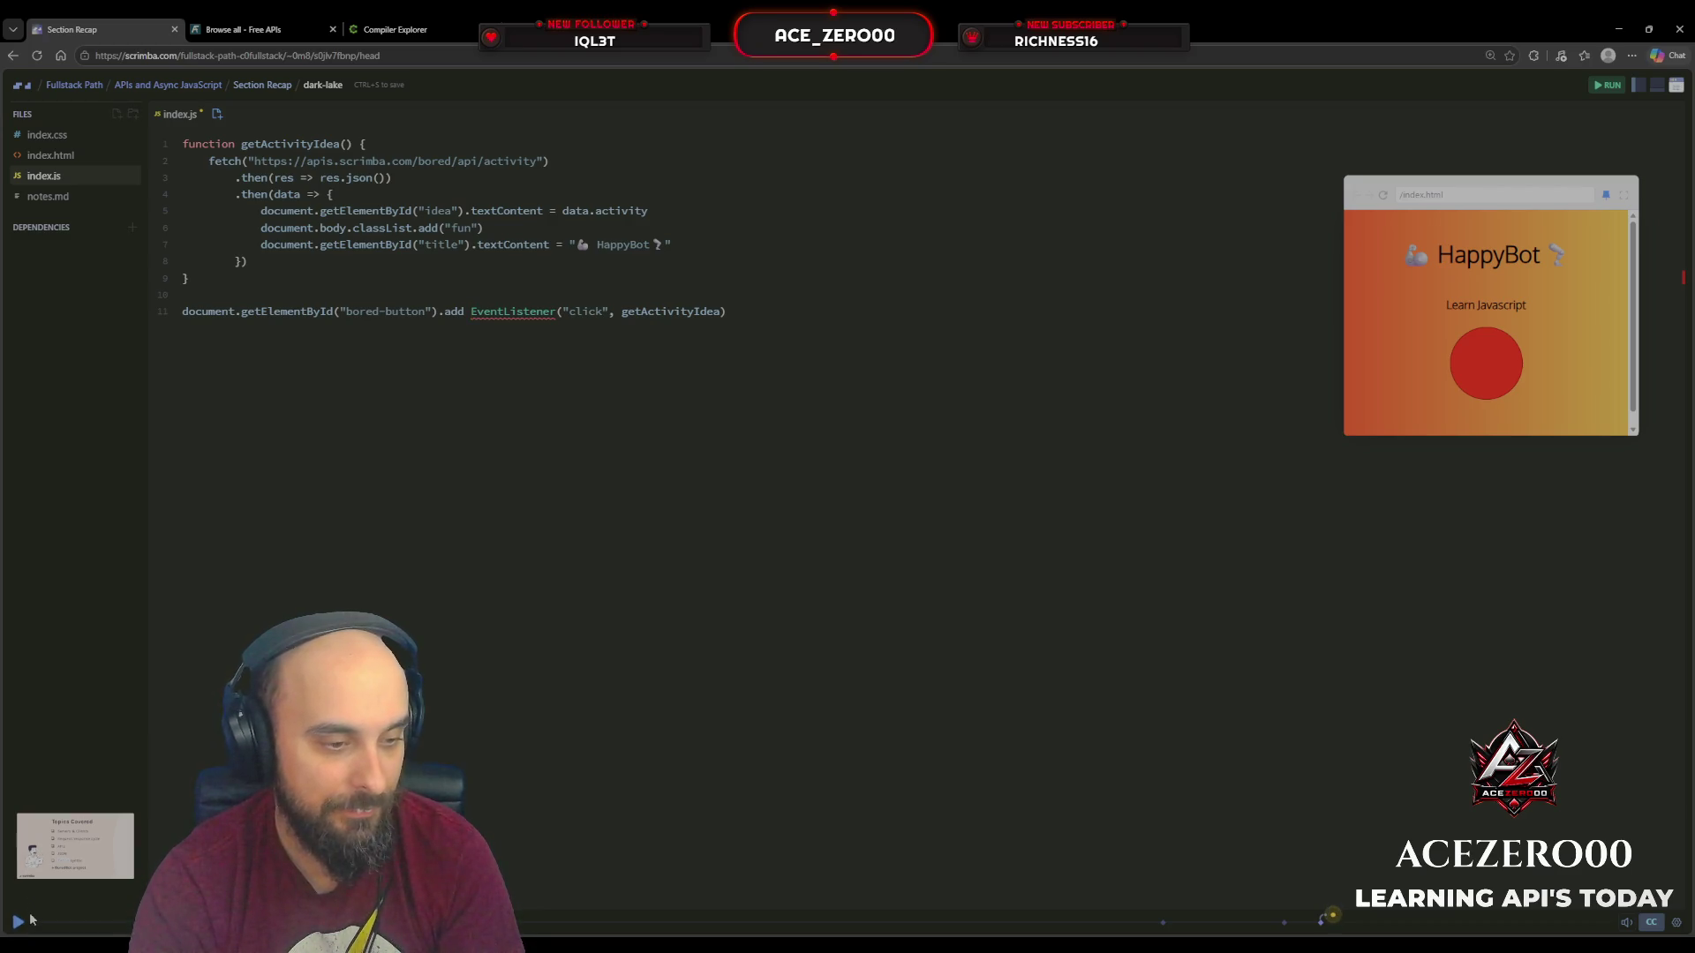
click(19, 921)
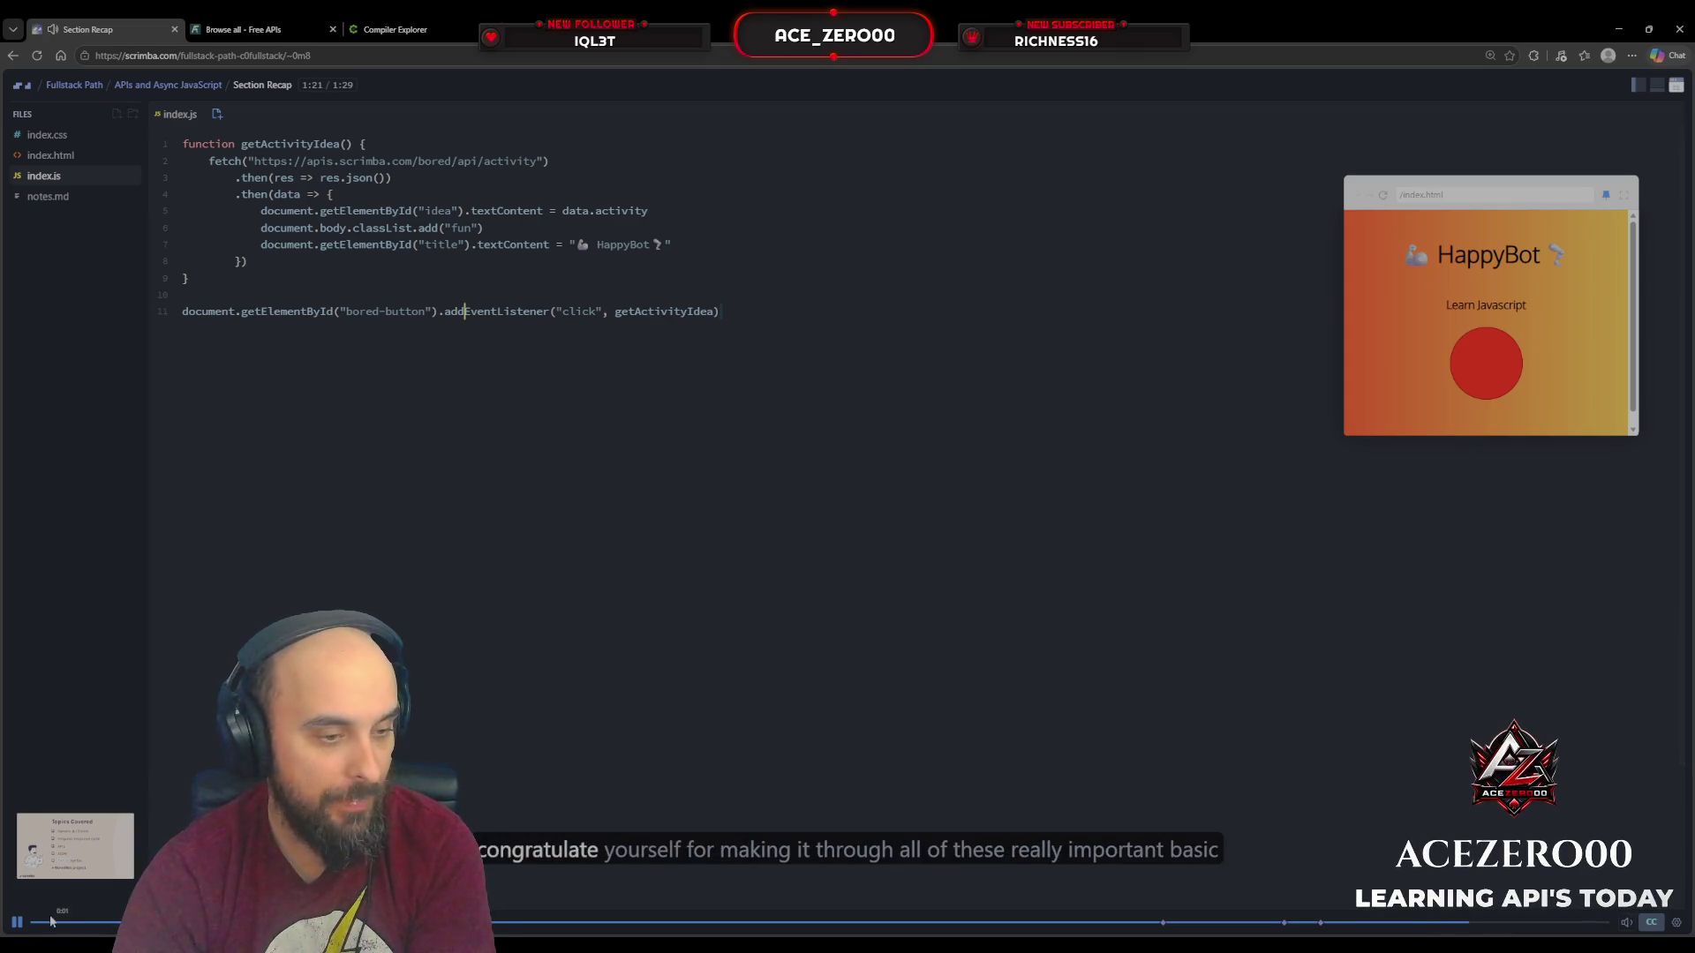
click(25, 924)
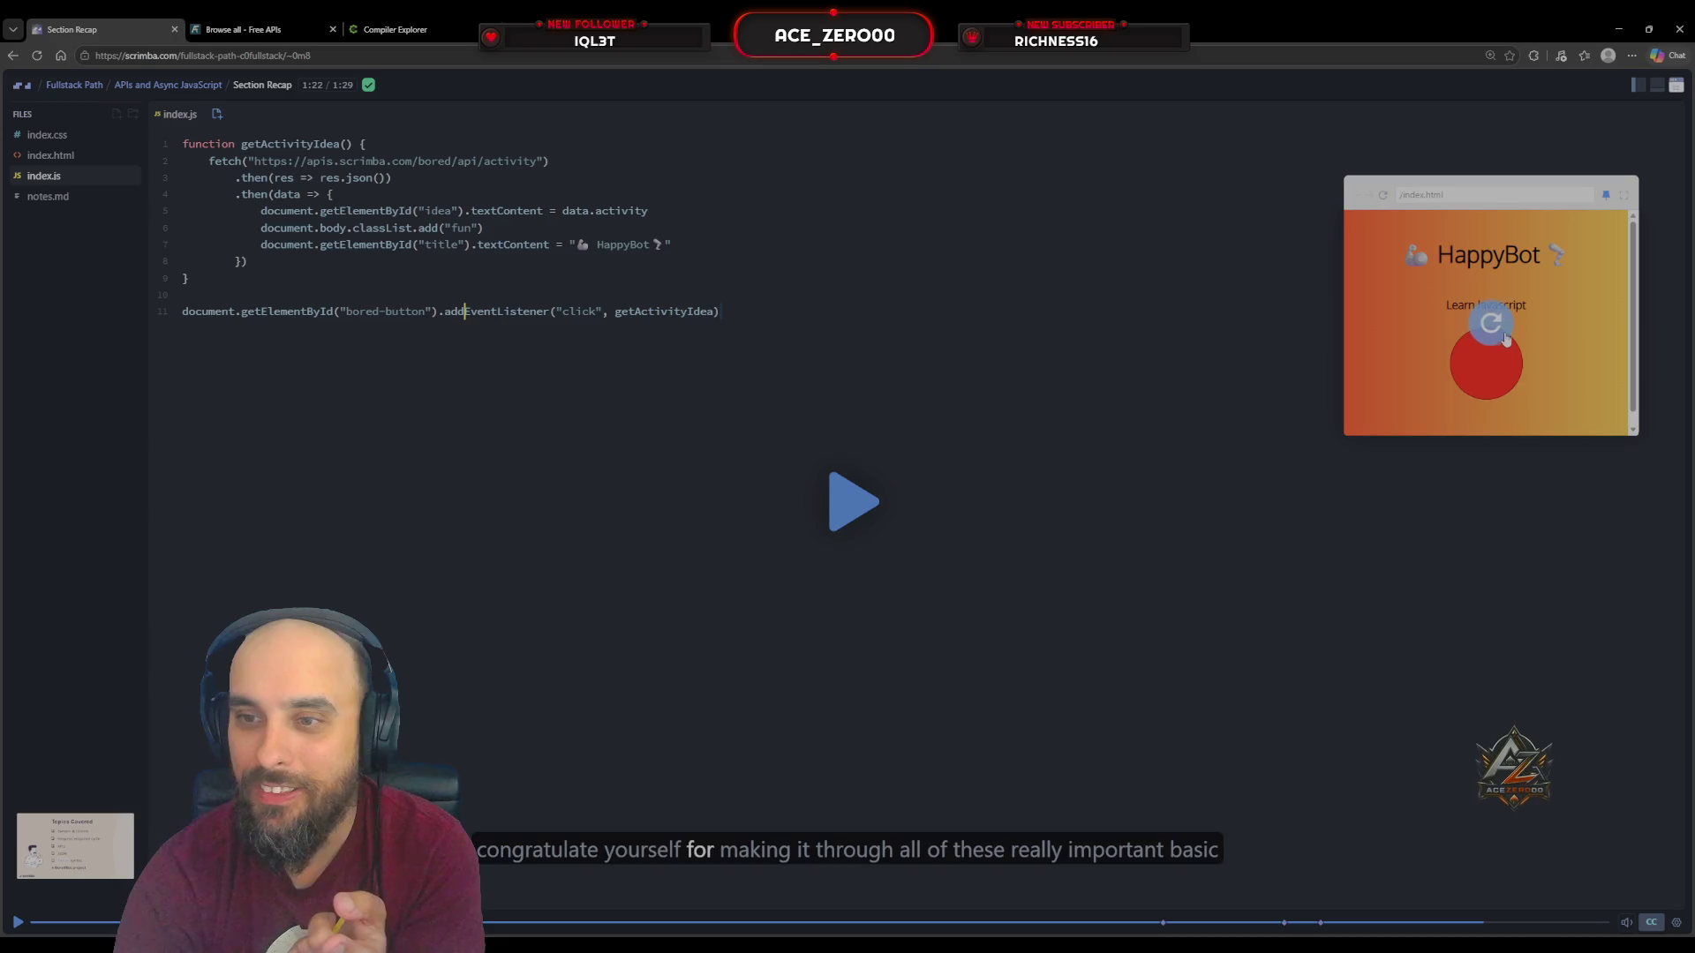
Step: Click the preview to fork the recap scrim into an editable copy with RUN available
click(1500, 341)
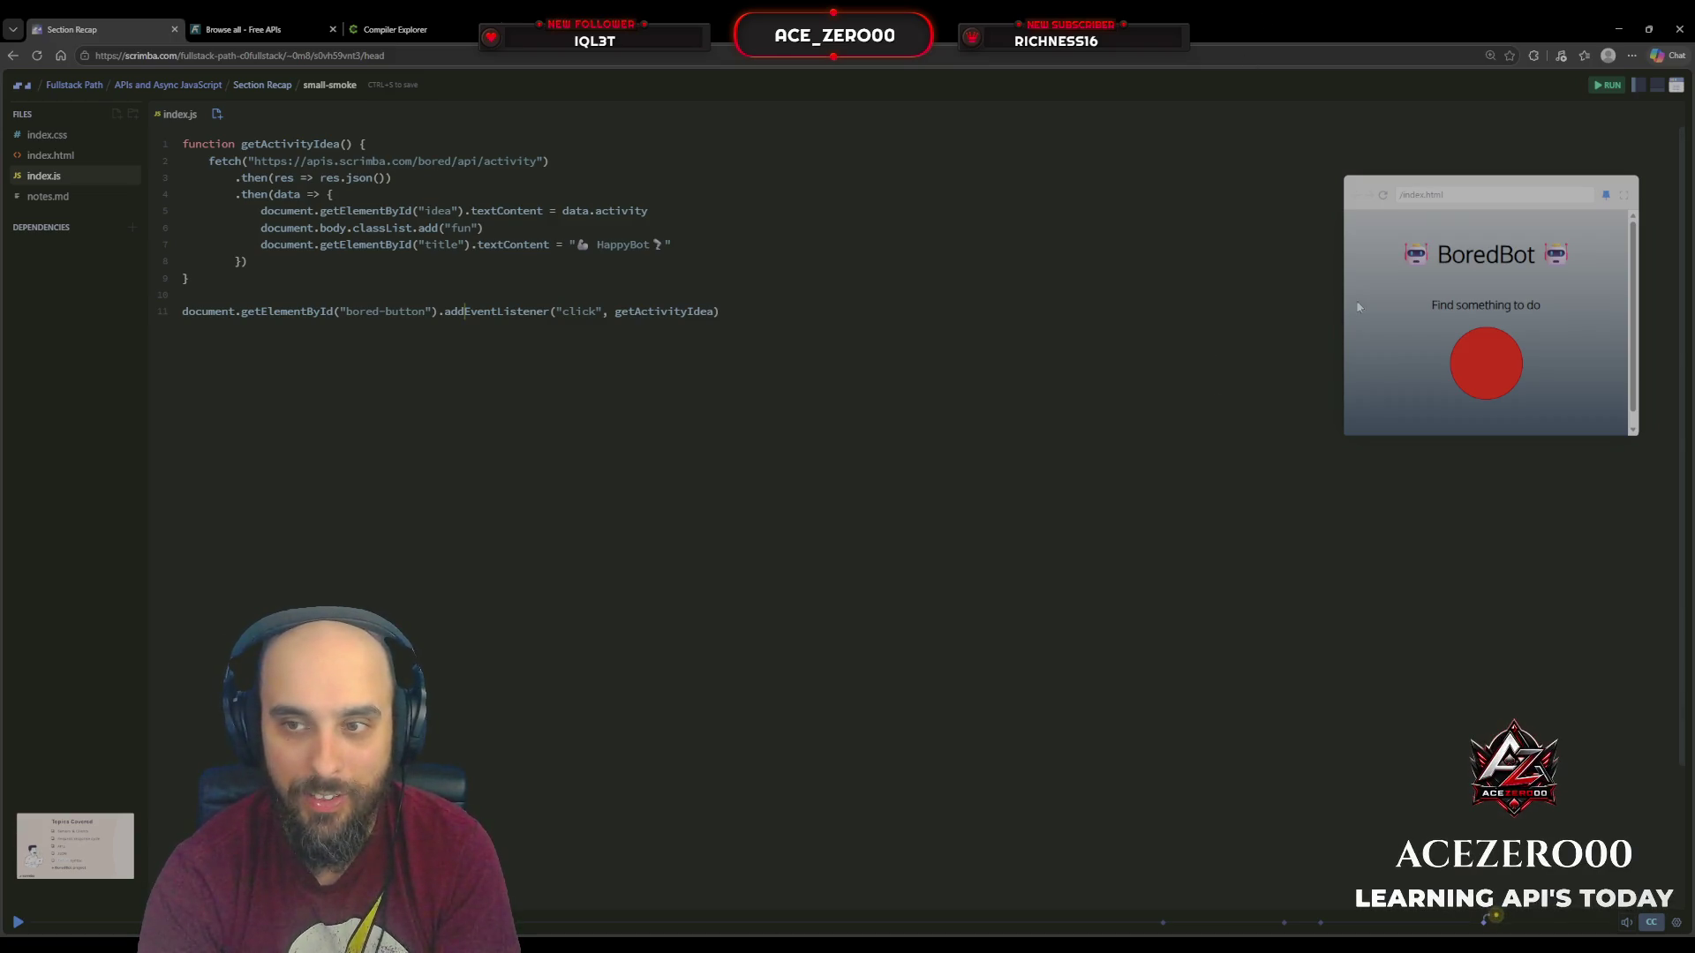
Step: Inspect the bored-button element and idea heading in index.html
click(81, 156)
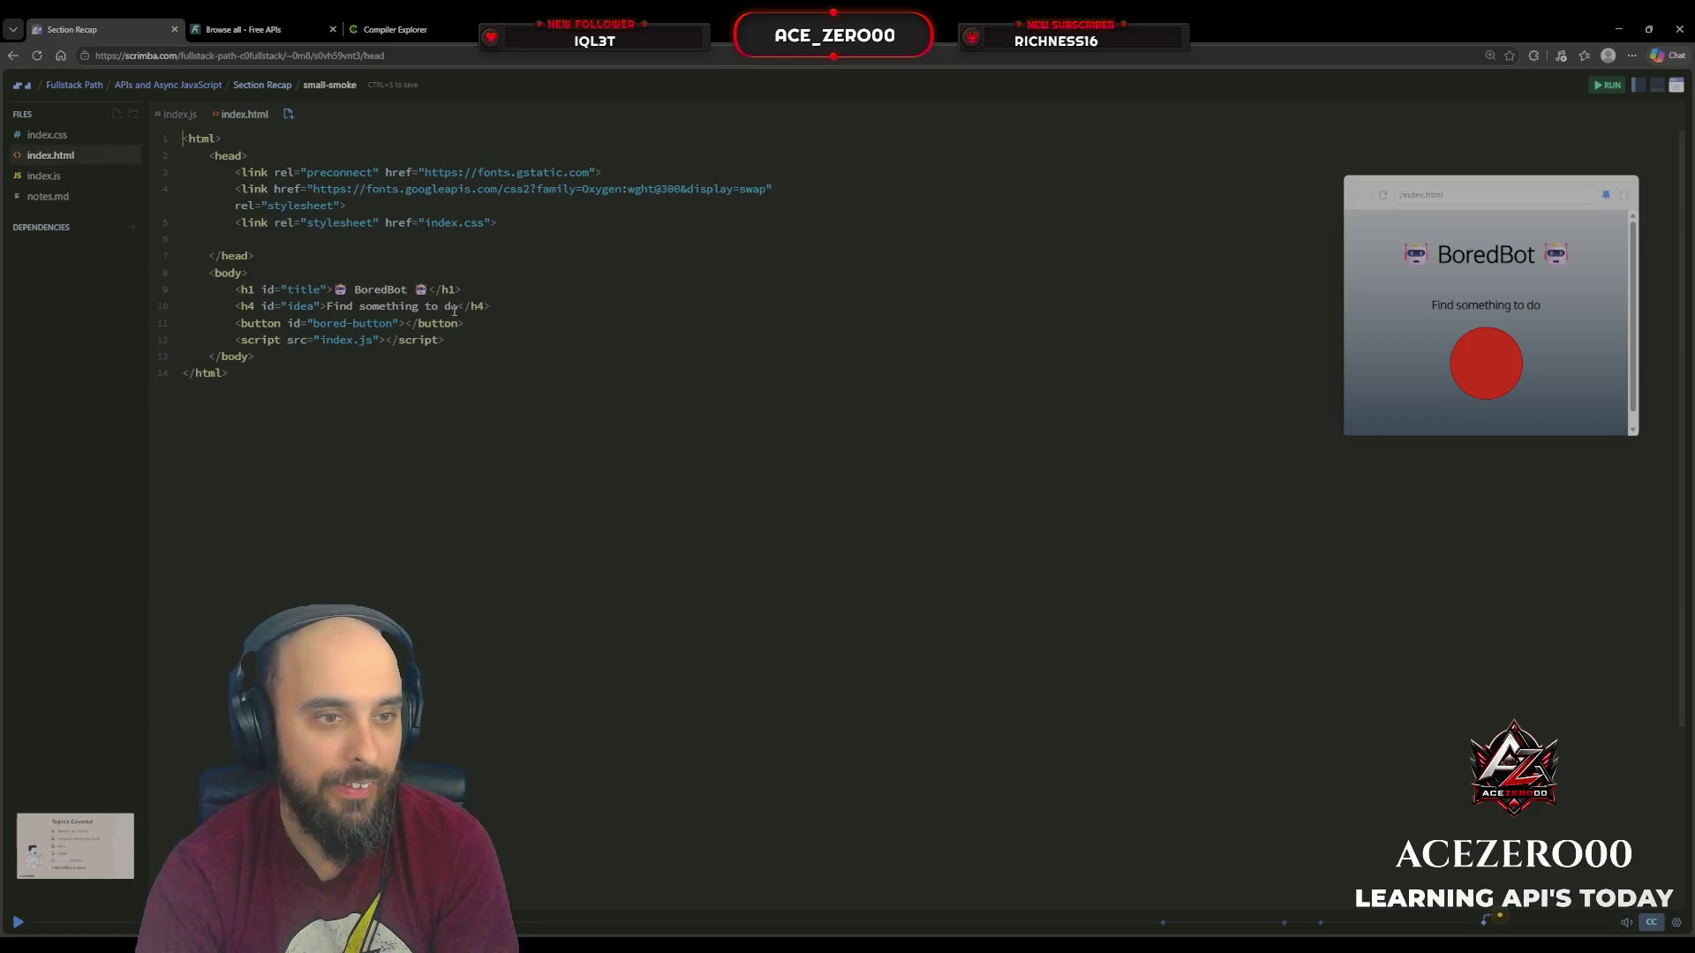
click(495, 311)
click(267, 323)
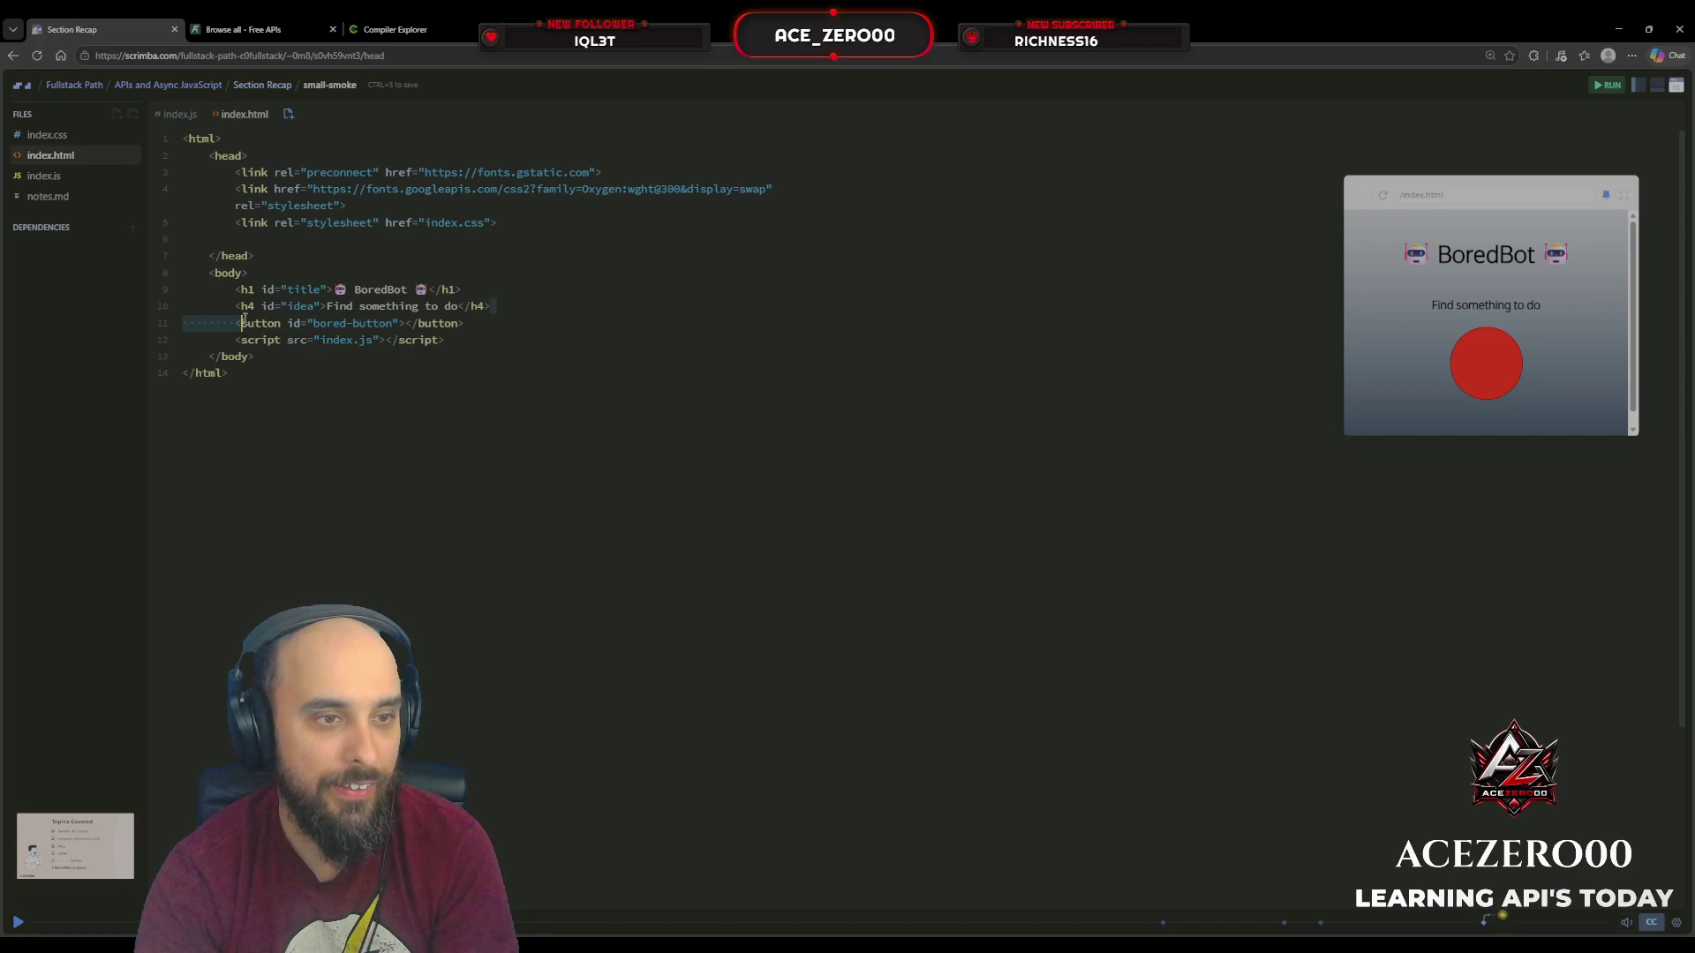
click(235, 307)
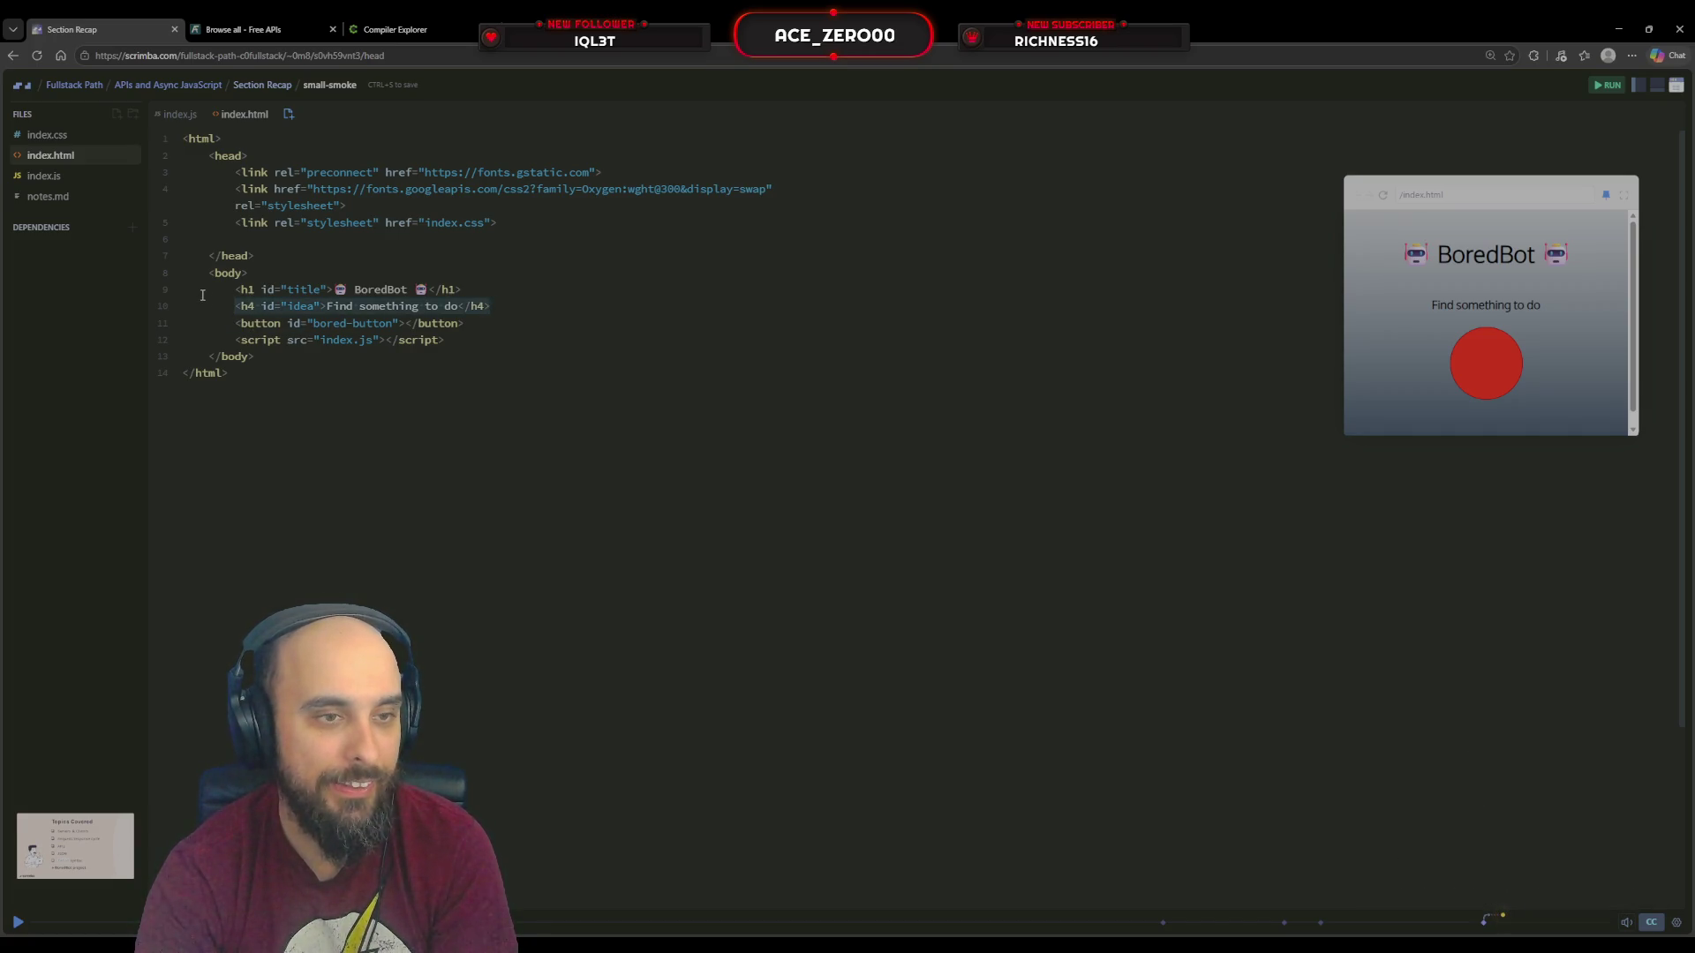
Step: Back in index.js, press the red preview button twice to fetch activity suggestions
click(136, 180)
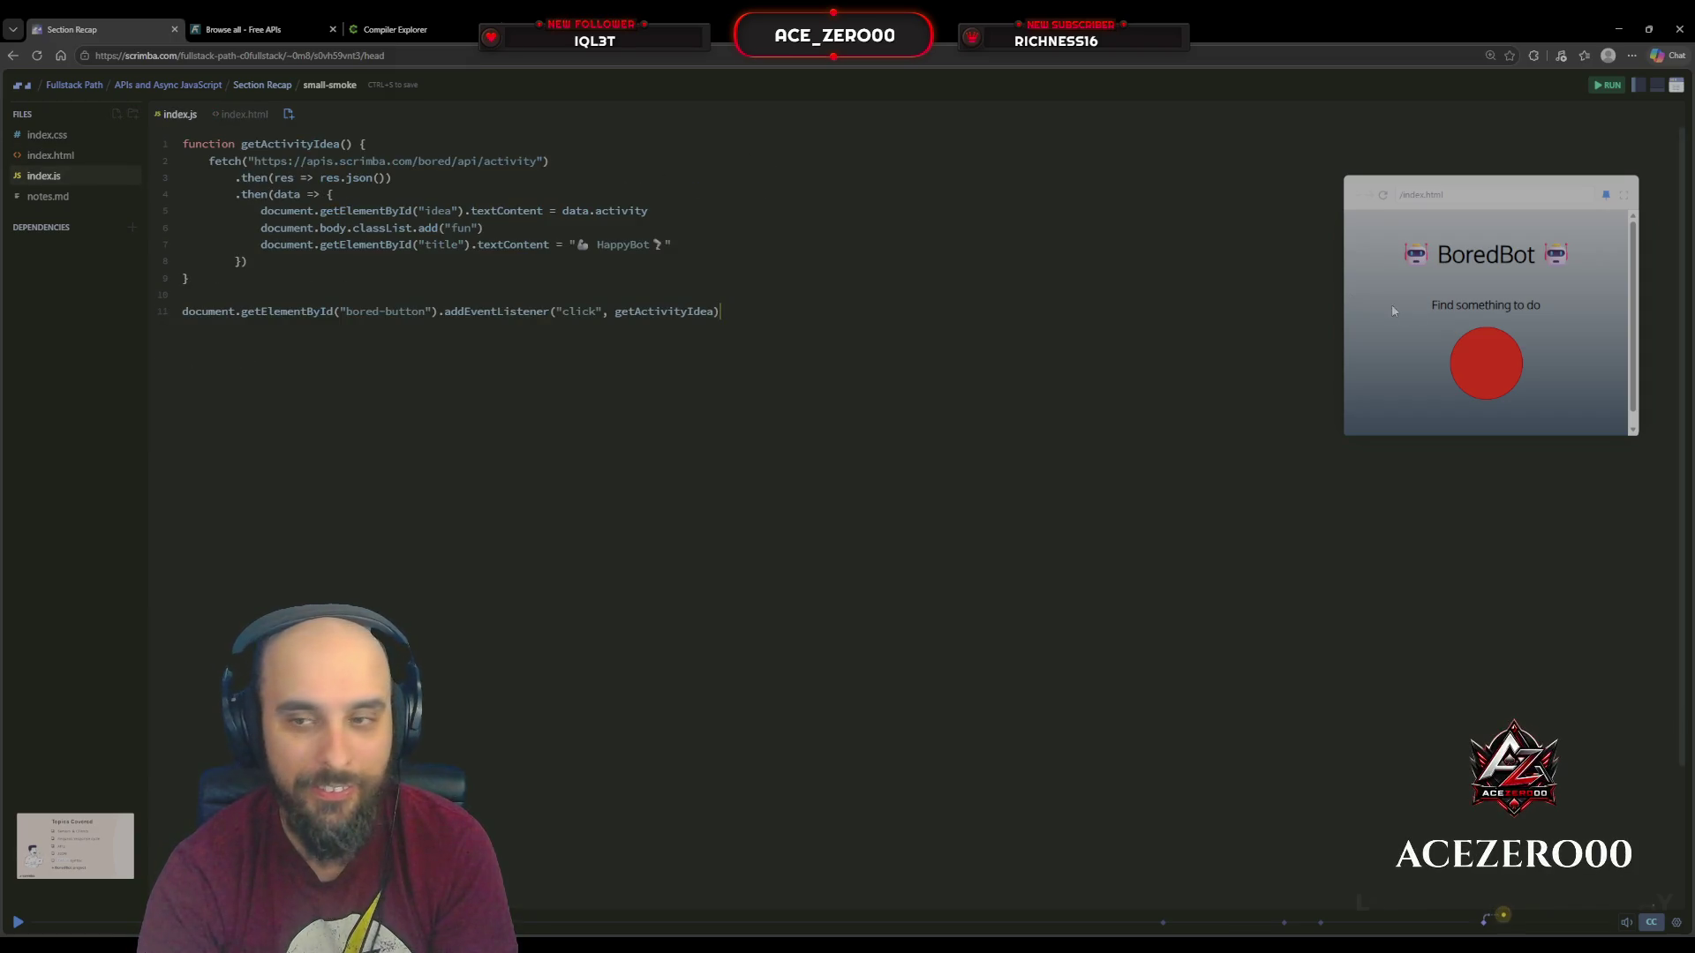
click(1461, 349)
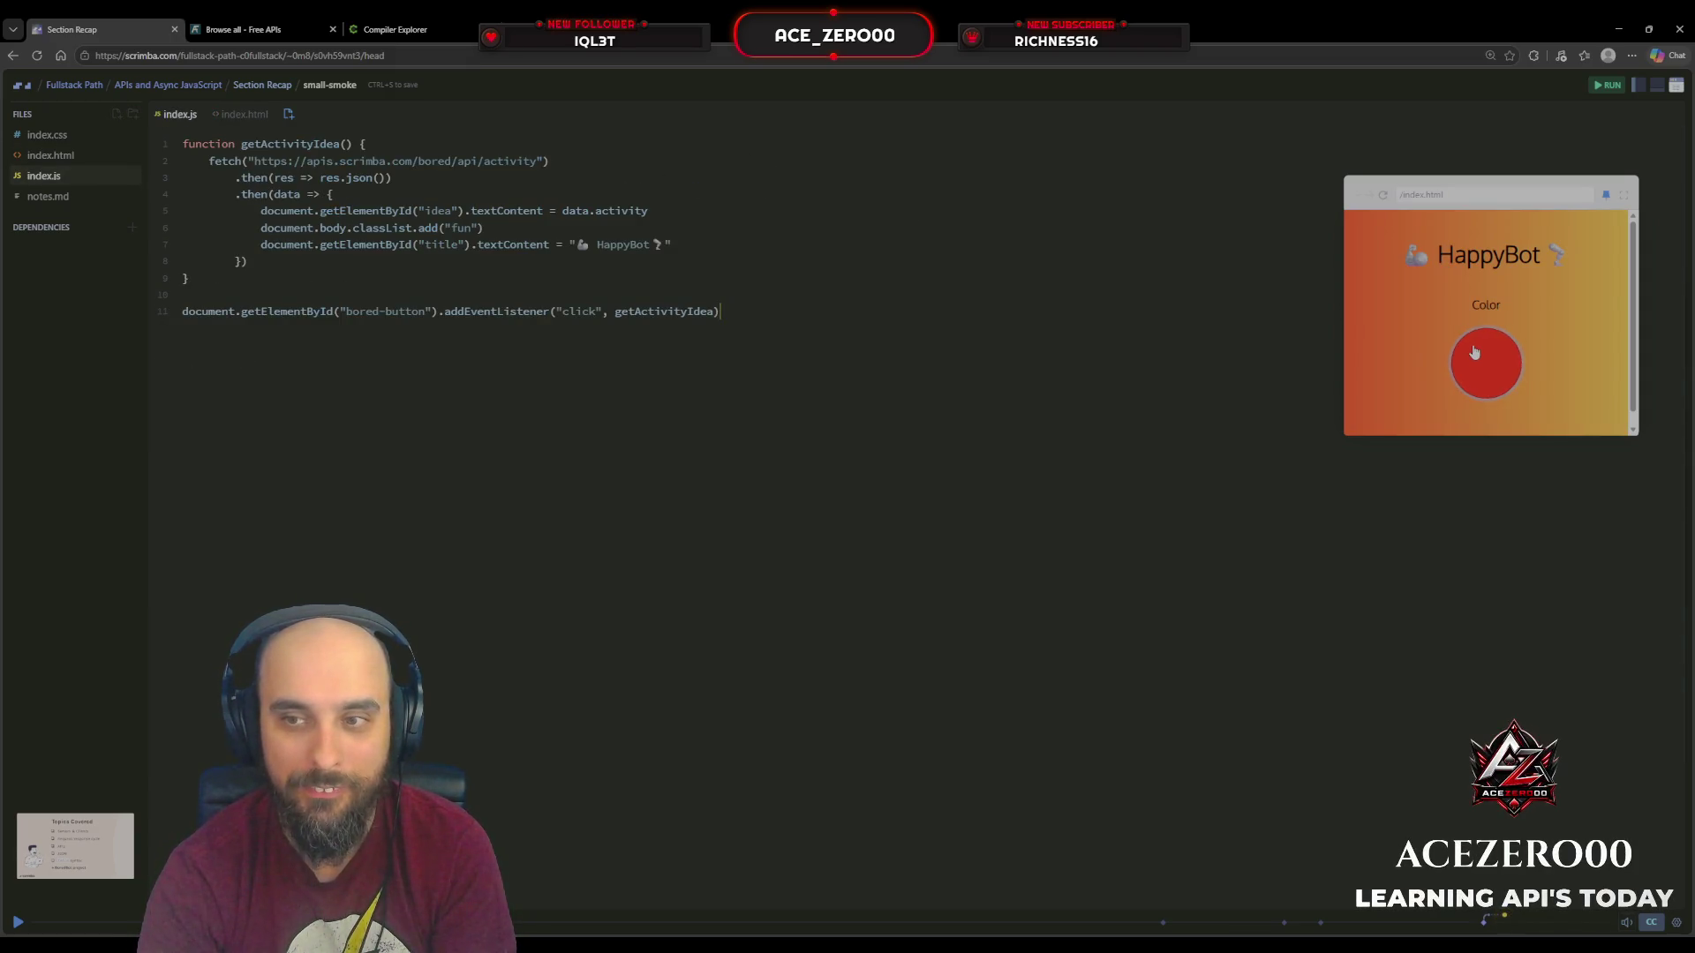
click(1483, 357)
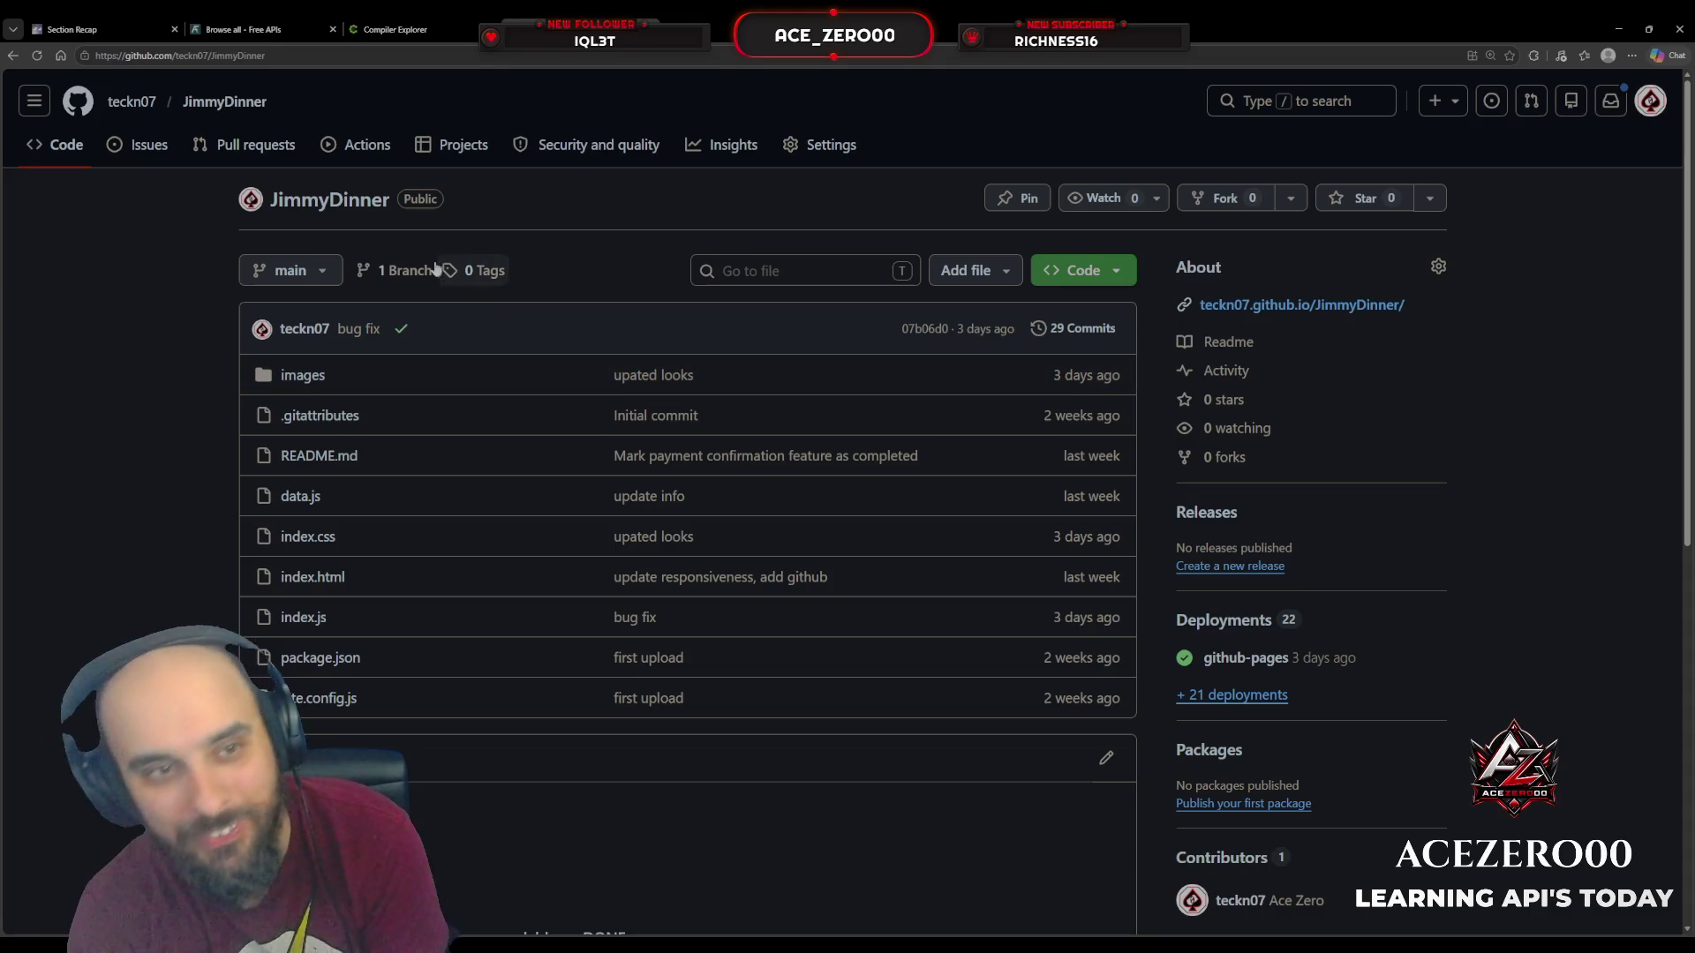
Step: Visit the live Jimmy's Diner site from the github-pages deployment, then return to Section Recap
scroll(393, 348, down, 3)
scroll(837, 597, up, 2)
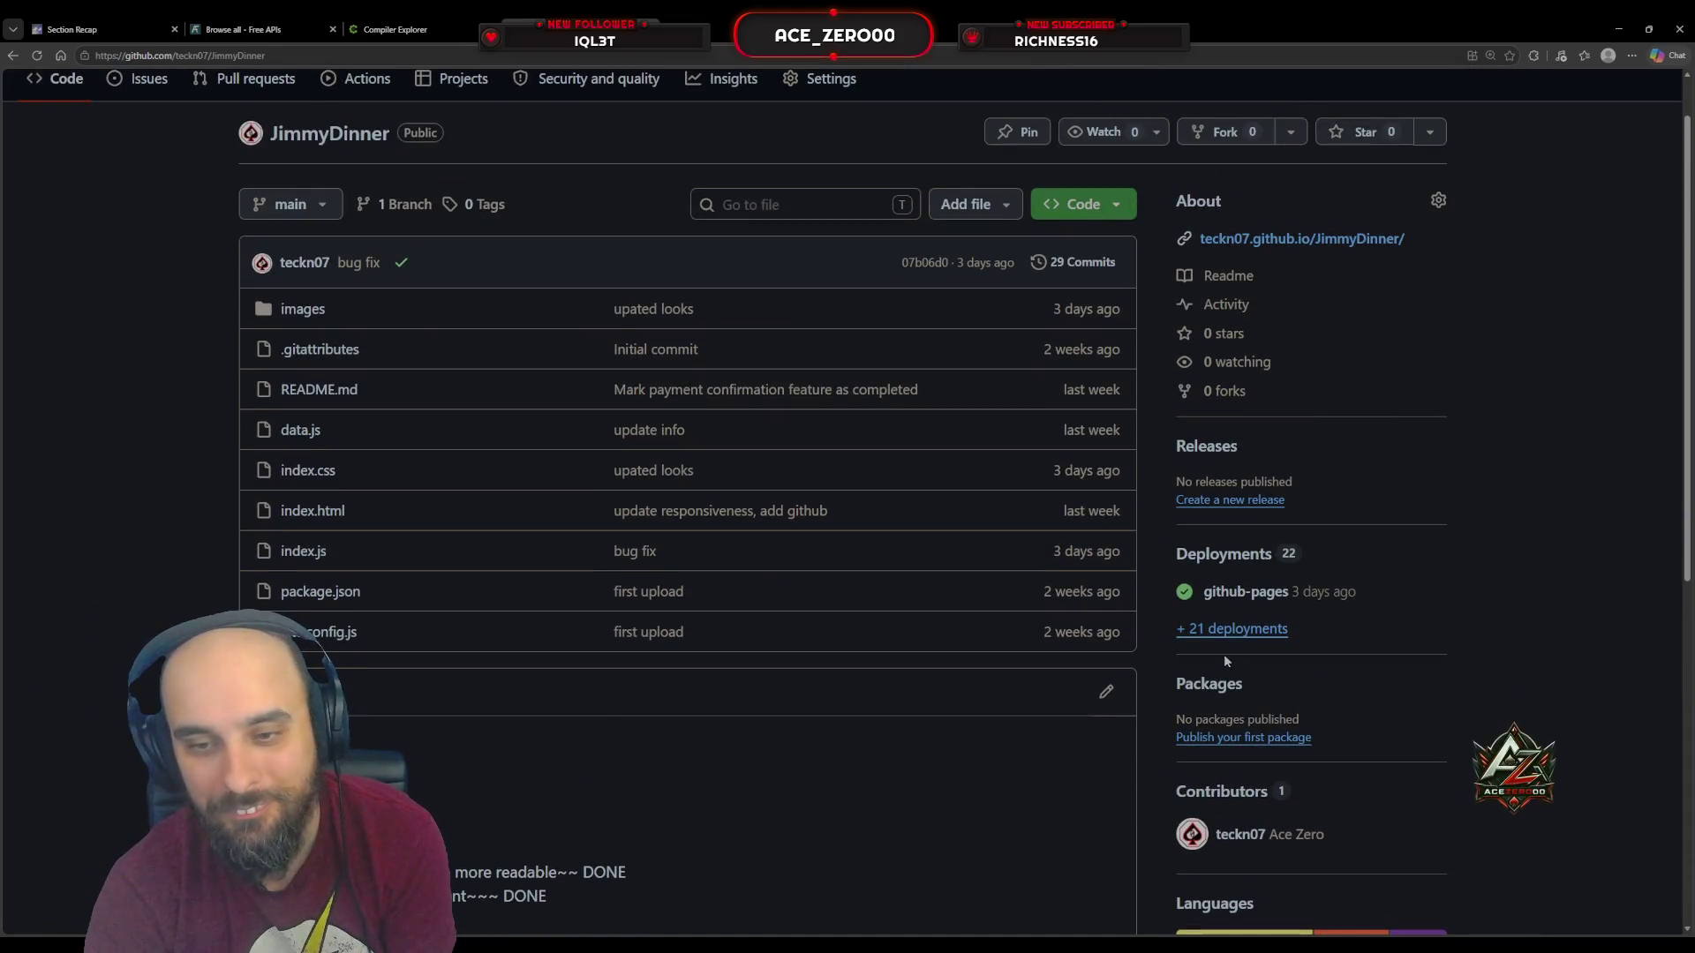
click(1245, 593)
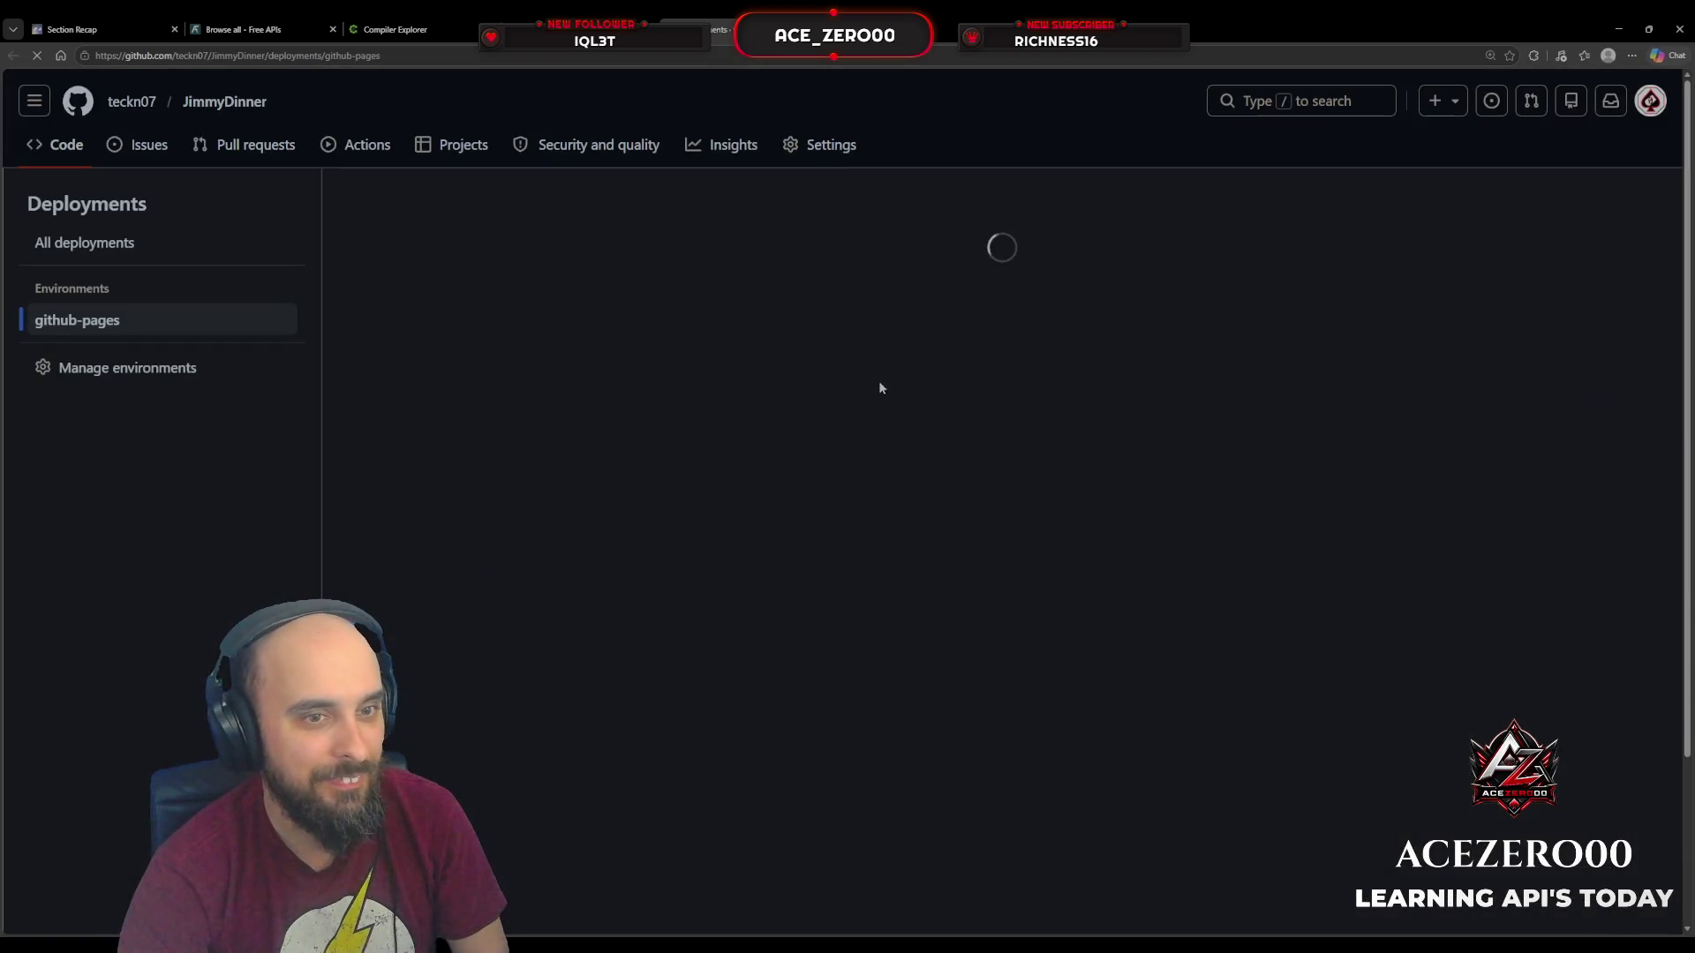
click(558, 339)
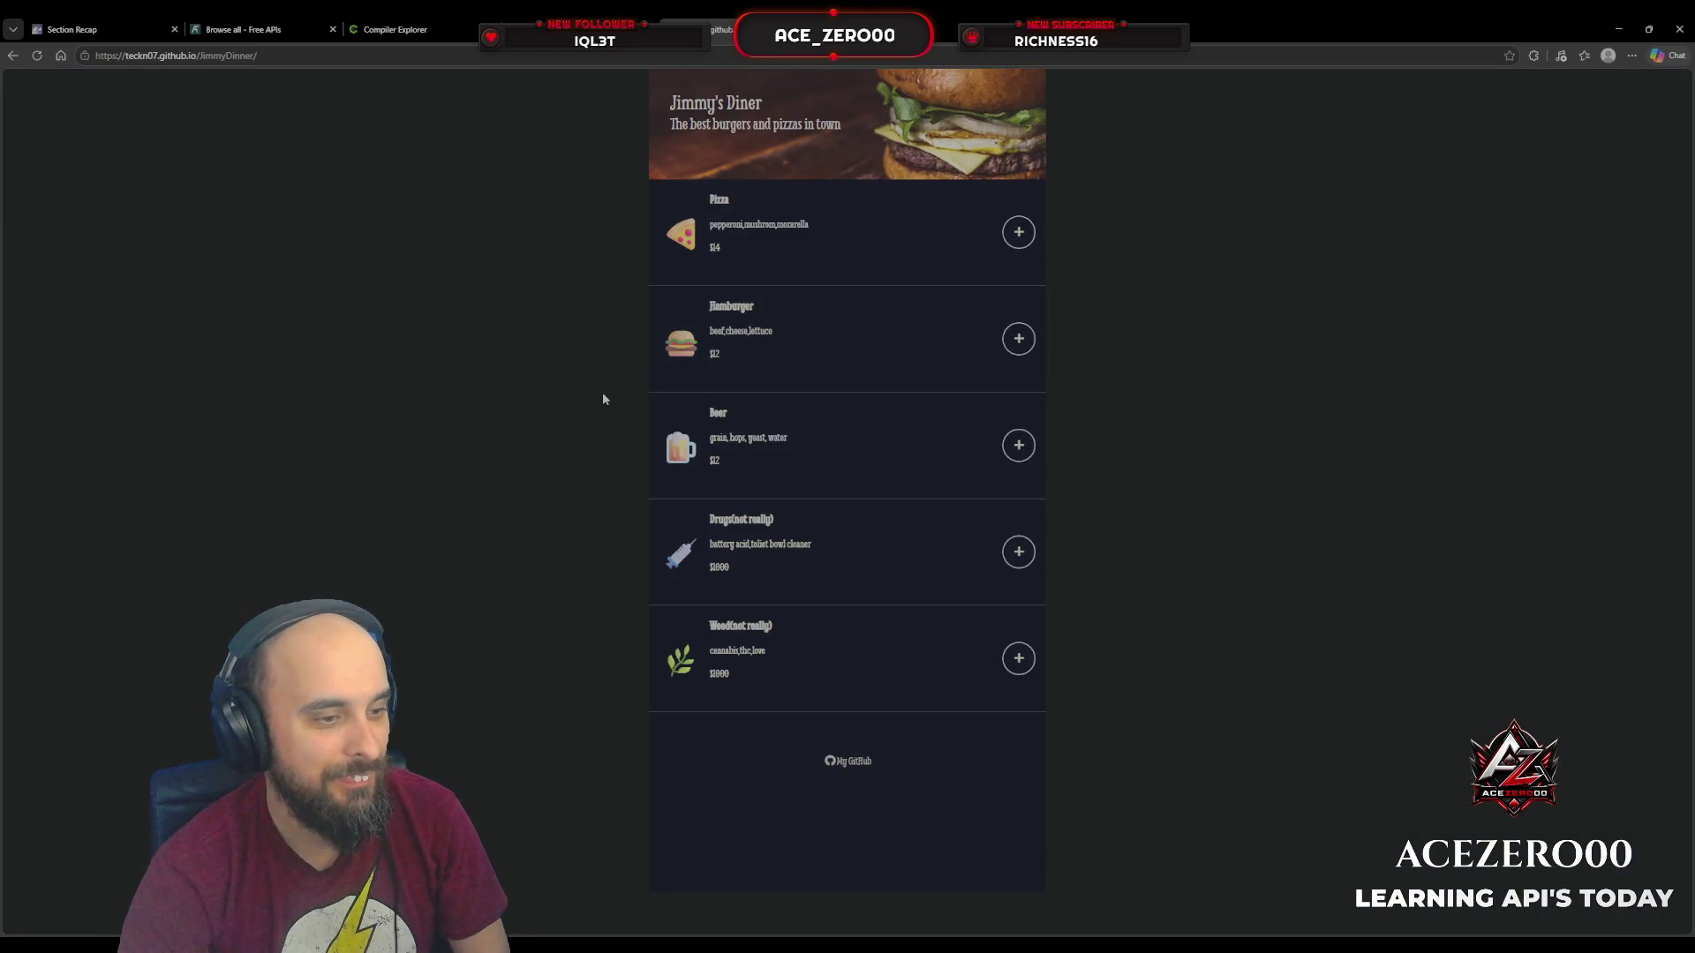
key(ctrl+w)
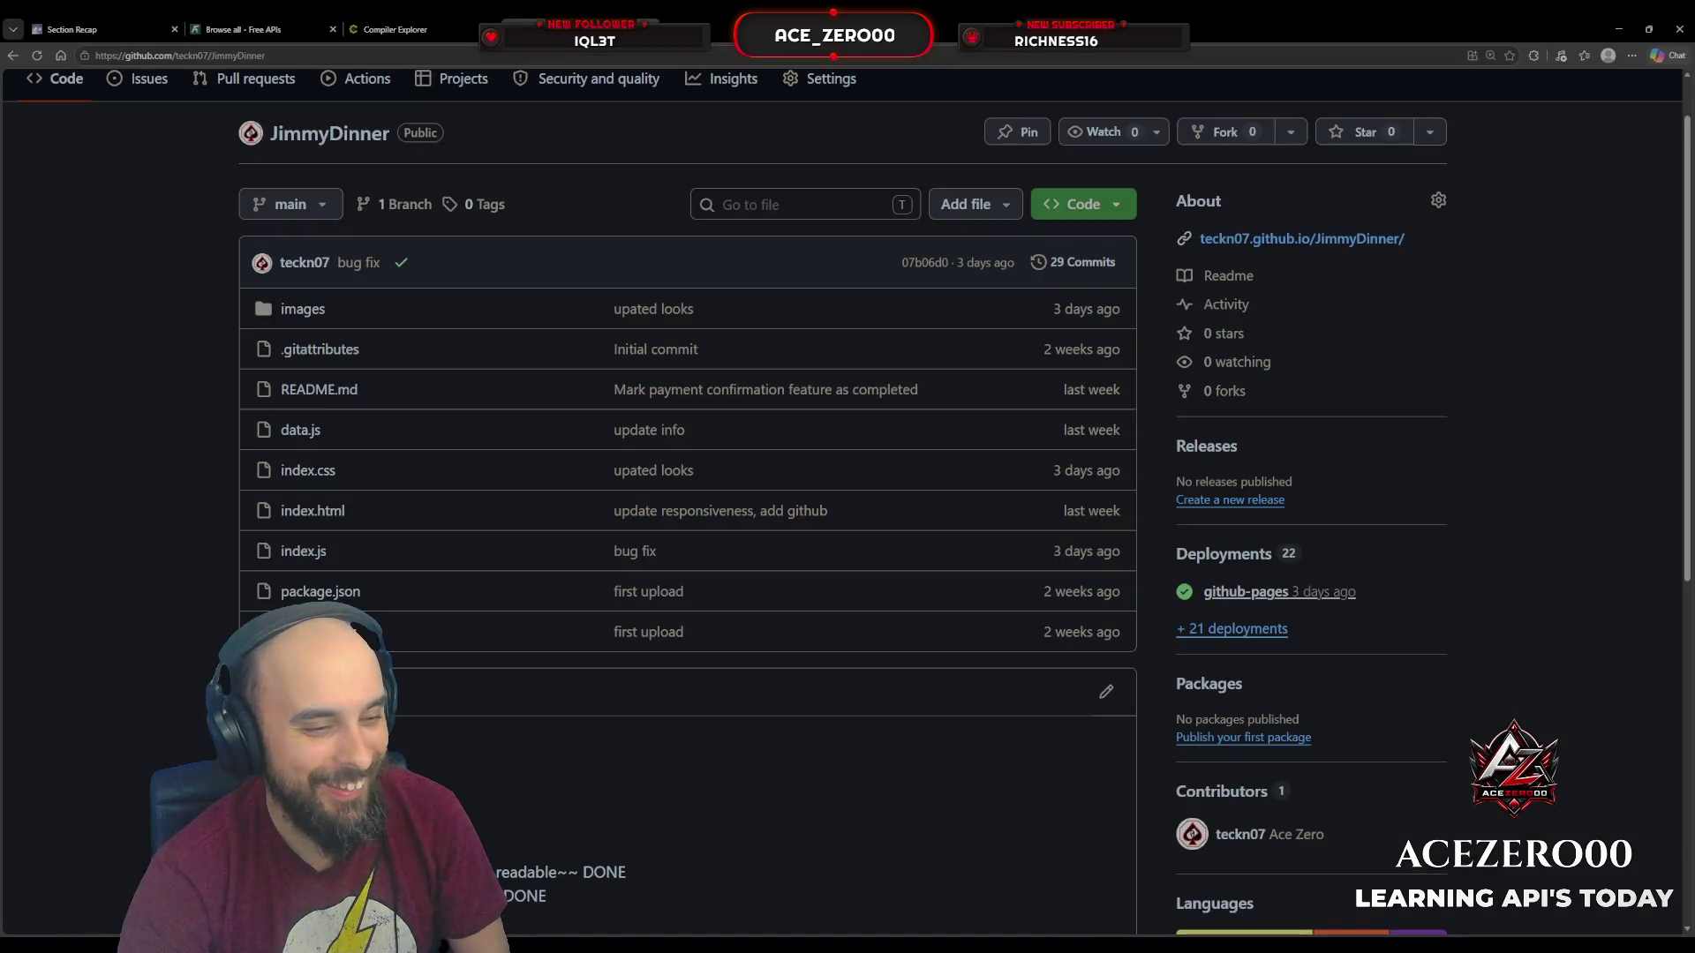
click(333, 29)
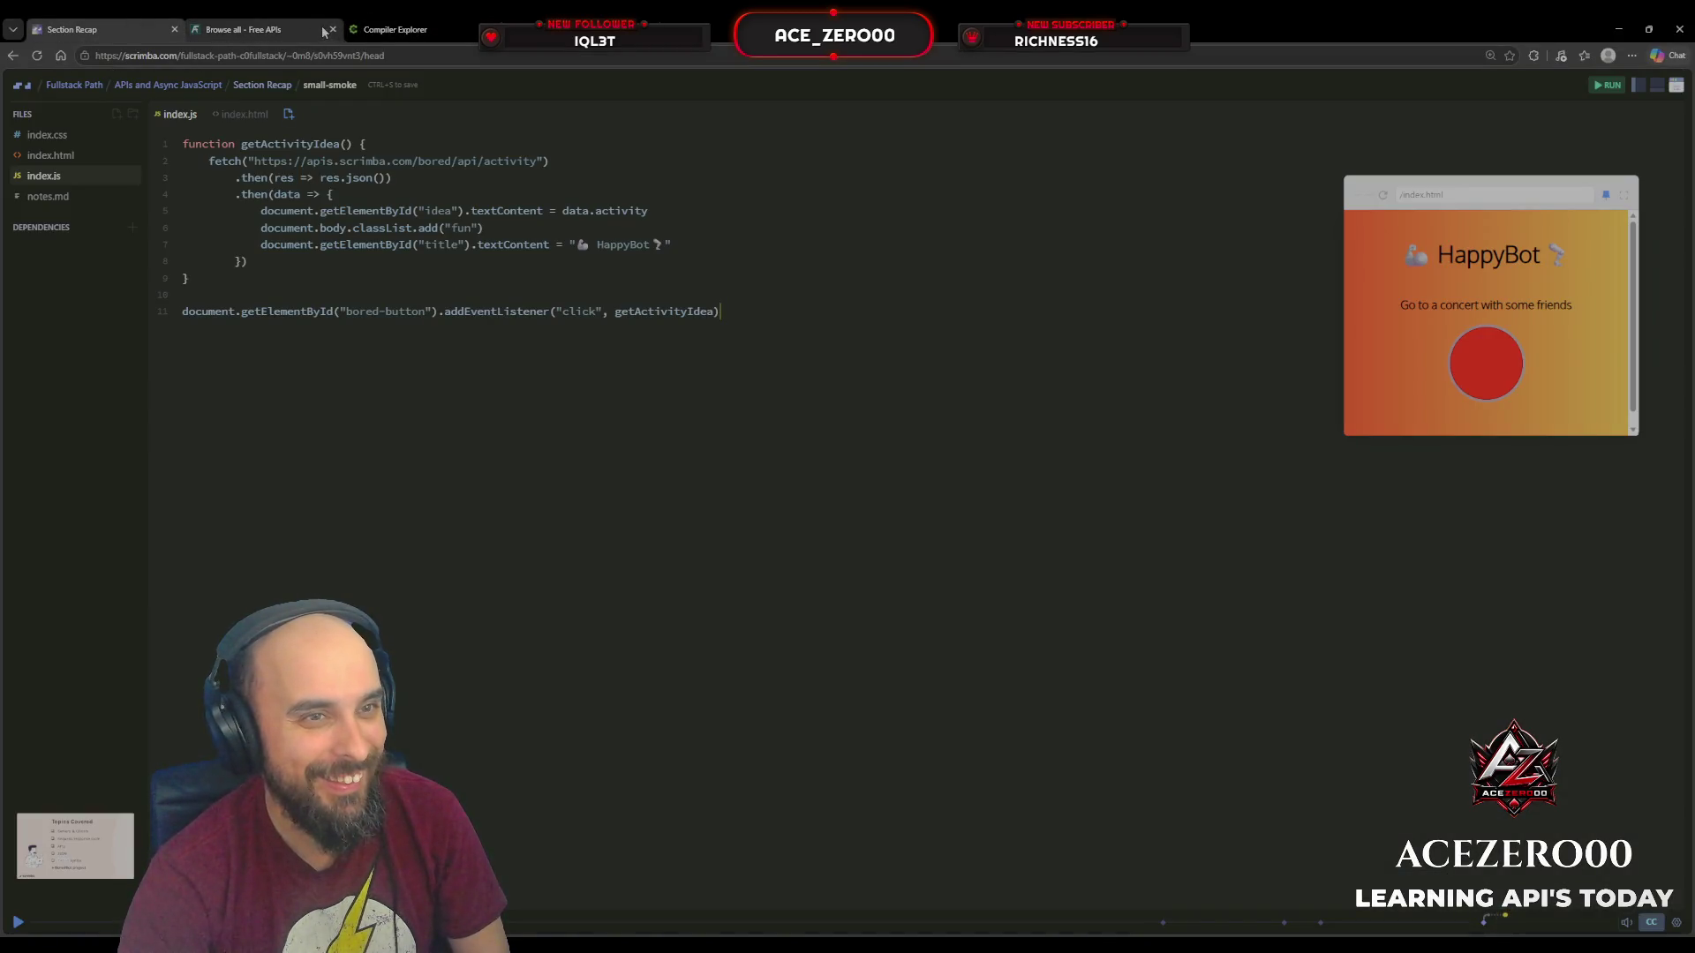
Step: Close the Free APIs, Compiler Explorer and JimmyDinner tabs, finish the recap, and continue onward
click(333, 30)
click(333, 30)
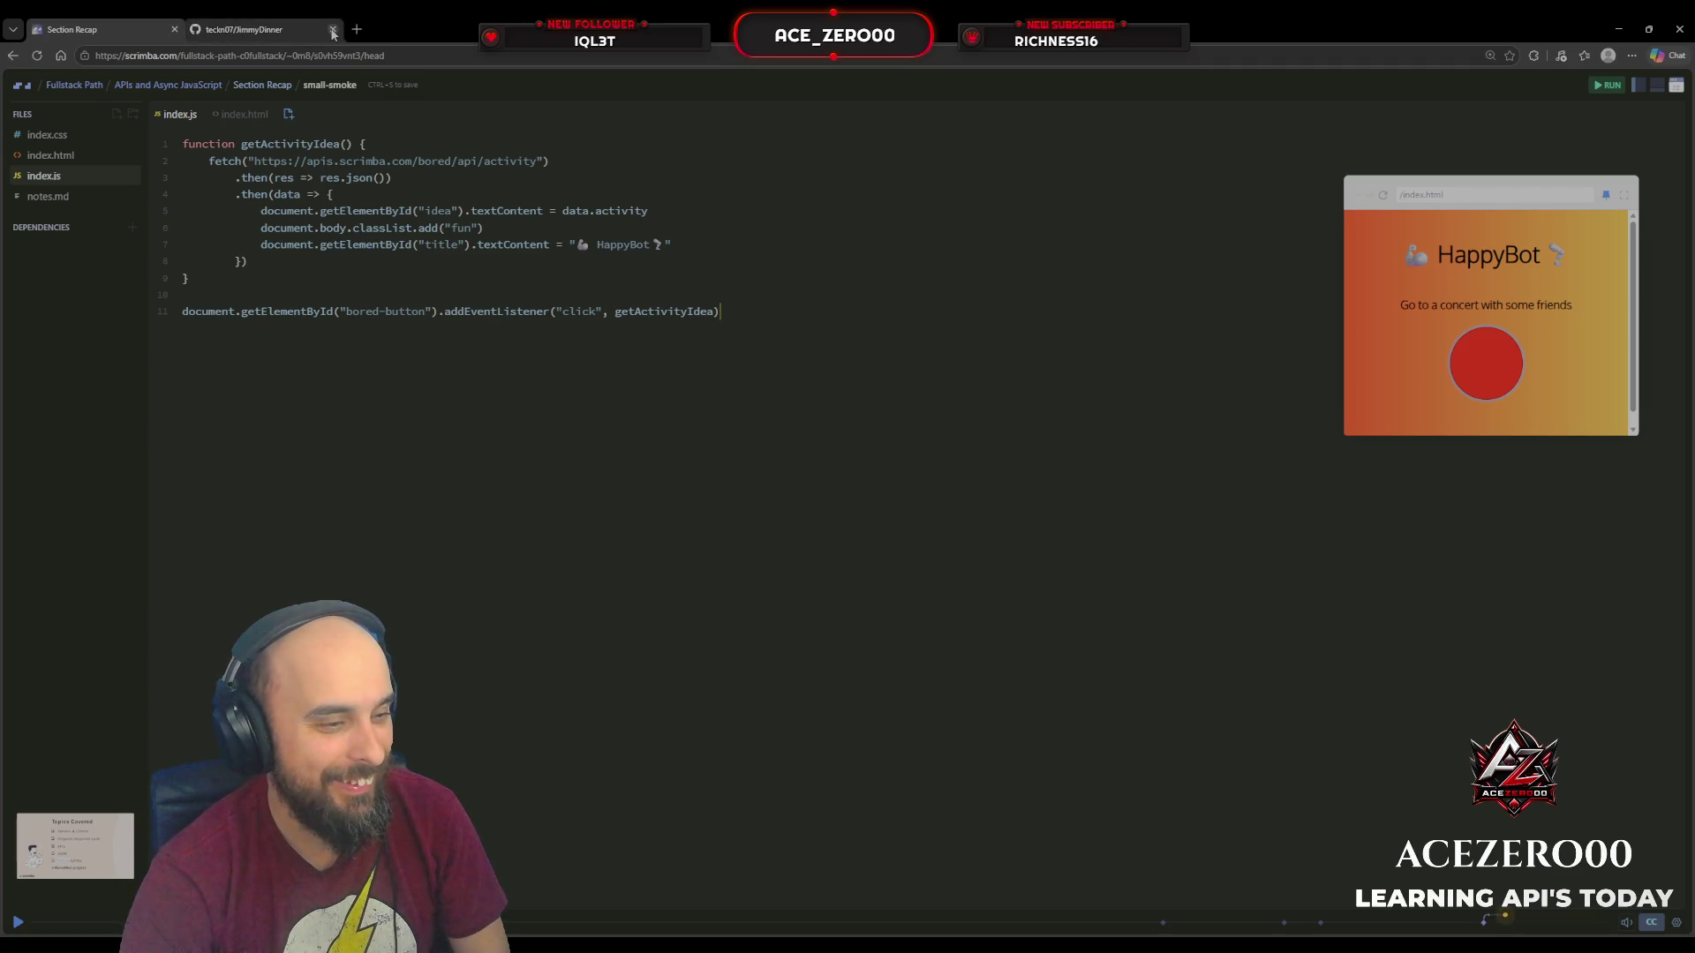
click(333, 30)
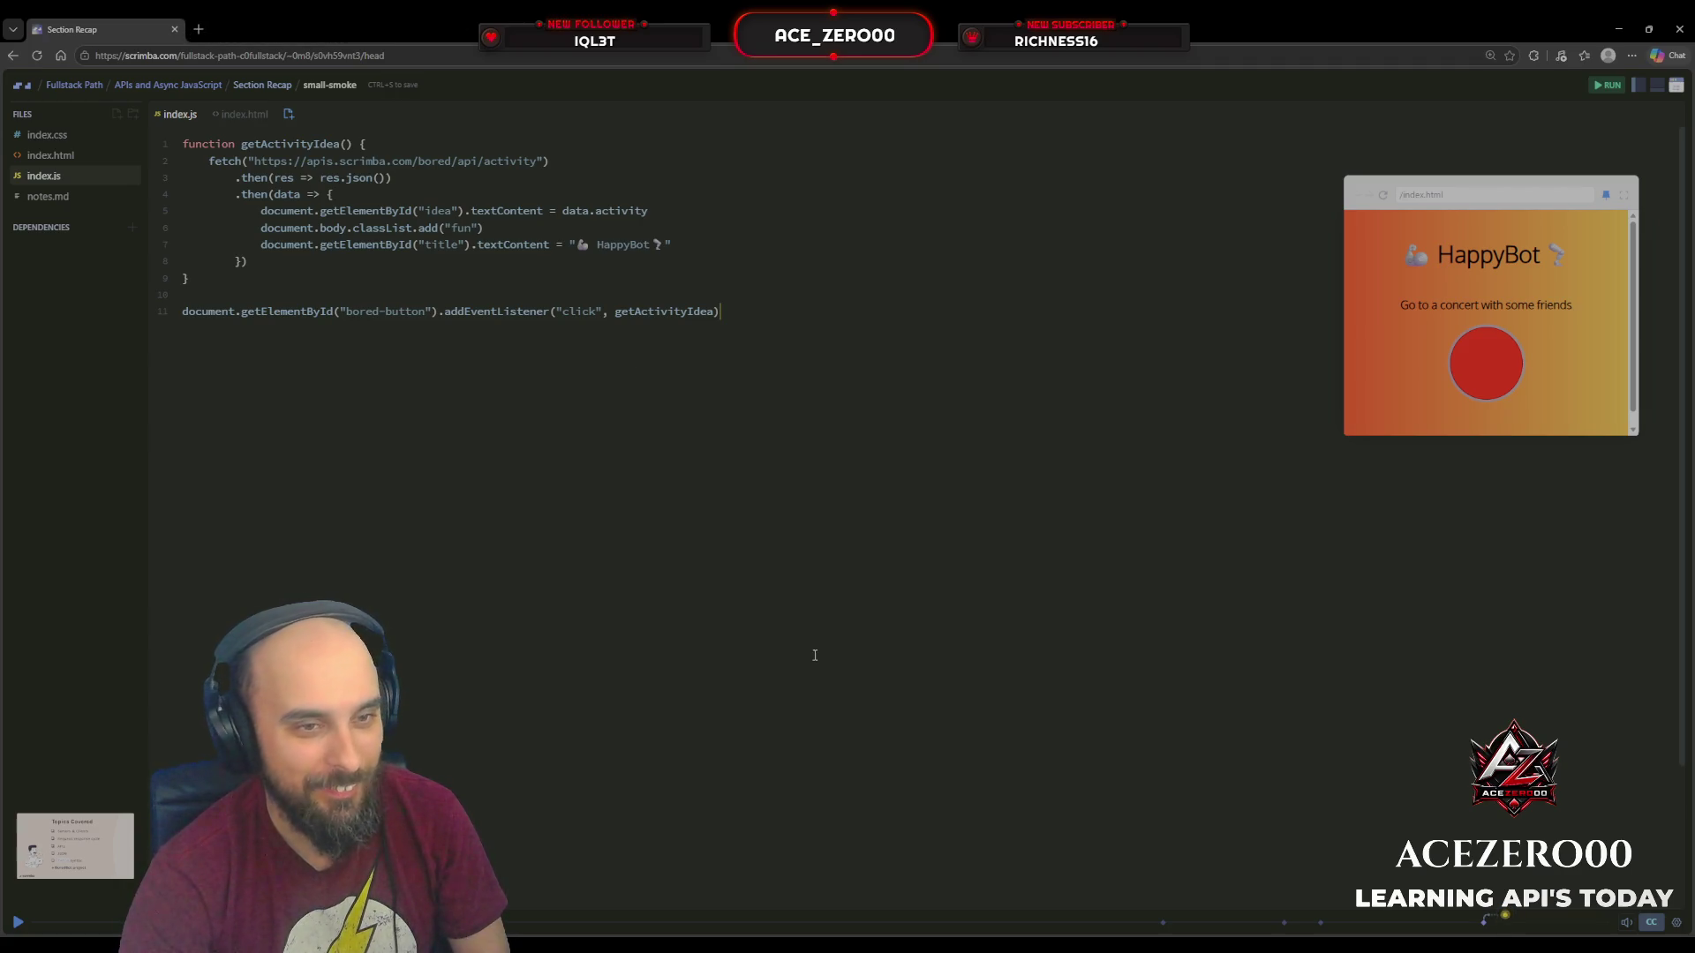
click(19, 923)
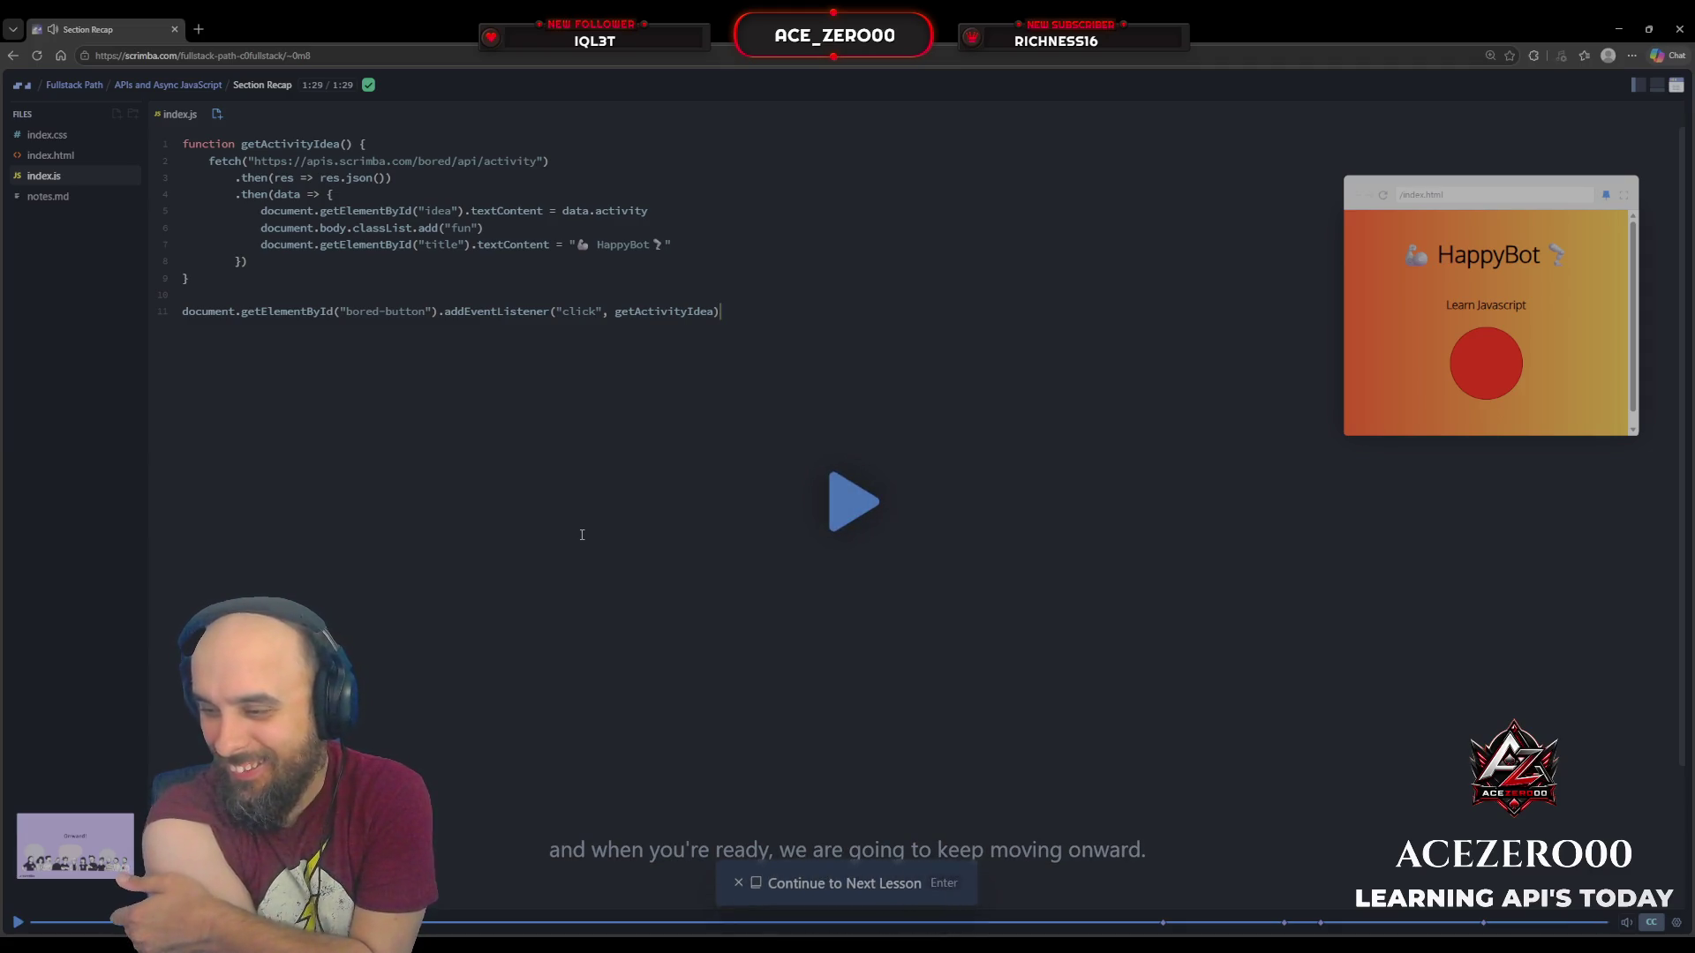
key(Return)
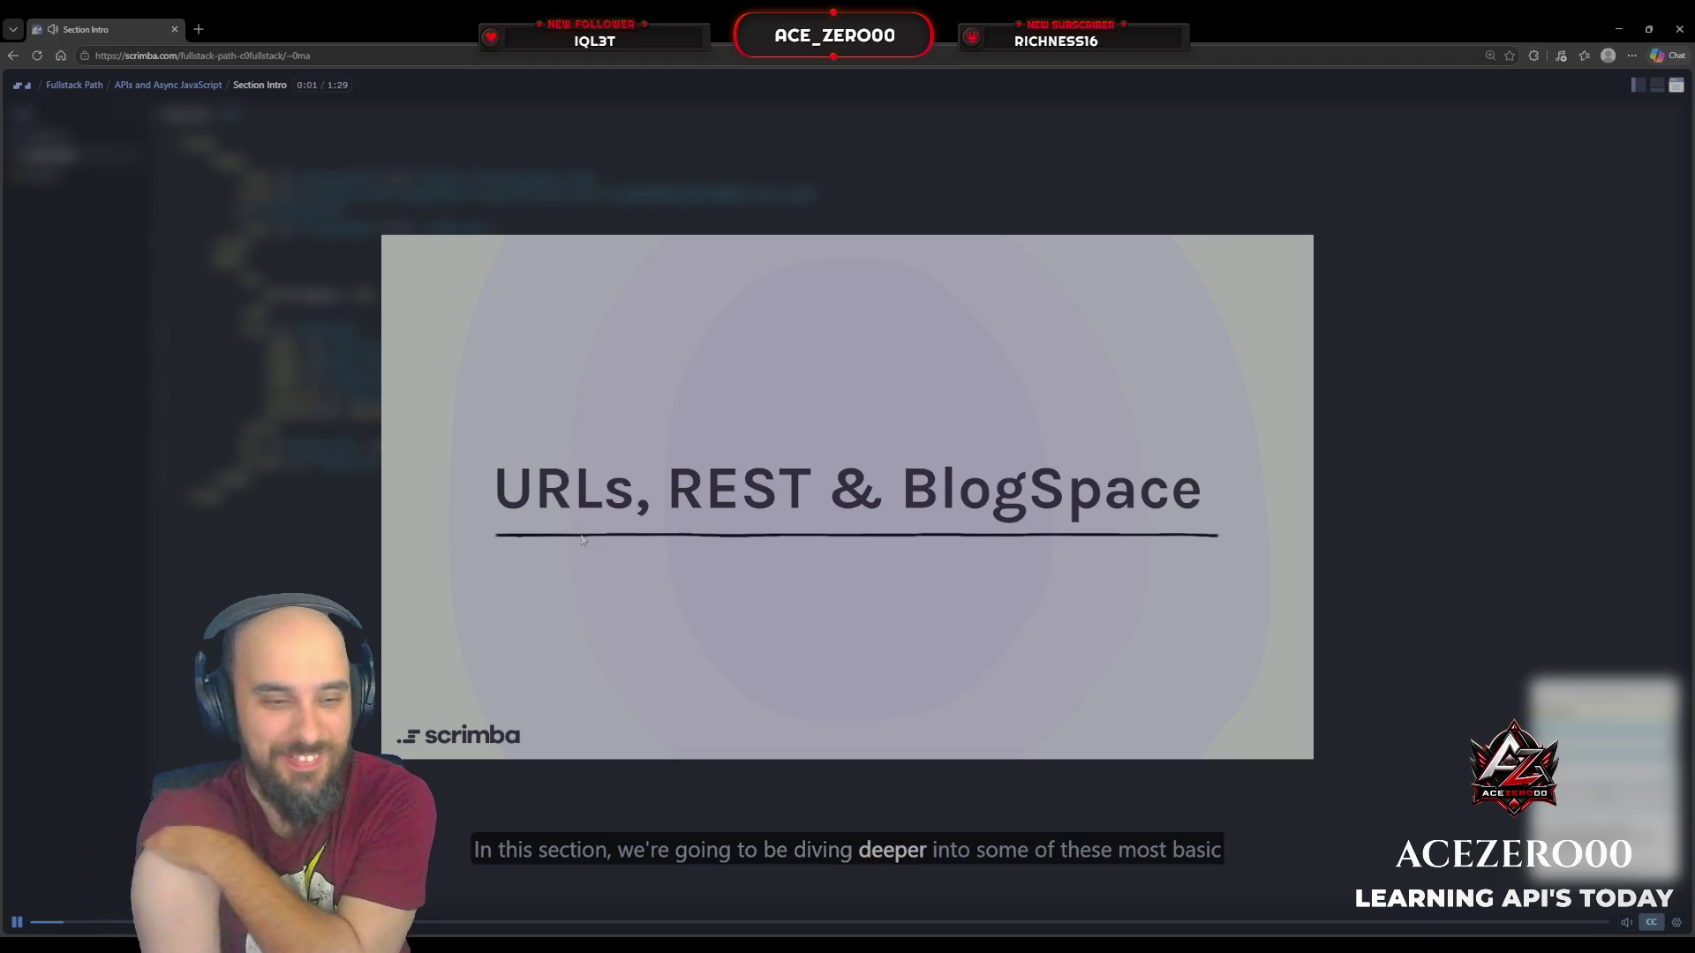
Step: Pause the Section Intro on its URLs, REST & BlogSpace title slide, then resume it
key(space)
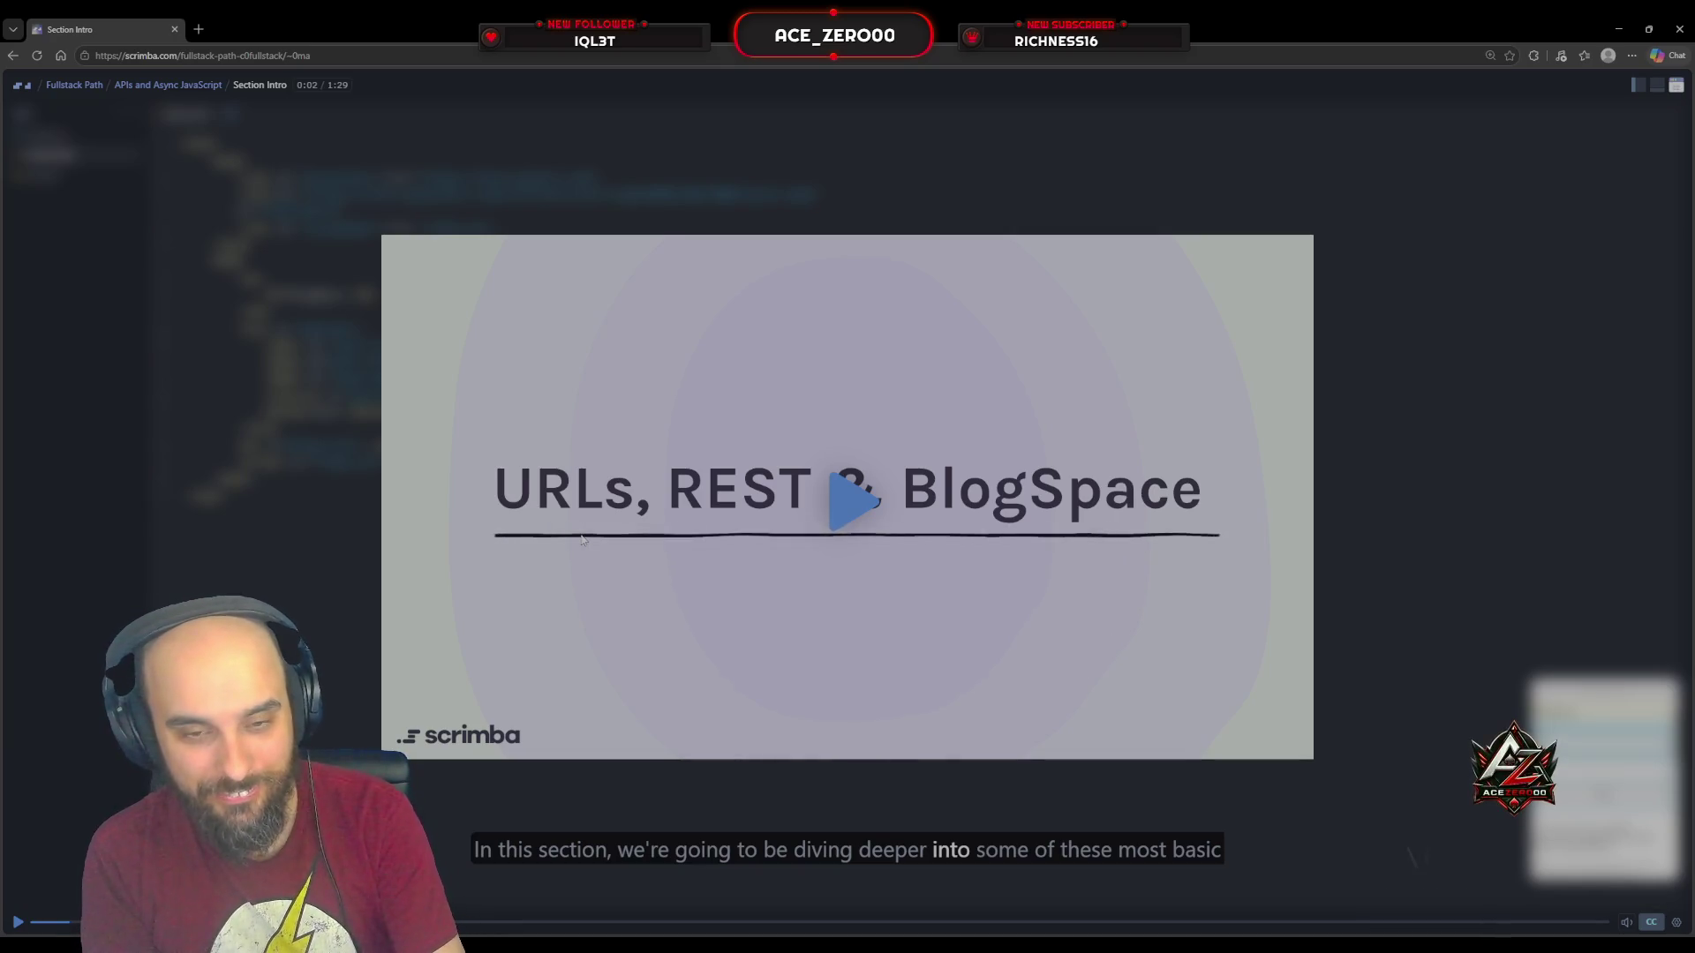
click(582, 540)
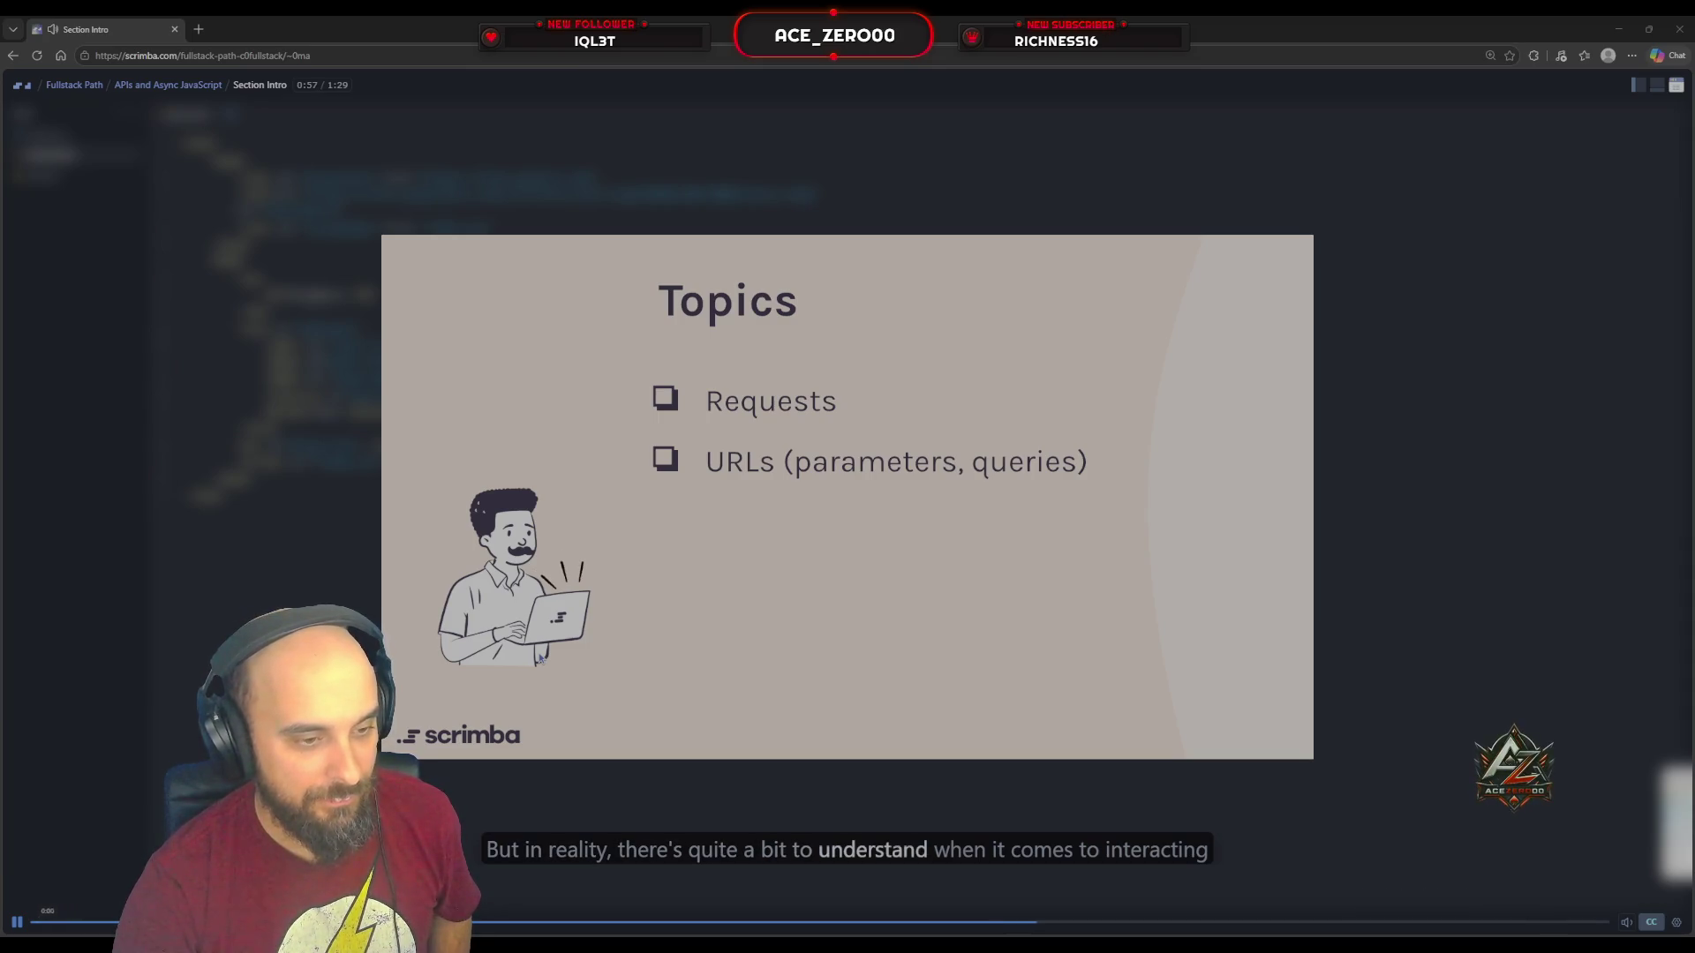
Step: Pause the lesson on the Topics slide listing Requests and URLs
click(20, 923)
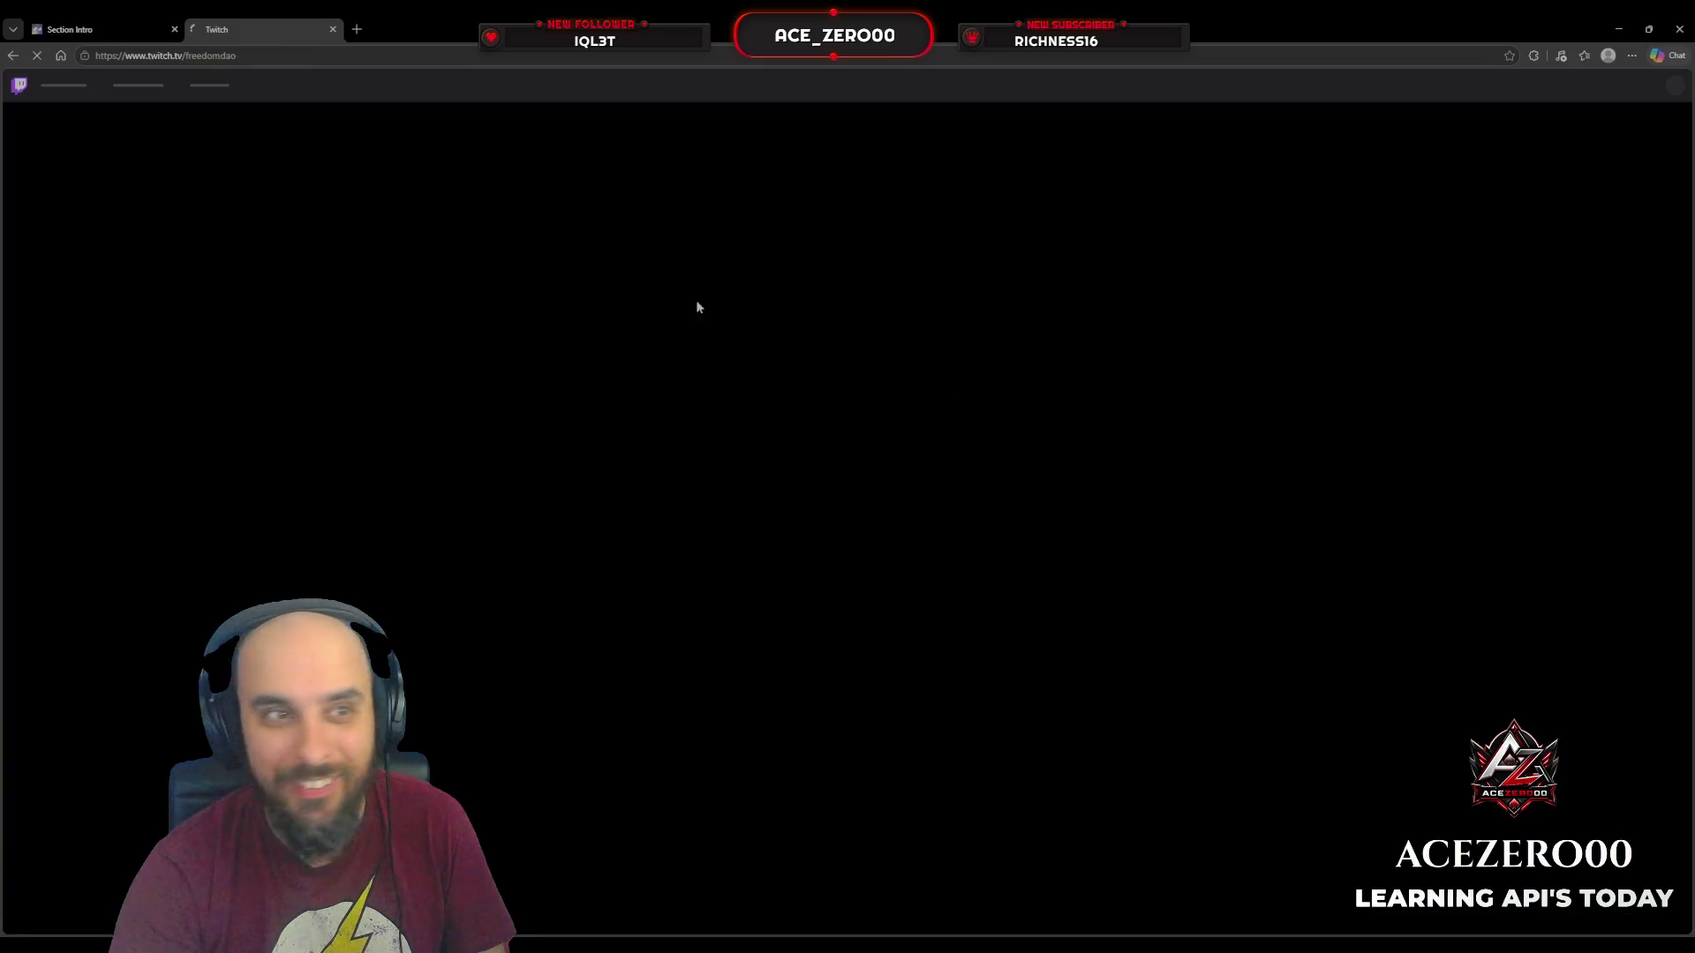
Step: Close the loading Twitch tab with a middle-click
middle_click(284, 26)
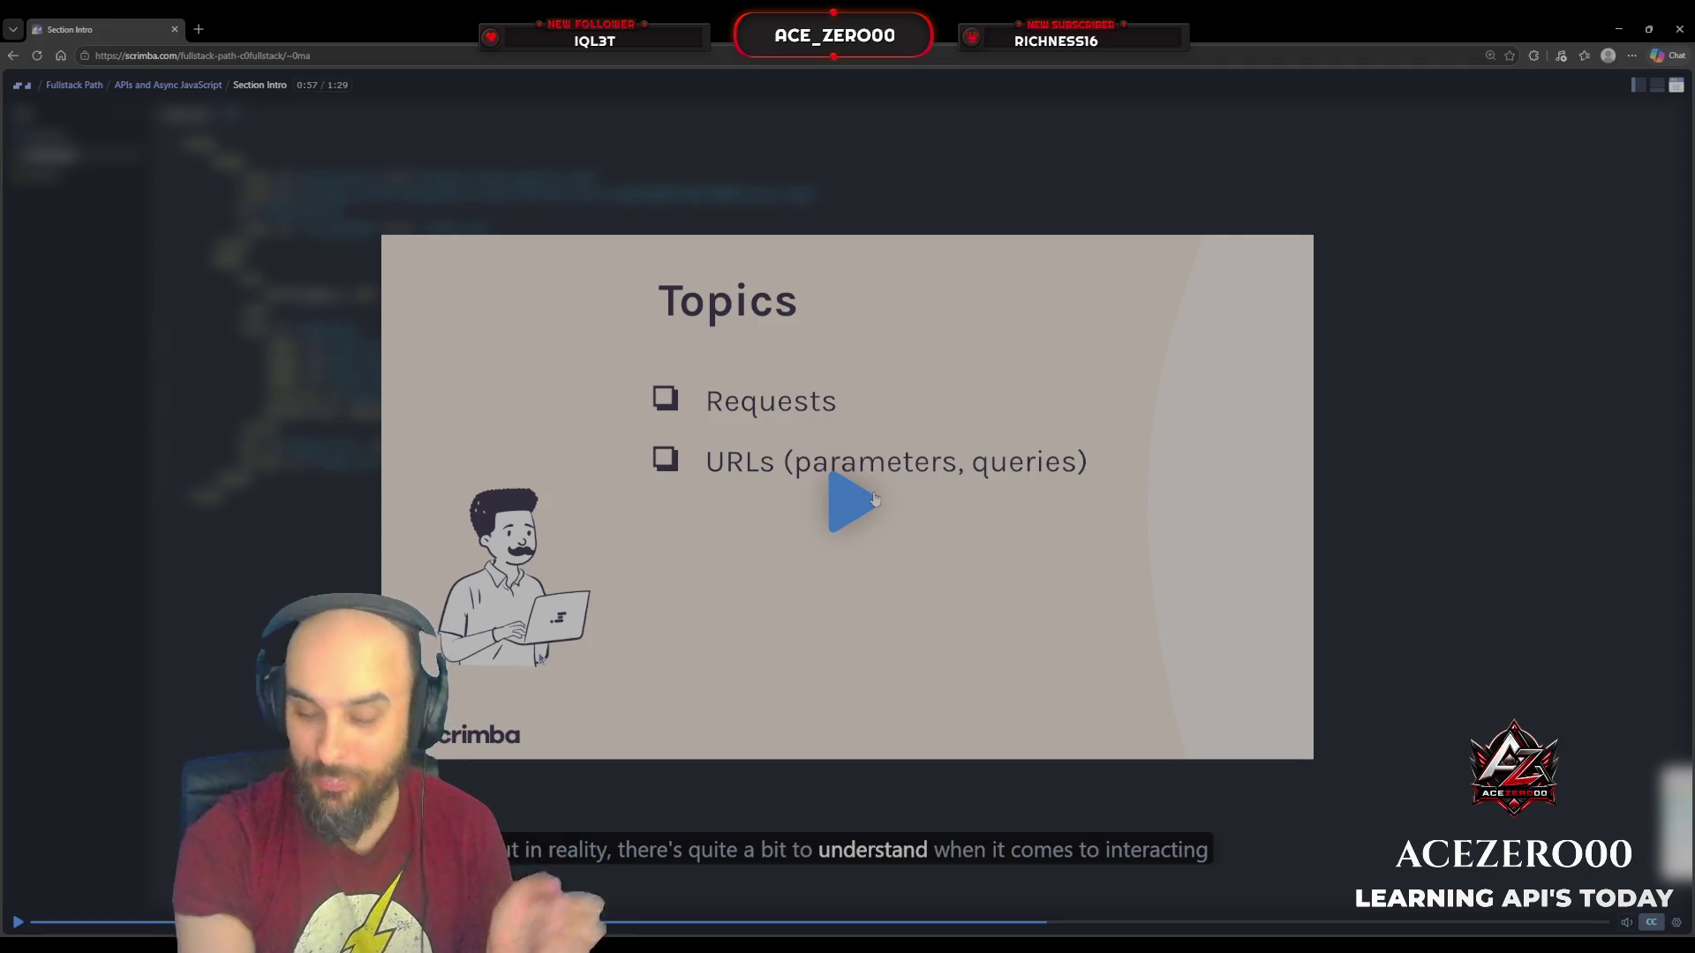
Step: Resume the Section Intro playback from the Topics slide
click(874, 499)
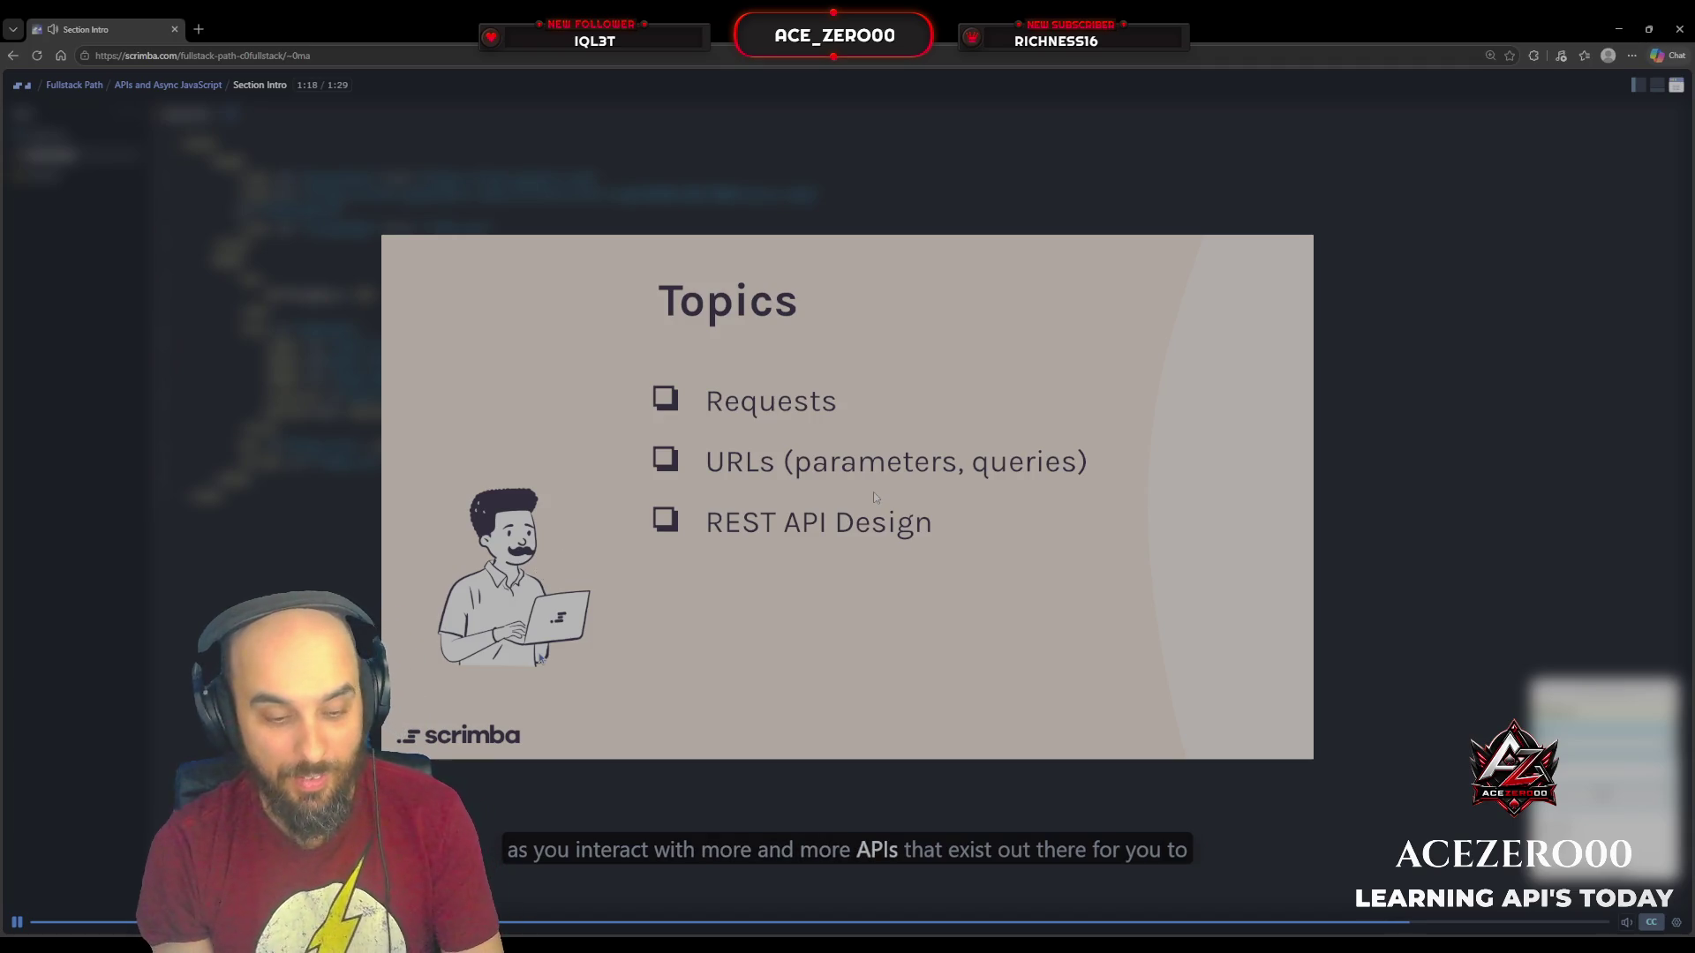
Step: Pause at the REST API Design topic, play to the end, then continue to HTTP Requests
click(874, 497)
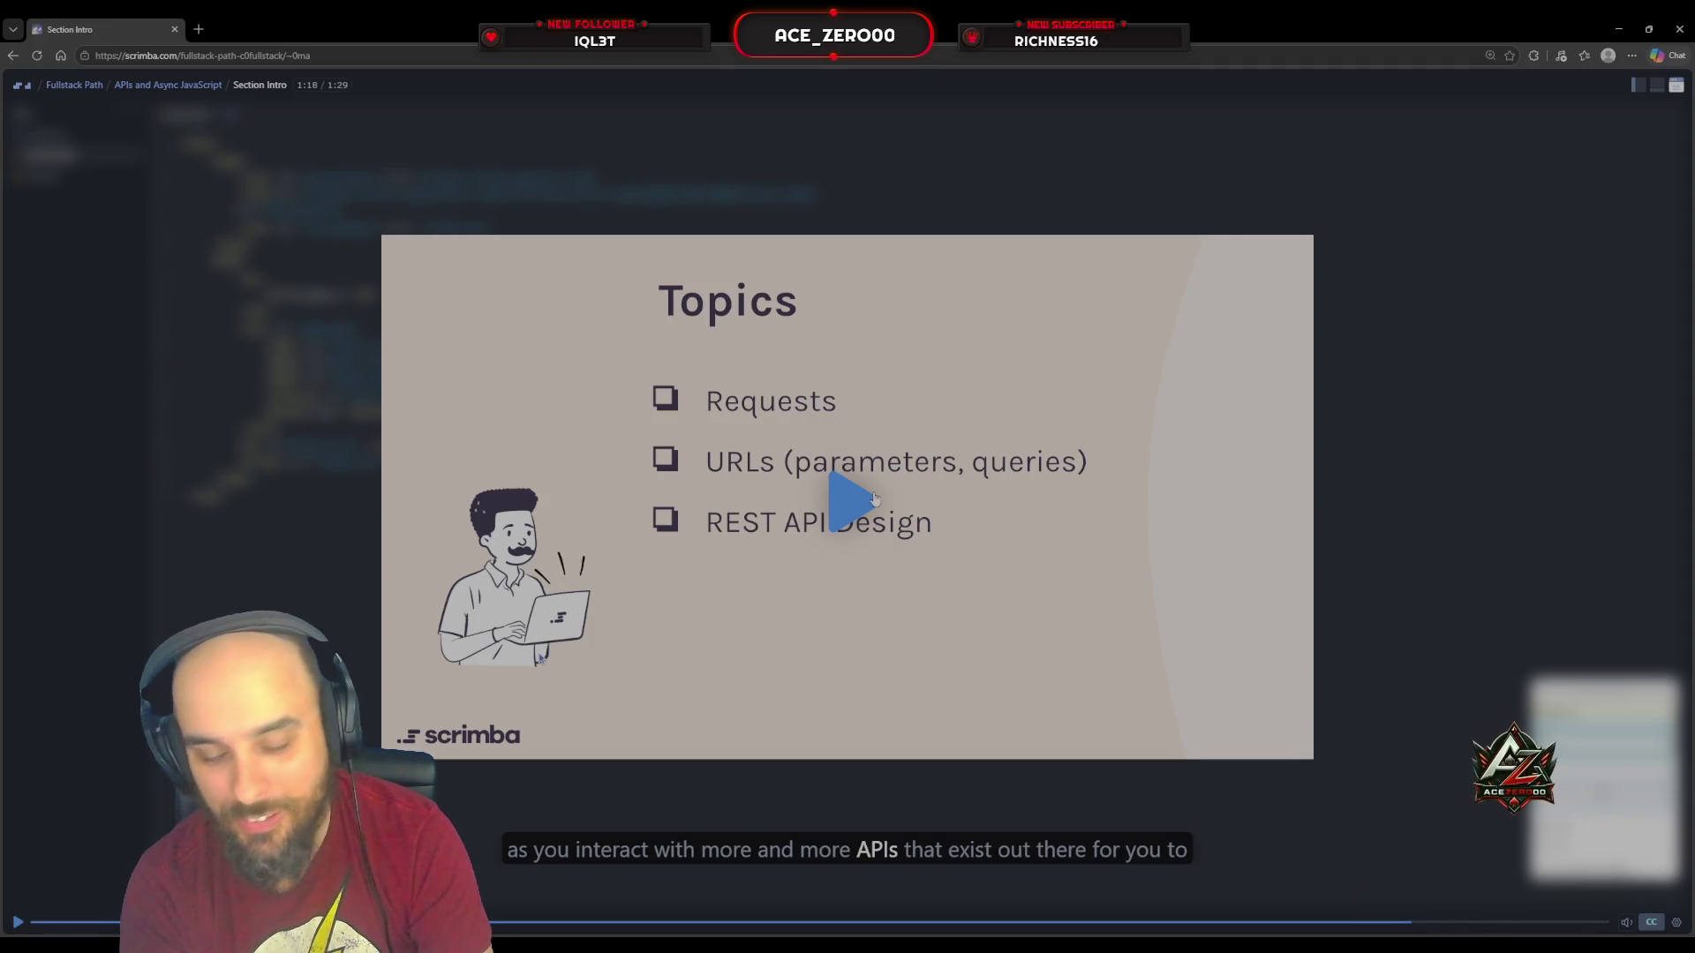
click(874, 499)
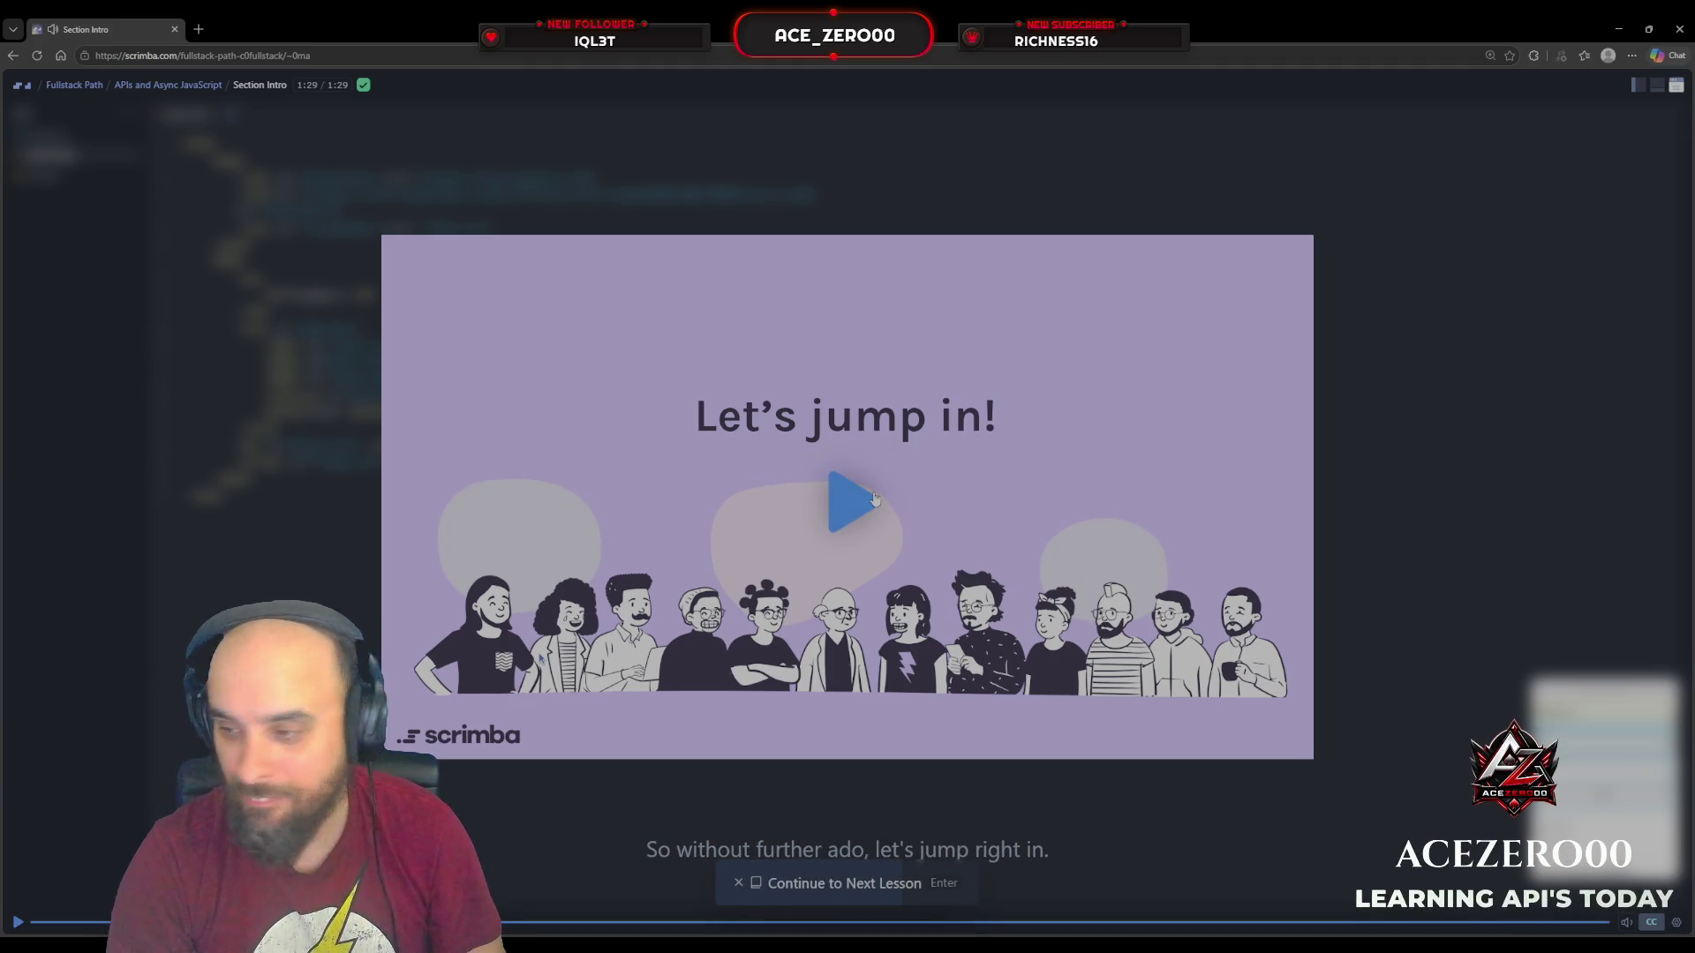
key(Return)
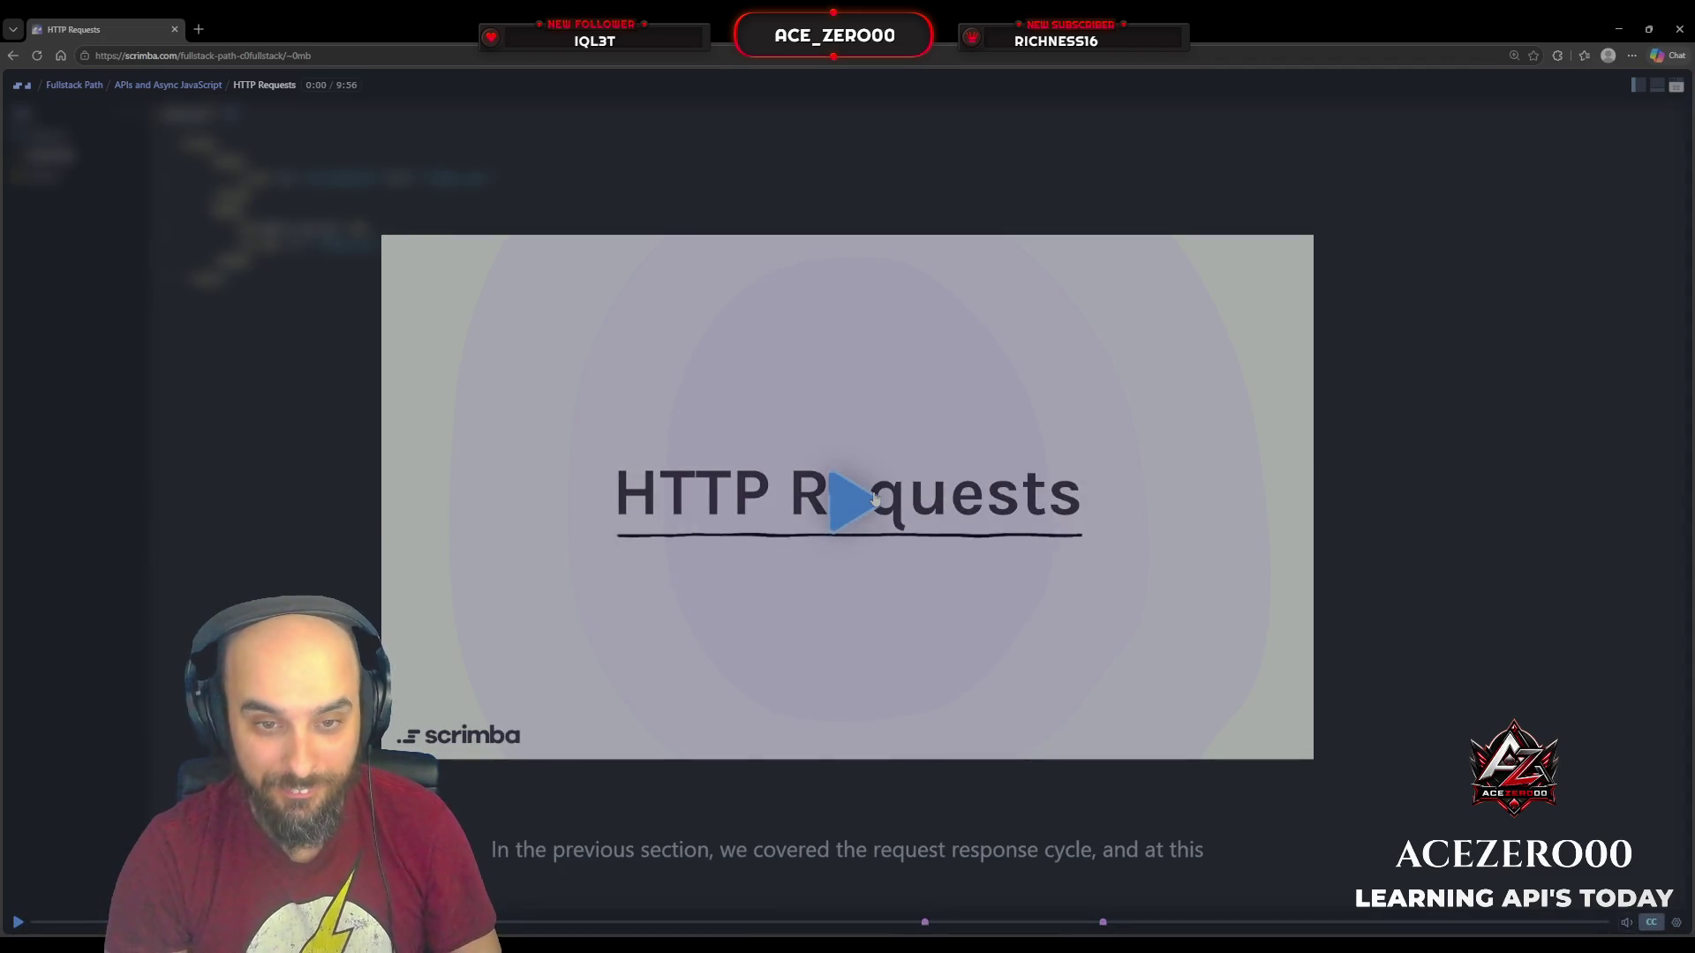
click(874, 499)
click(874, 498)
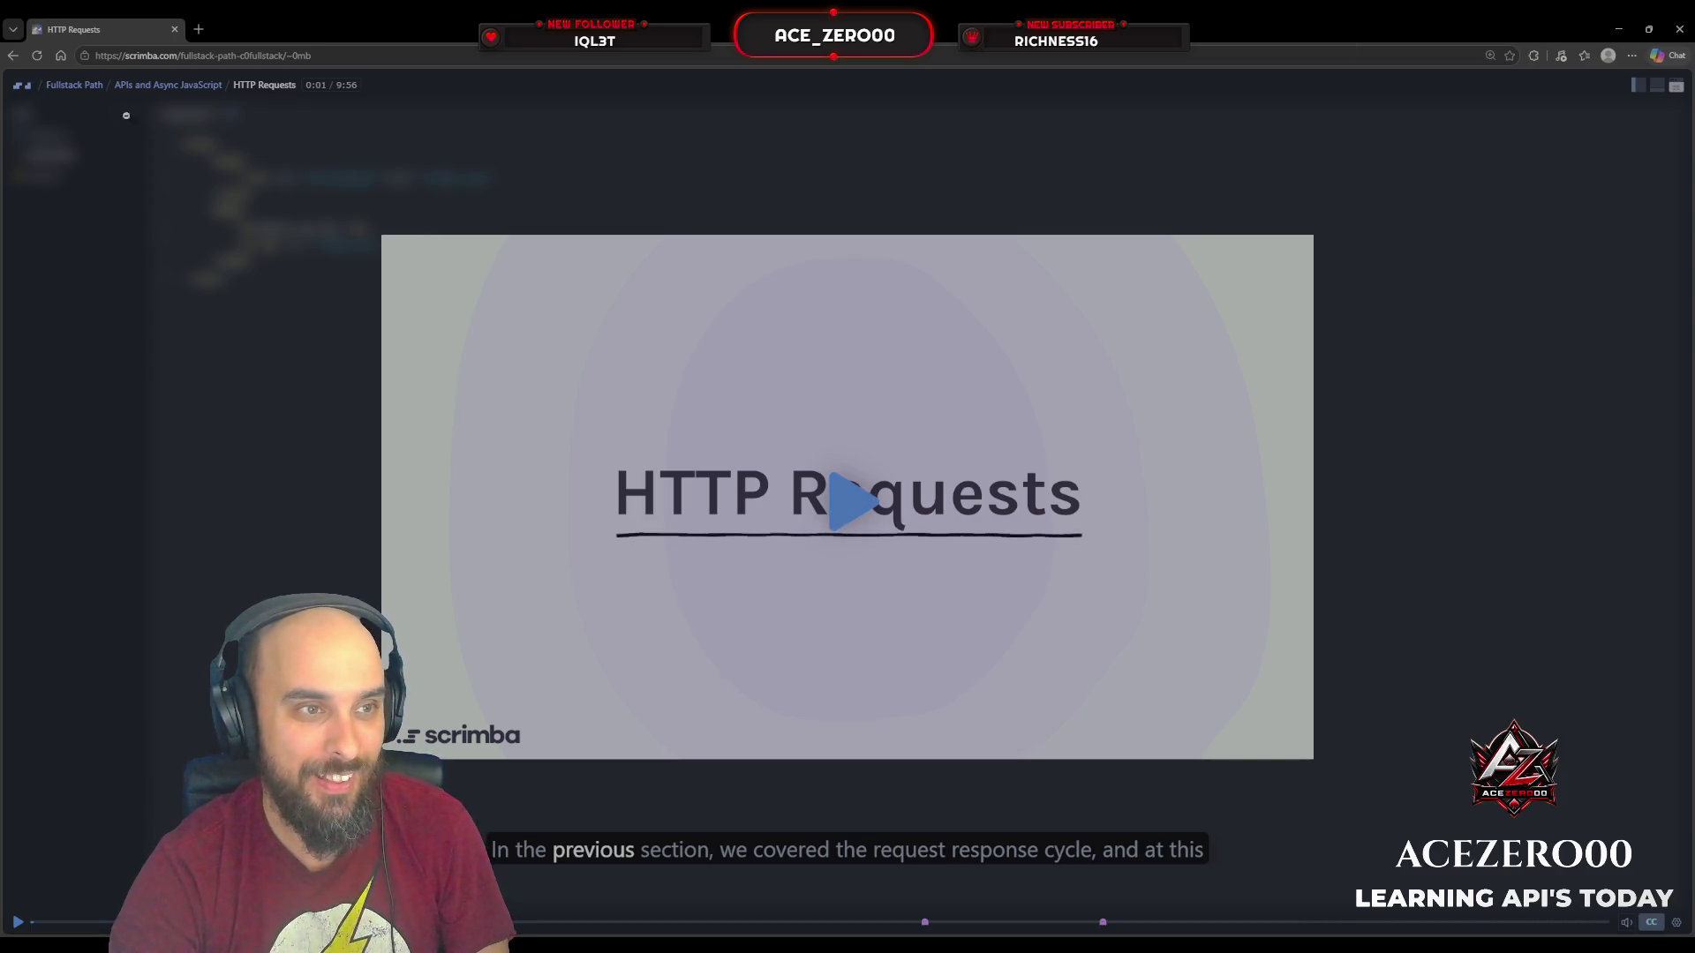
click(82, 88)
click(82, 92)
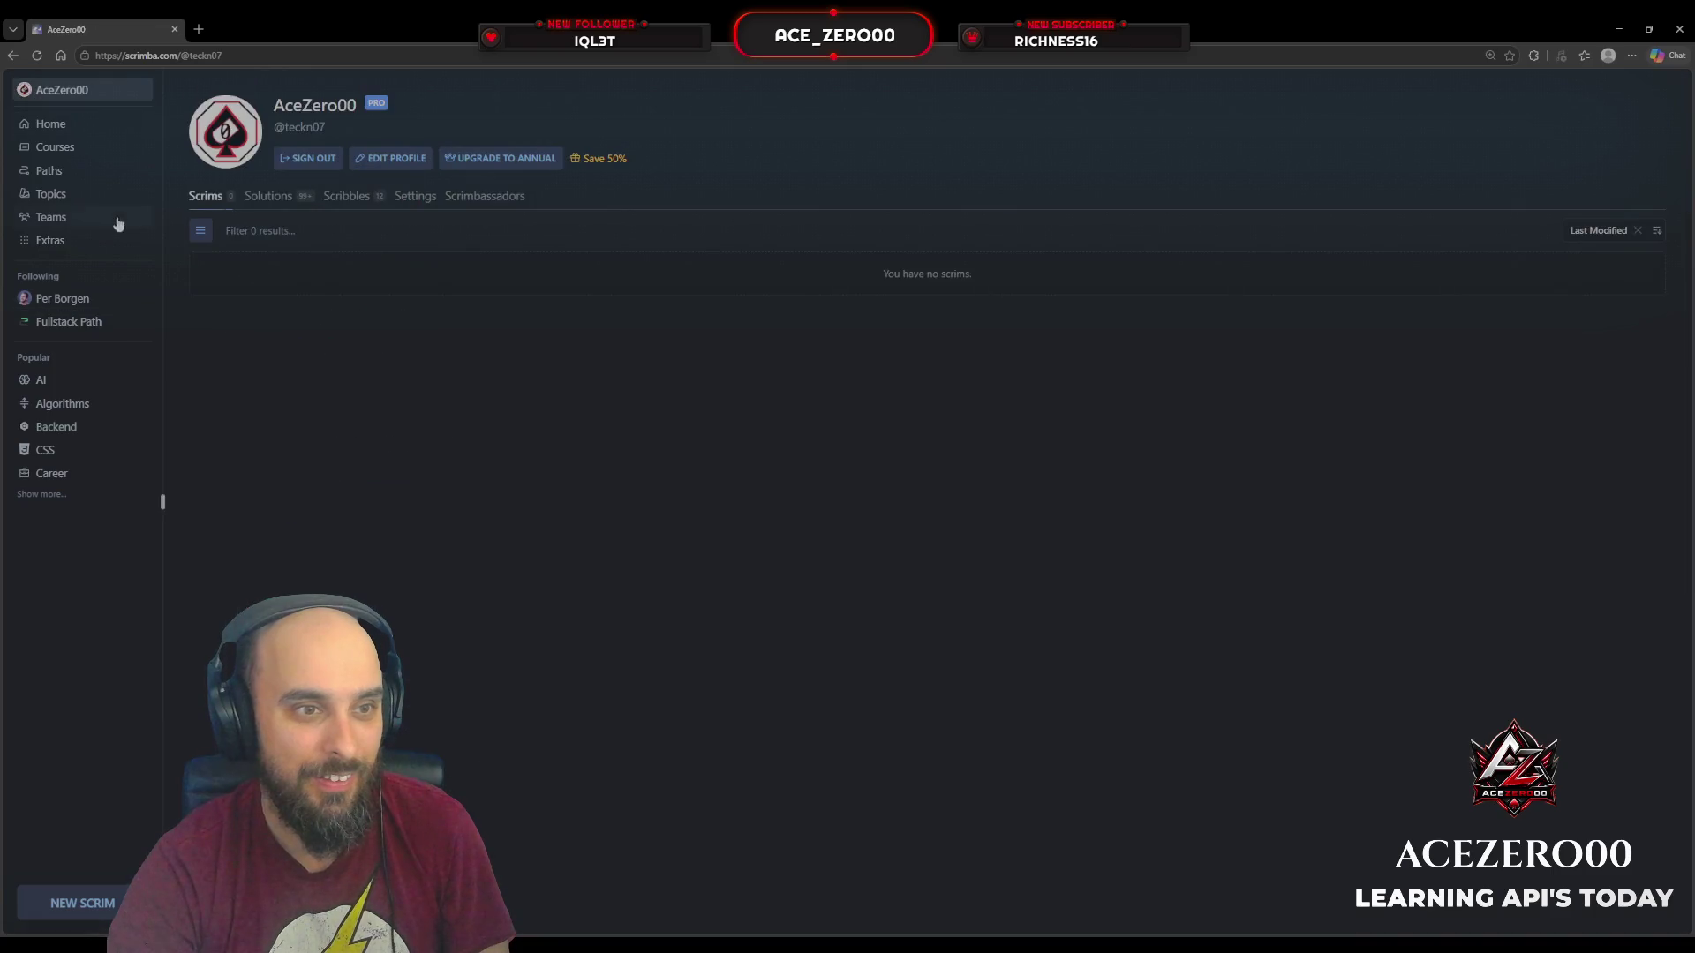
Step: Browse the Courses catalogue grid, then open The Fullstack Developer Path course page
click(55, 147)
scroll(733, 468, down, 3)
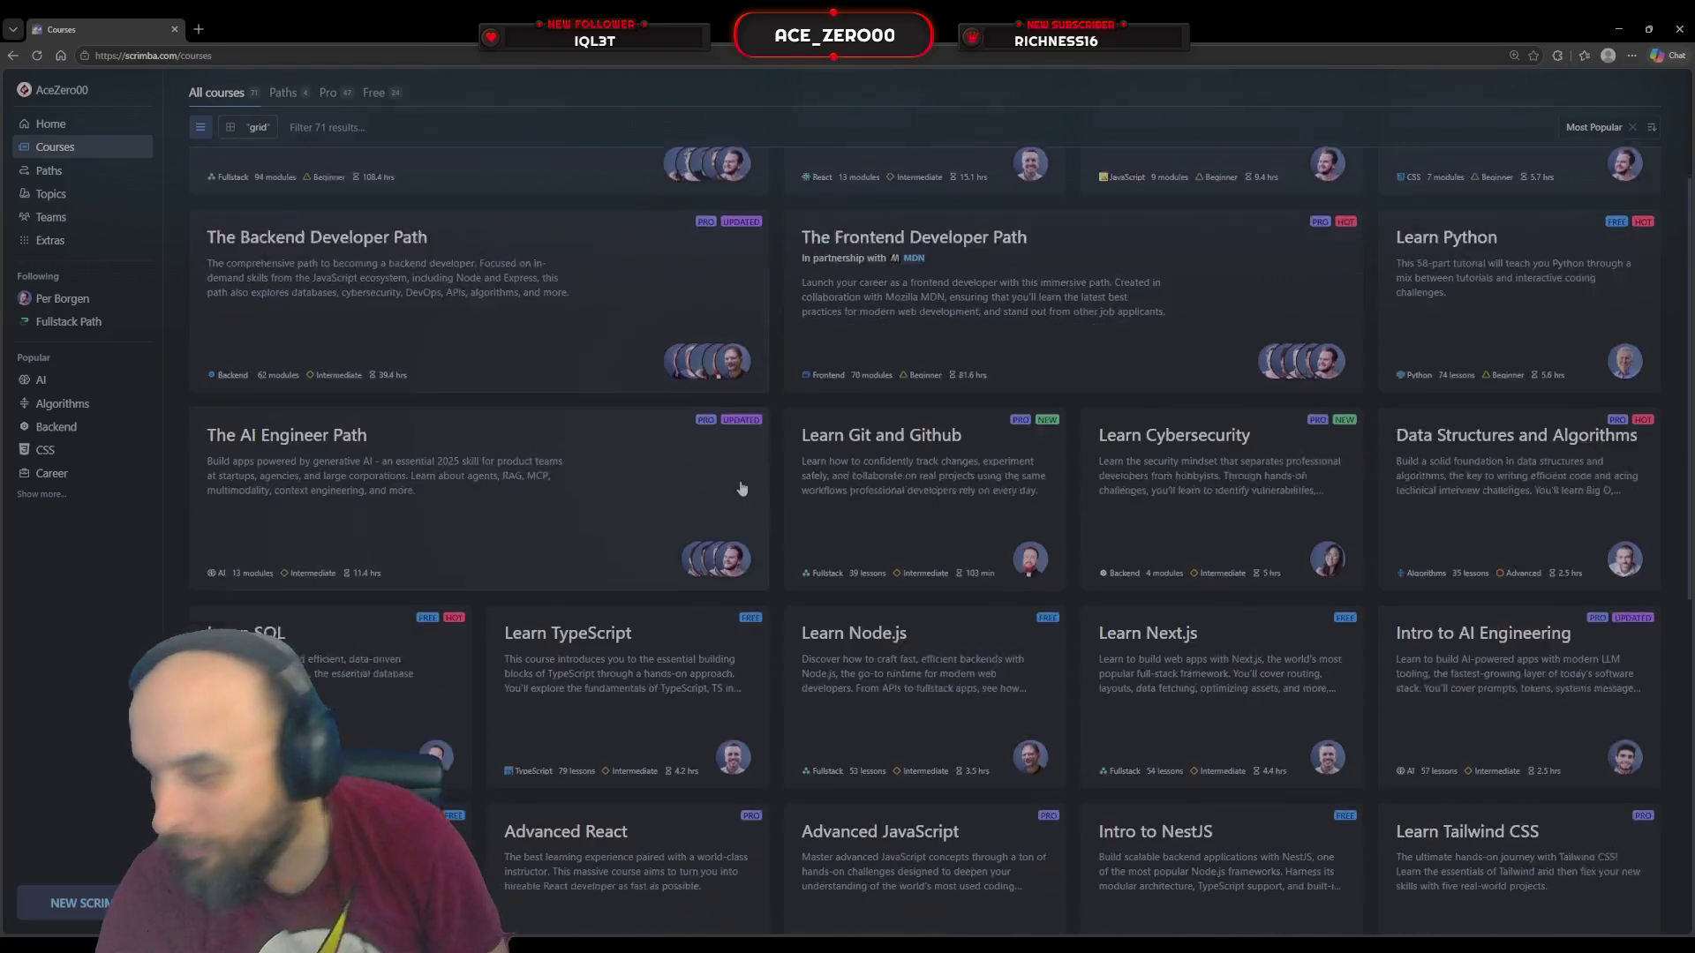
scroll(741, 488, down, 10)
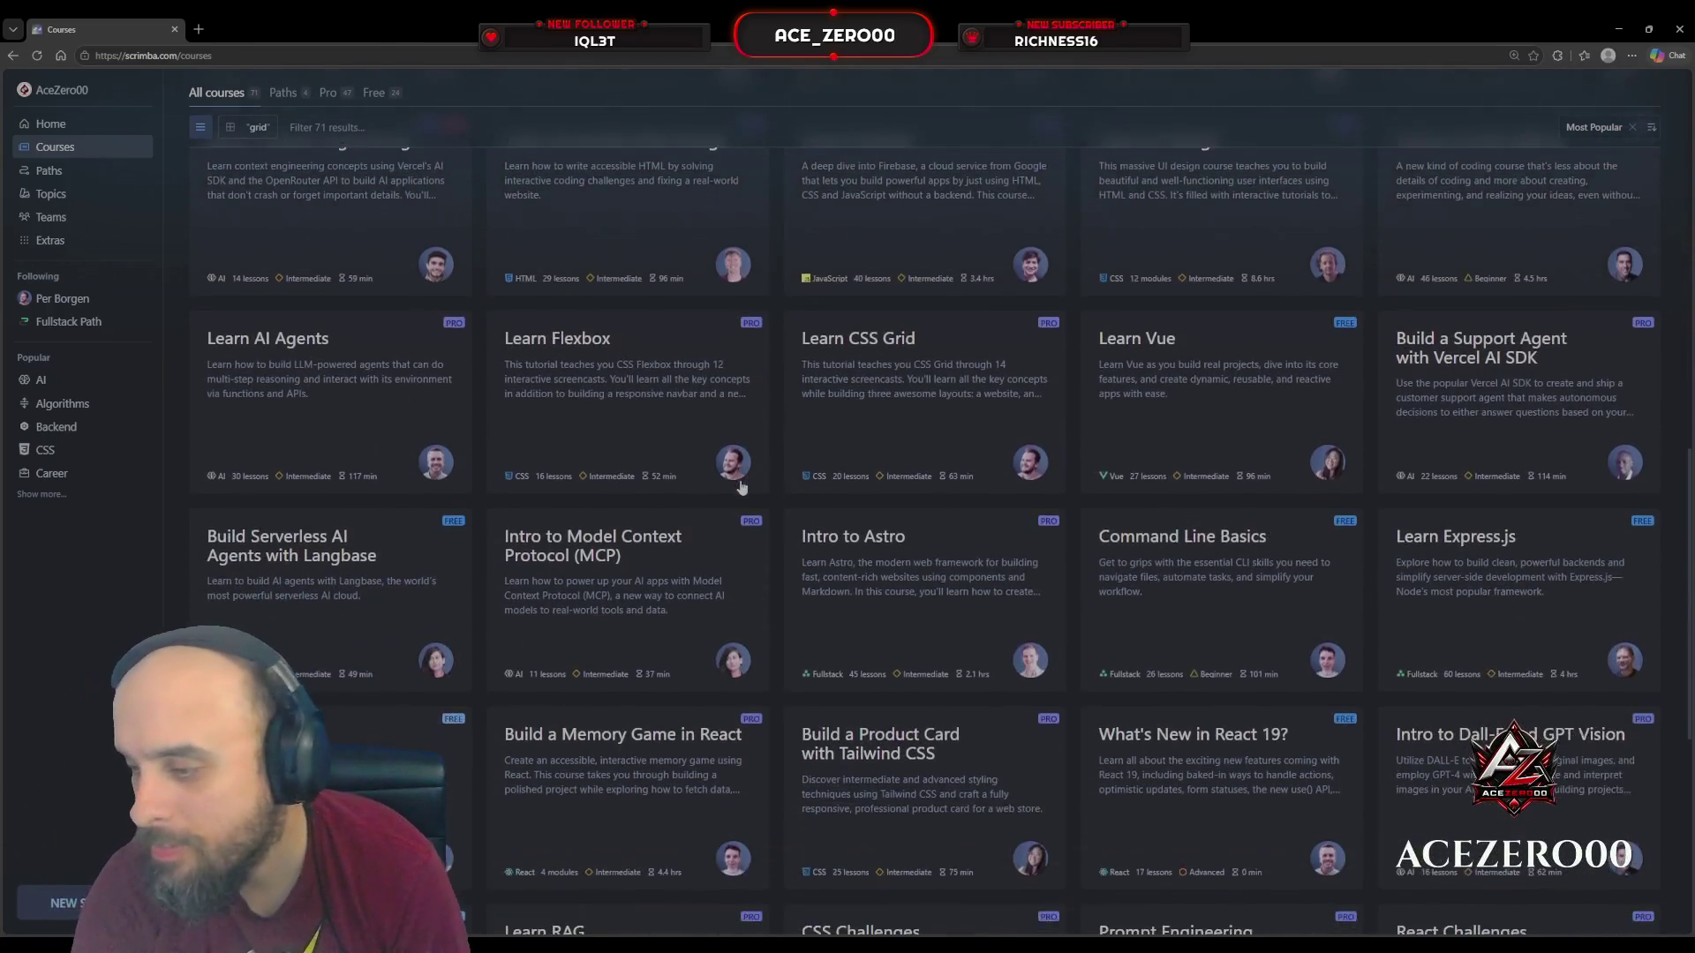
scroll(742, 488, down, 13)
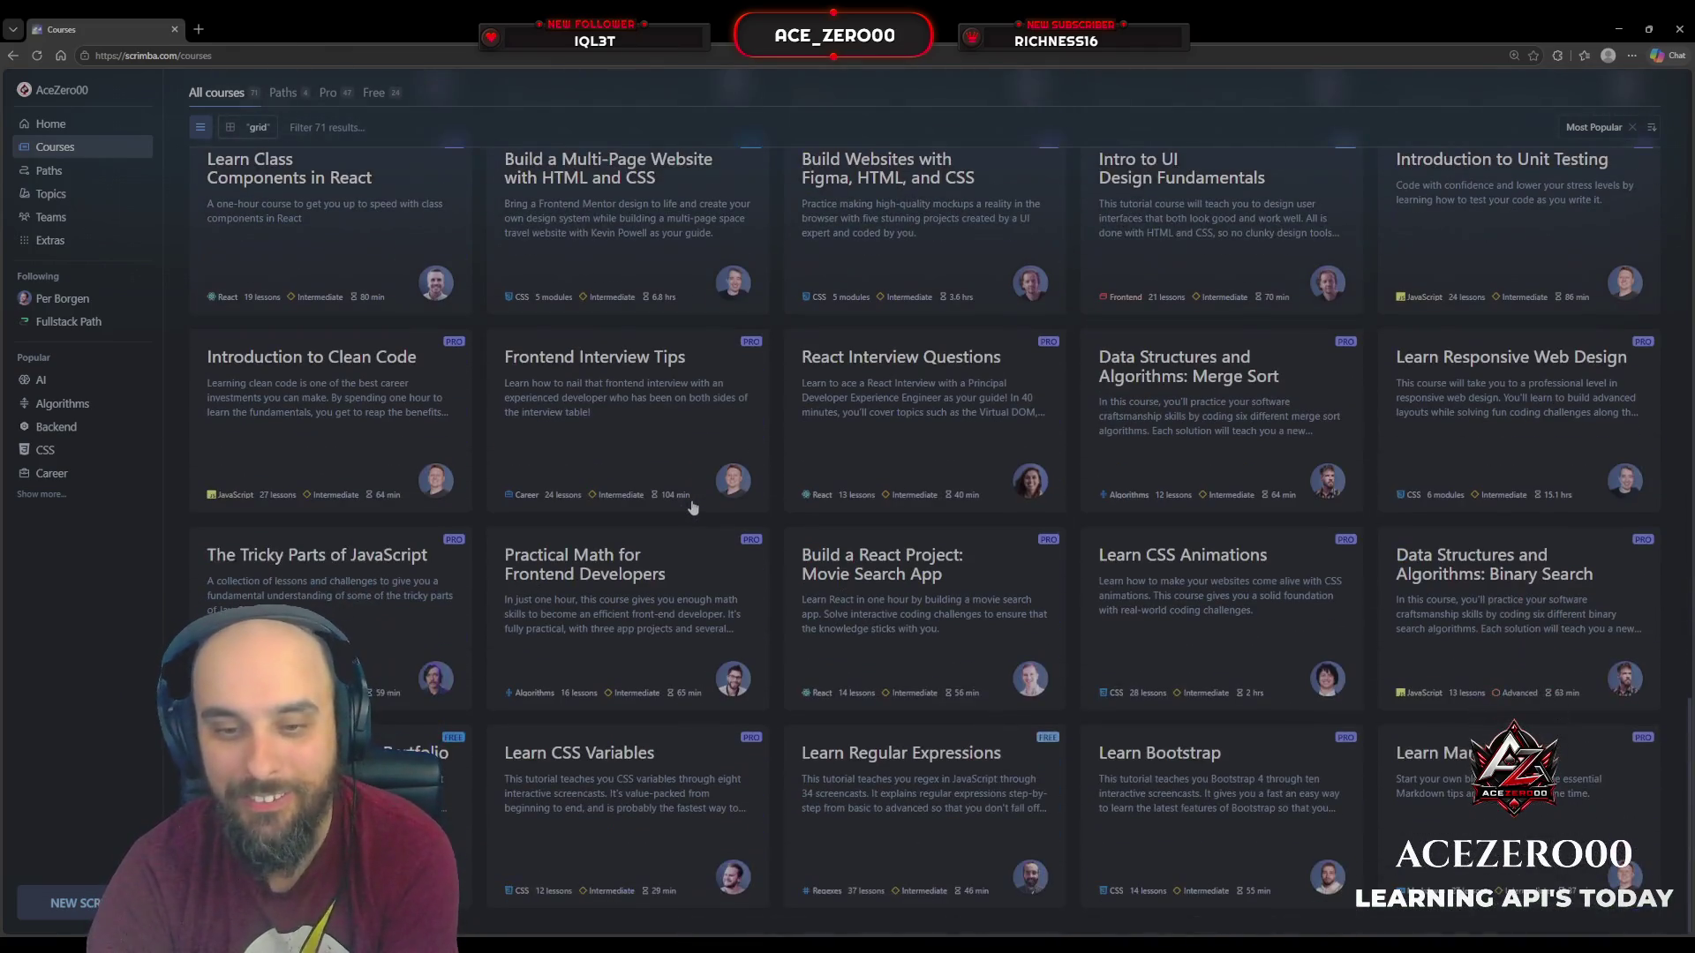
scroll(693, 508, up, 20)
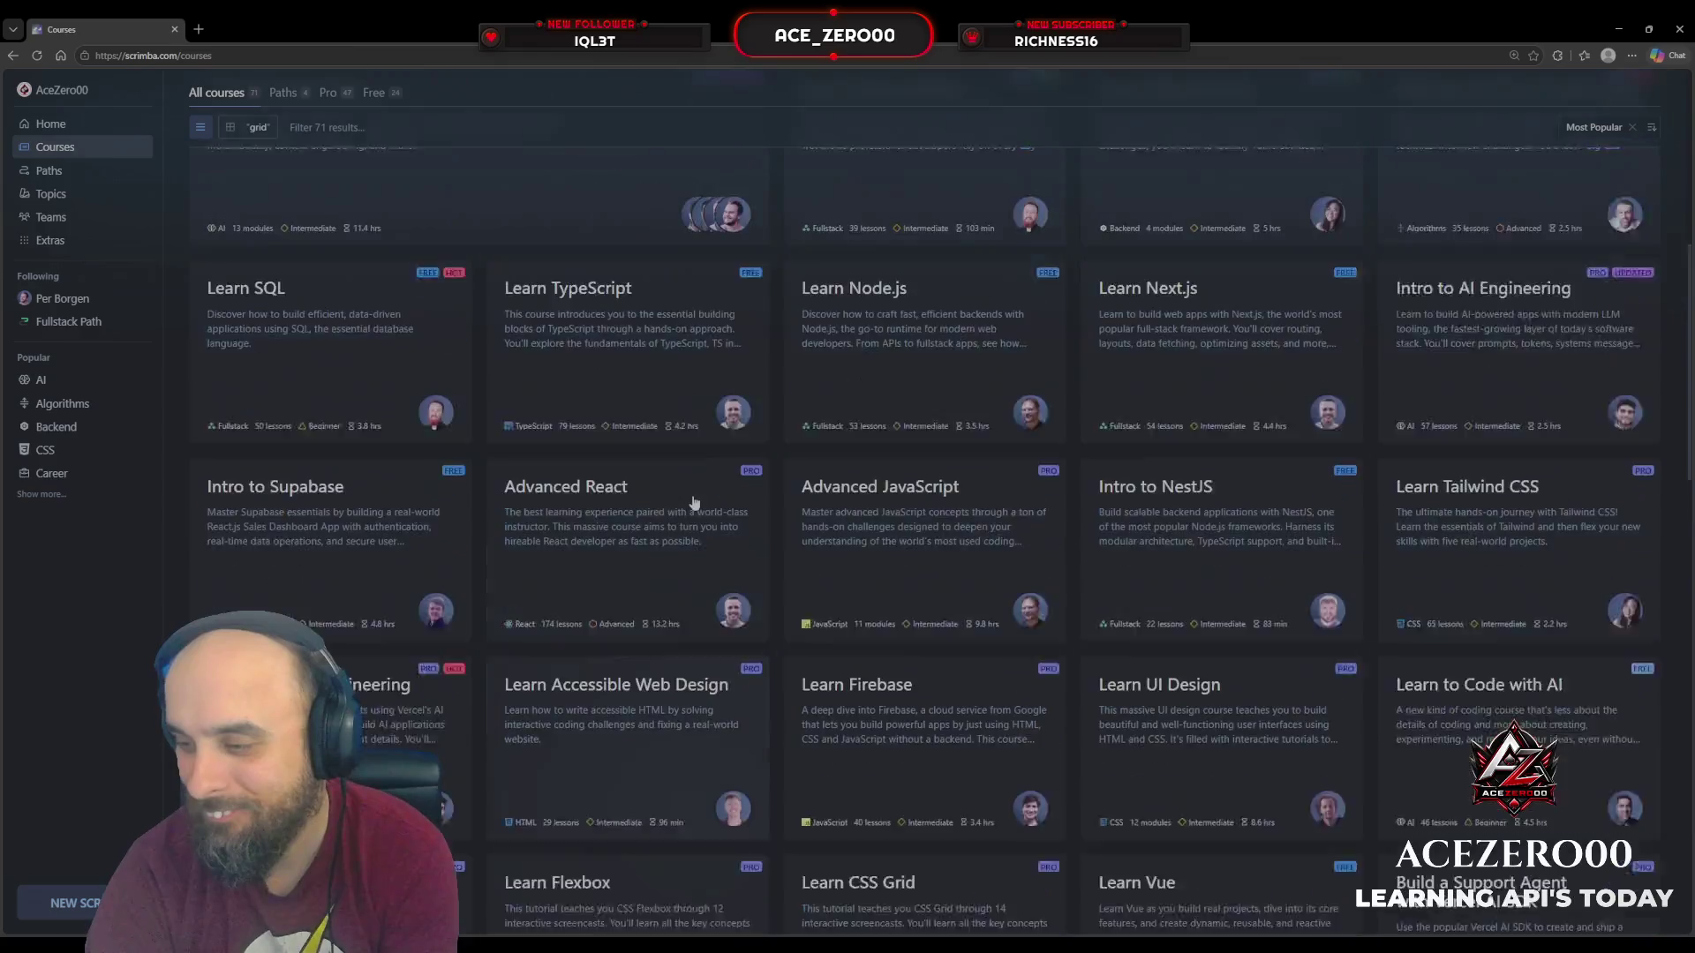
scroll(693, 501, down, 20)
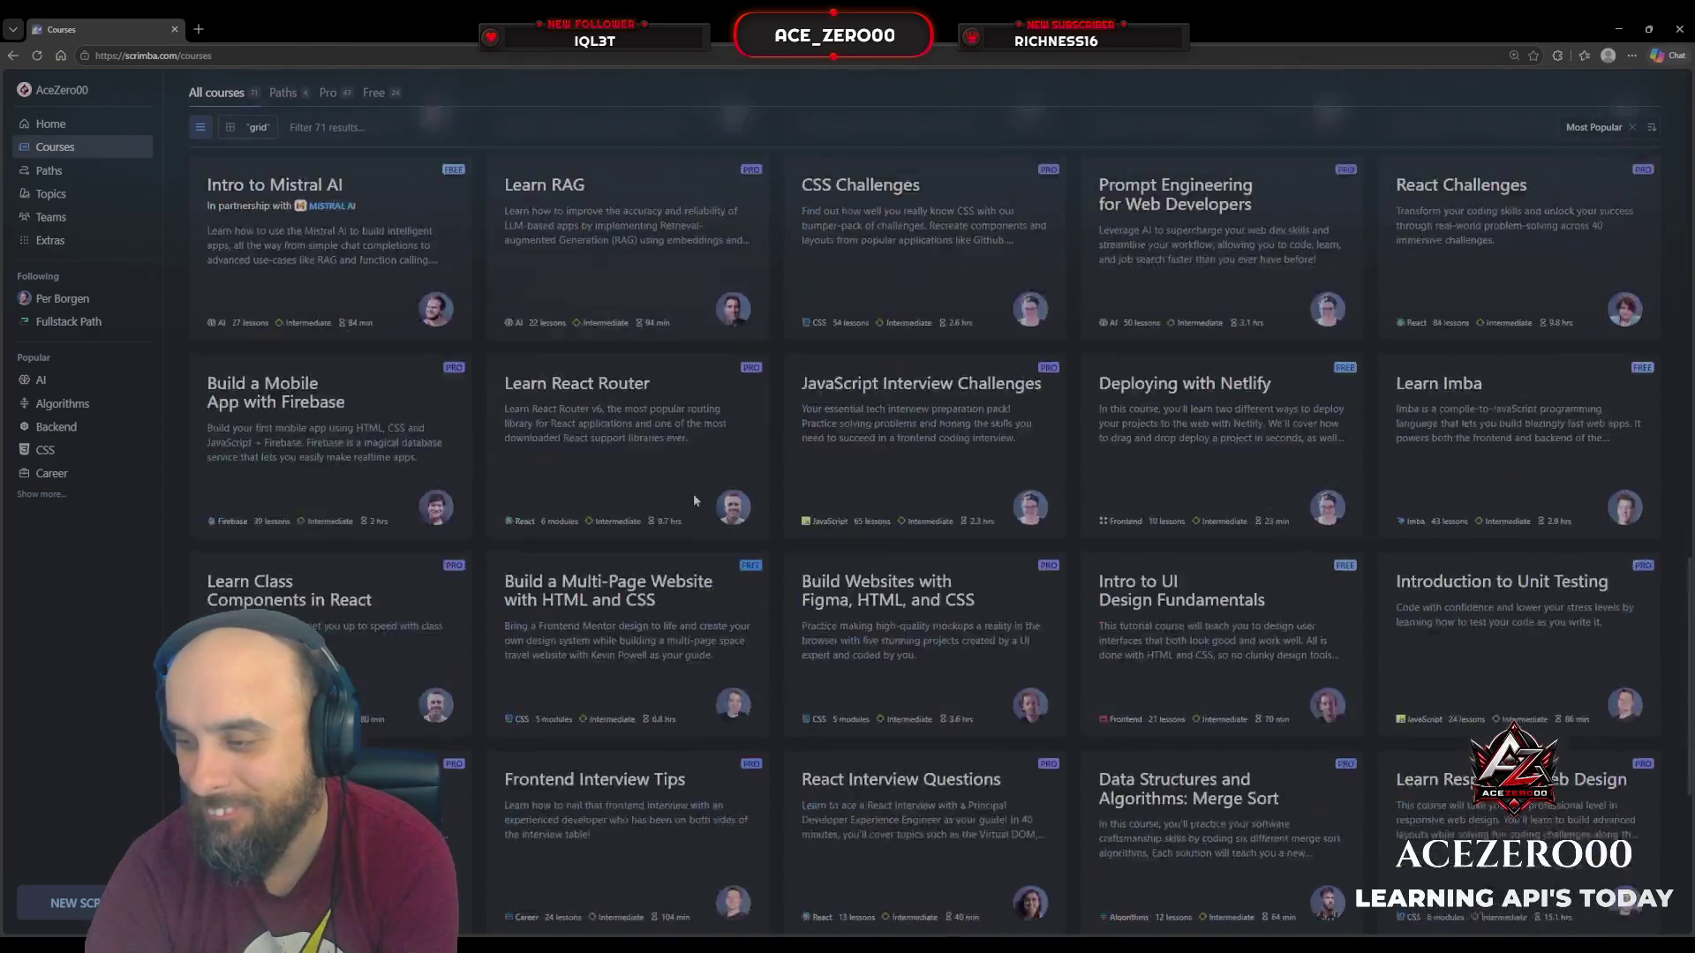
scroll(688, 571, up, 20)
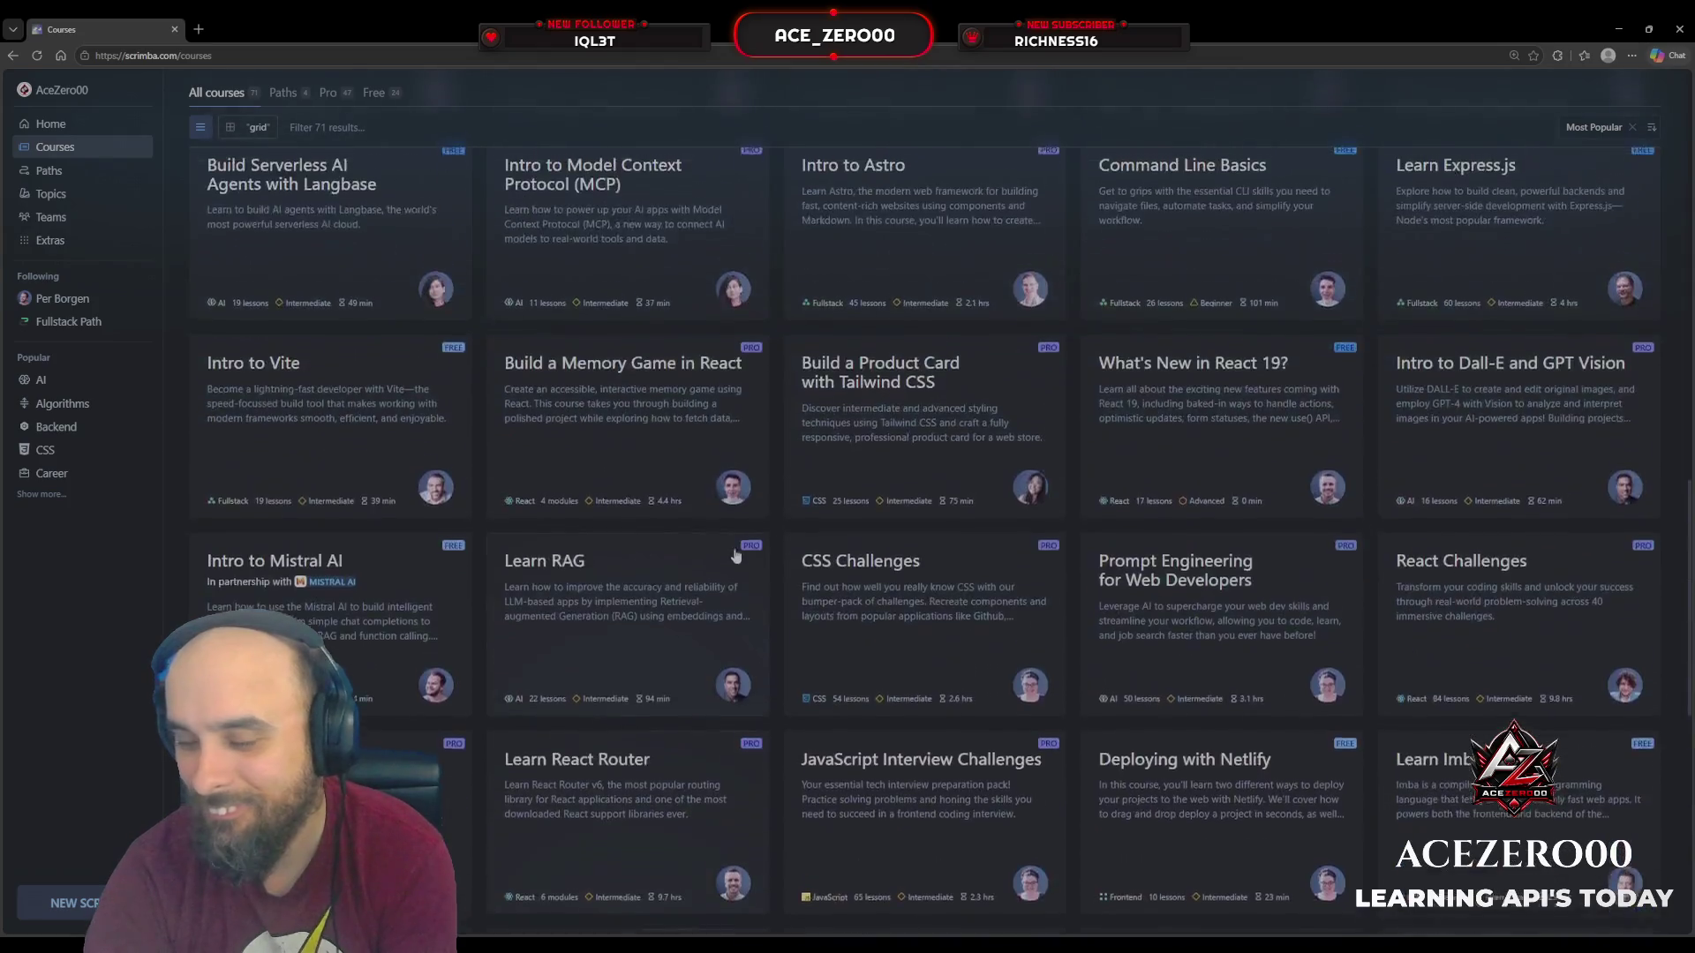
scroll(740, 504, up, 4)
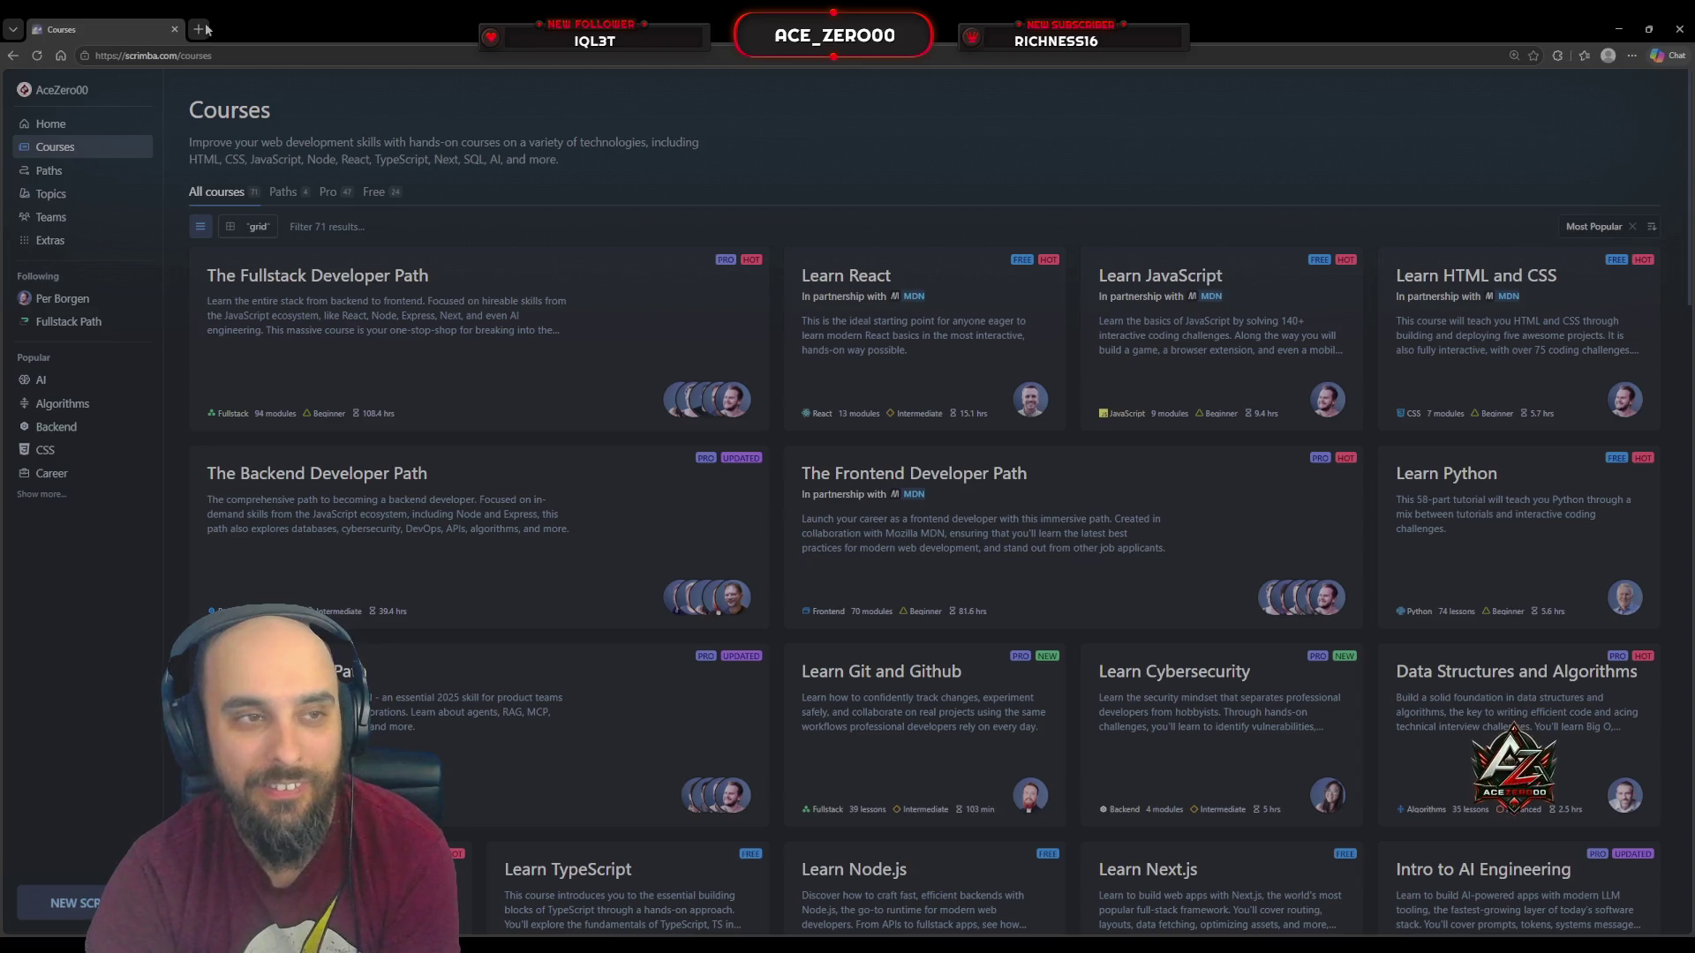
scroll(742, 300, down, 5)
scroll(742, 300, up, 5)
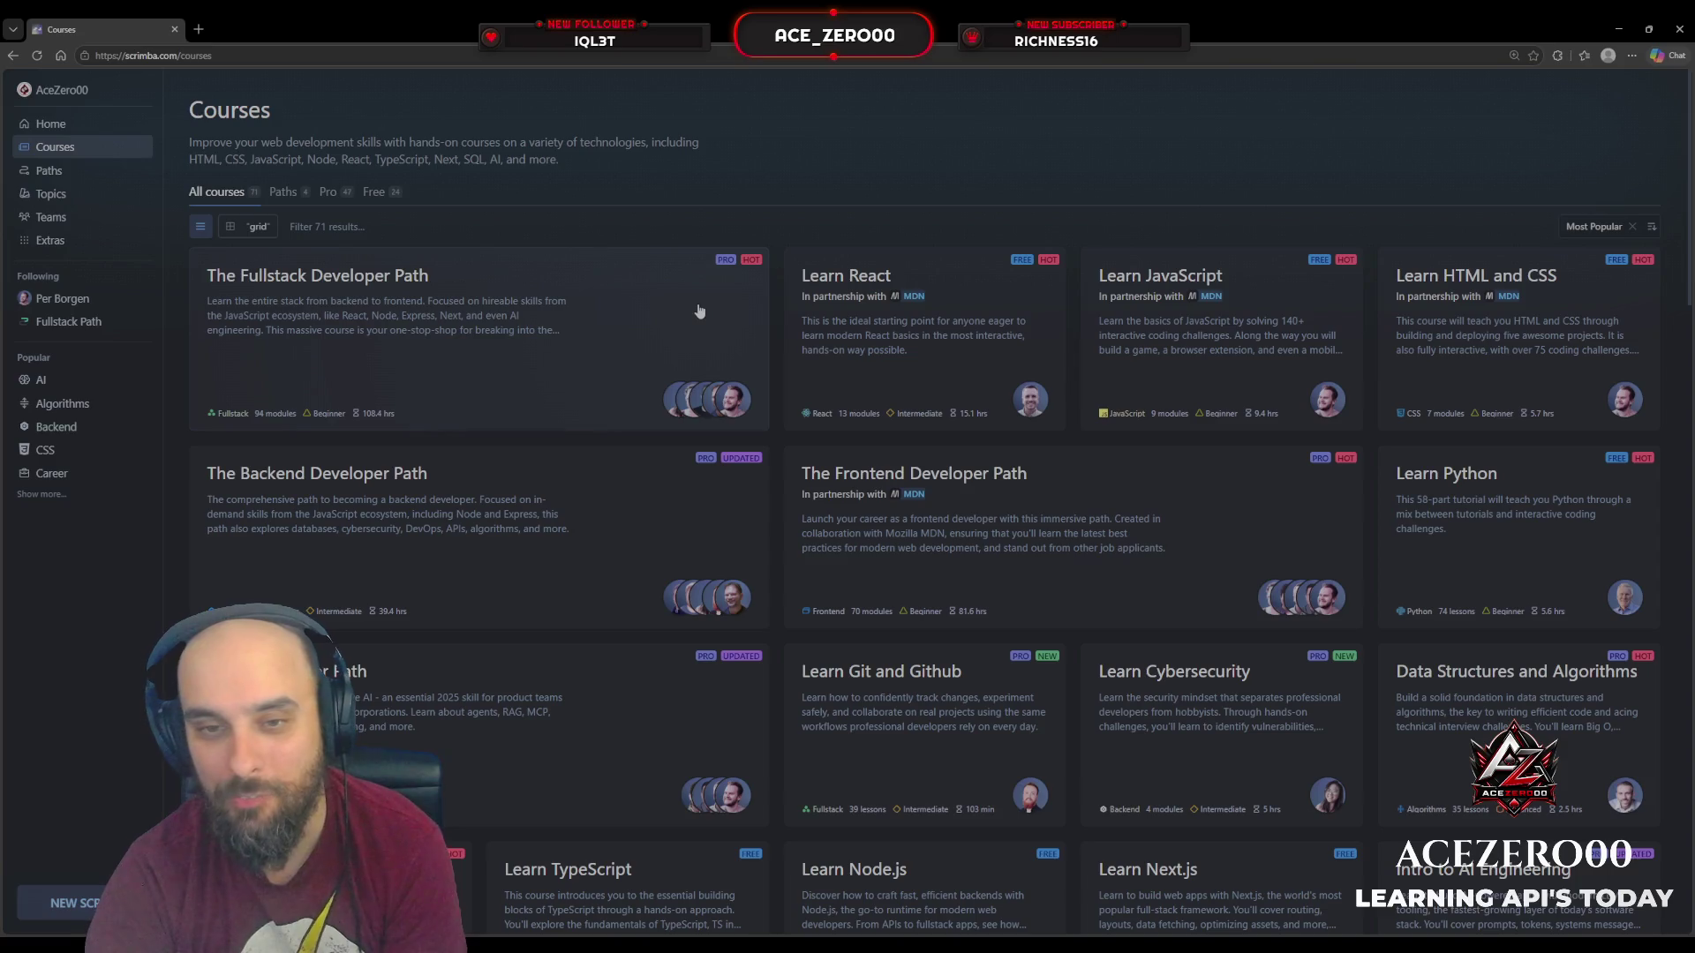
click(523, 376)
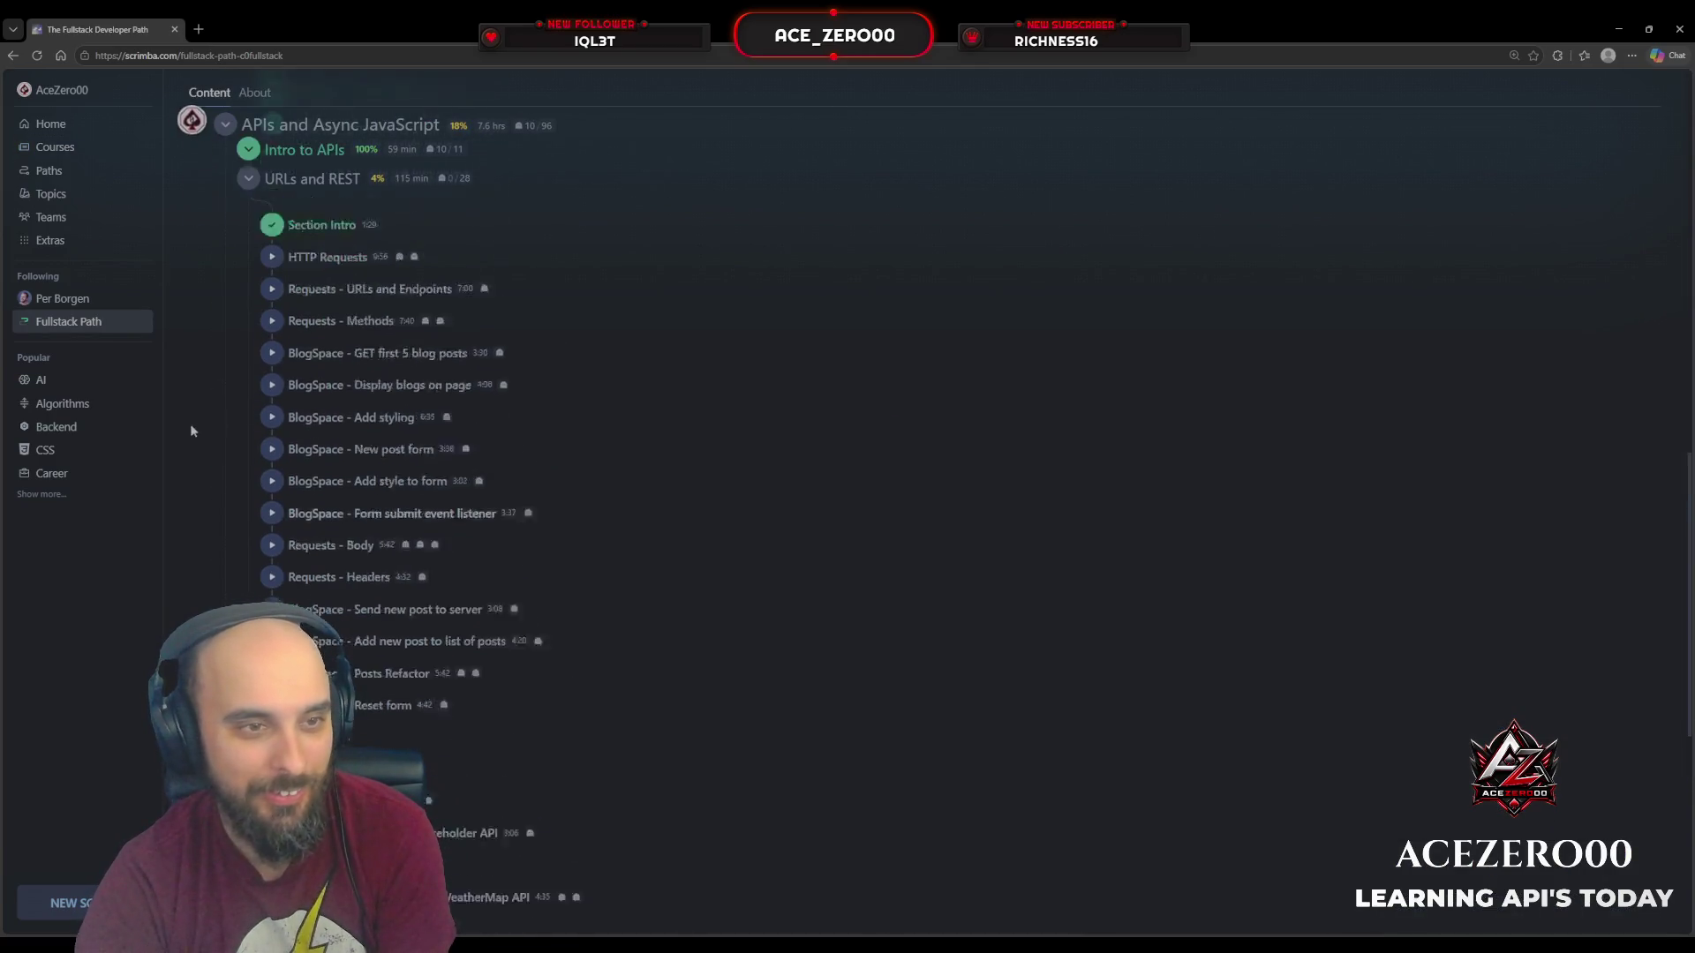
Step: Open the HTTP Requests lesson and play it, pausing at 0:28 on the Request/Response Cycle slide
scroll(632, 287, up, 1)
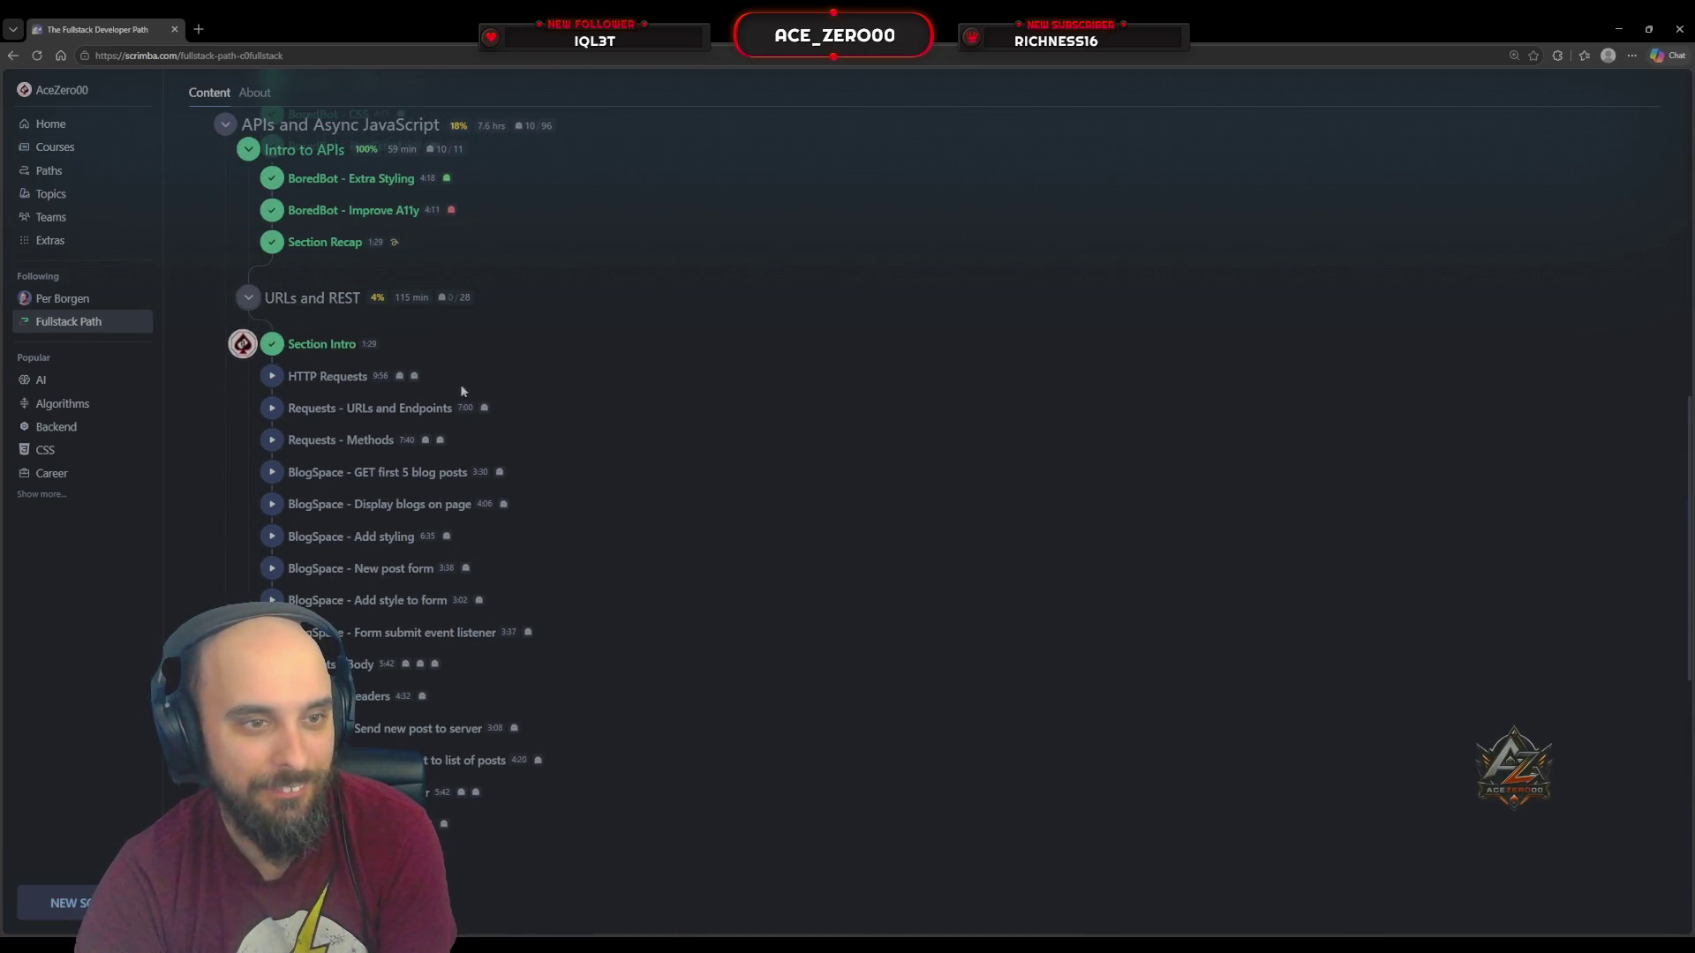
click(527, 380)
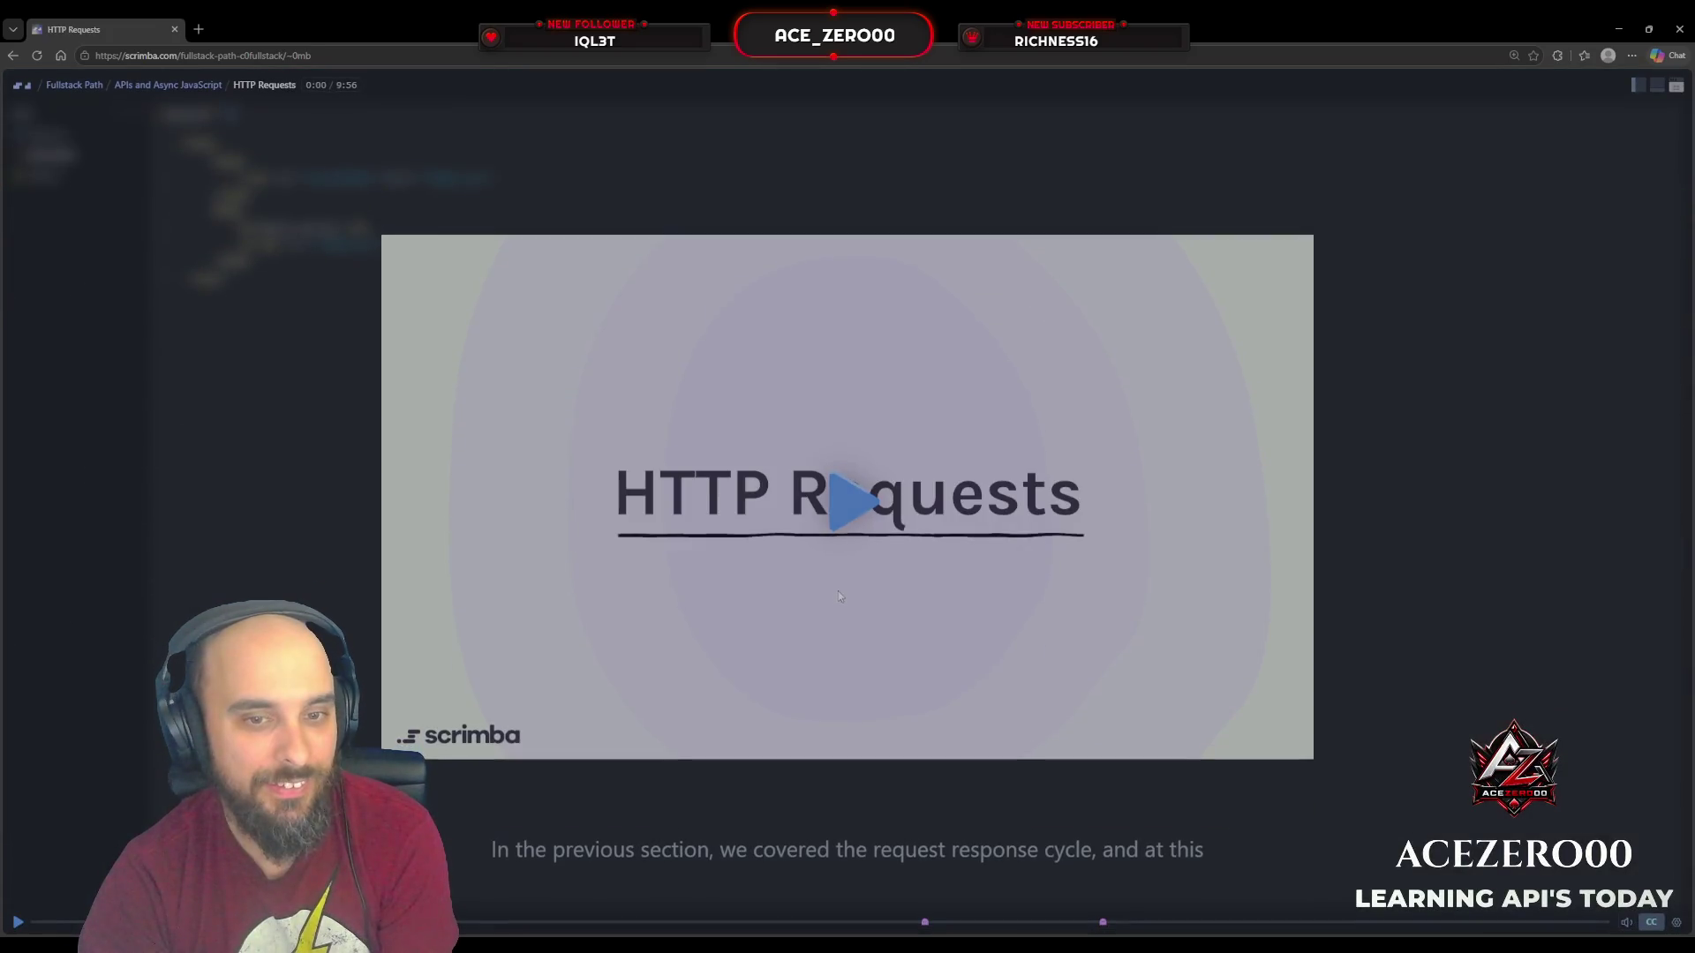
click(845, 509)
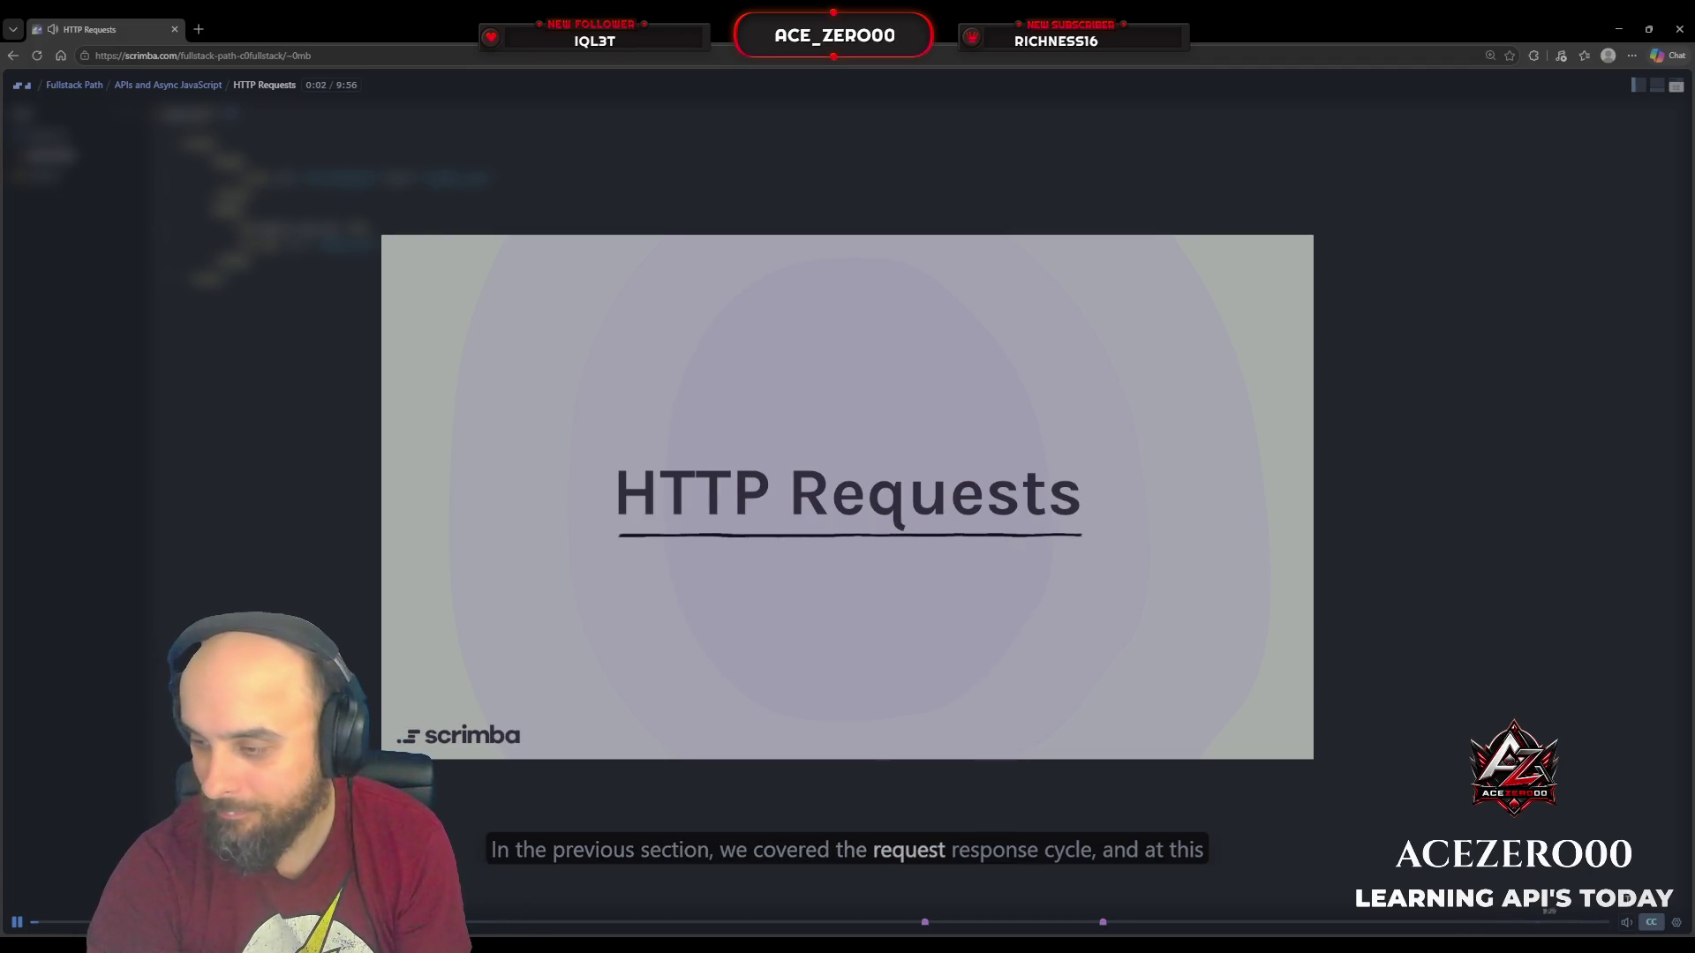
mouse_move(1624, 923)
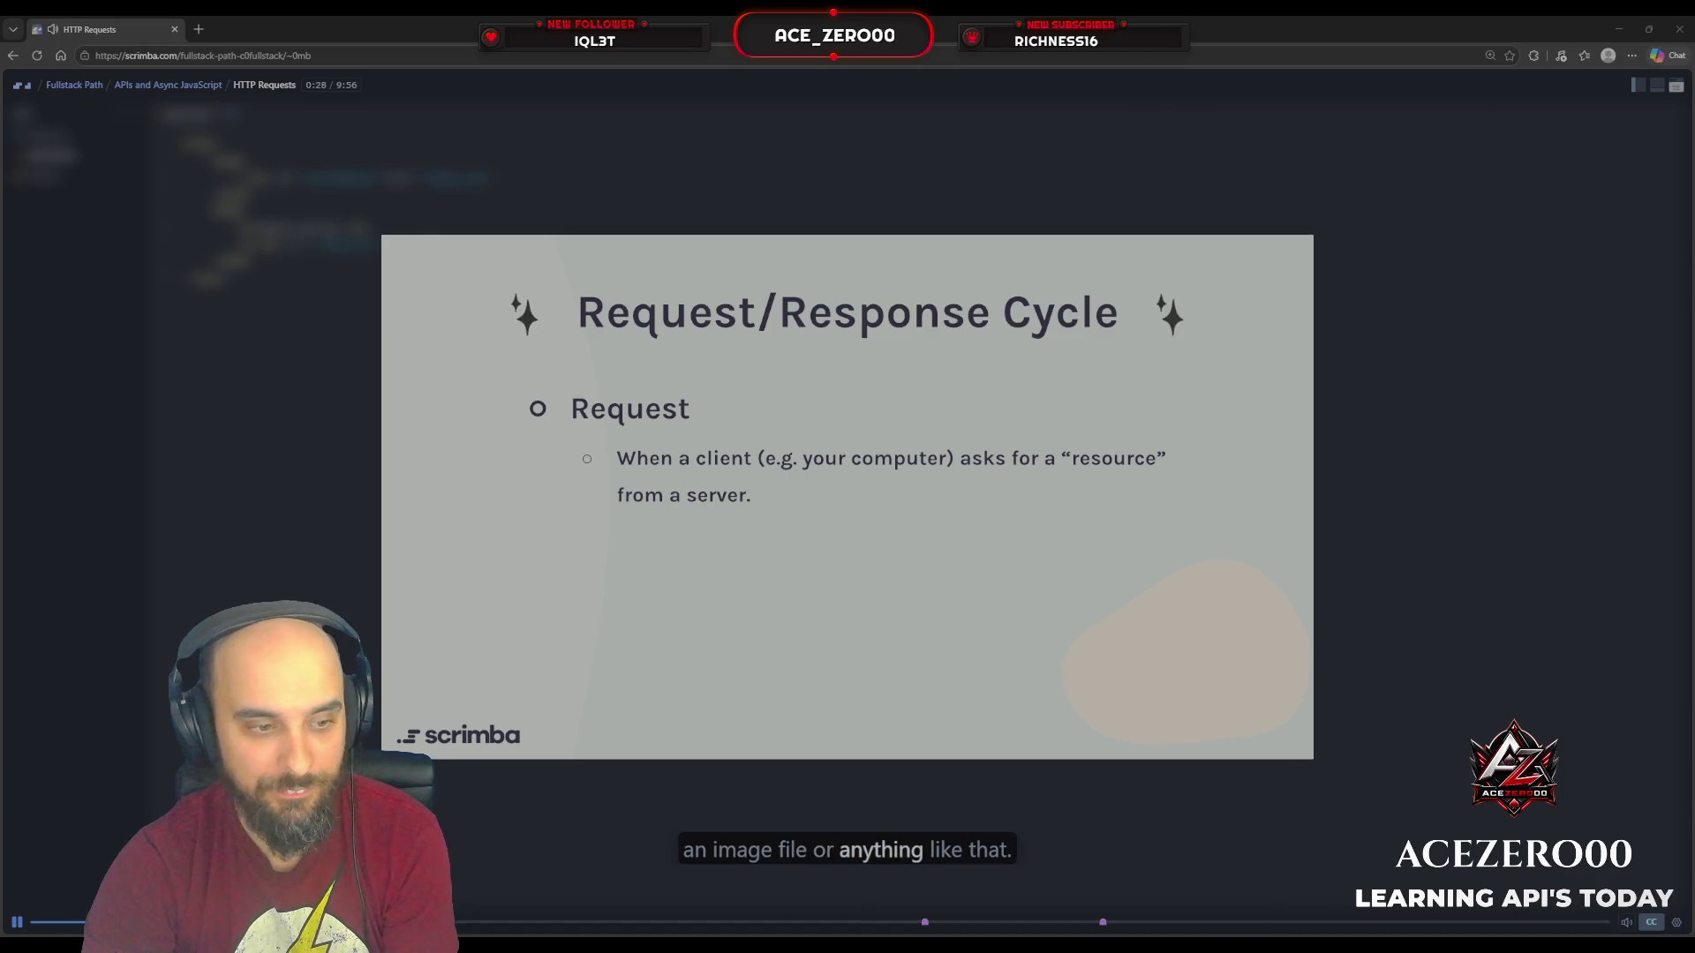
key(space)
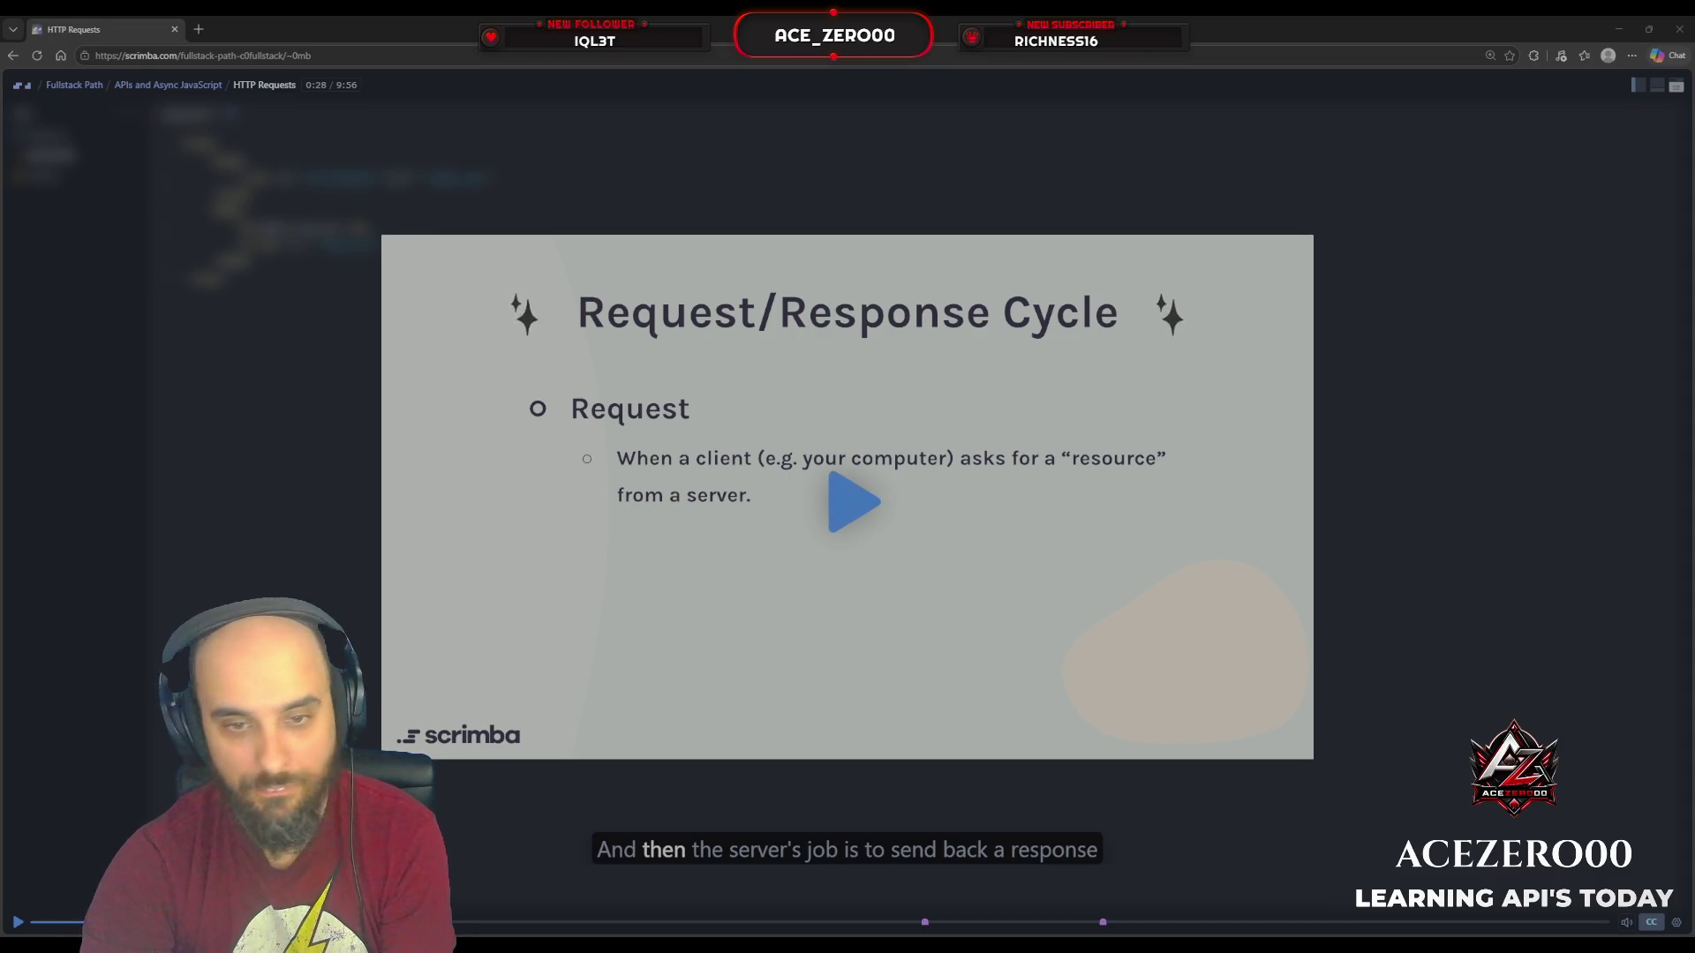
Step: Play on past the Response bullet, pausing at 1:58 on the slide defining protocols and HTTP
click(827, 494)
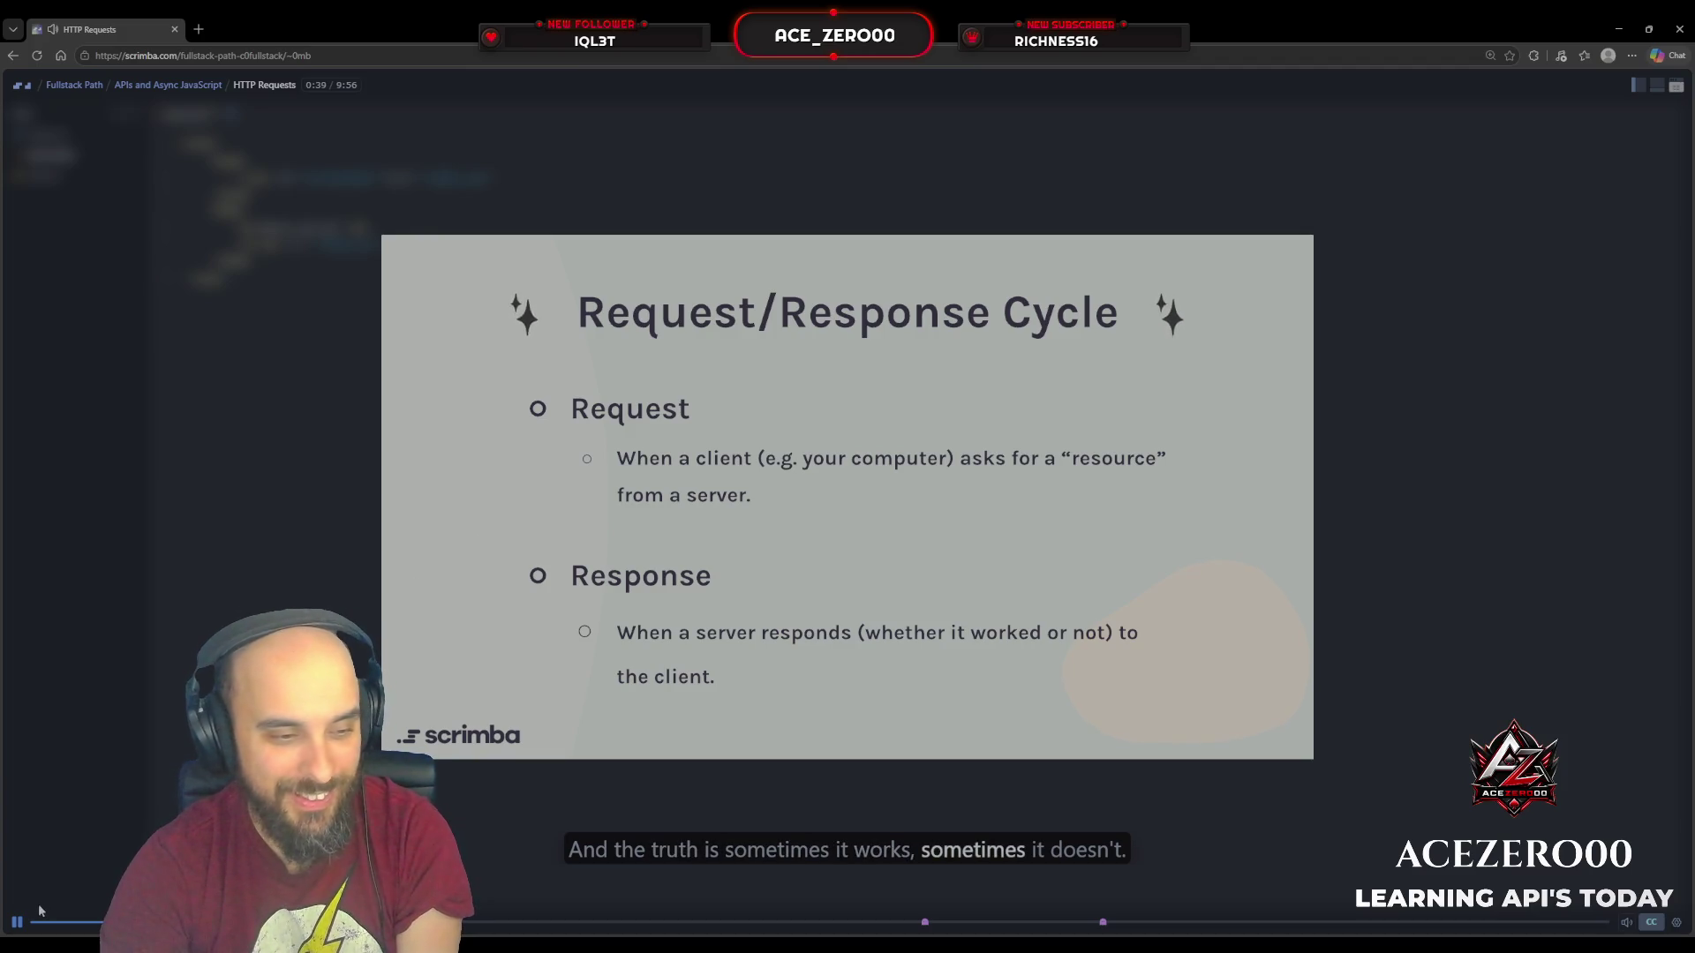
click(506, 628)
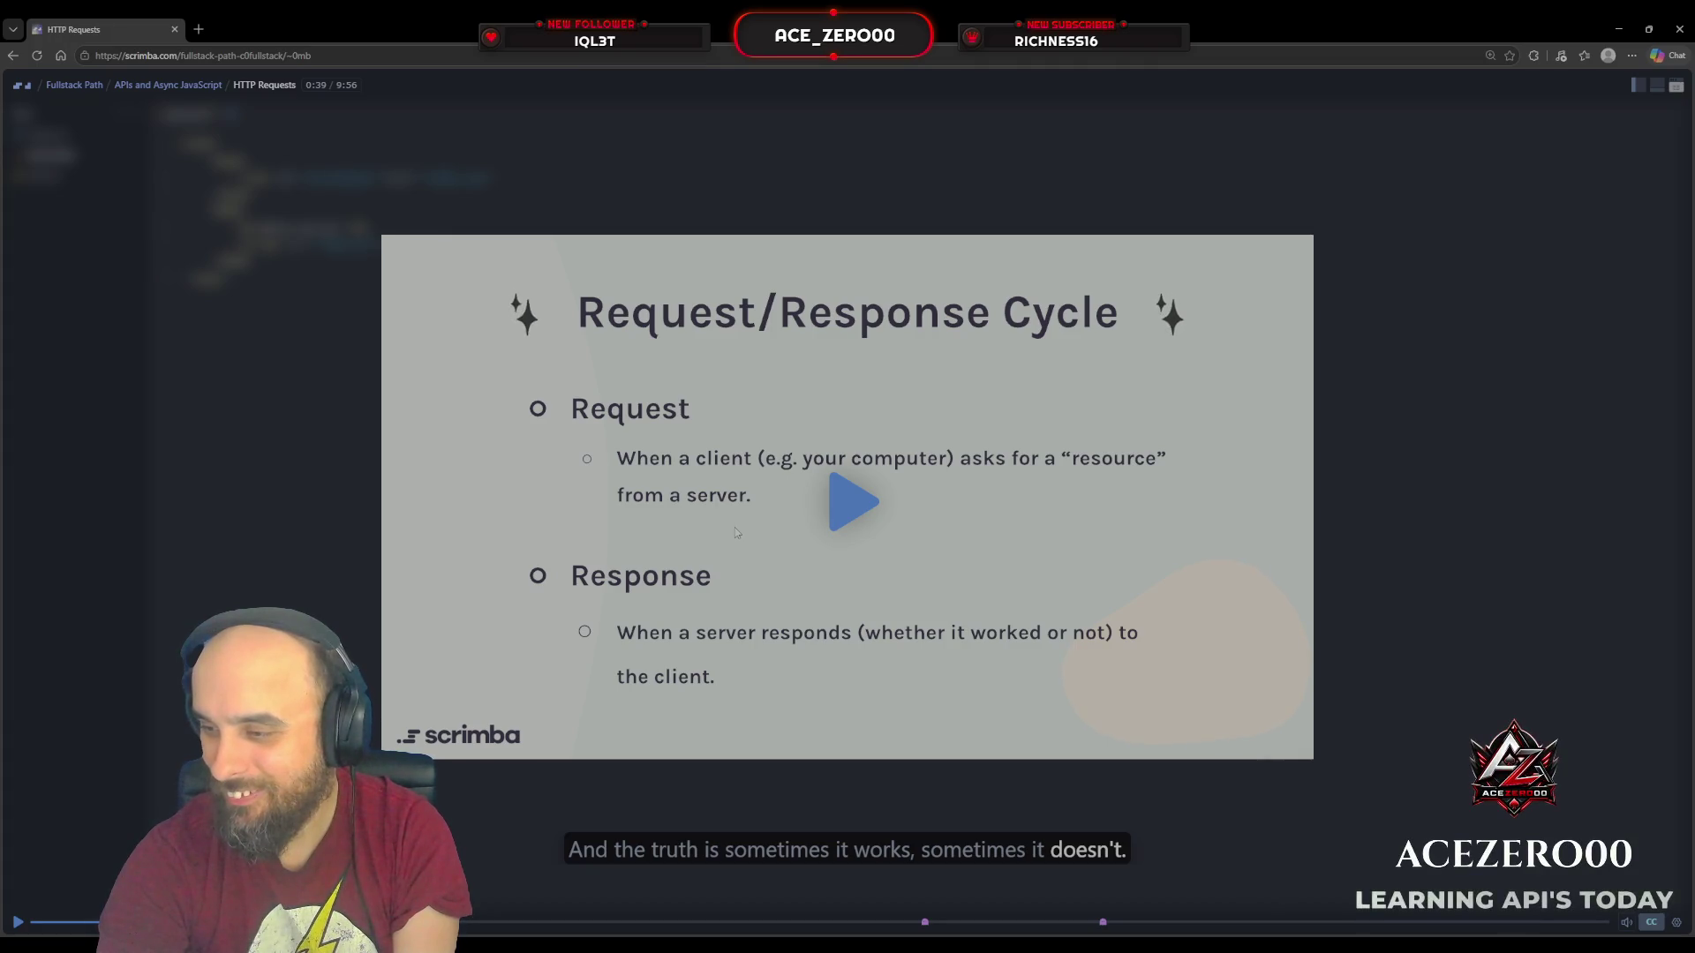
click(852, 515)
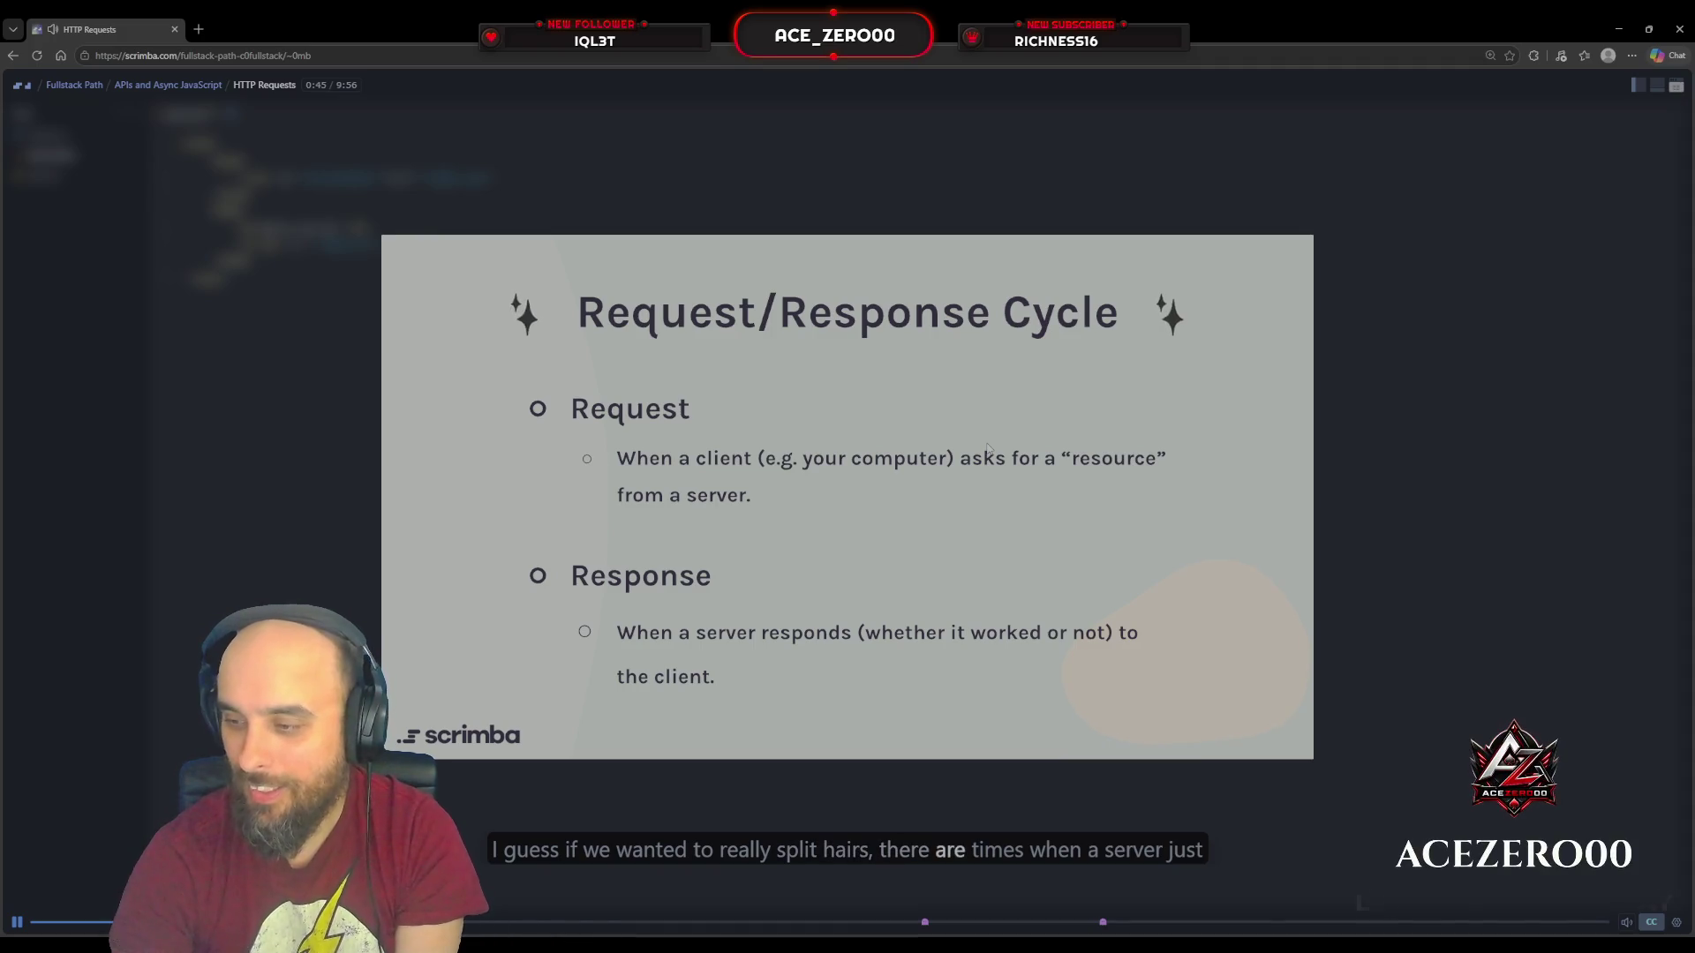
click(17, 923)
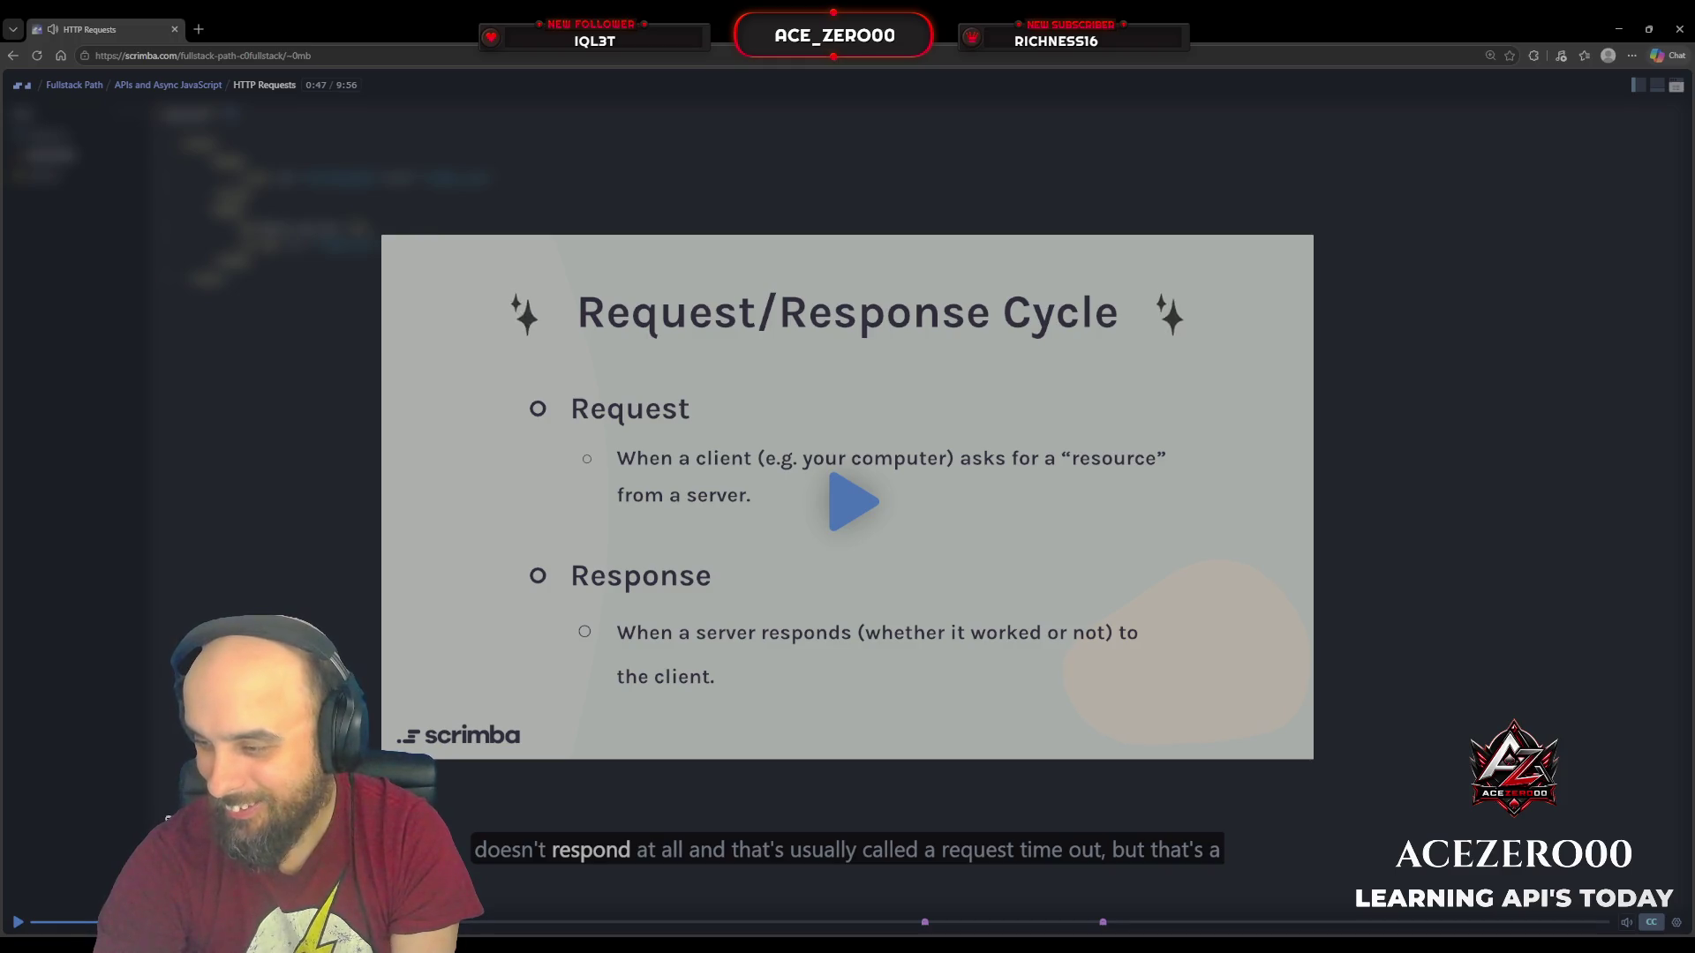
click(855, 516)
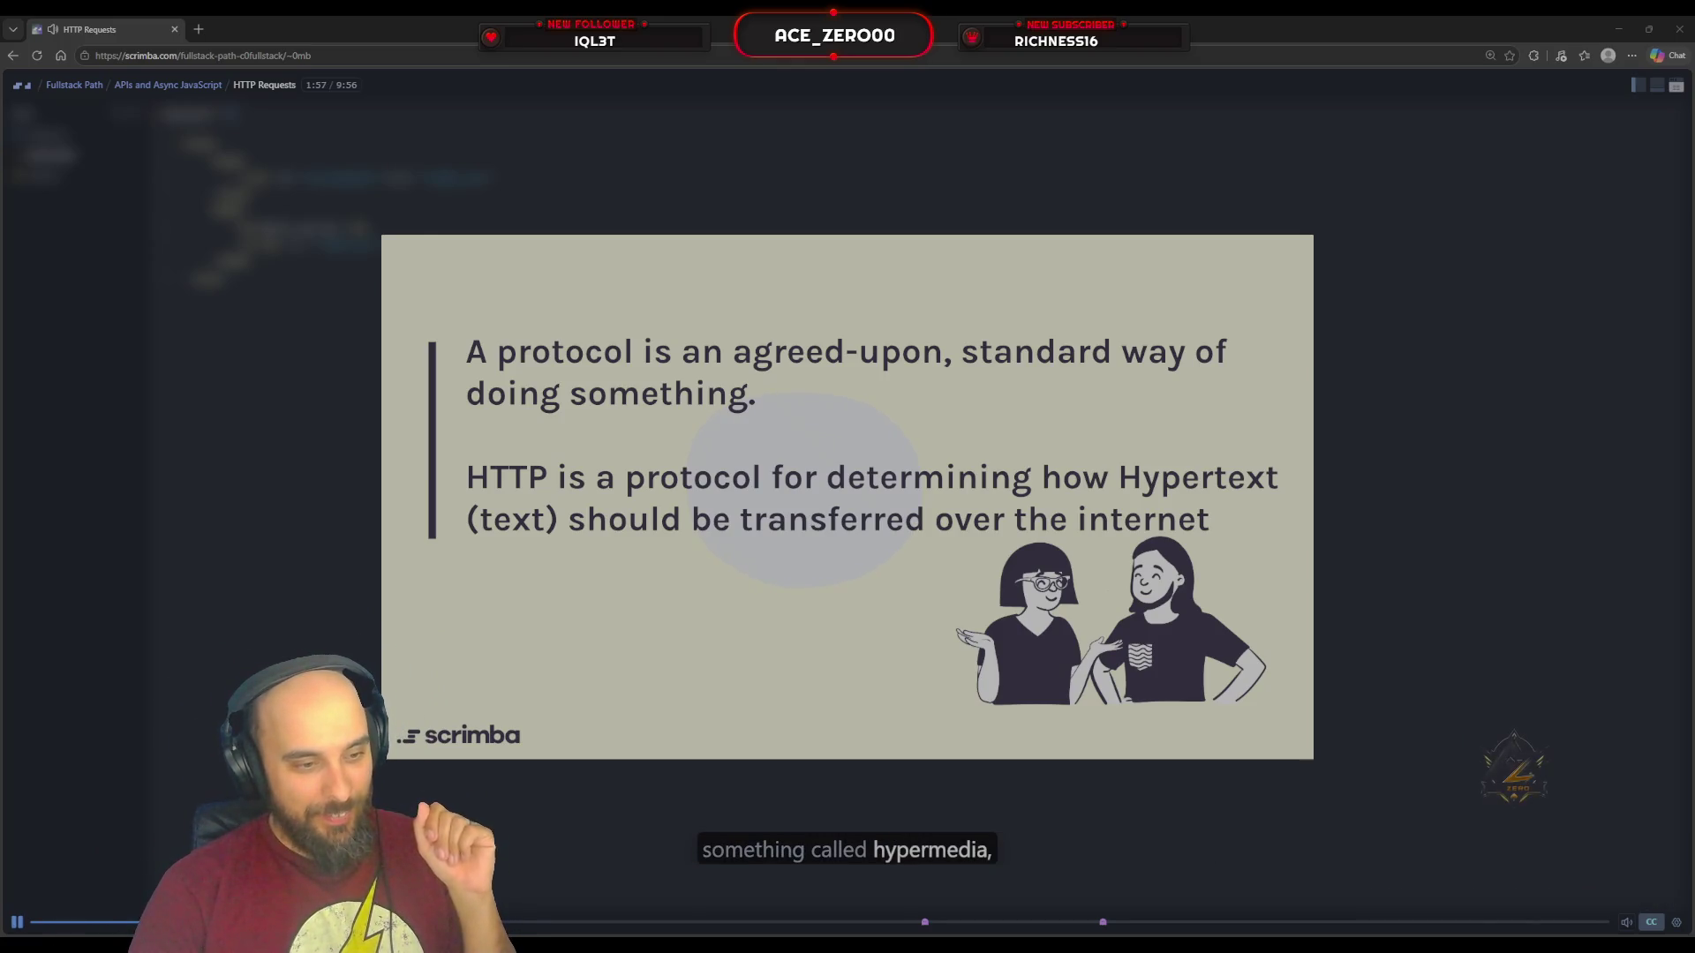
click(19, 921)
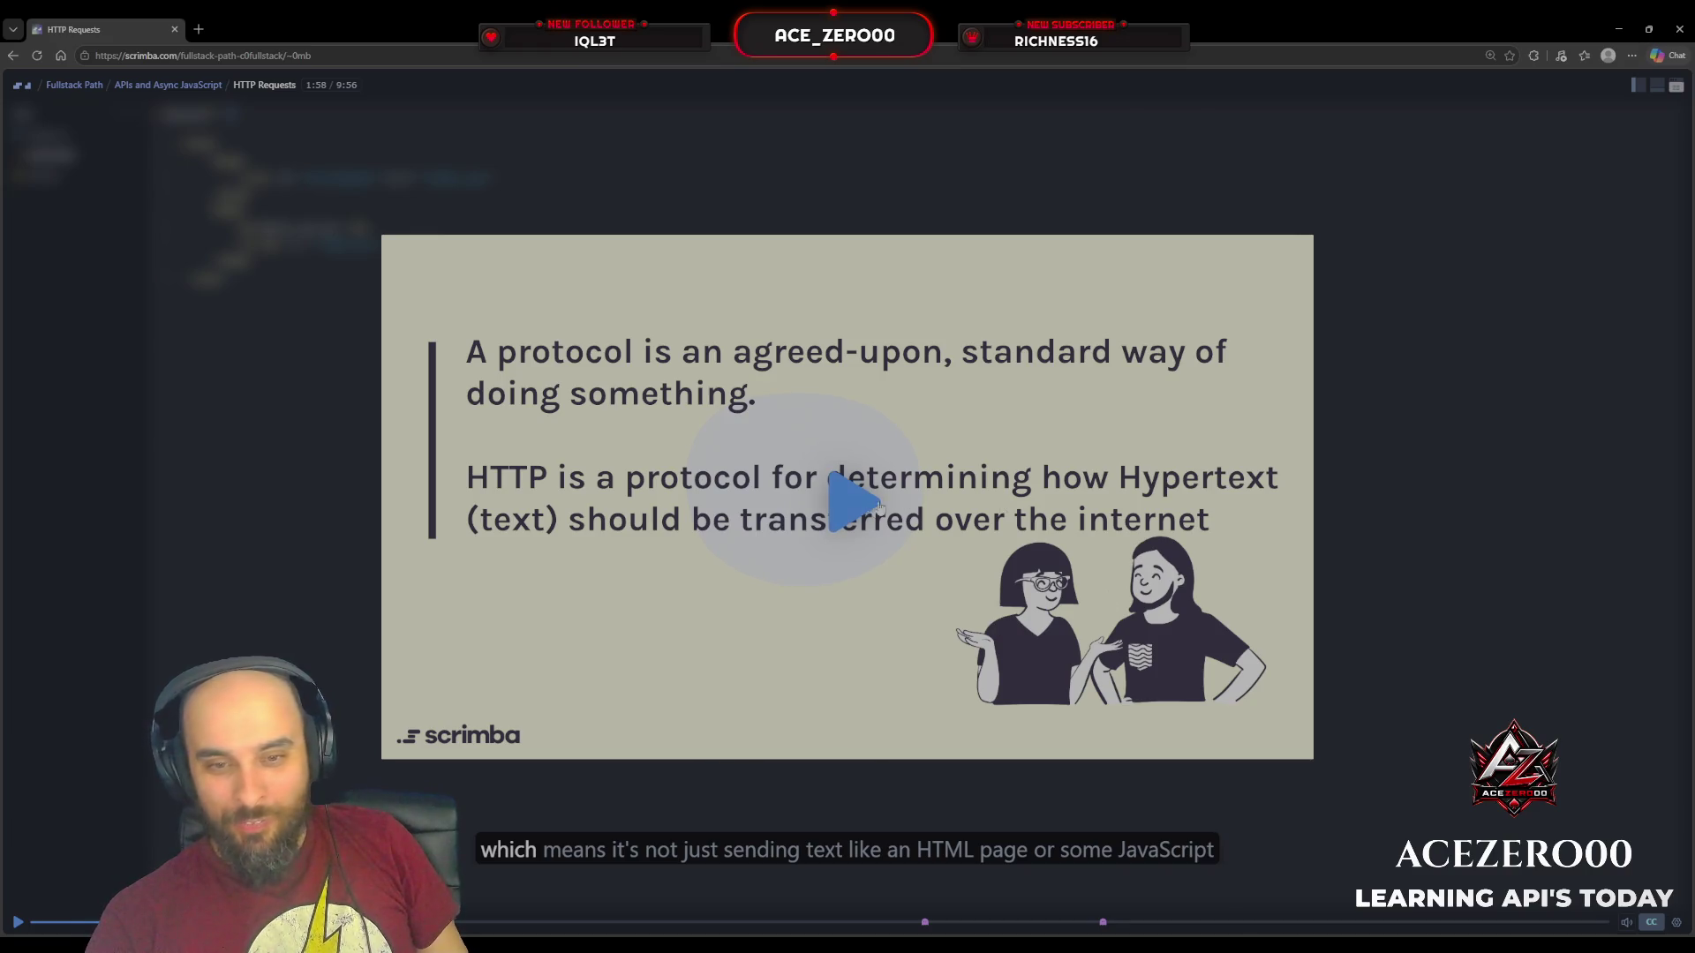
Step: Keep playing the lesson, with several pauses, until the Components of a Request slide at 2:52
click(847, 500)
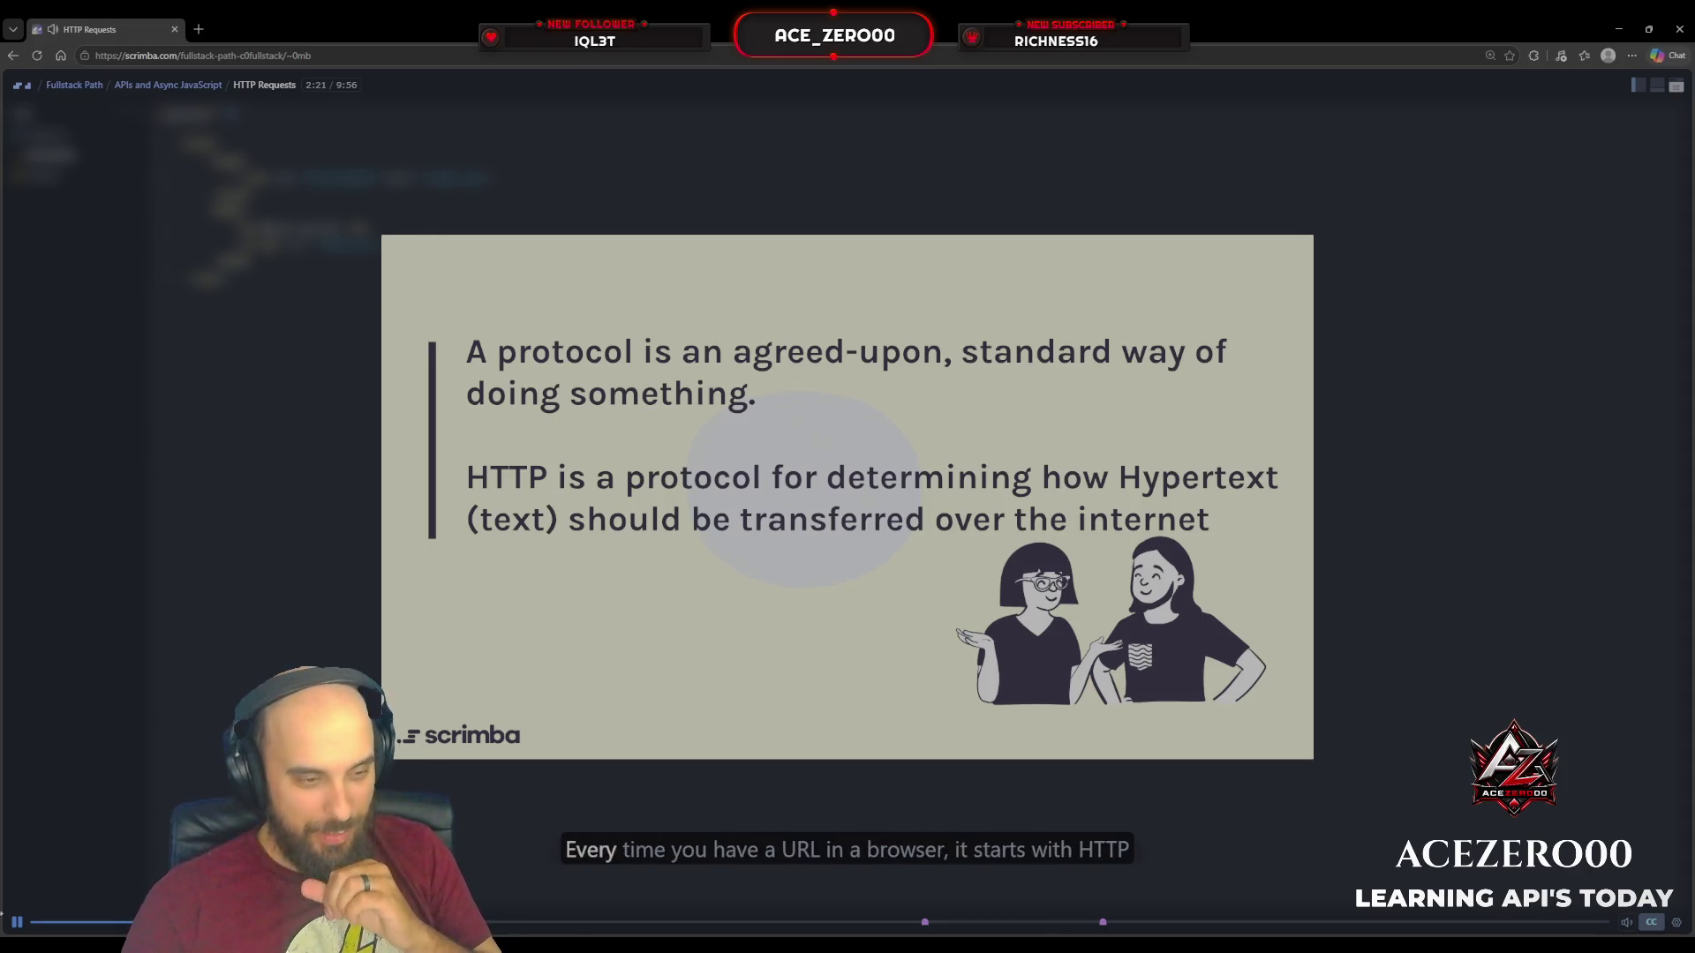
click(21, 924)
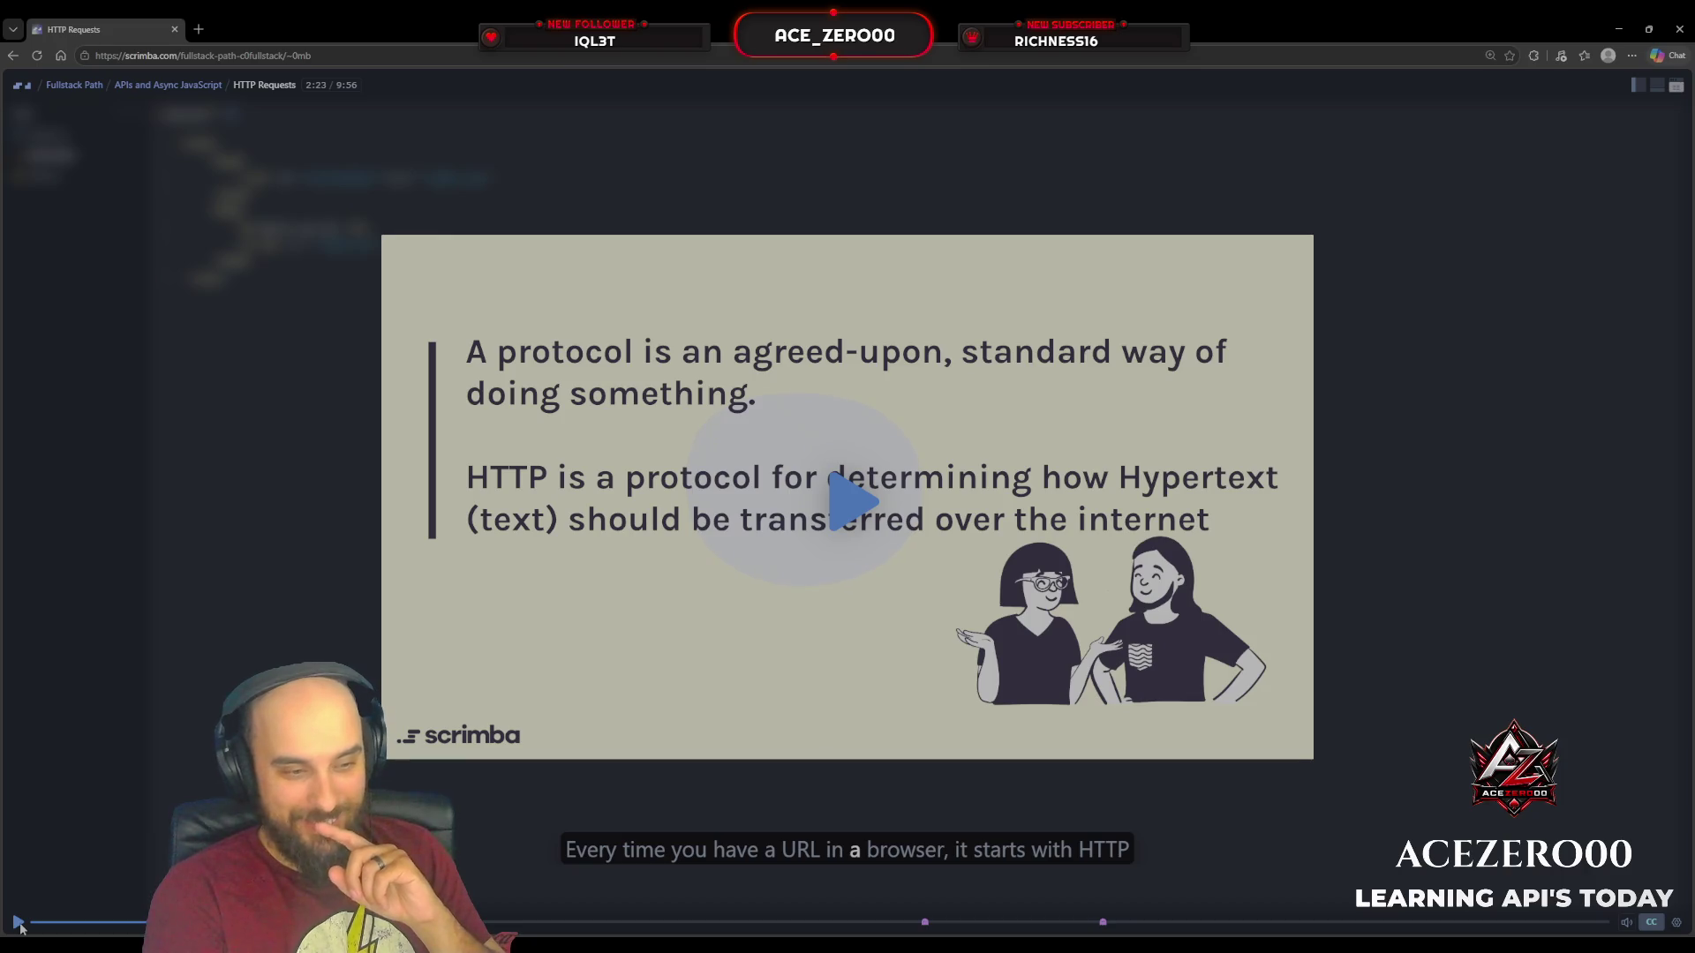
click(18, 923)
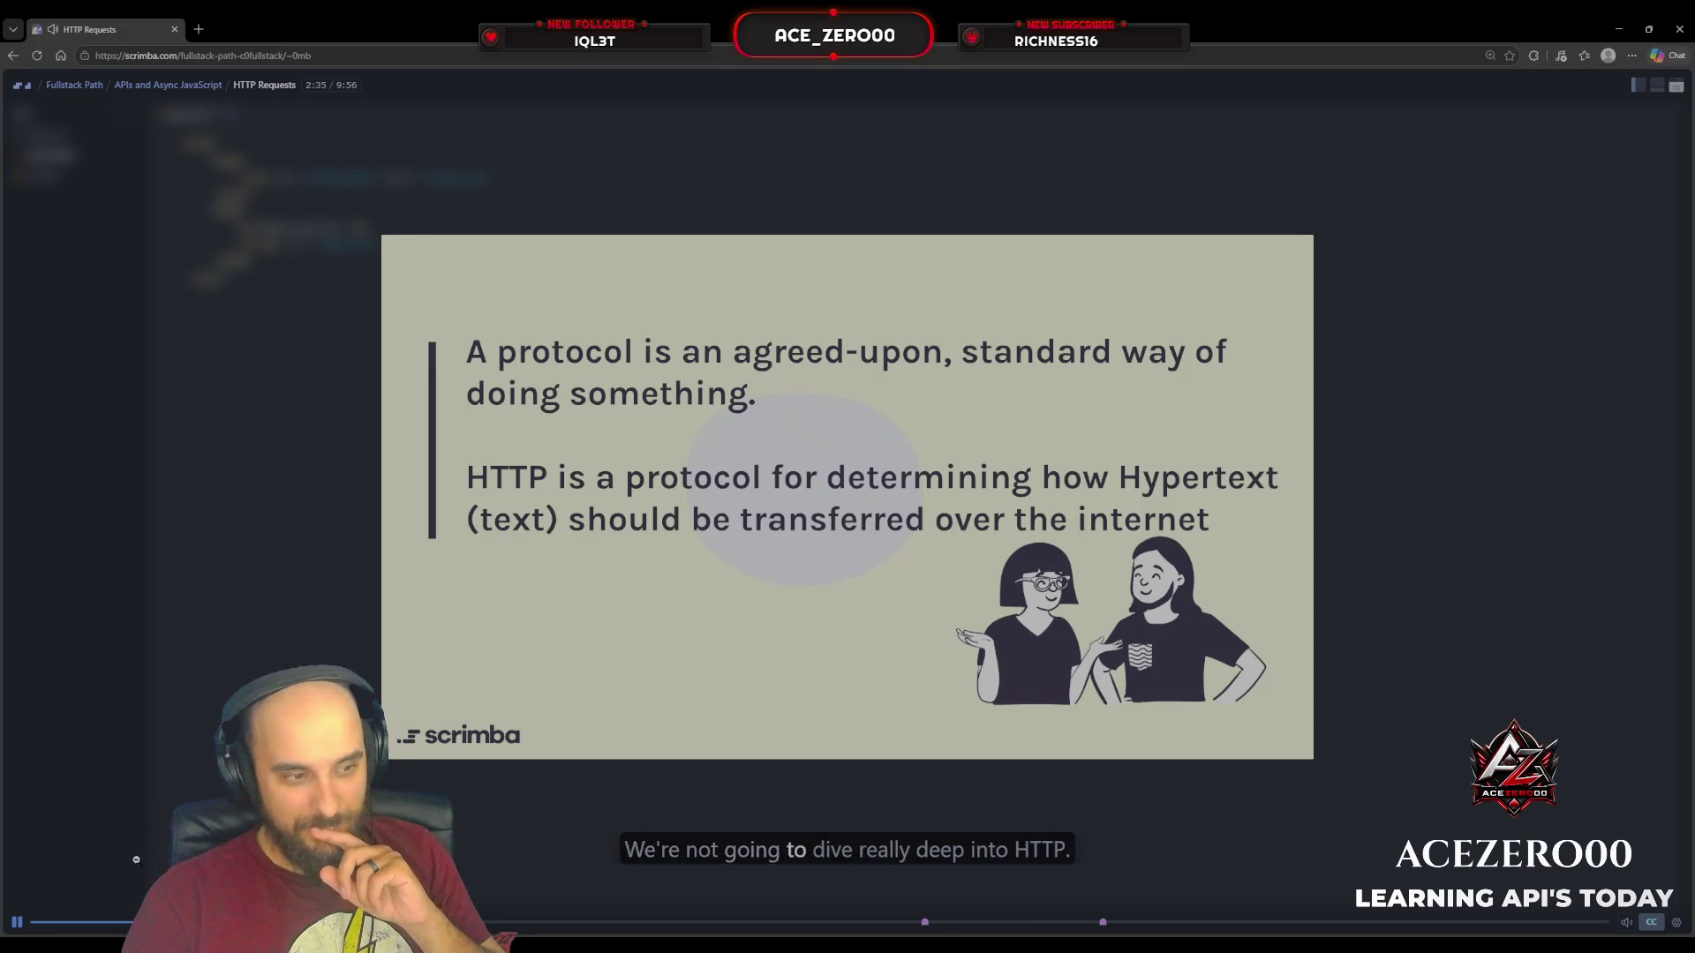
click(24, 921)
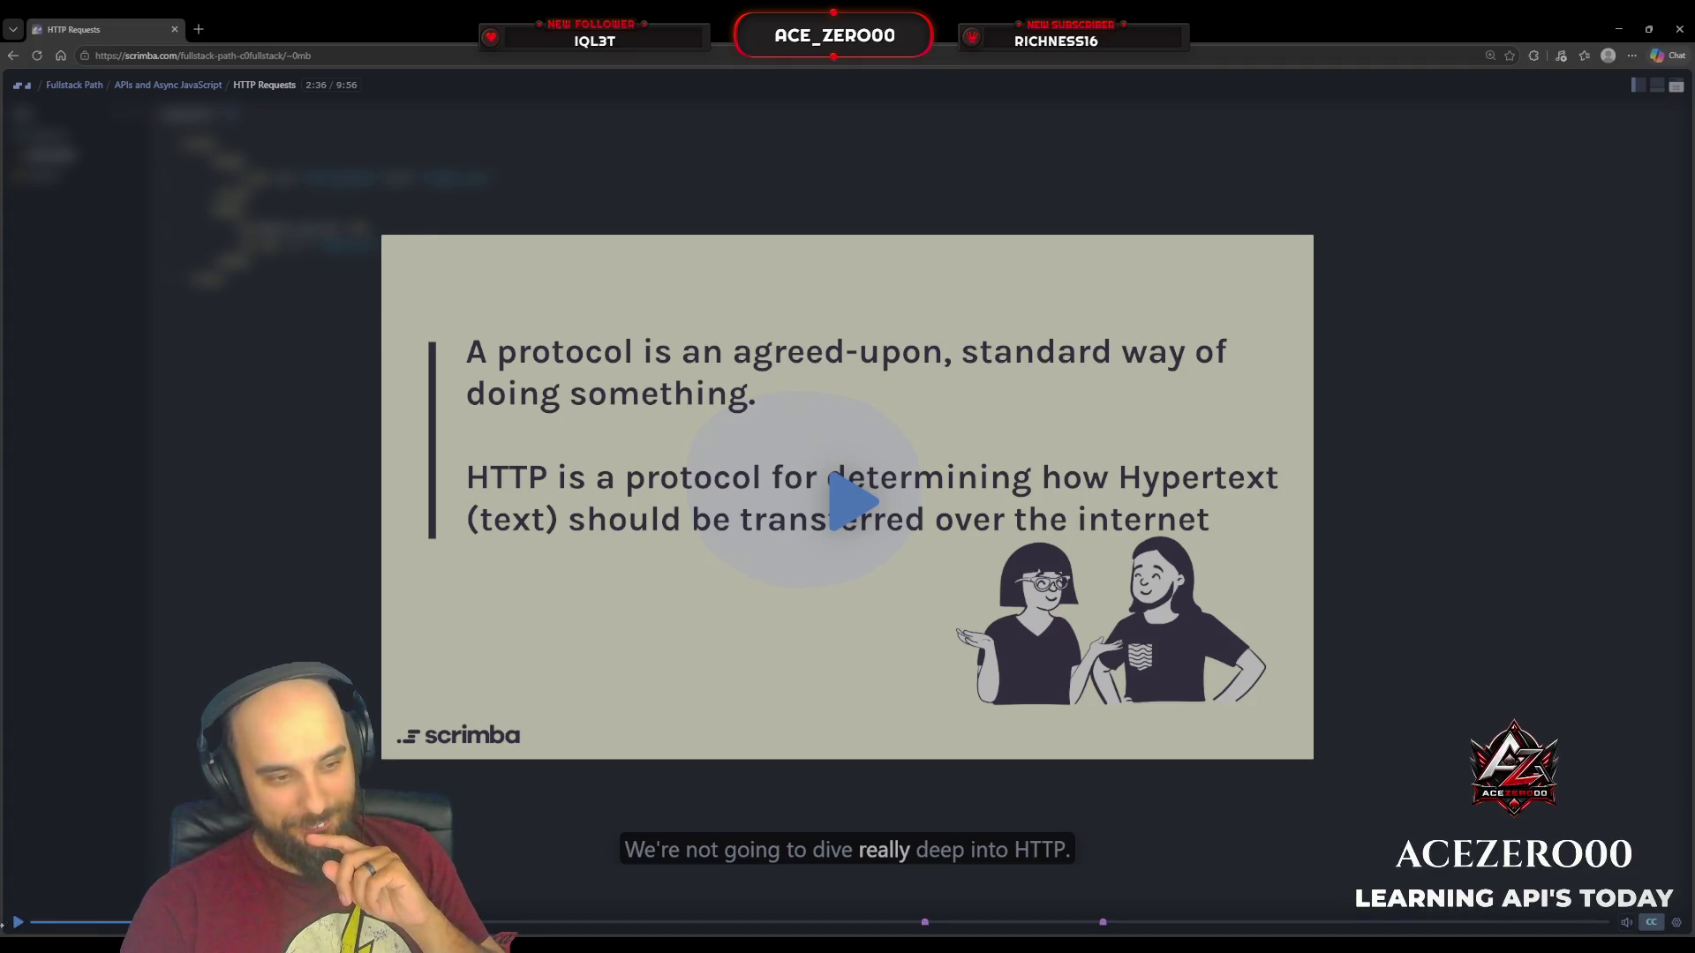
click(16, 923)
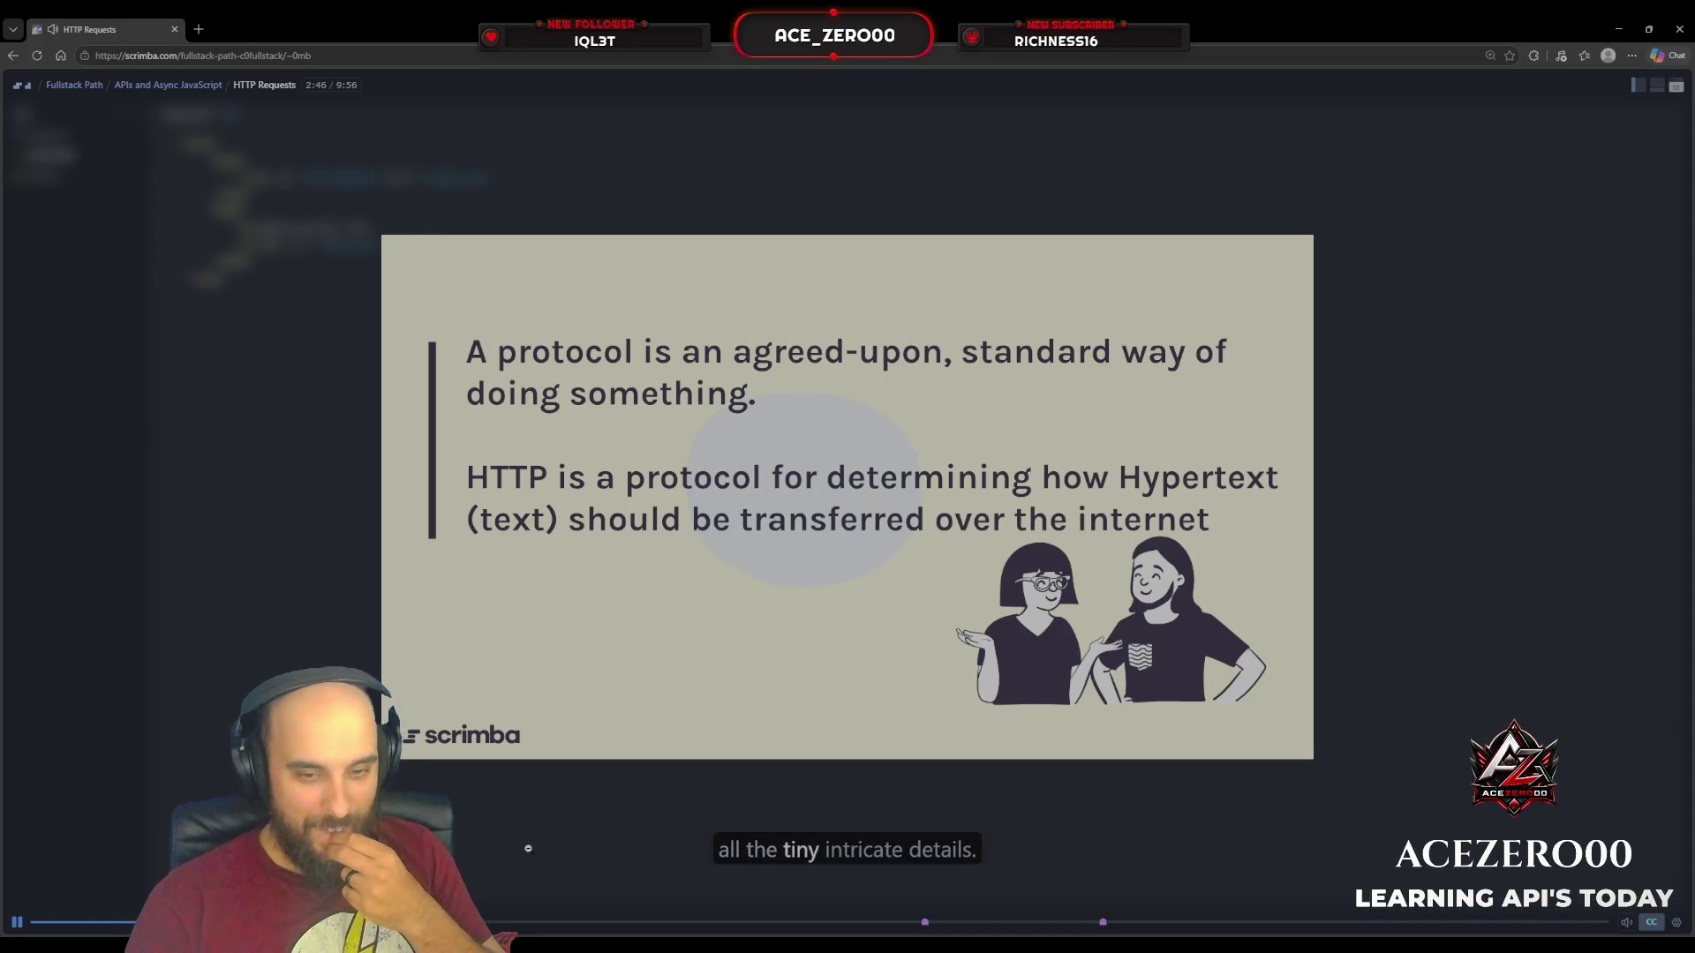
click(29, 922)
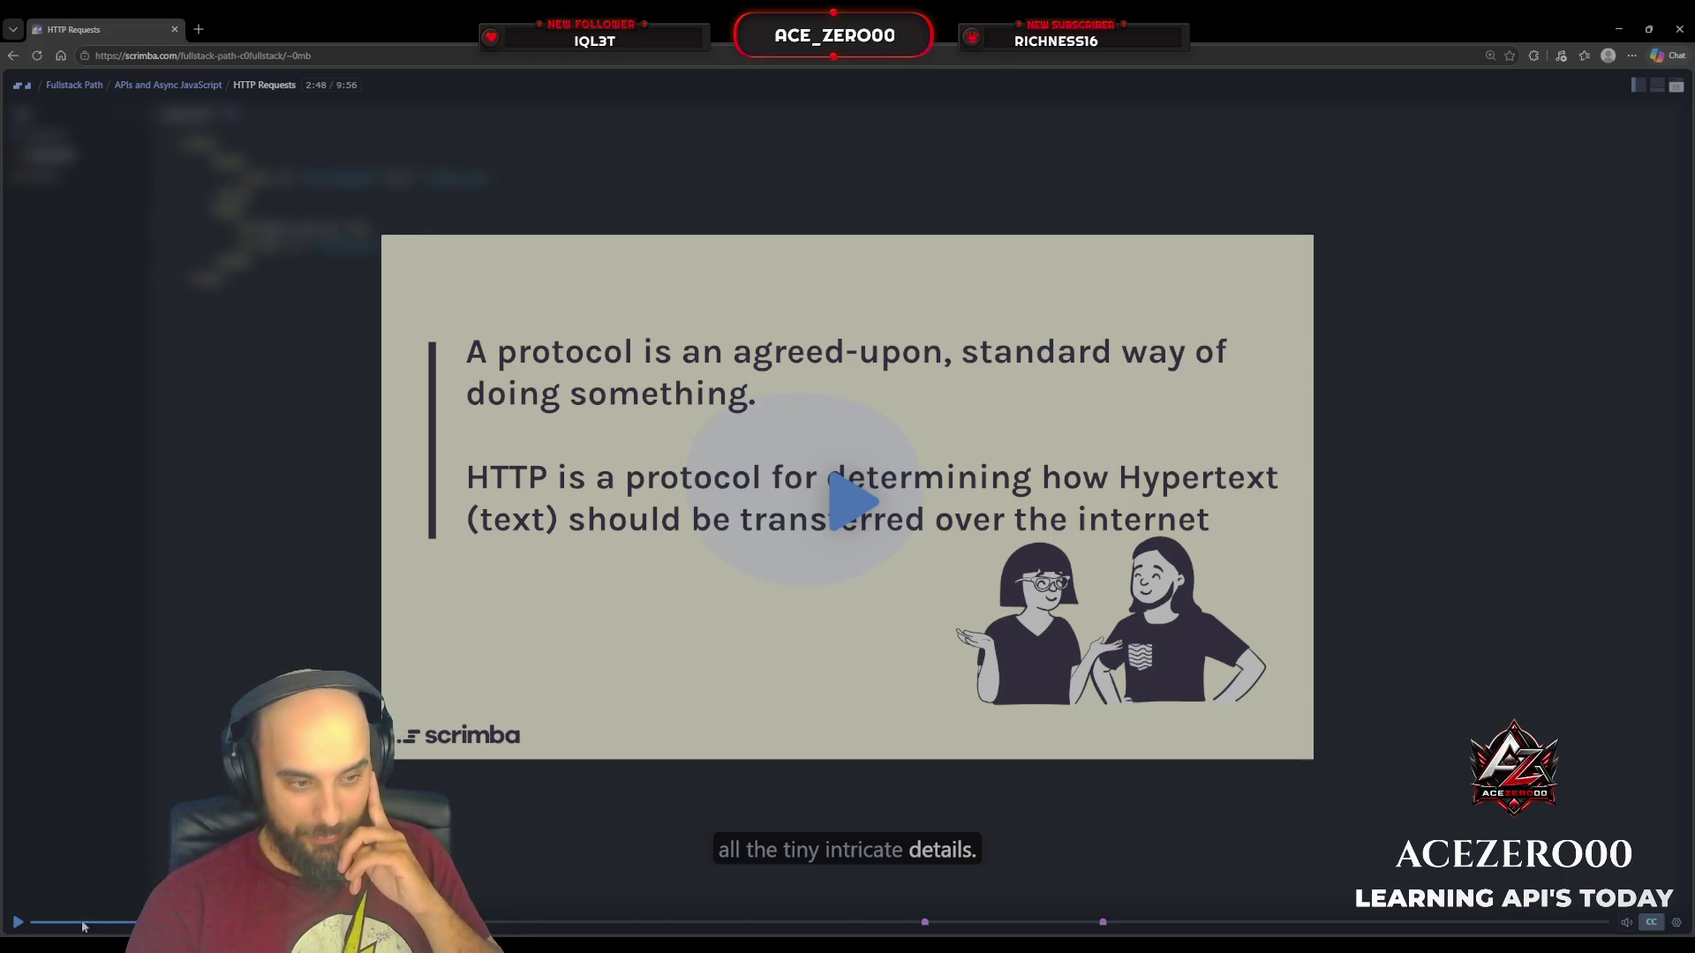
click(27, 929)
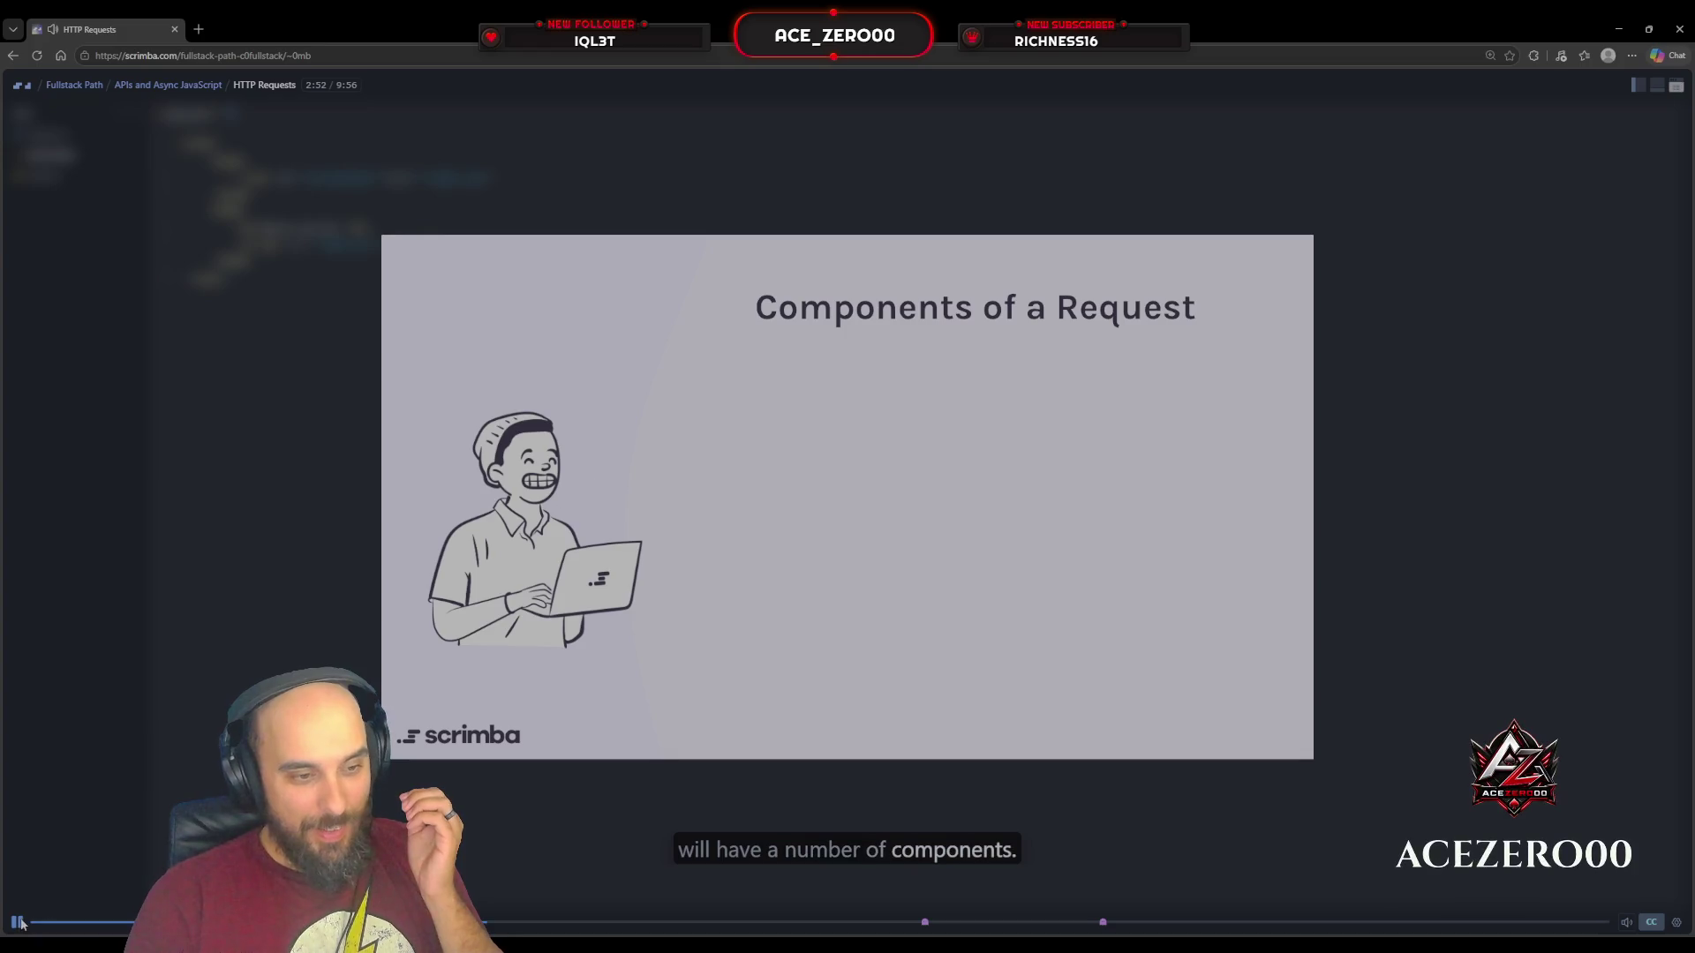
Step: Step through Path, Method and GET/POST/PUT/DELETE, pausing at 3:35 once 'Others (PATCH, OPTIONS, etc.)' appears
key(space)
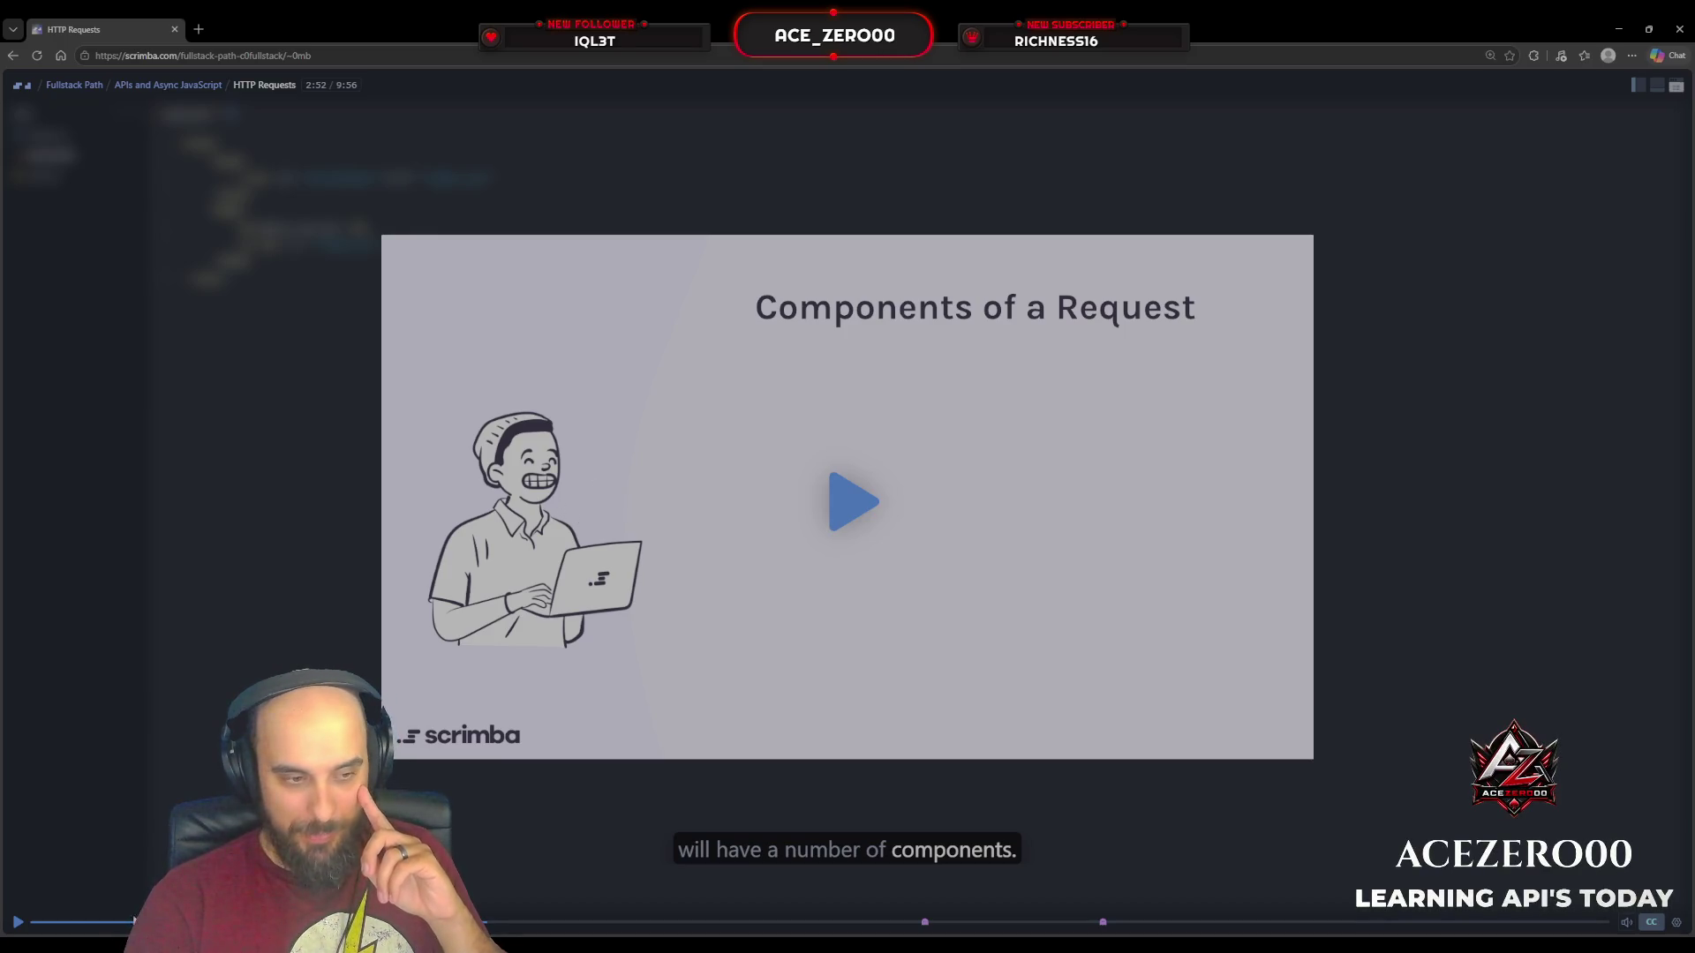
click(18, 923)
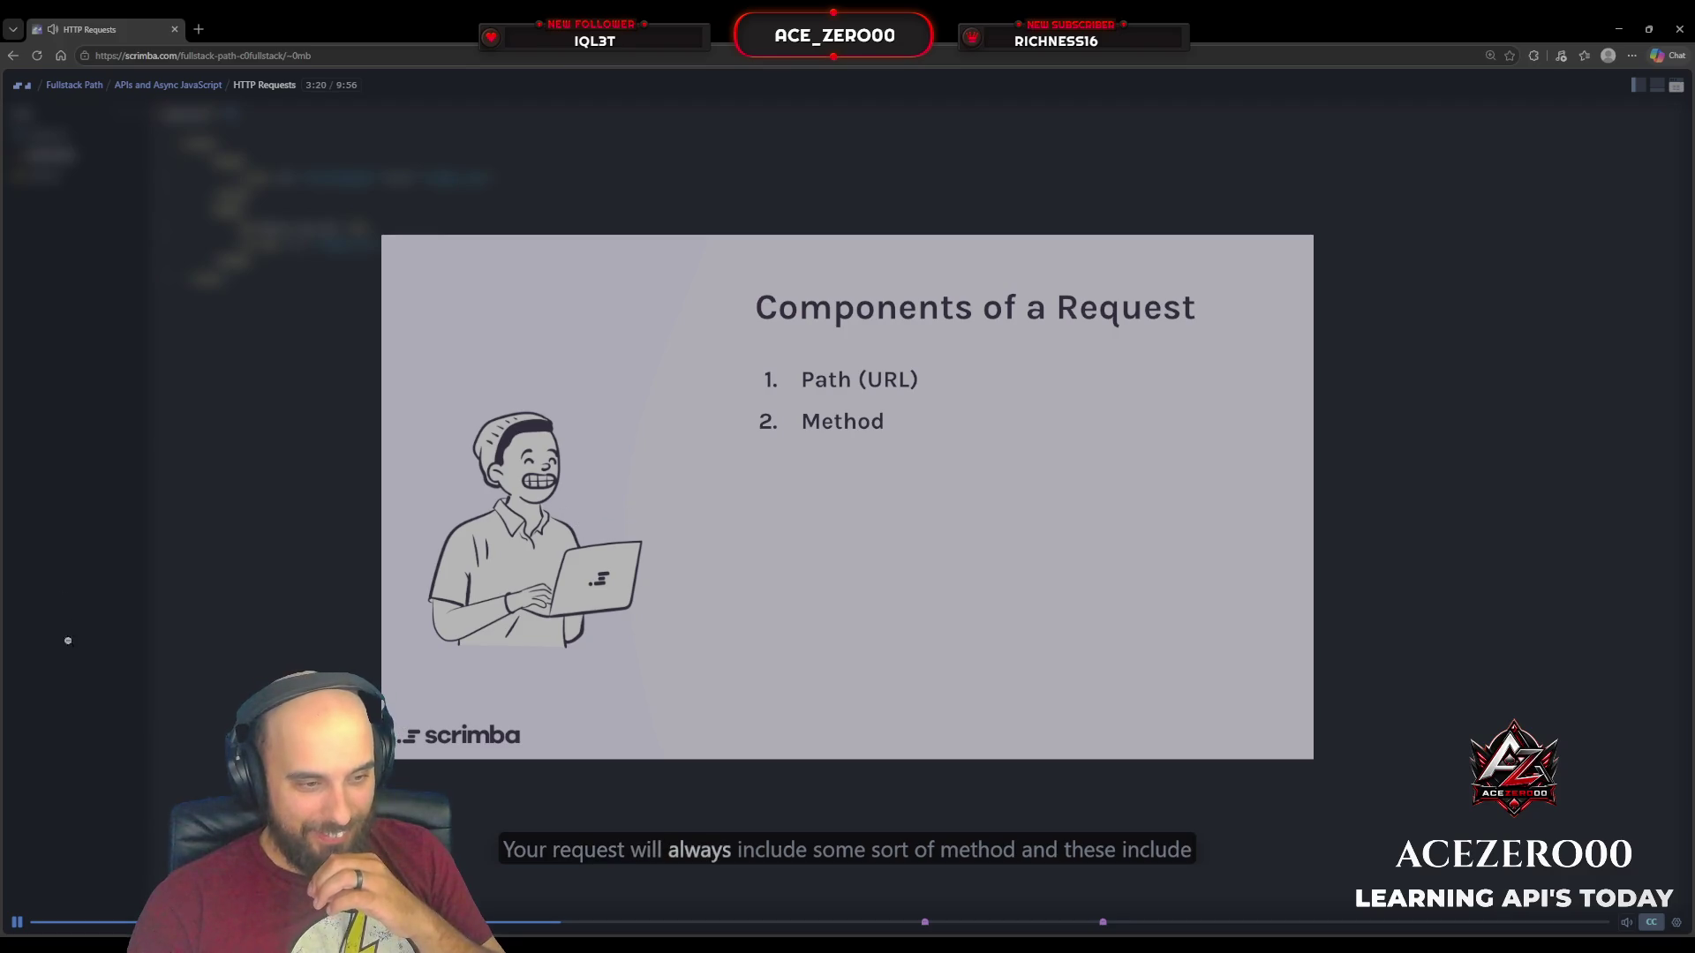
click(17, 923)
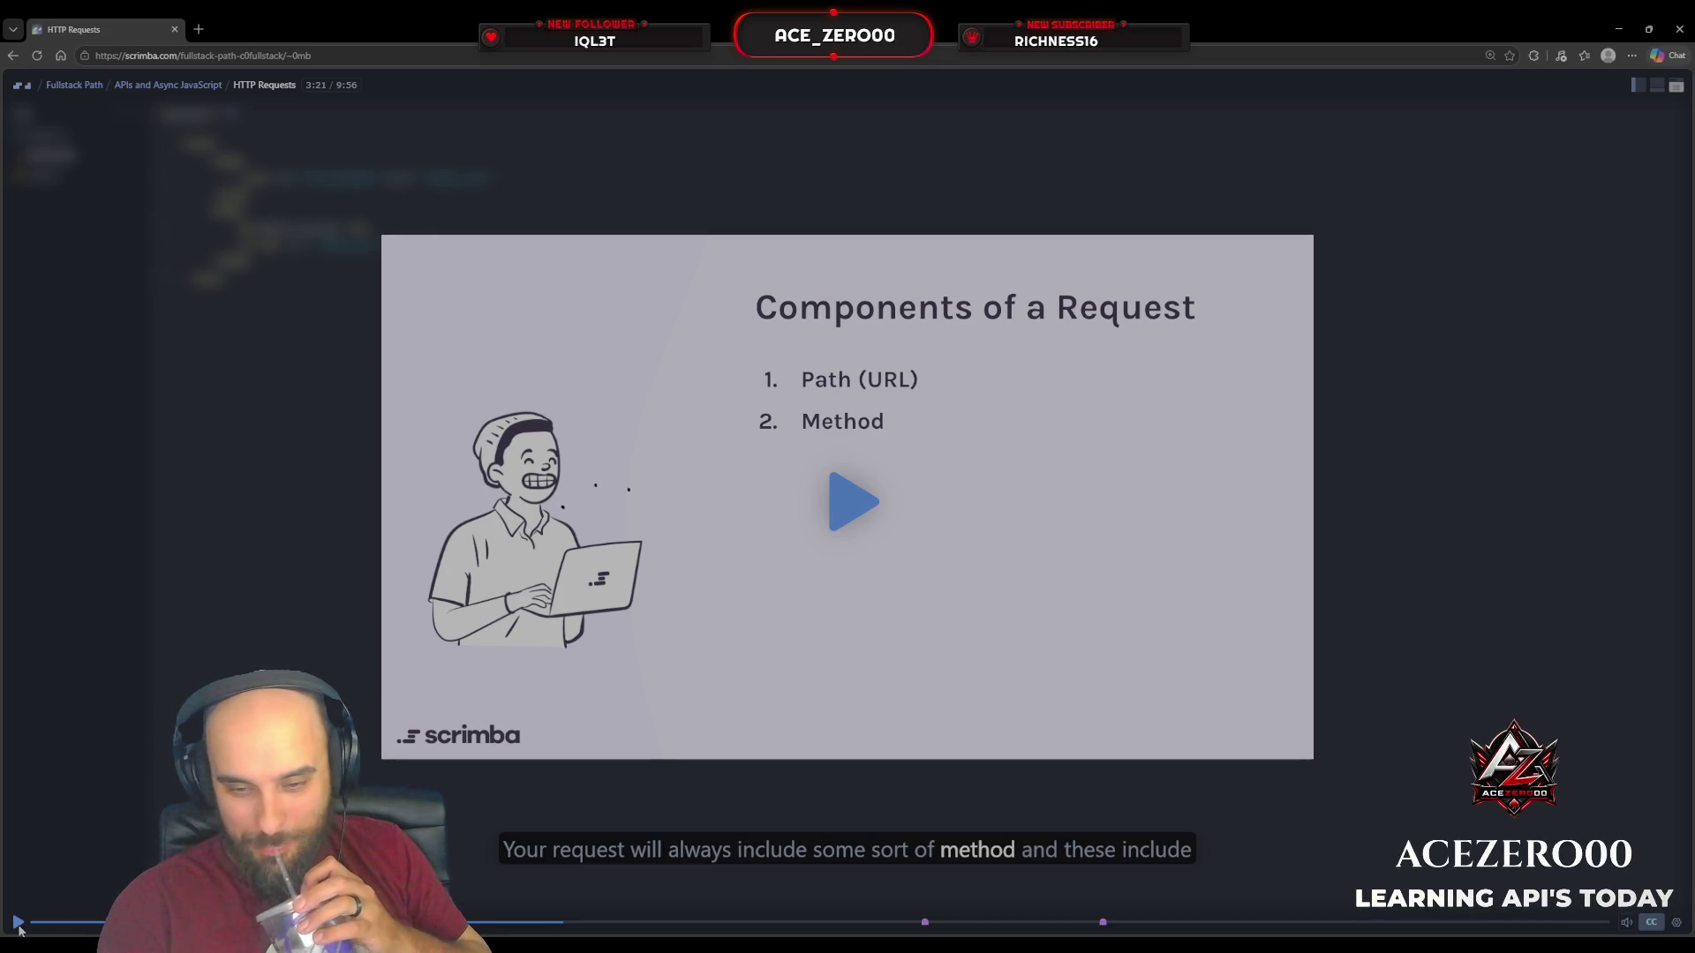
click(18, 923)
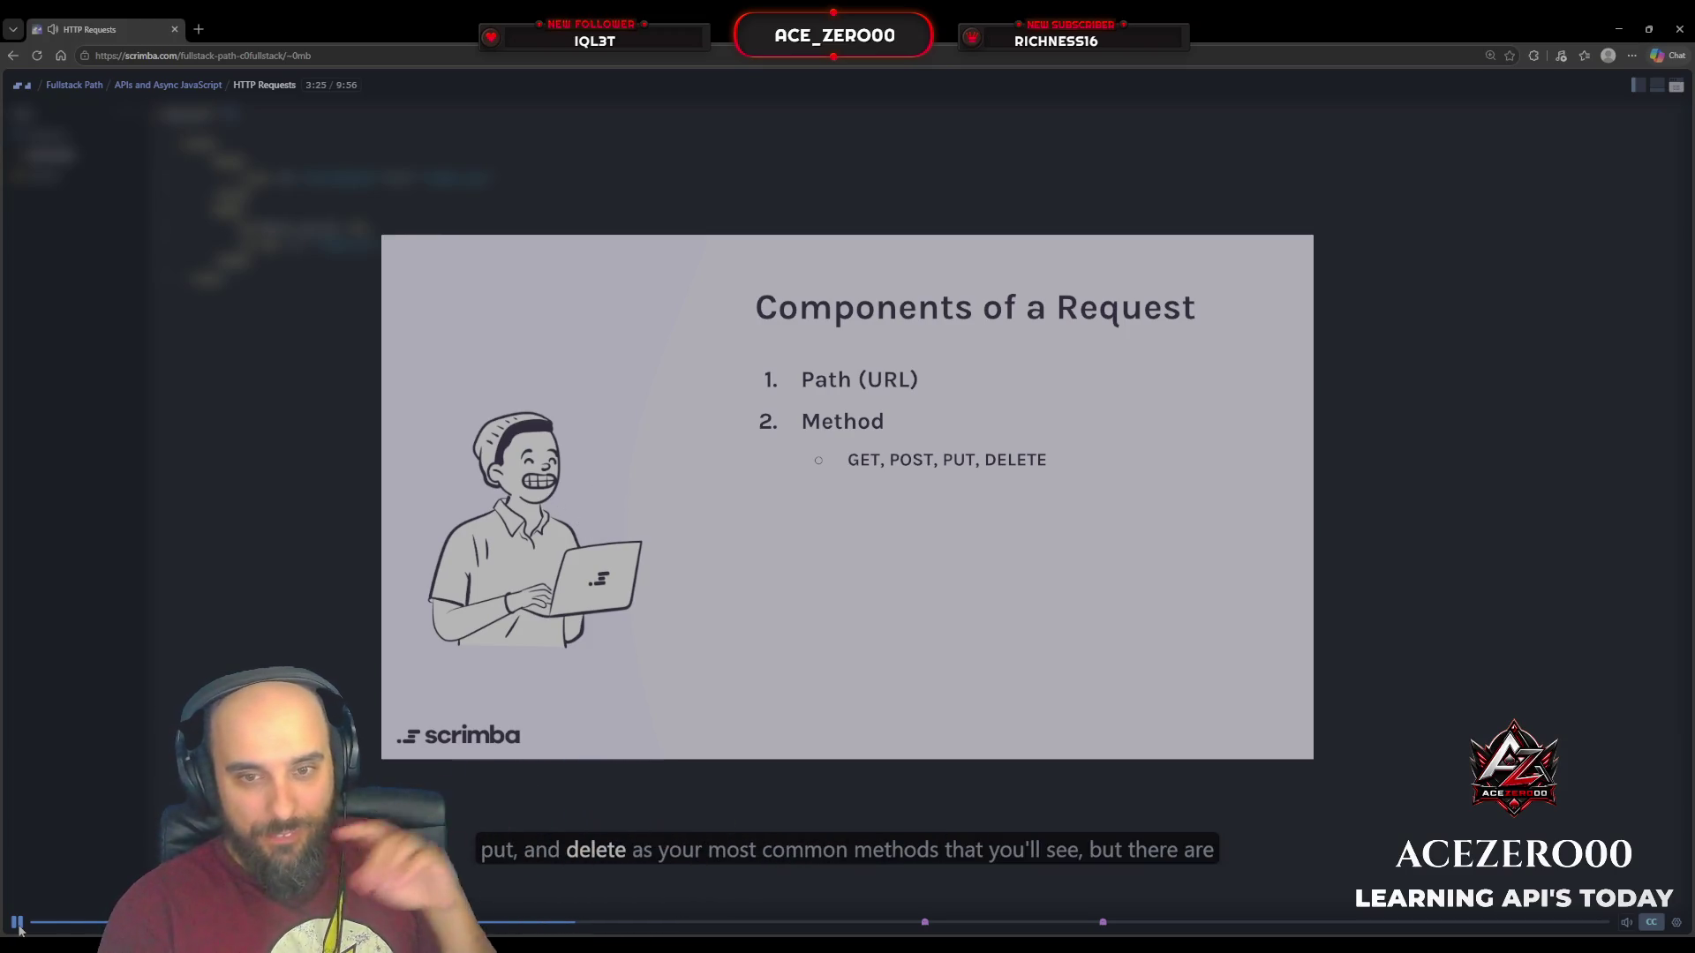
click(18, 924)
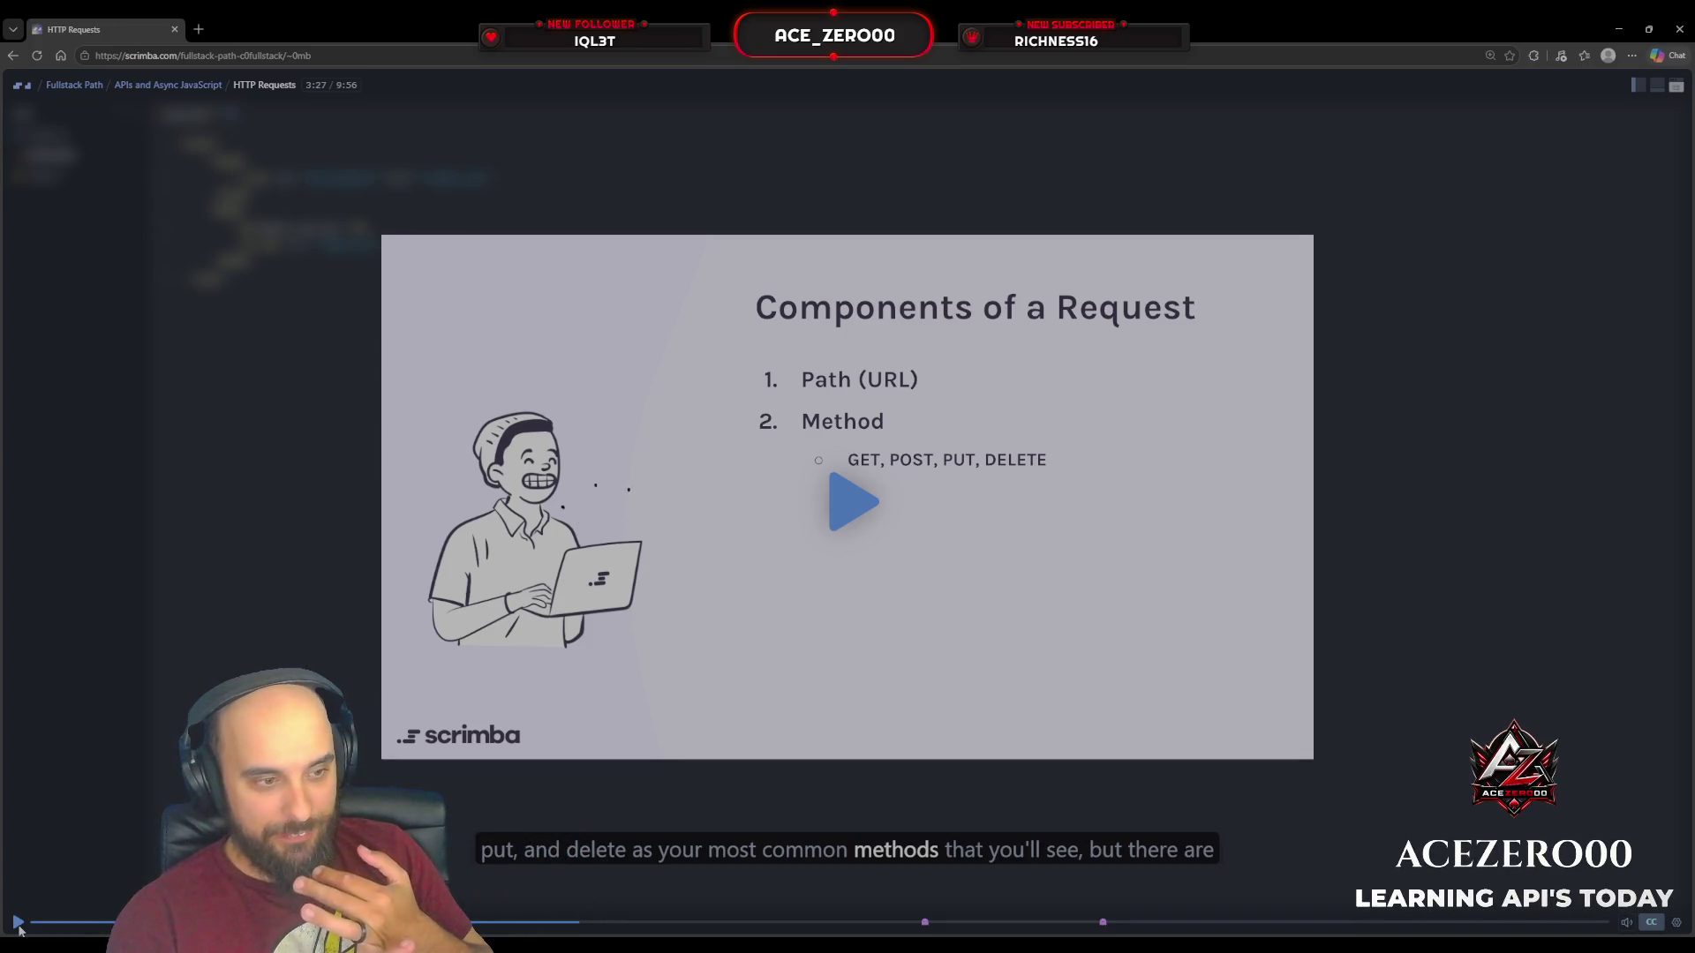
click(18, 923)
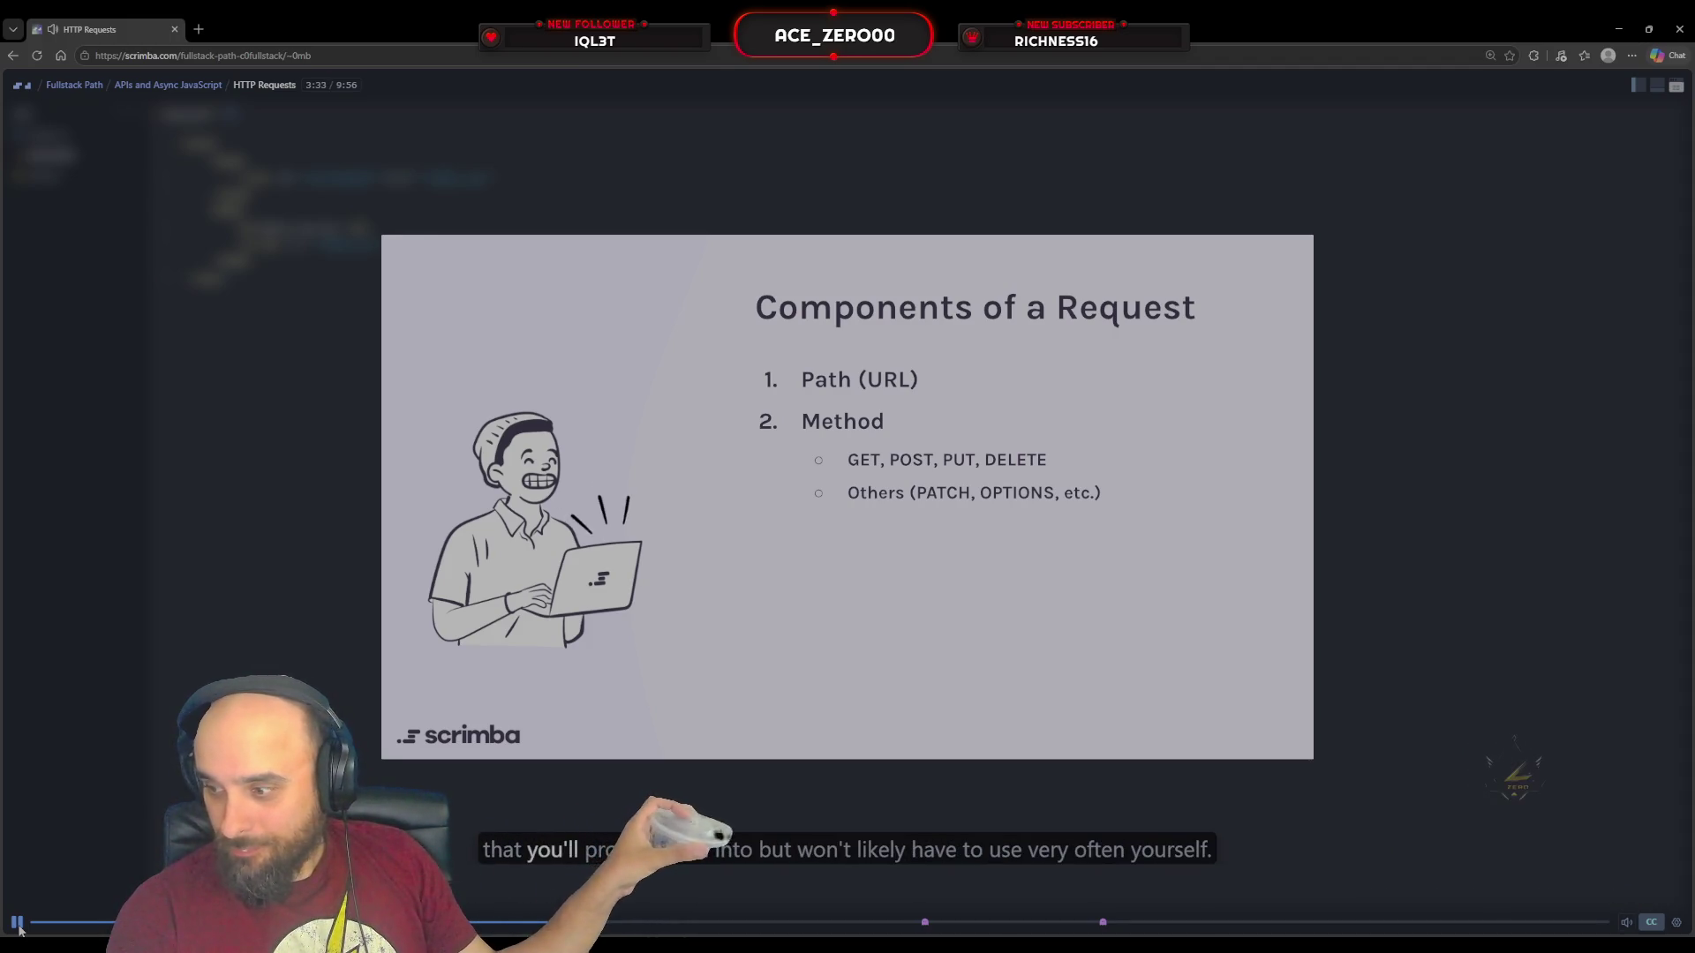
click(19, 924)
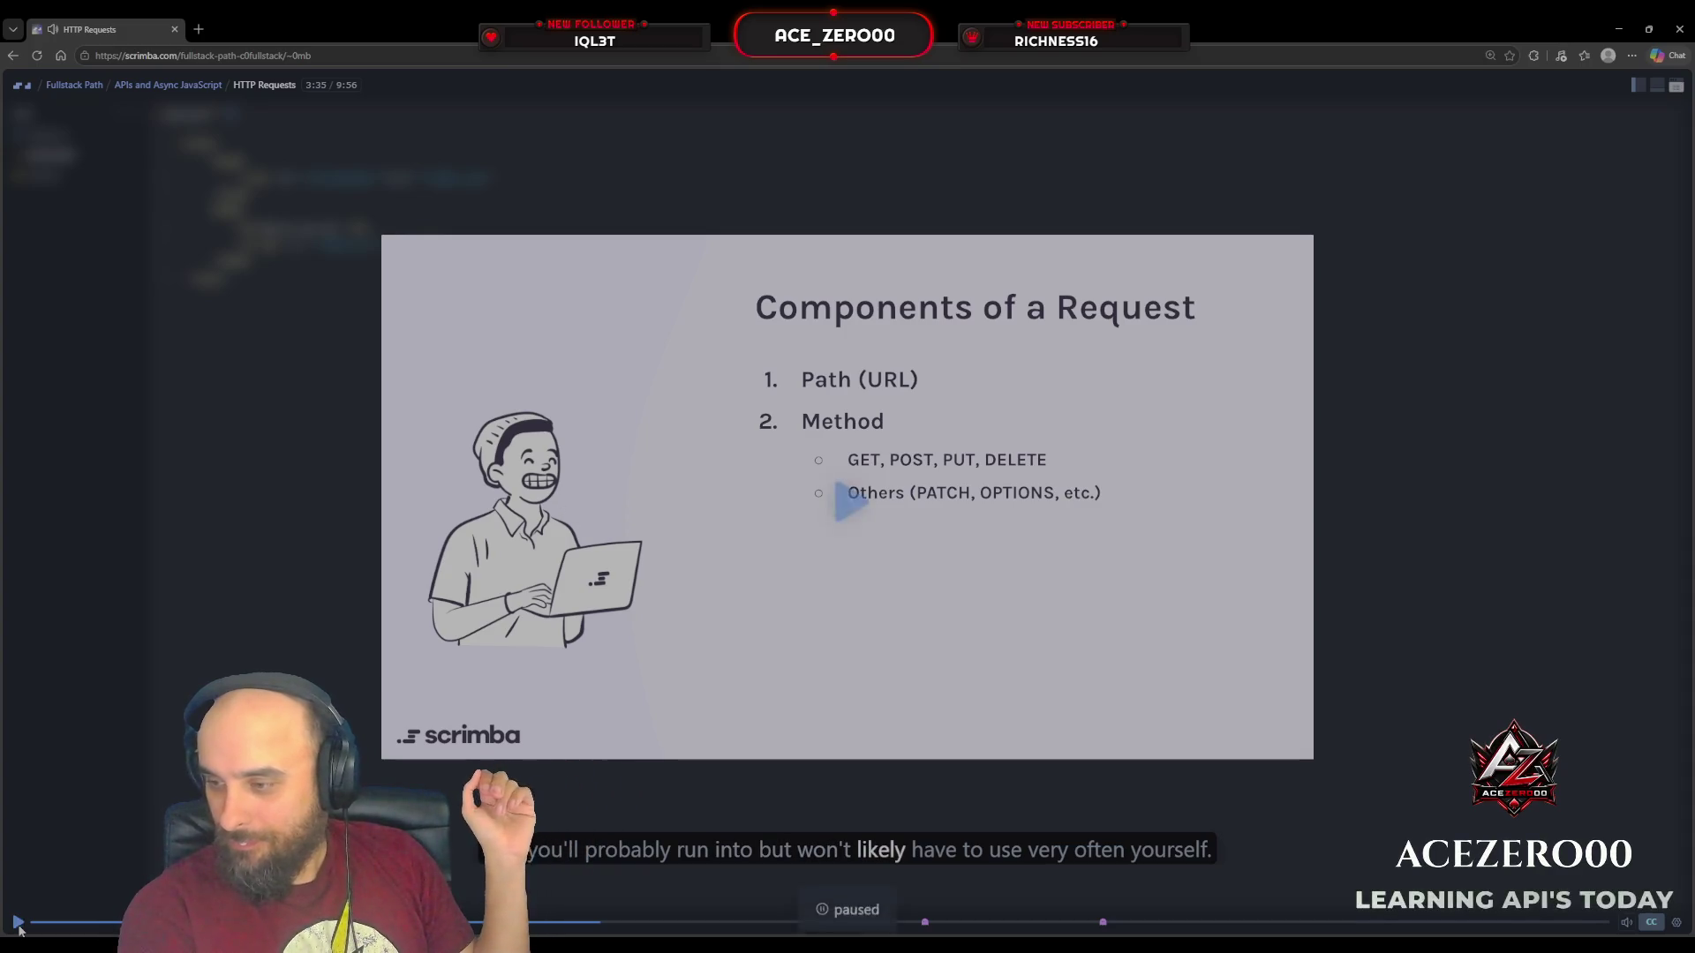